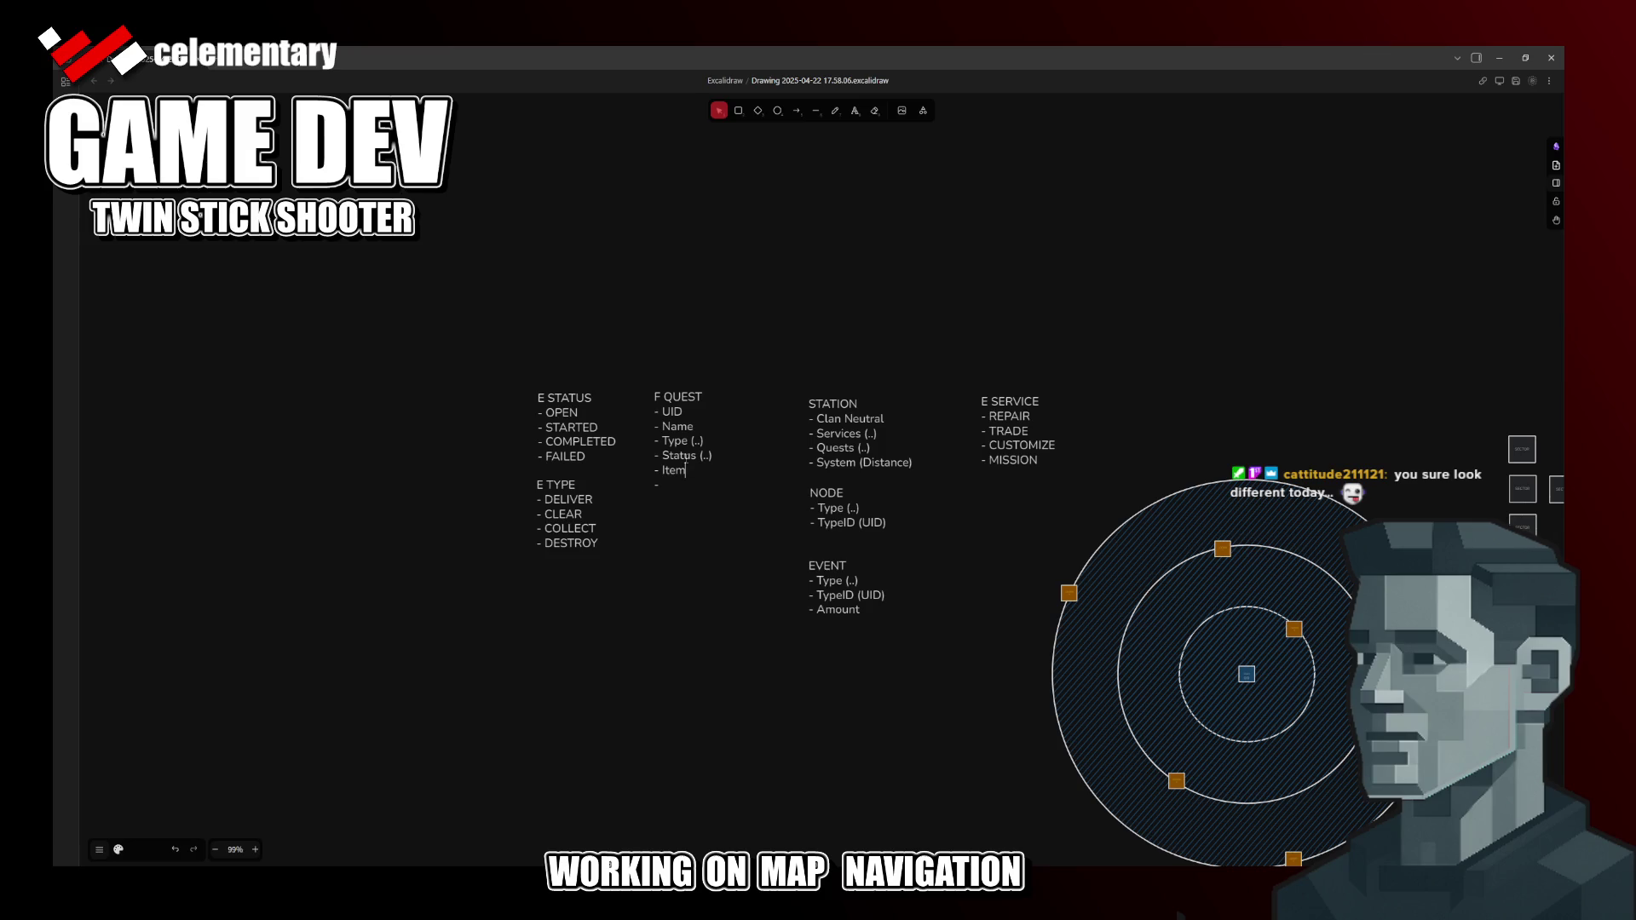
type("ID")
Step: Change Item to ItemID and add an Amount line in the F QUEST block
key("Down")
type("Amount")
left_click(705, 537)
Step: Switch to Rider and open ShmupItem.h via Search Everywhere for 'ShmupItem'
key("alt+Tab")
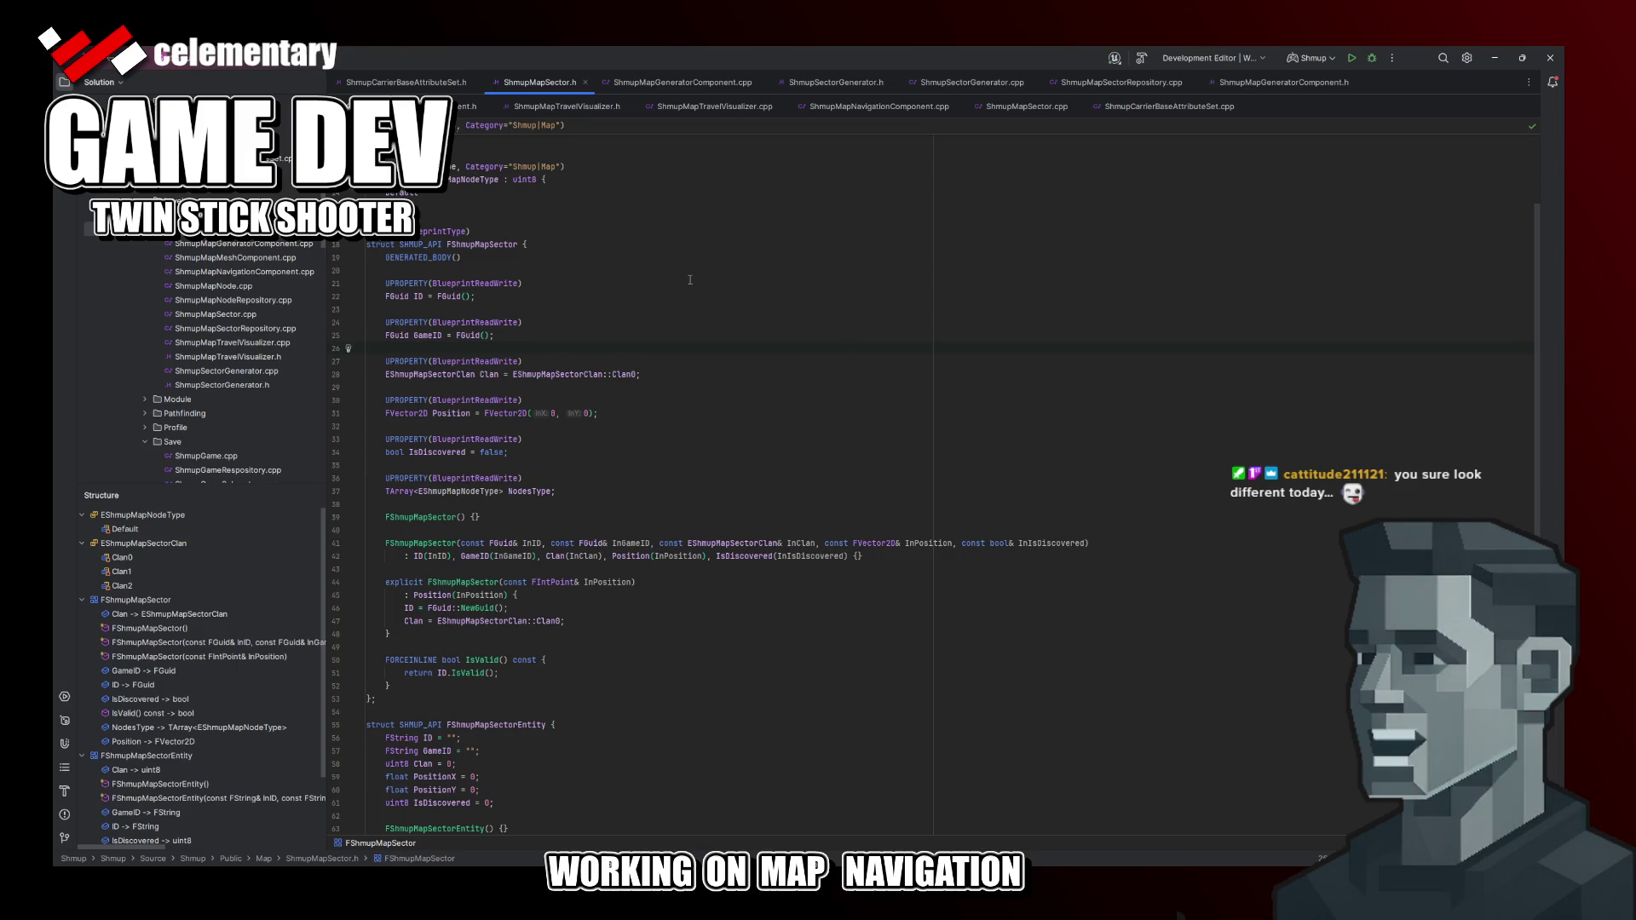
key("ctrl+t")
type("shmup")
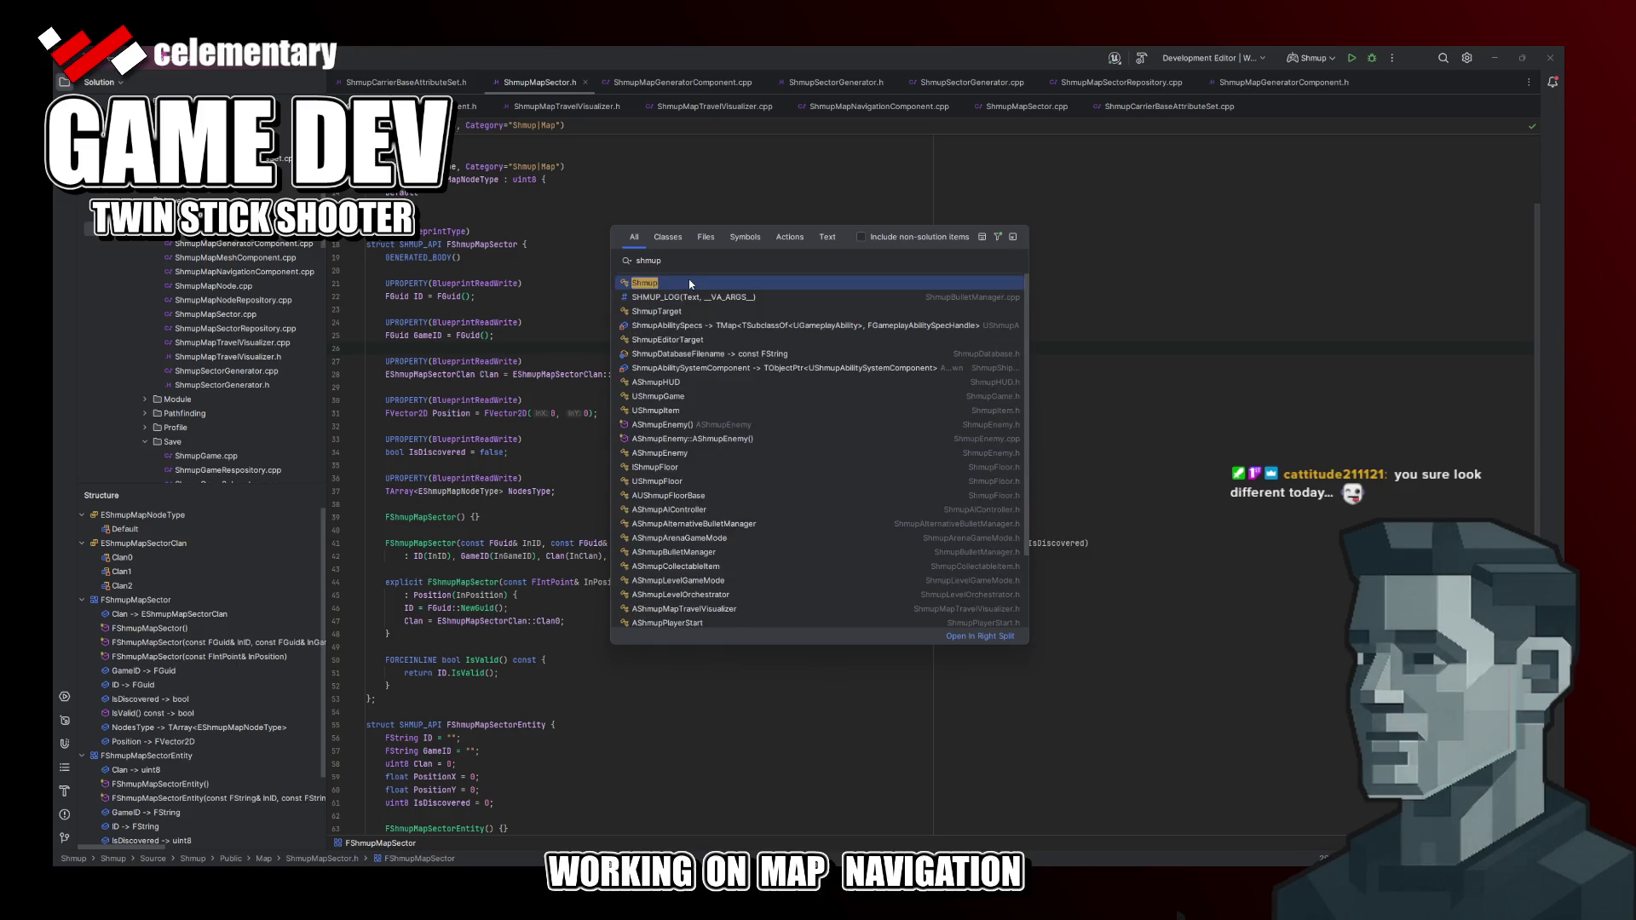
type("i")
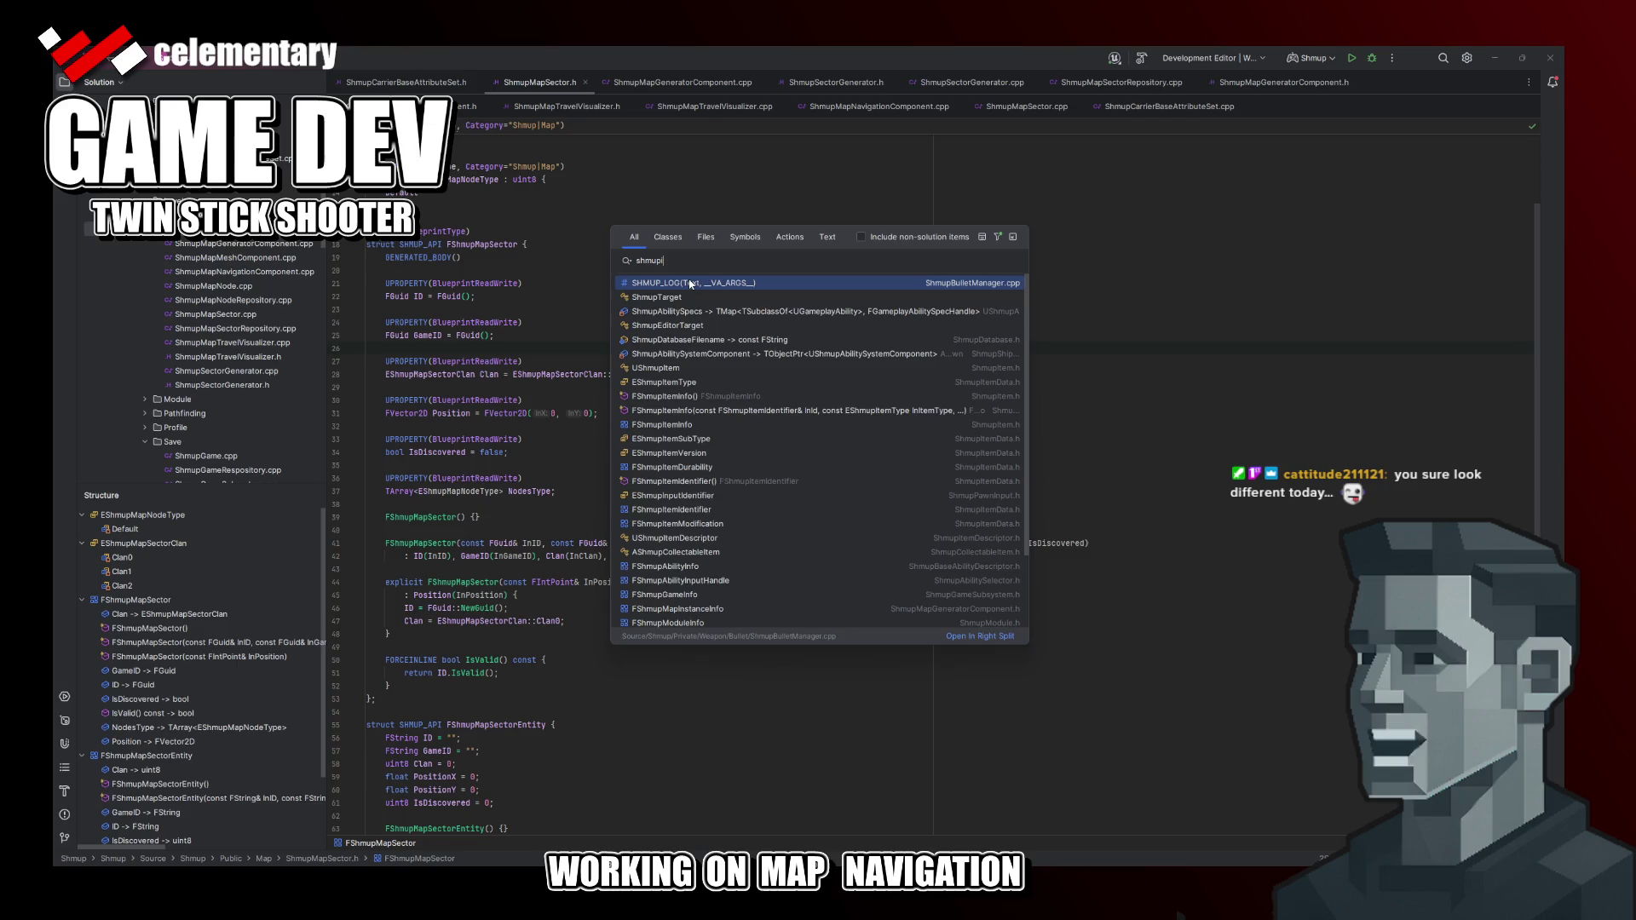
type("tem")
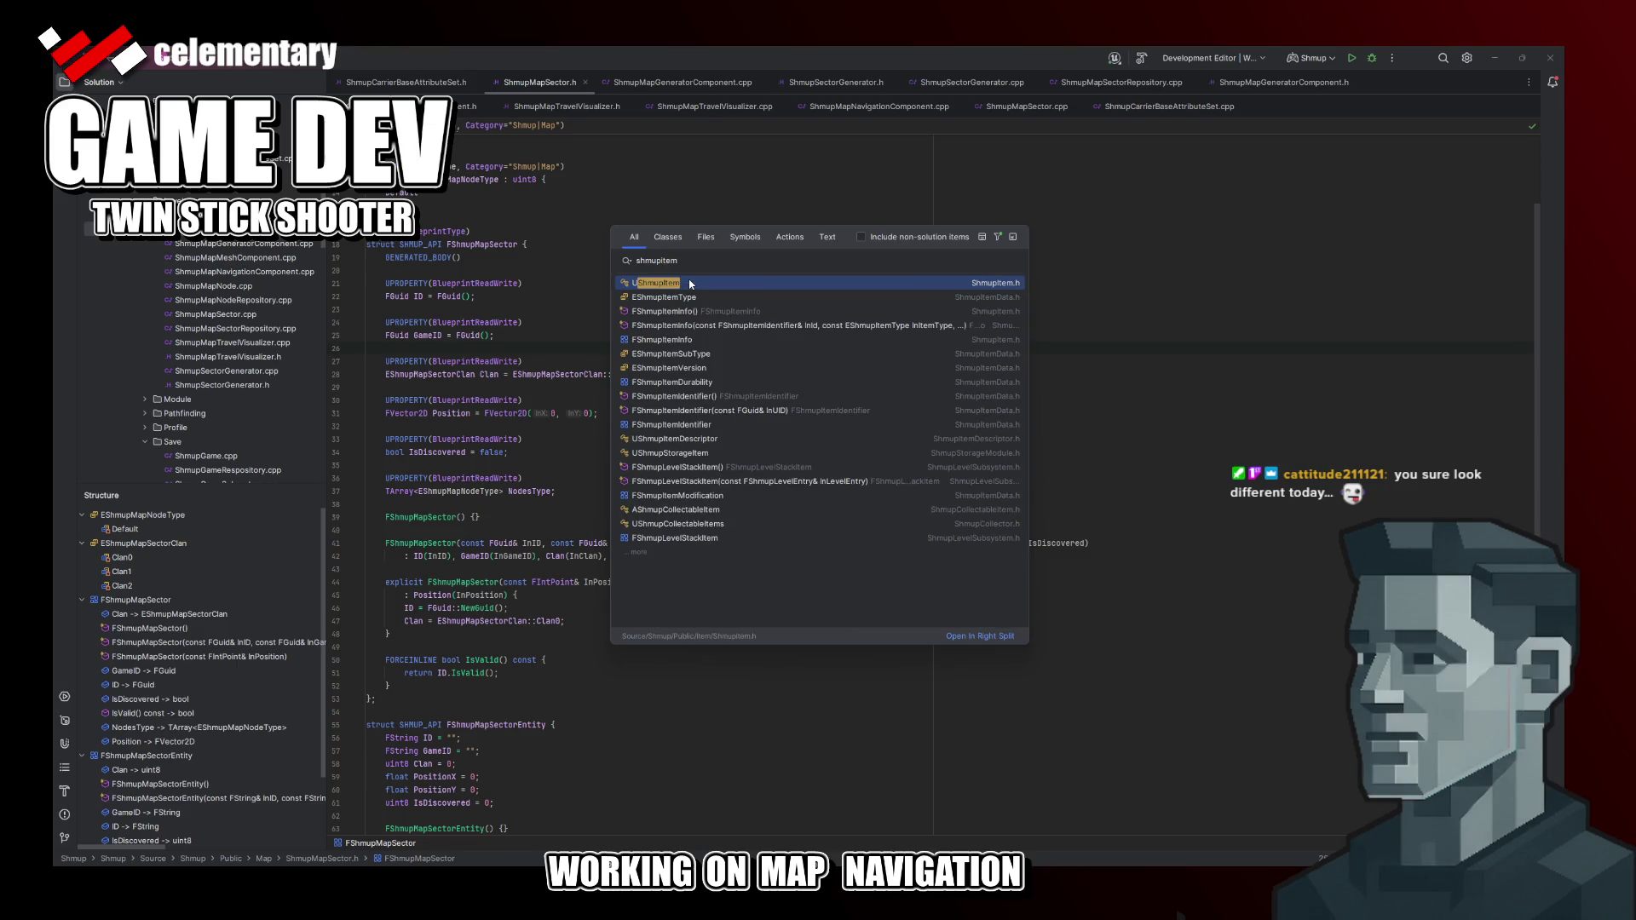
key("Return")
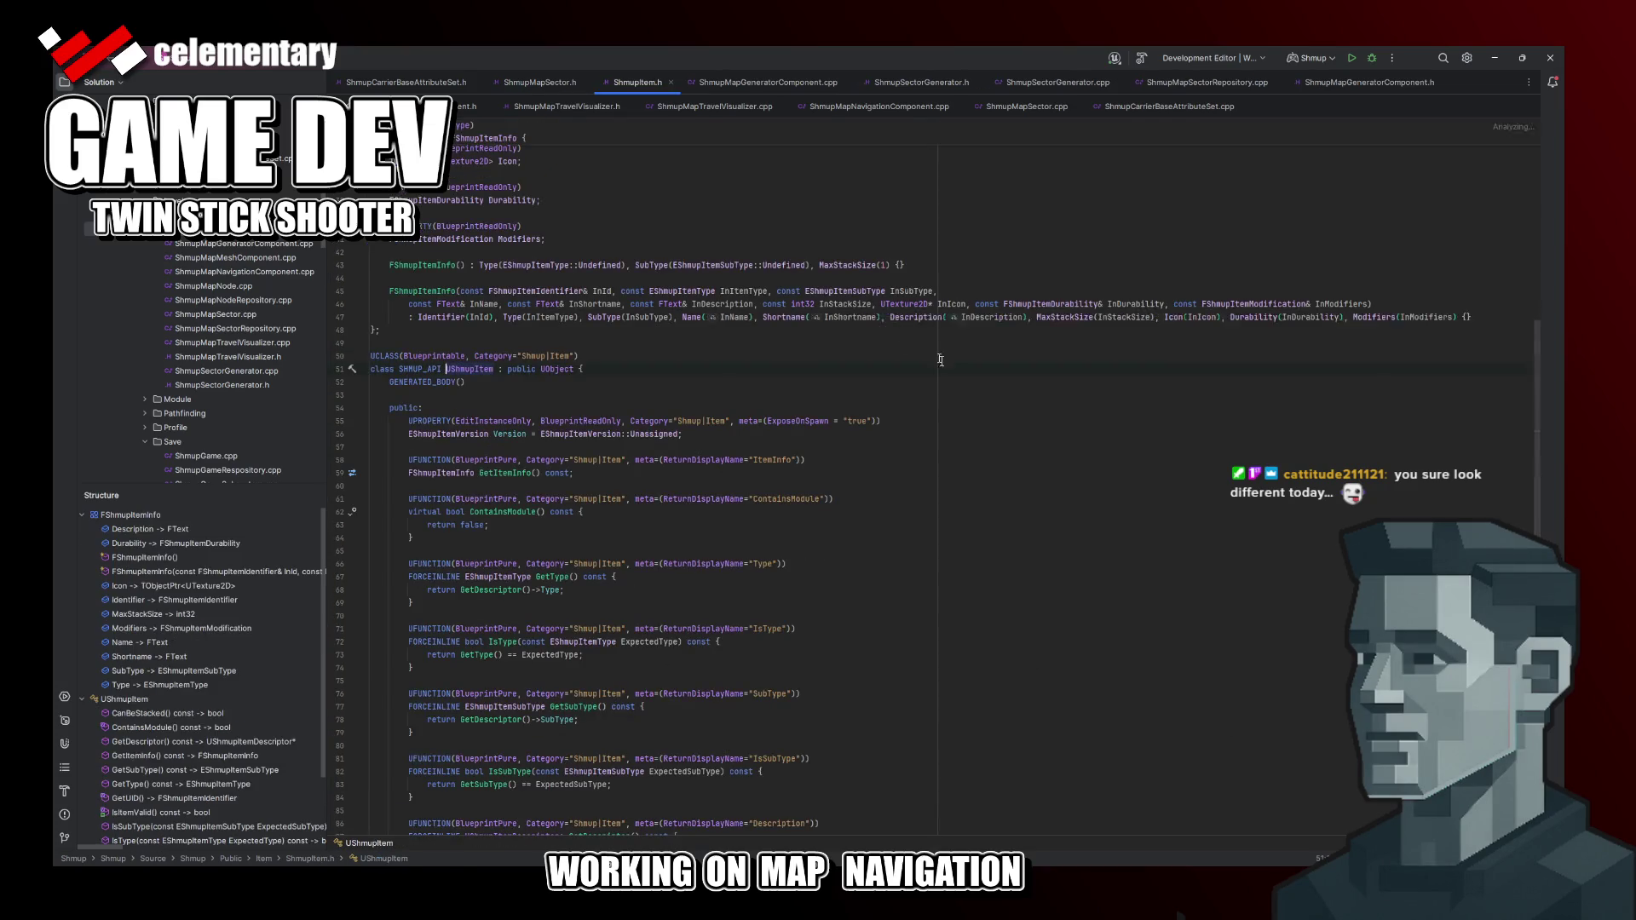
scroll(581, 381, "up", 5)
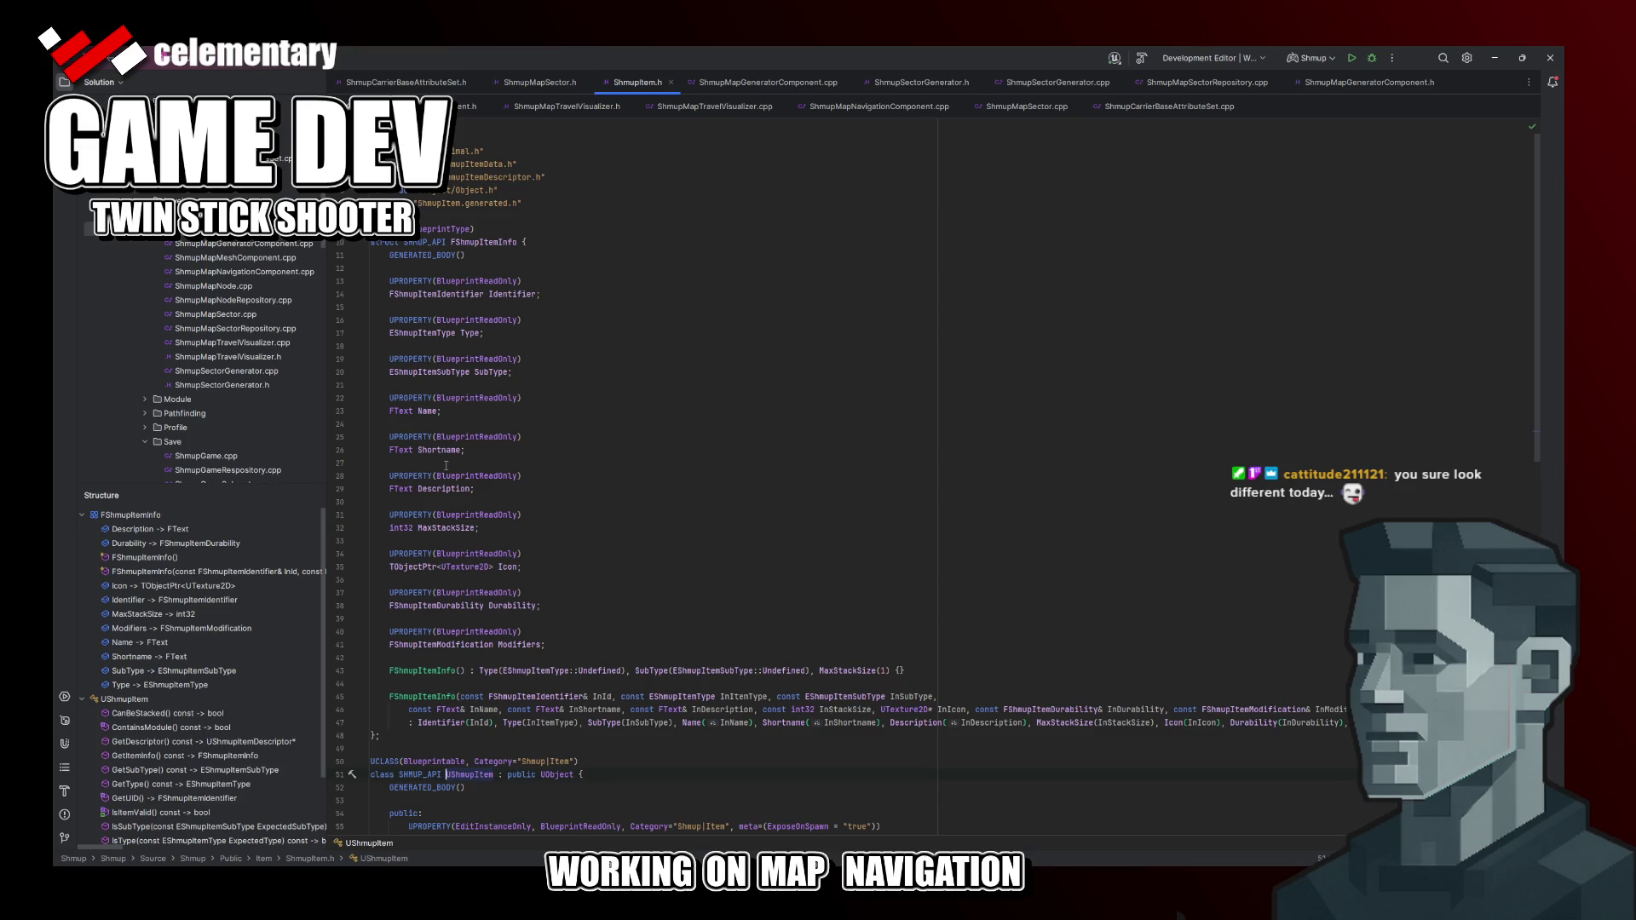
Step: Jump from FShmupItemInfo's Modifiers field to the FShmupItemModification declaration
left_click(548, 644)
left_click(466, 645, "ctrl")
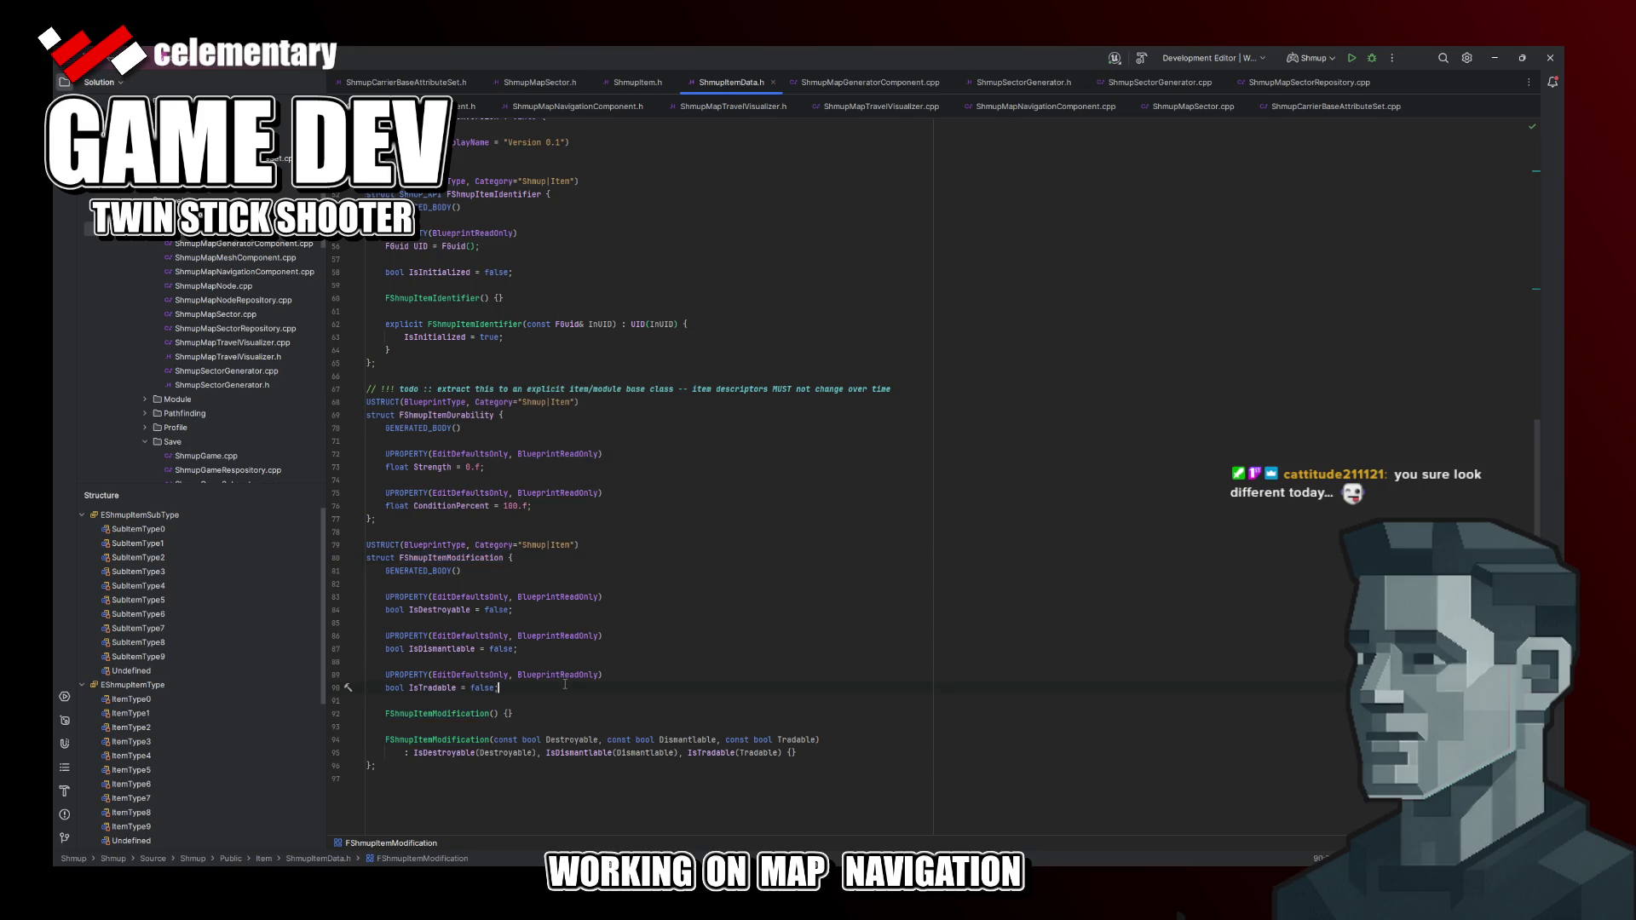
Step: Duplicate the UPROPERTY line below IsTradable for a new property
left_click(869, 676)
key("shift+Home")
key("ctrl+c")
key("Down")
key("End")
key("Return")
key("Return")
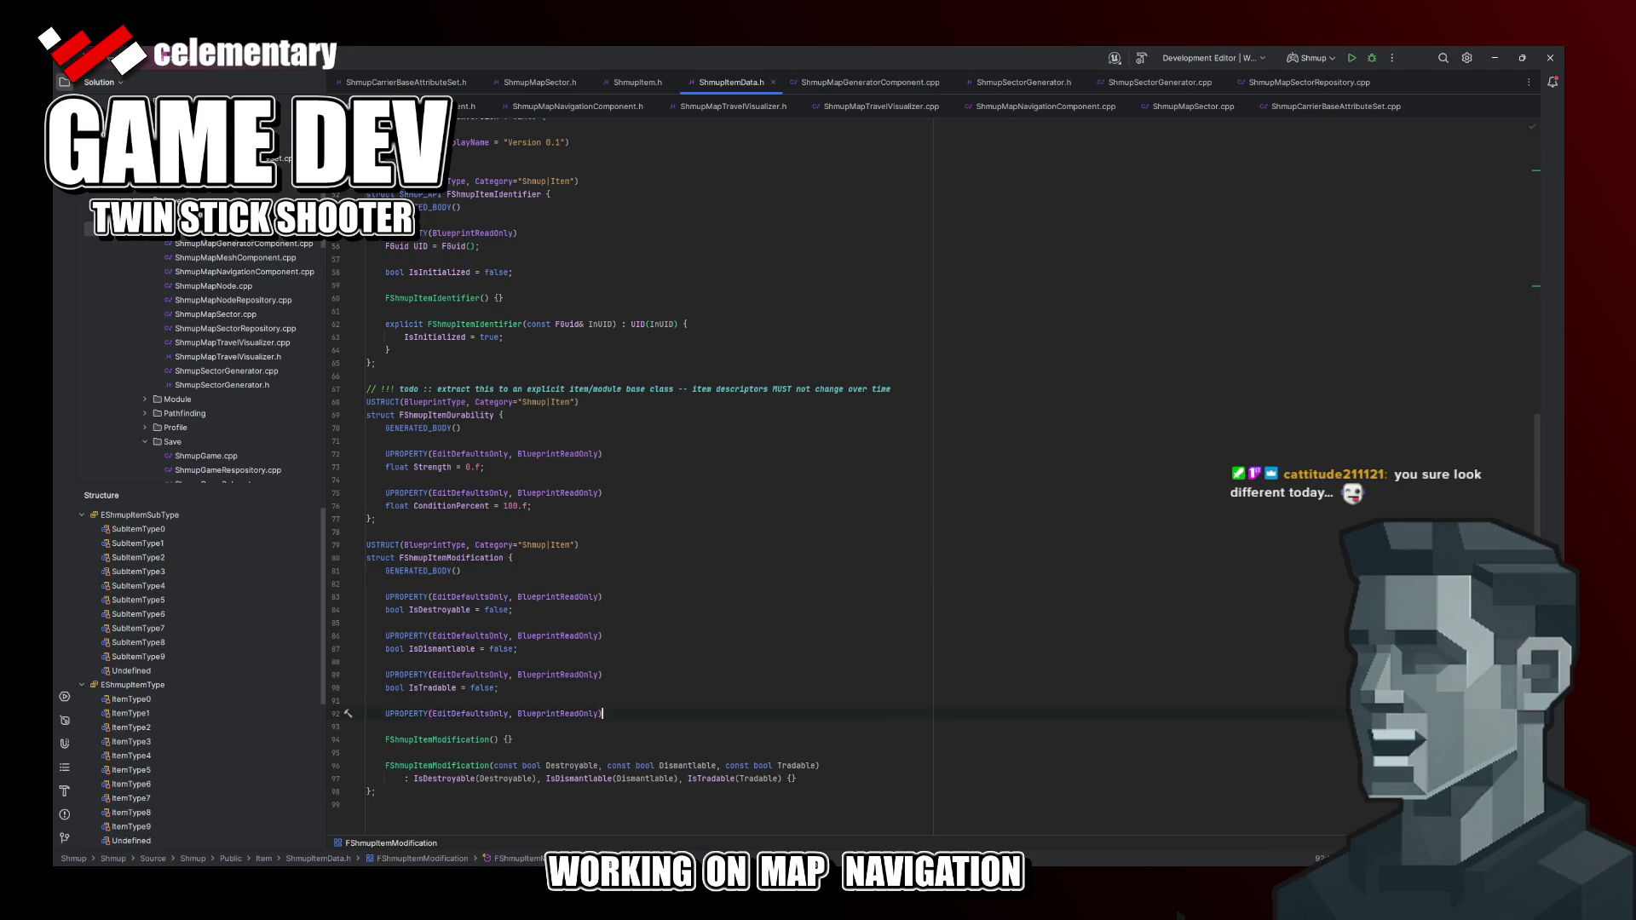
key("ctrl+v")
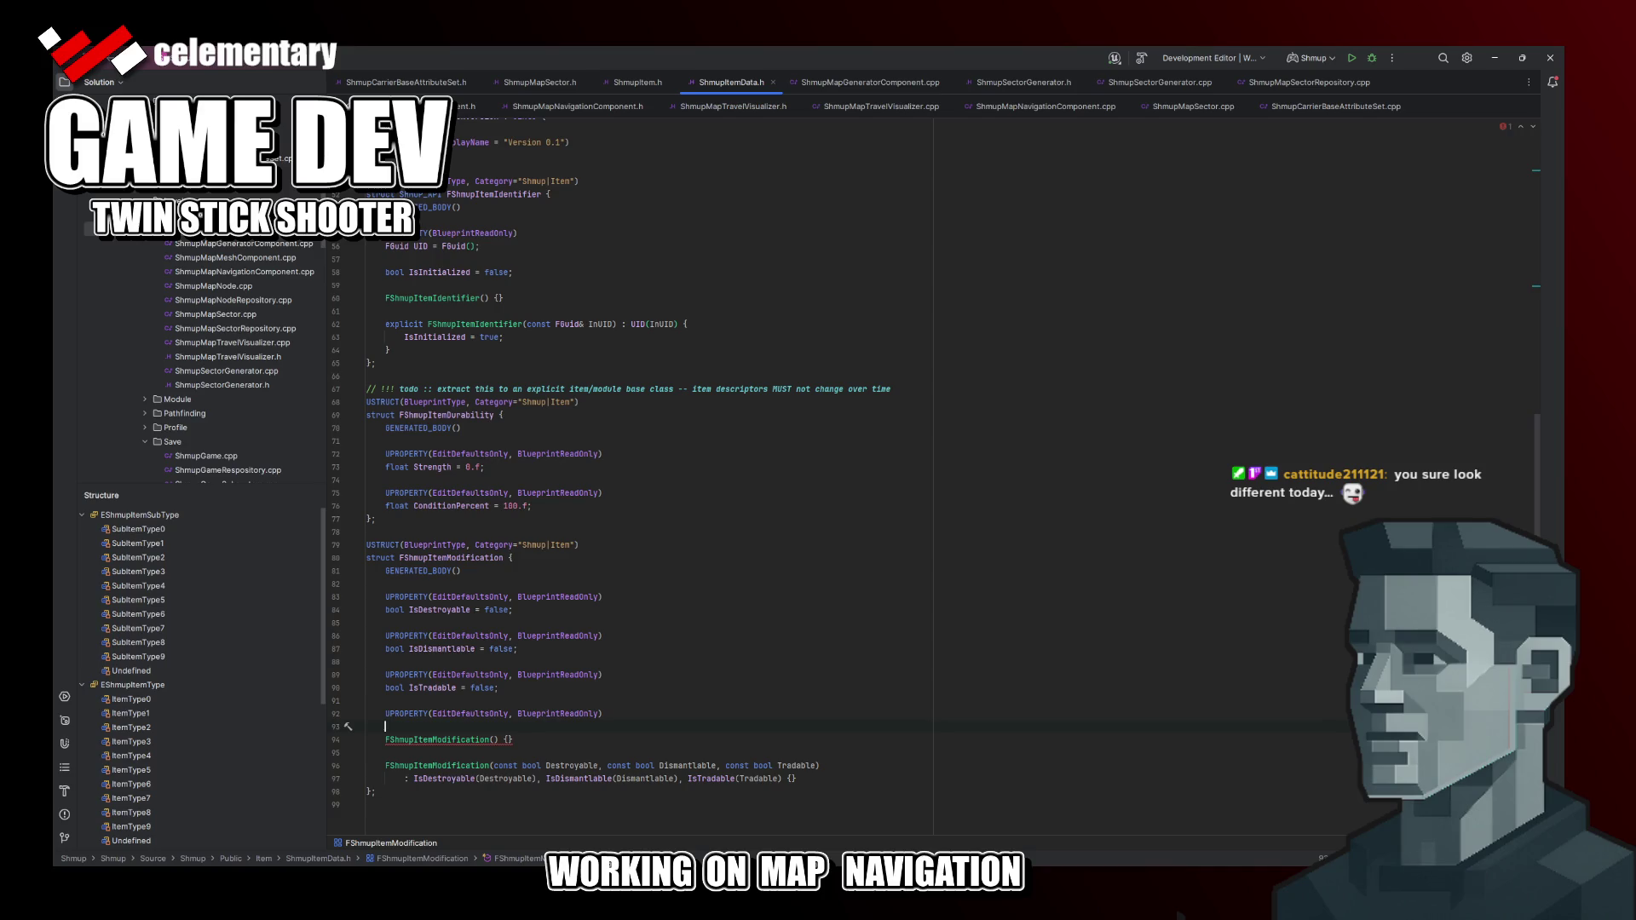
type("bool Is")
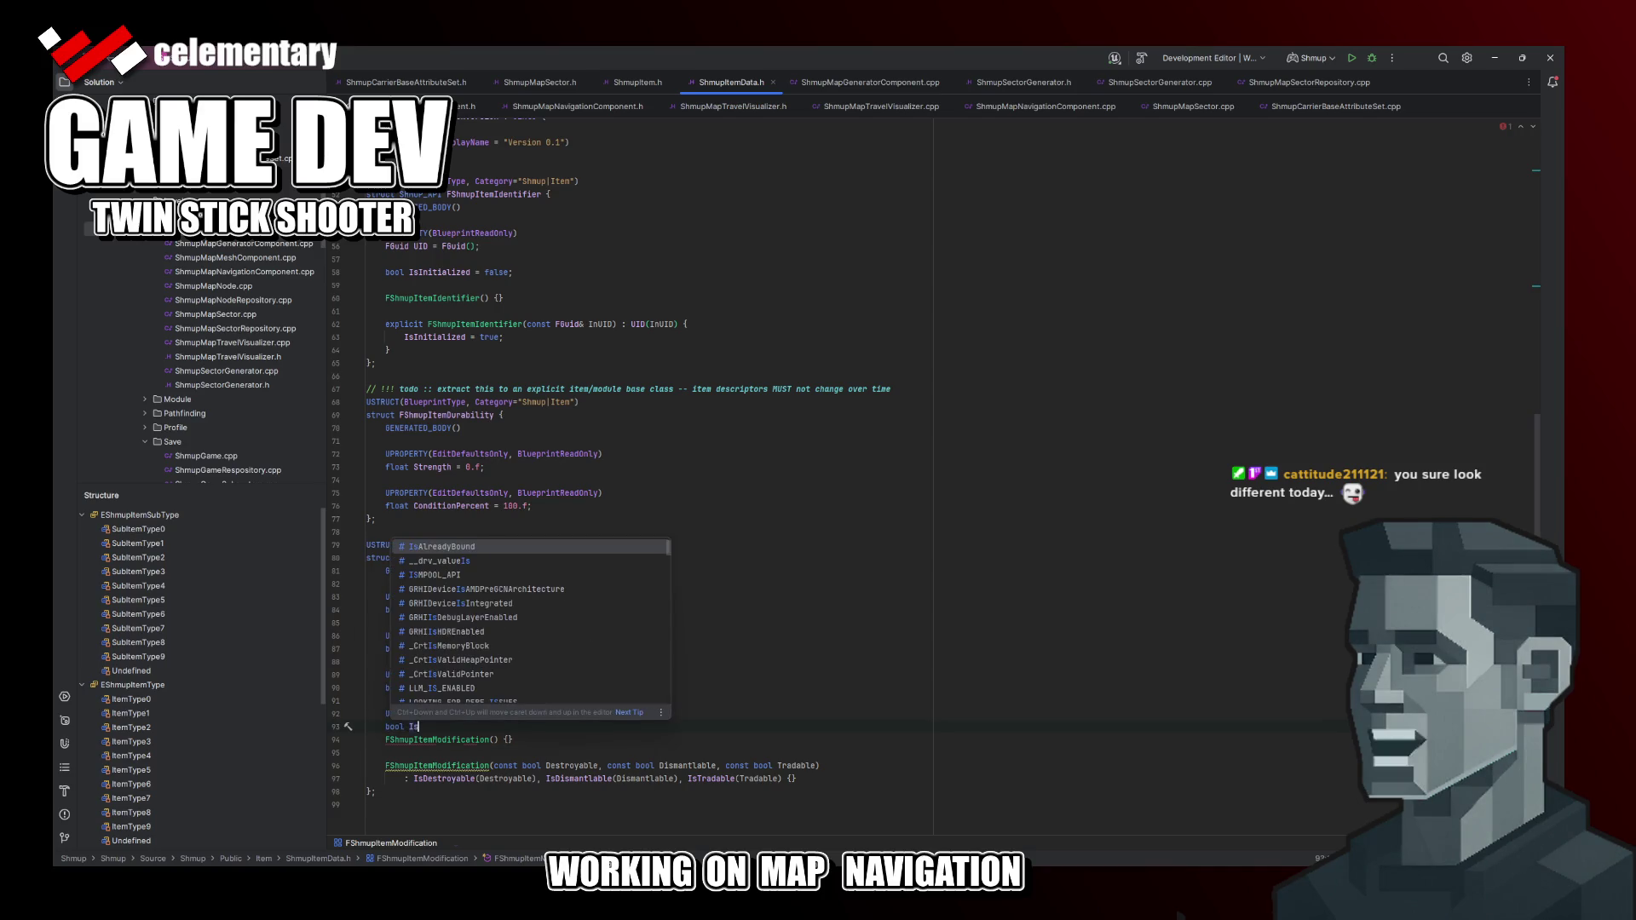
type("Querst")
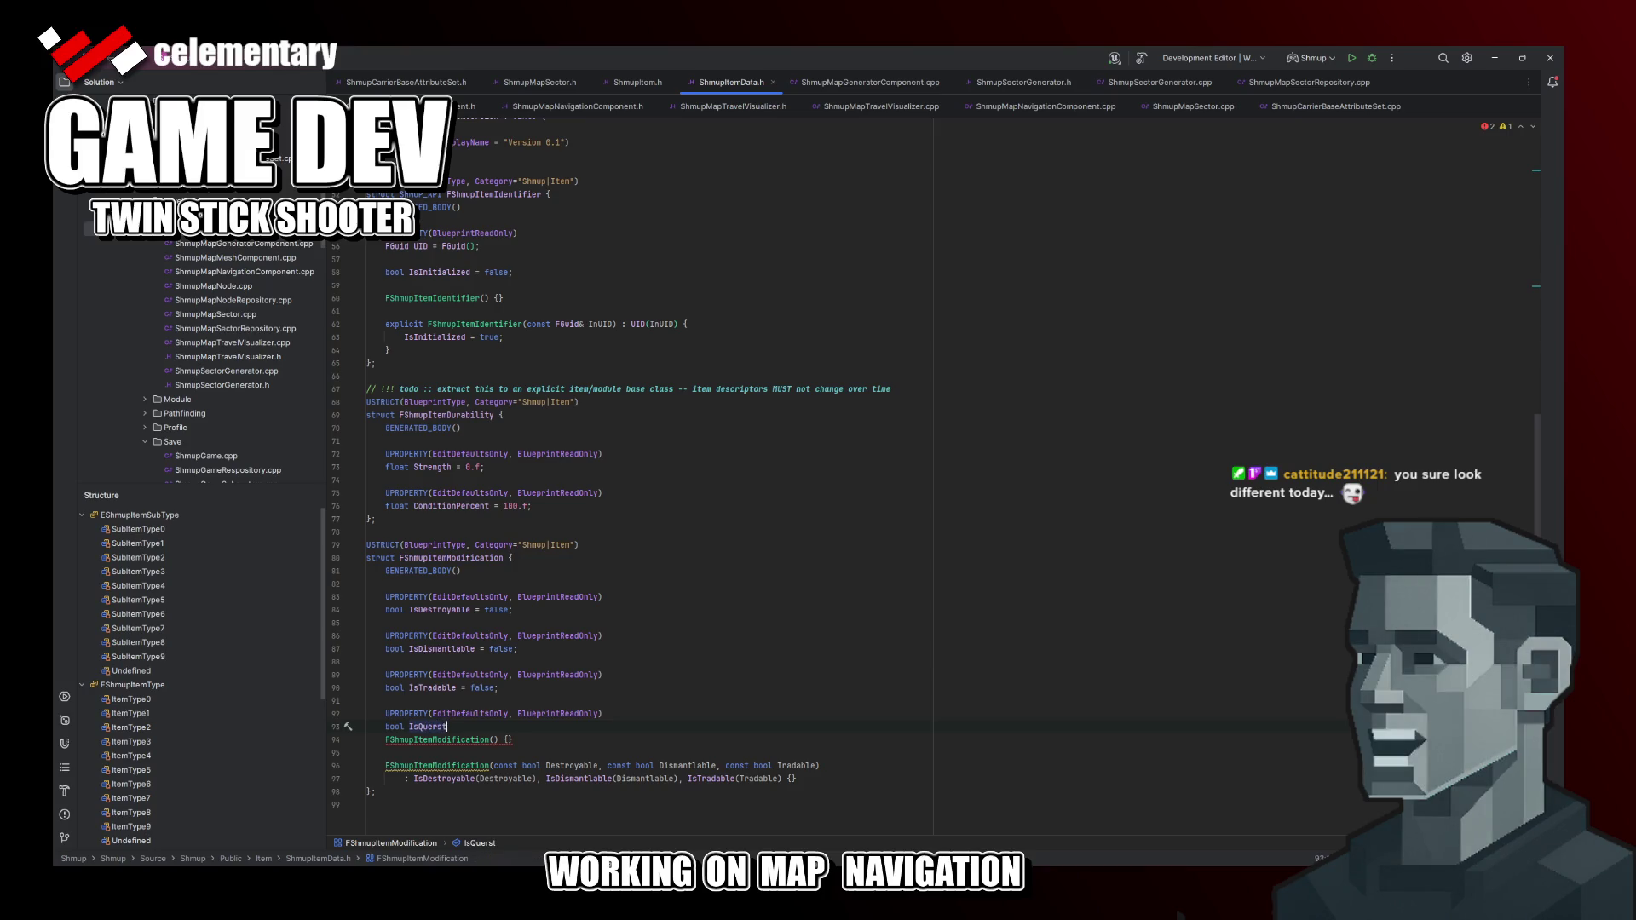
Step: Declare 'bool IsQuestItem = false;' and move to the constructor's parameter list
key("BackSpace")
type("stIte")
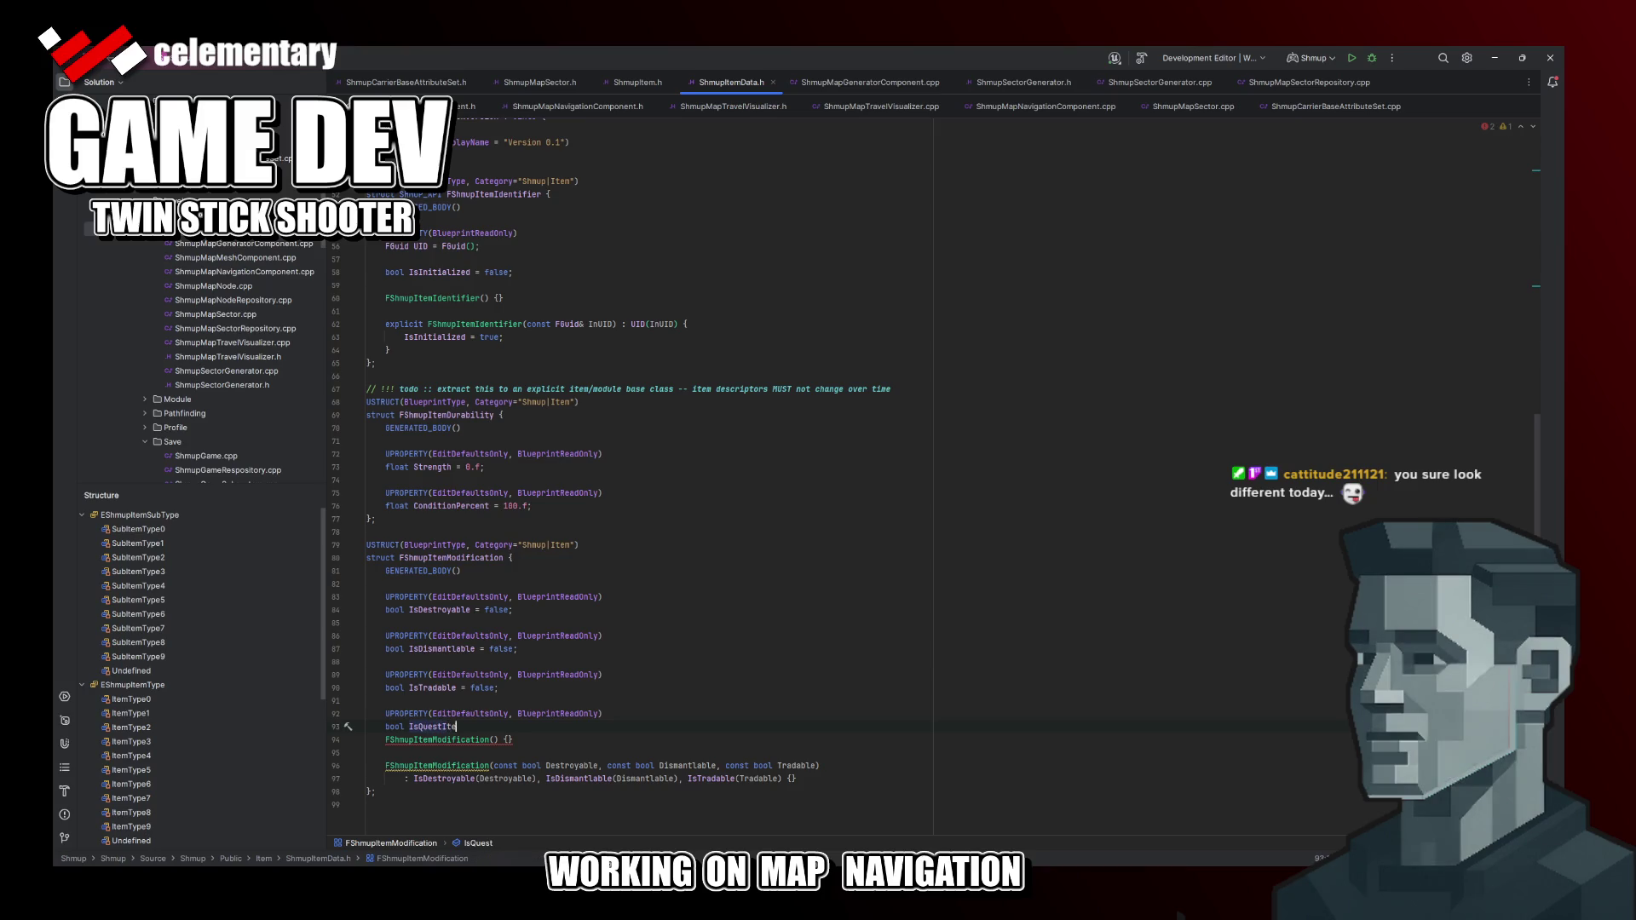
type("m = false;")
key("Return")
key("Tab")
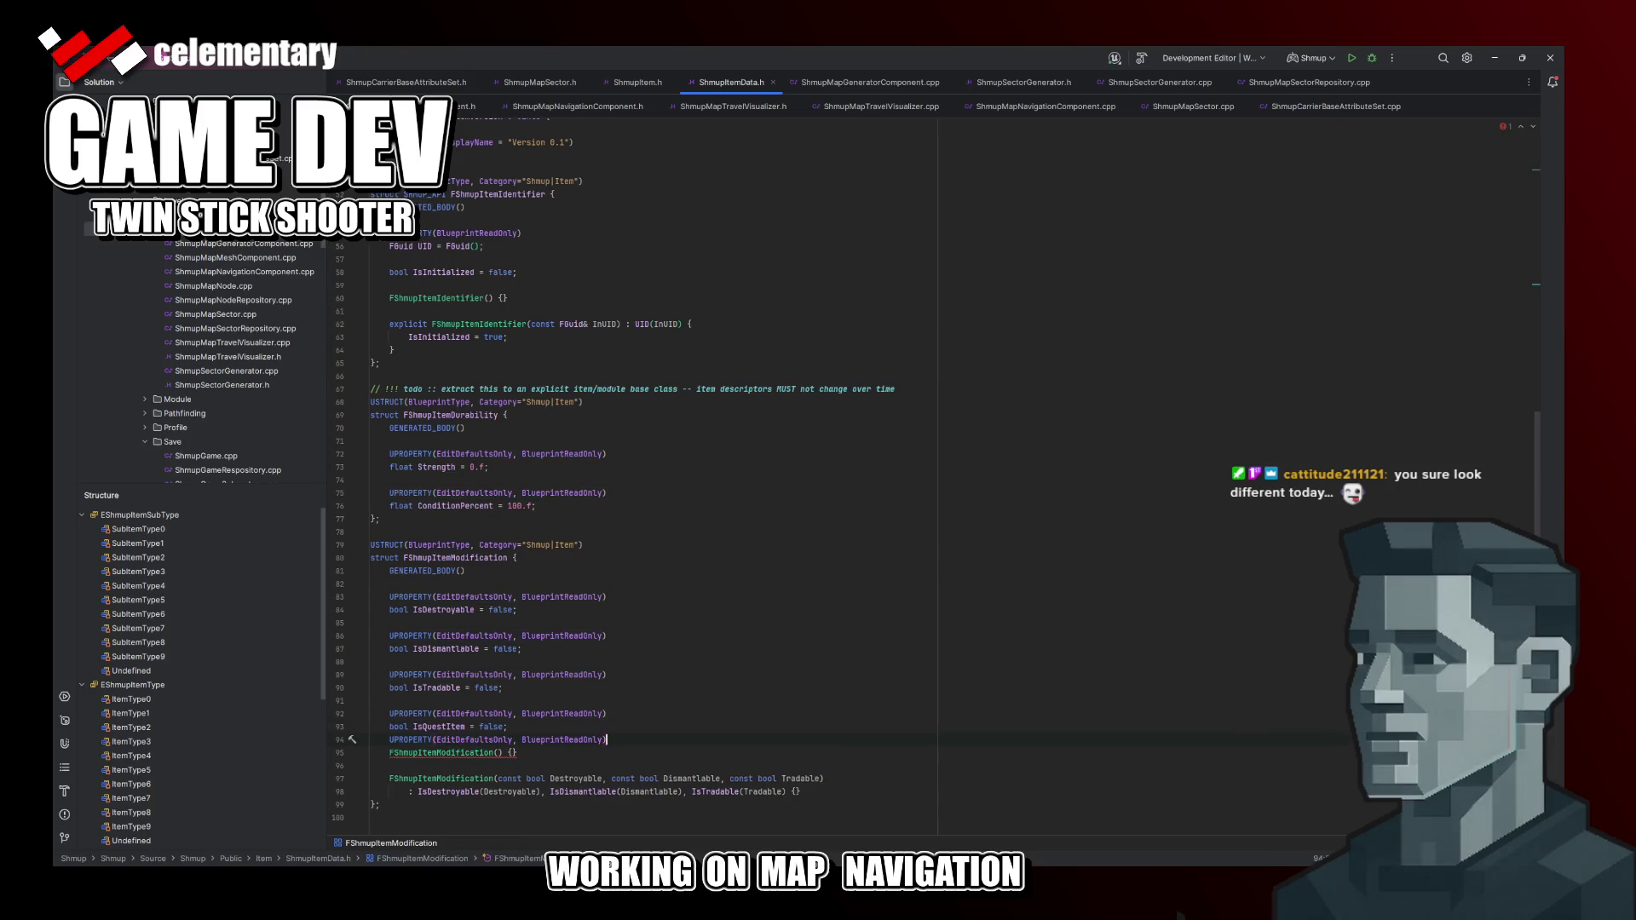
key("ctrl+z")
key("ctrl+z")
key("Up")
key("Up")
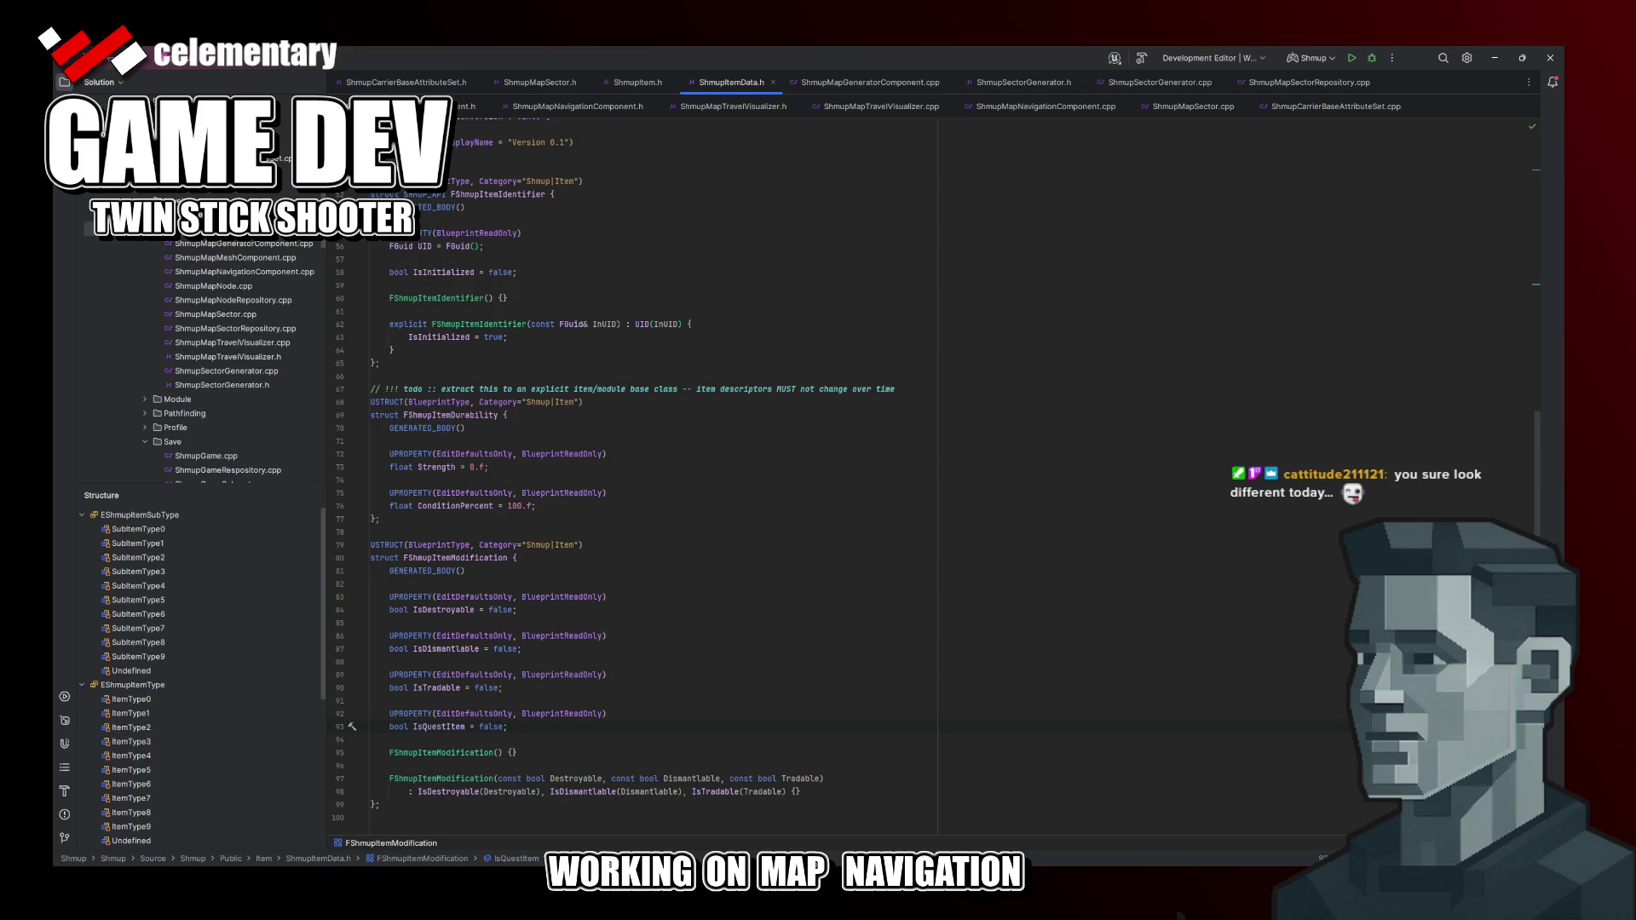
left_click(823, 777)
type(", const bool")
type("Ques")
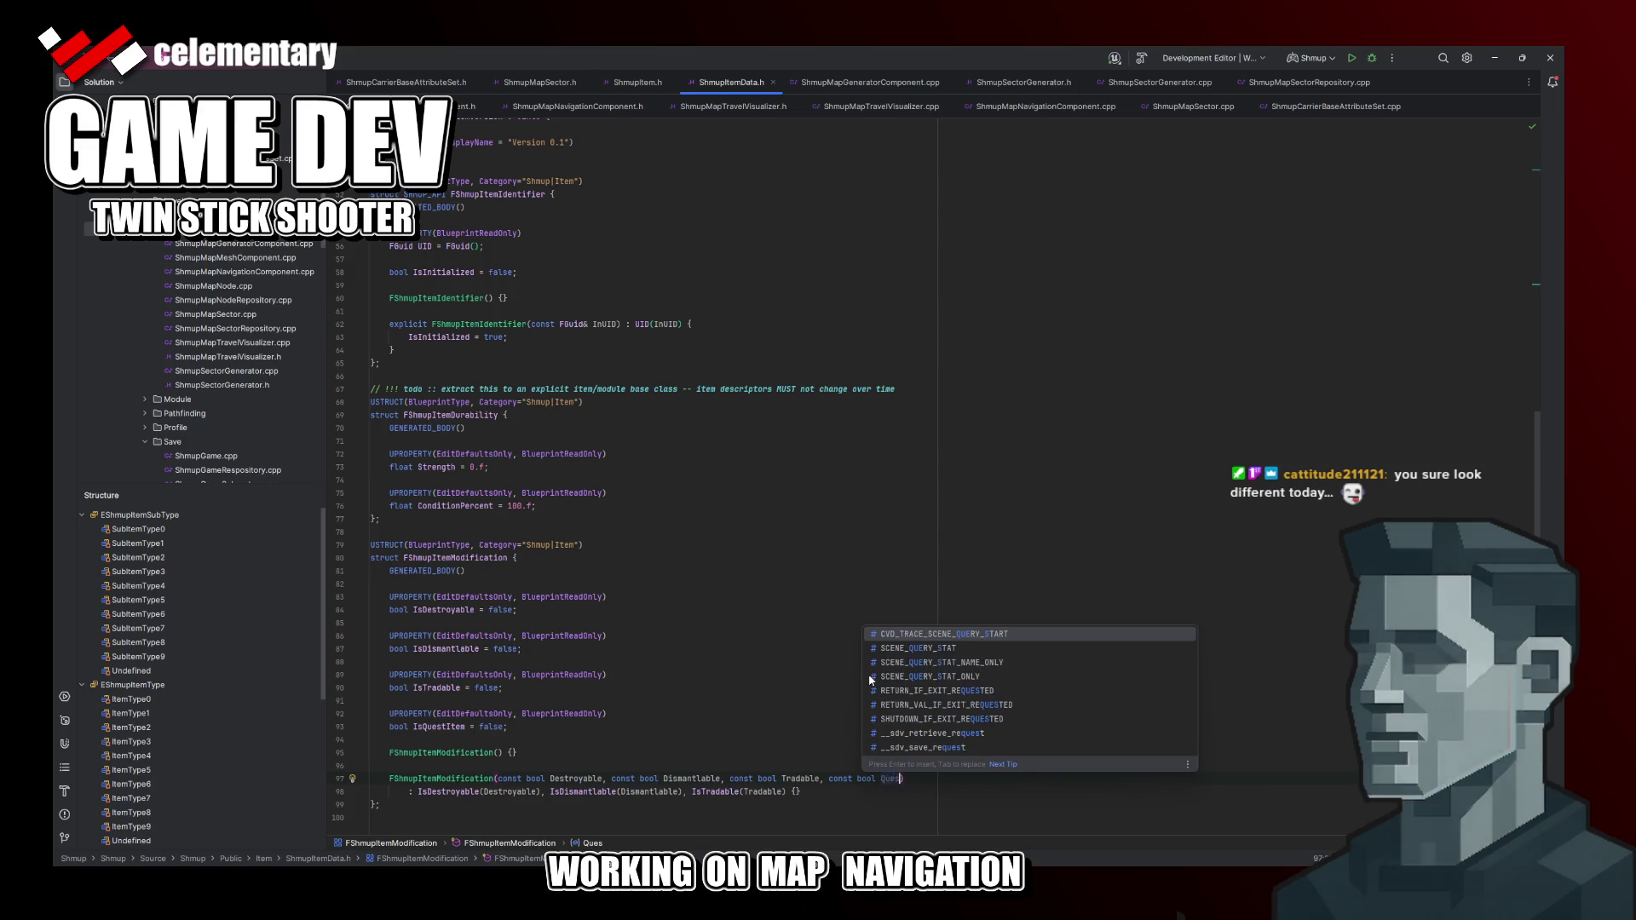
type("tItem")
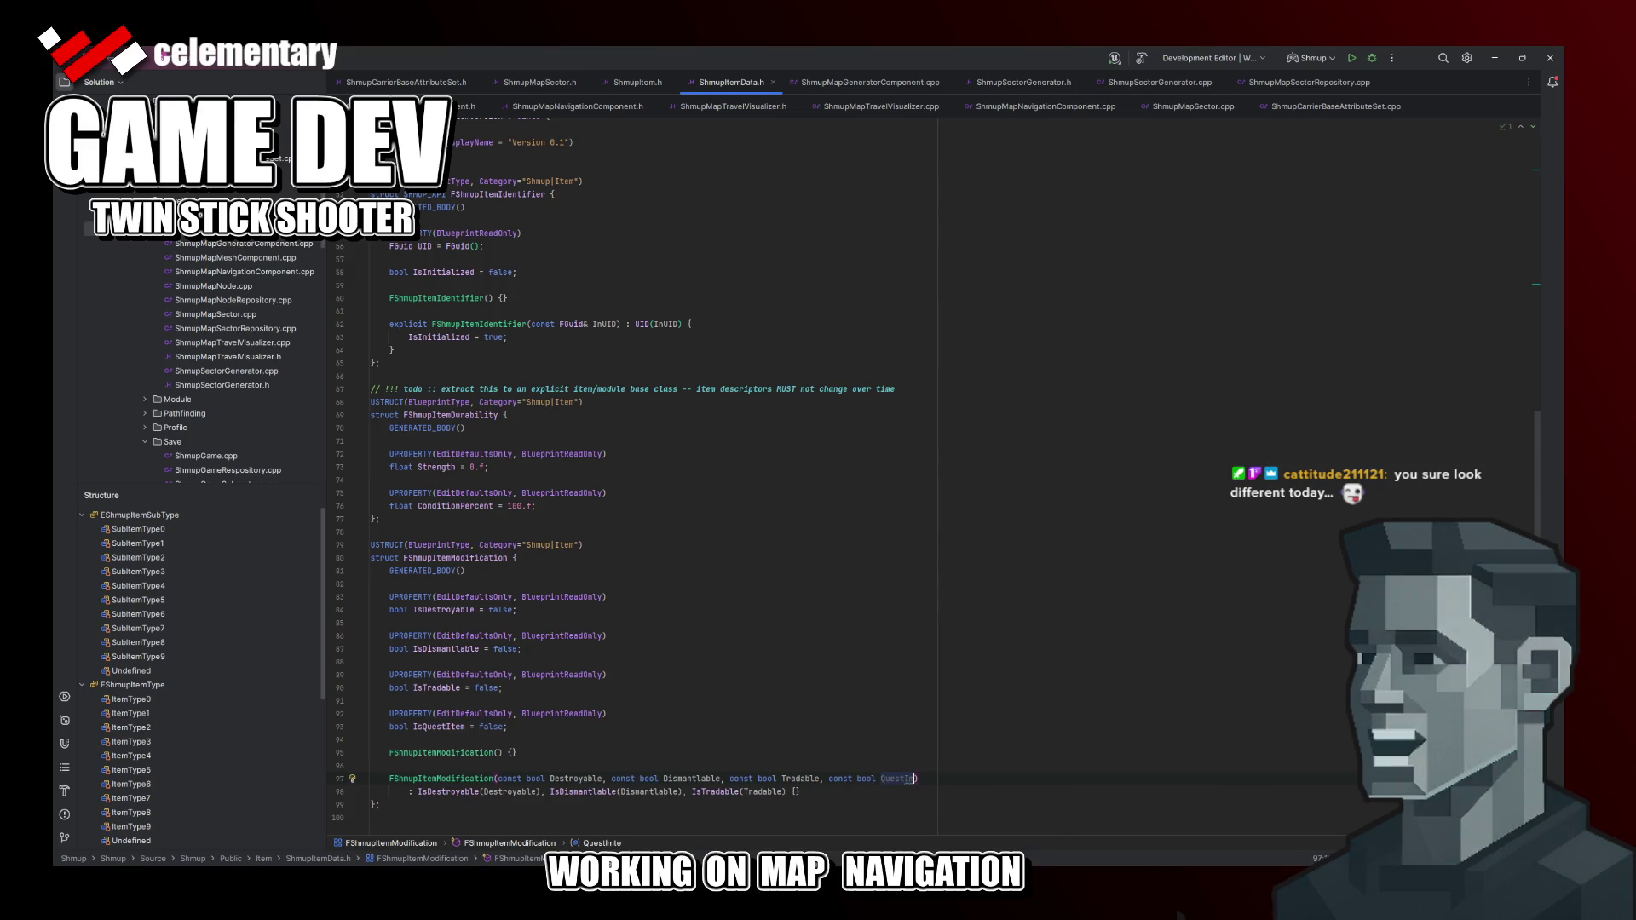
Step: Add a 'const bool QuestItem' parameter and an IsQuestItem(QuestItem) initializer to the constructor
key("Down")
key("Left")
key("Right")
type(", Is")
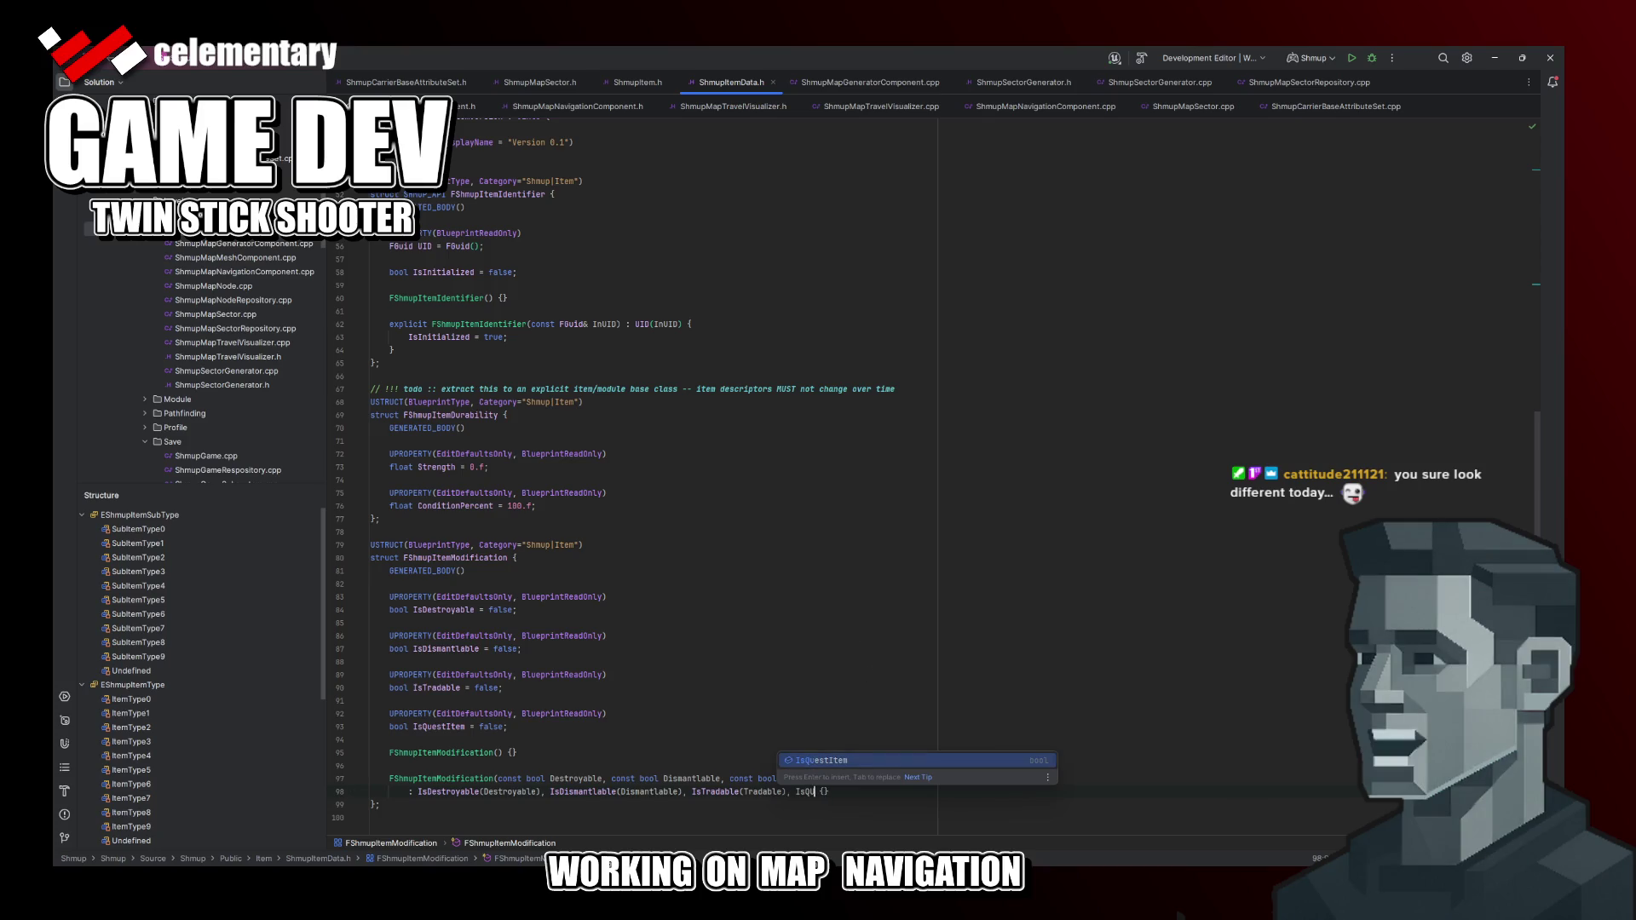
key("Return")
type("QuestItem(Qu")
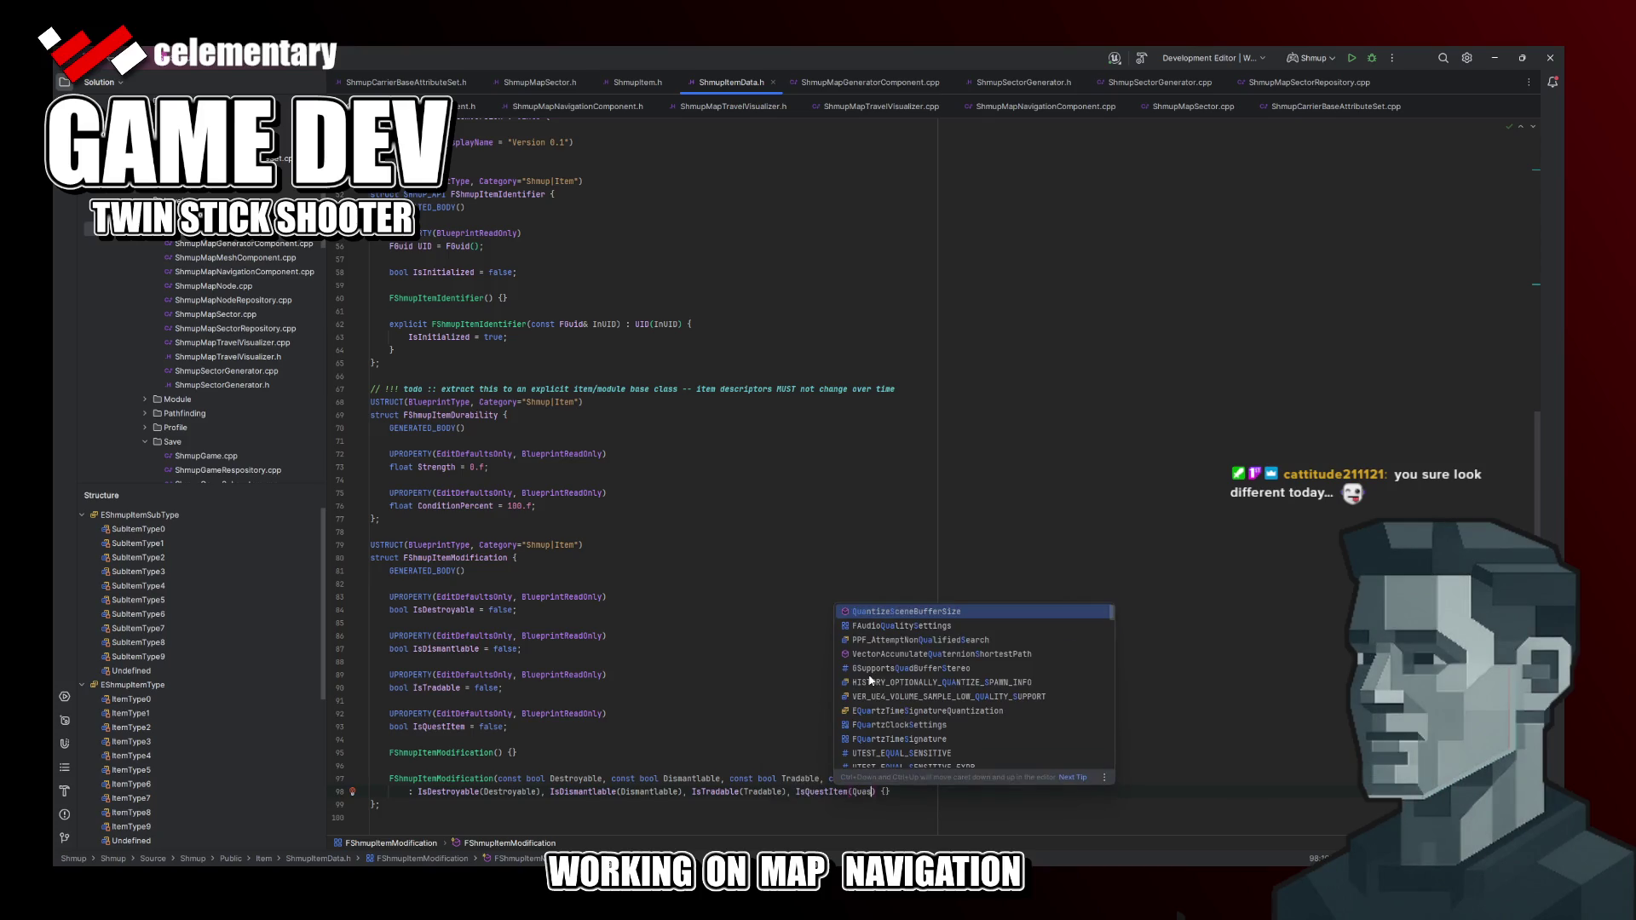
key("Return")
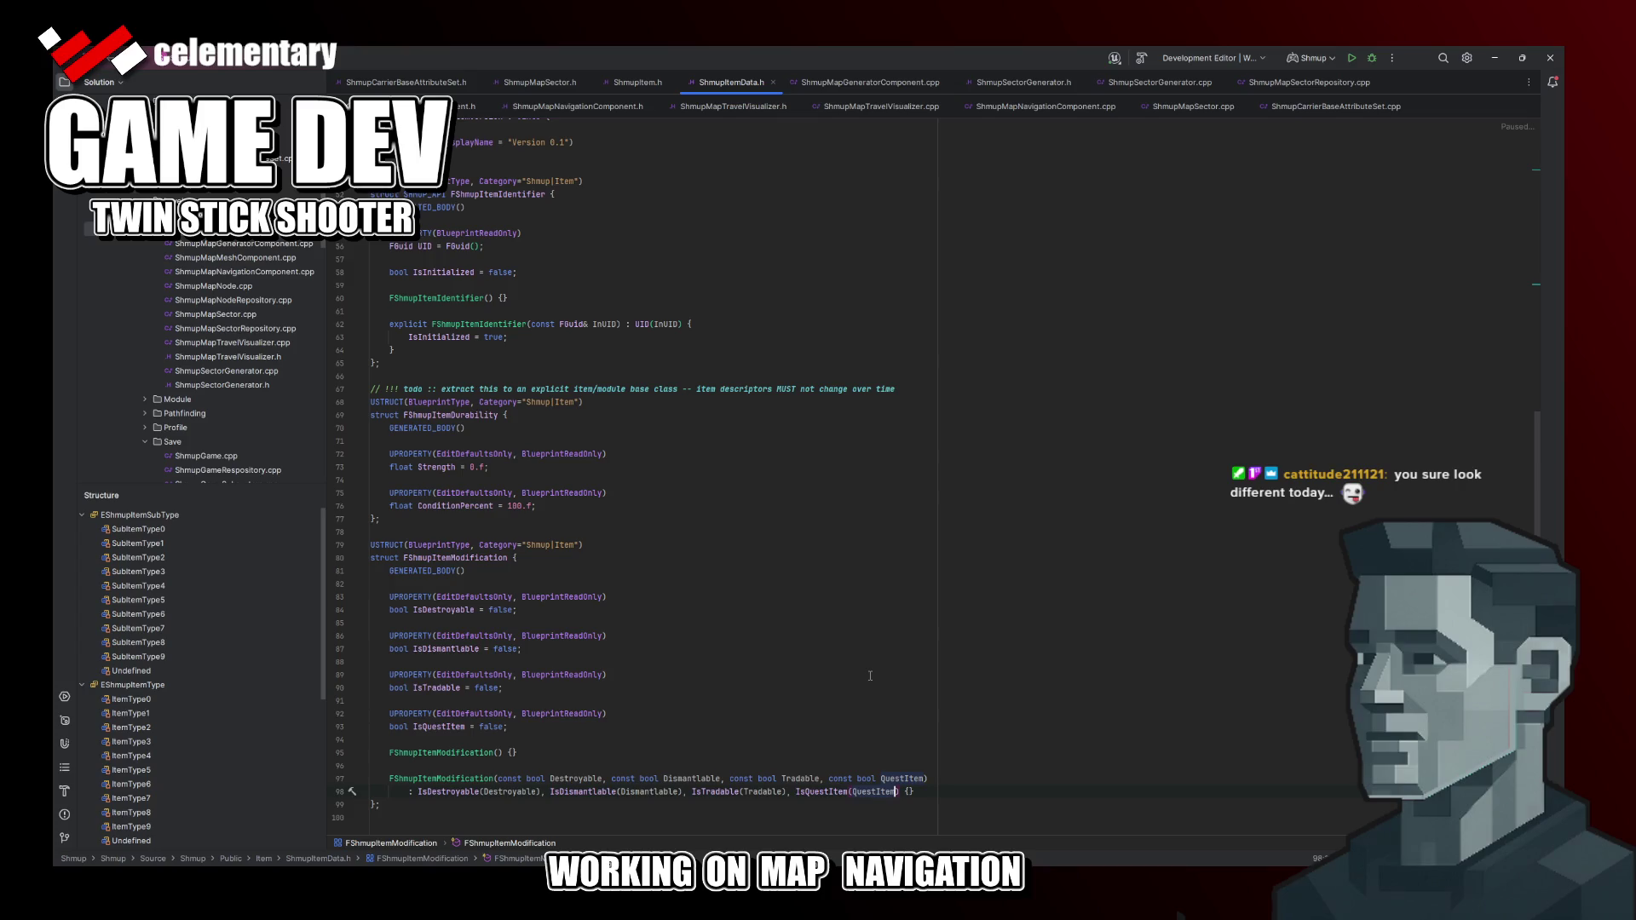
key("Up")
key("Up")
key("Up")
key("Left")
key("Return")
key("Return")
type("expl")
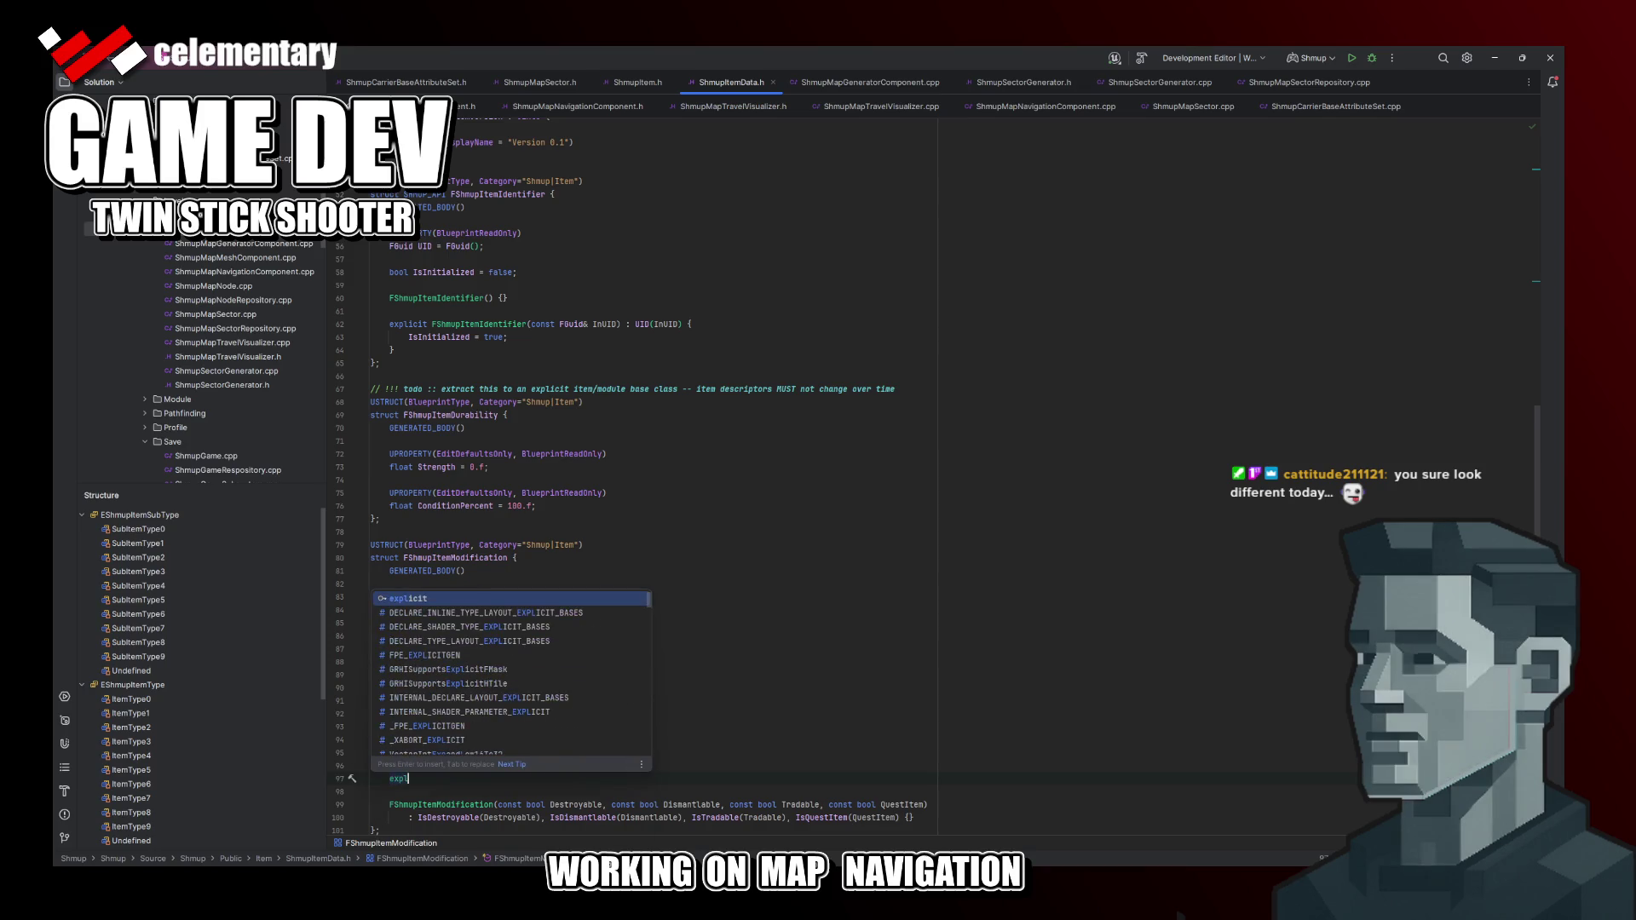
key("Return")
type("F")
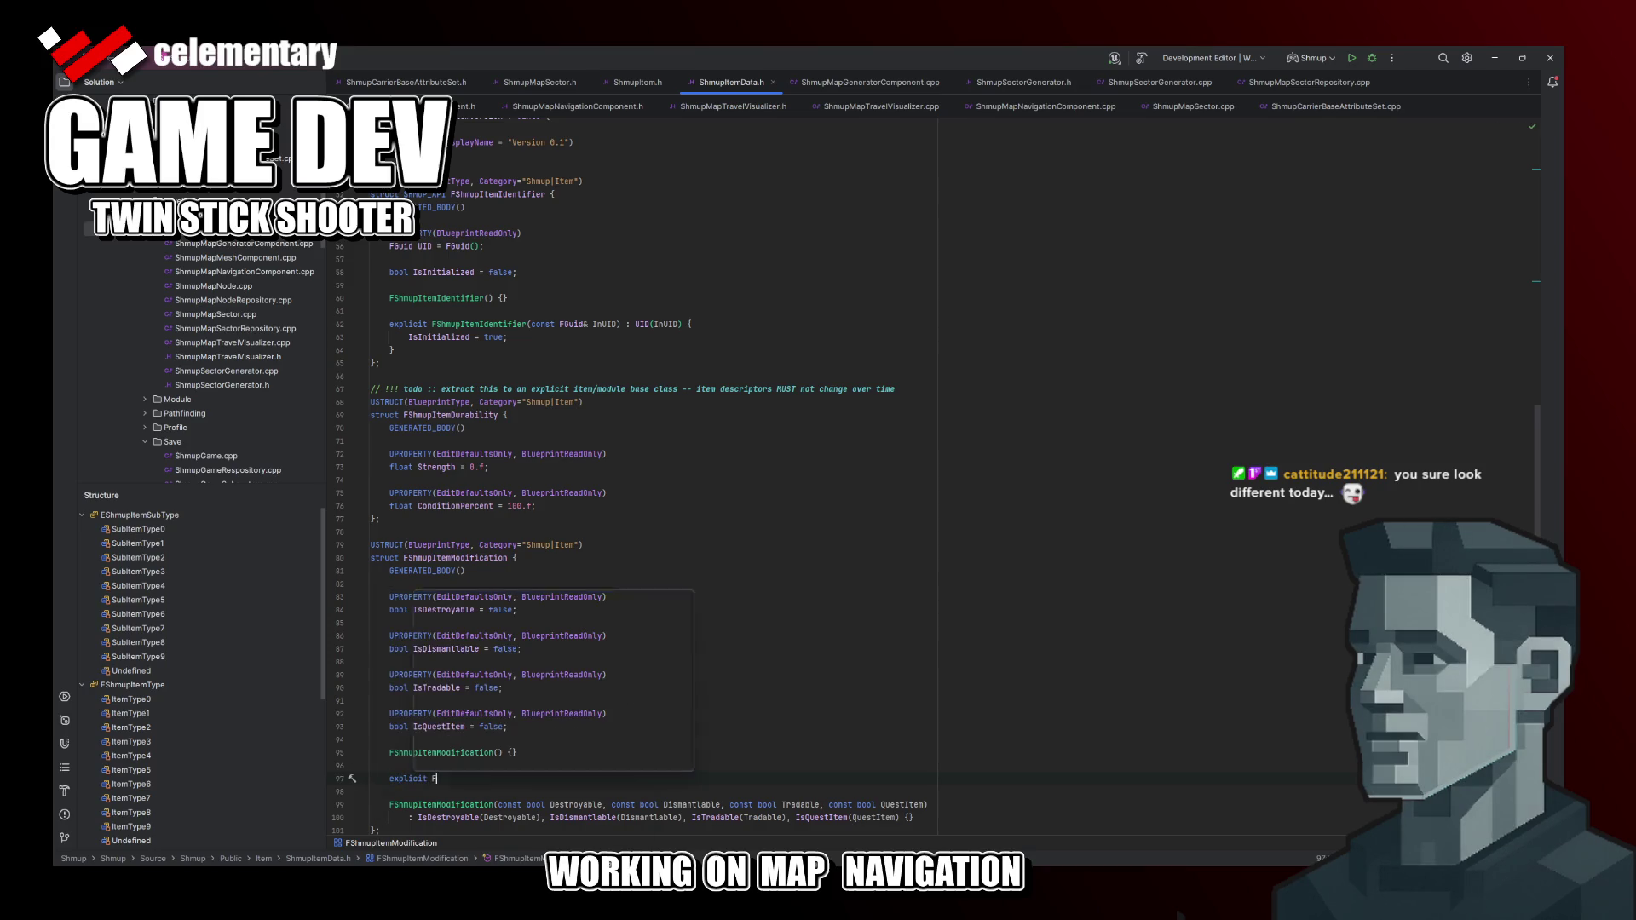
type("SH")
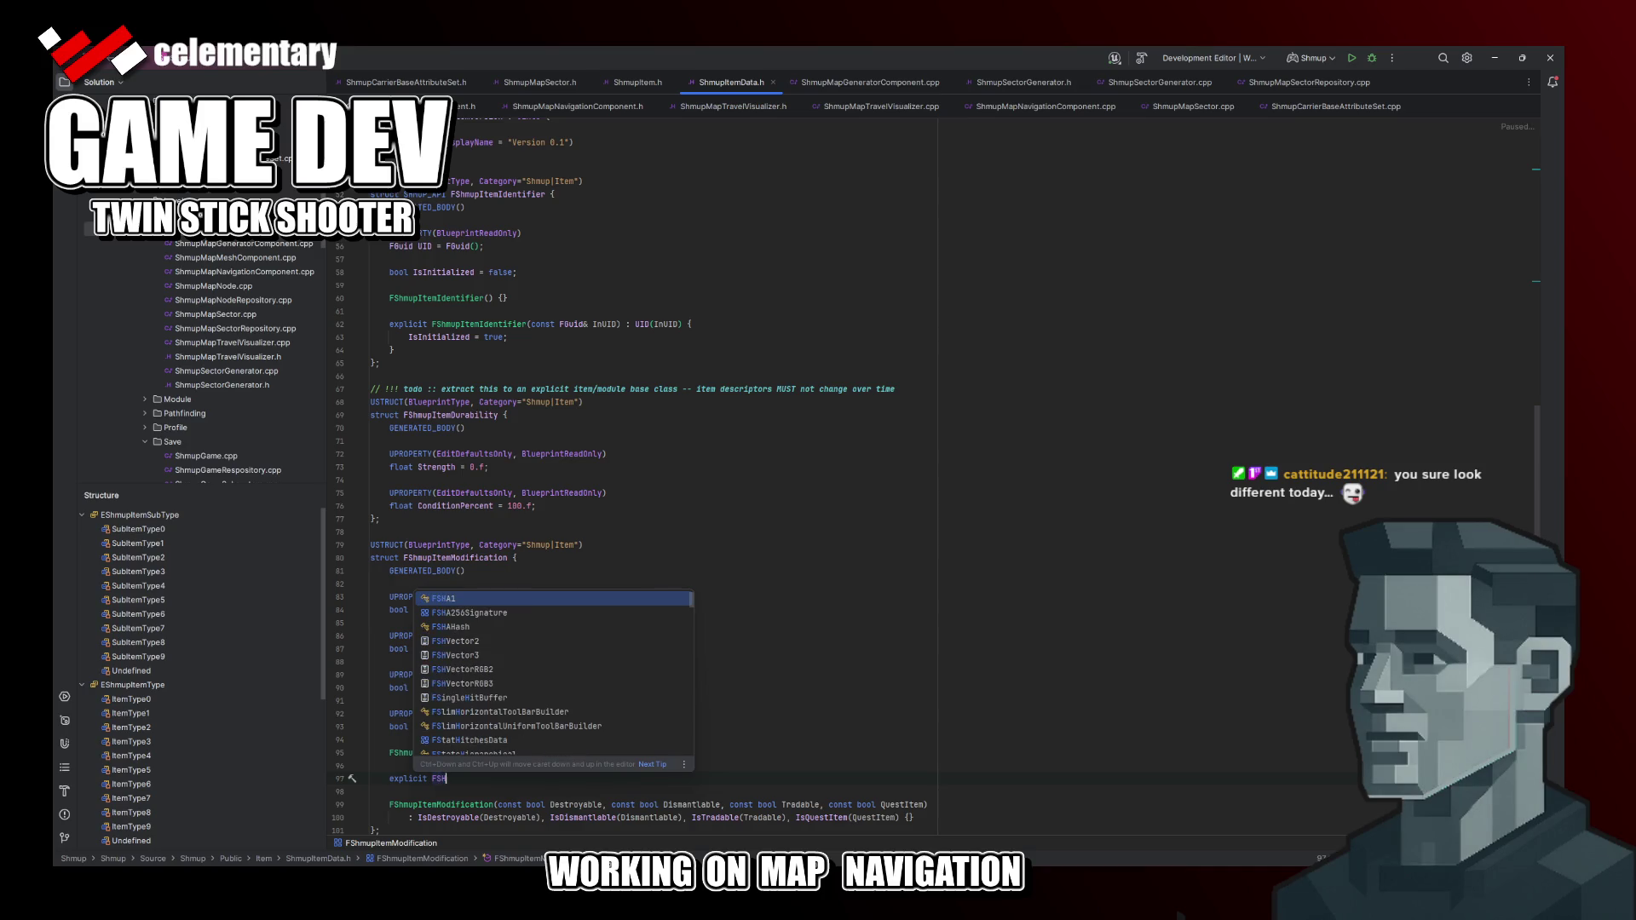
key("BackSpace")
key("BackSpace")
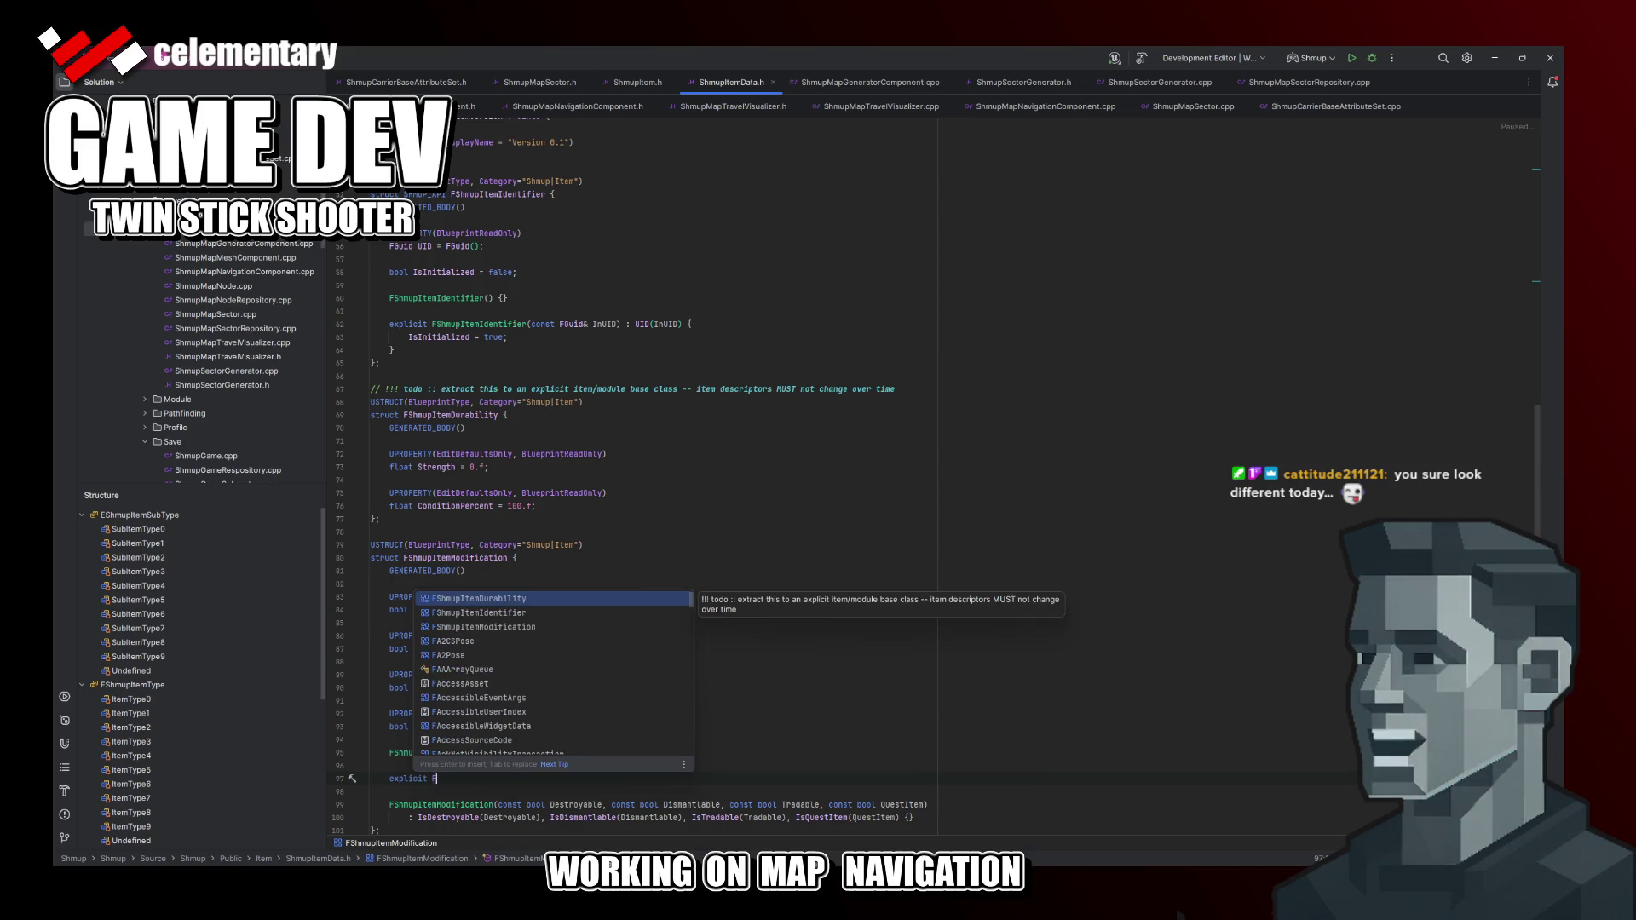
key("Down")
key("Down")
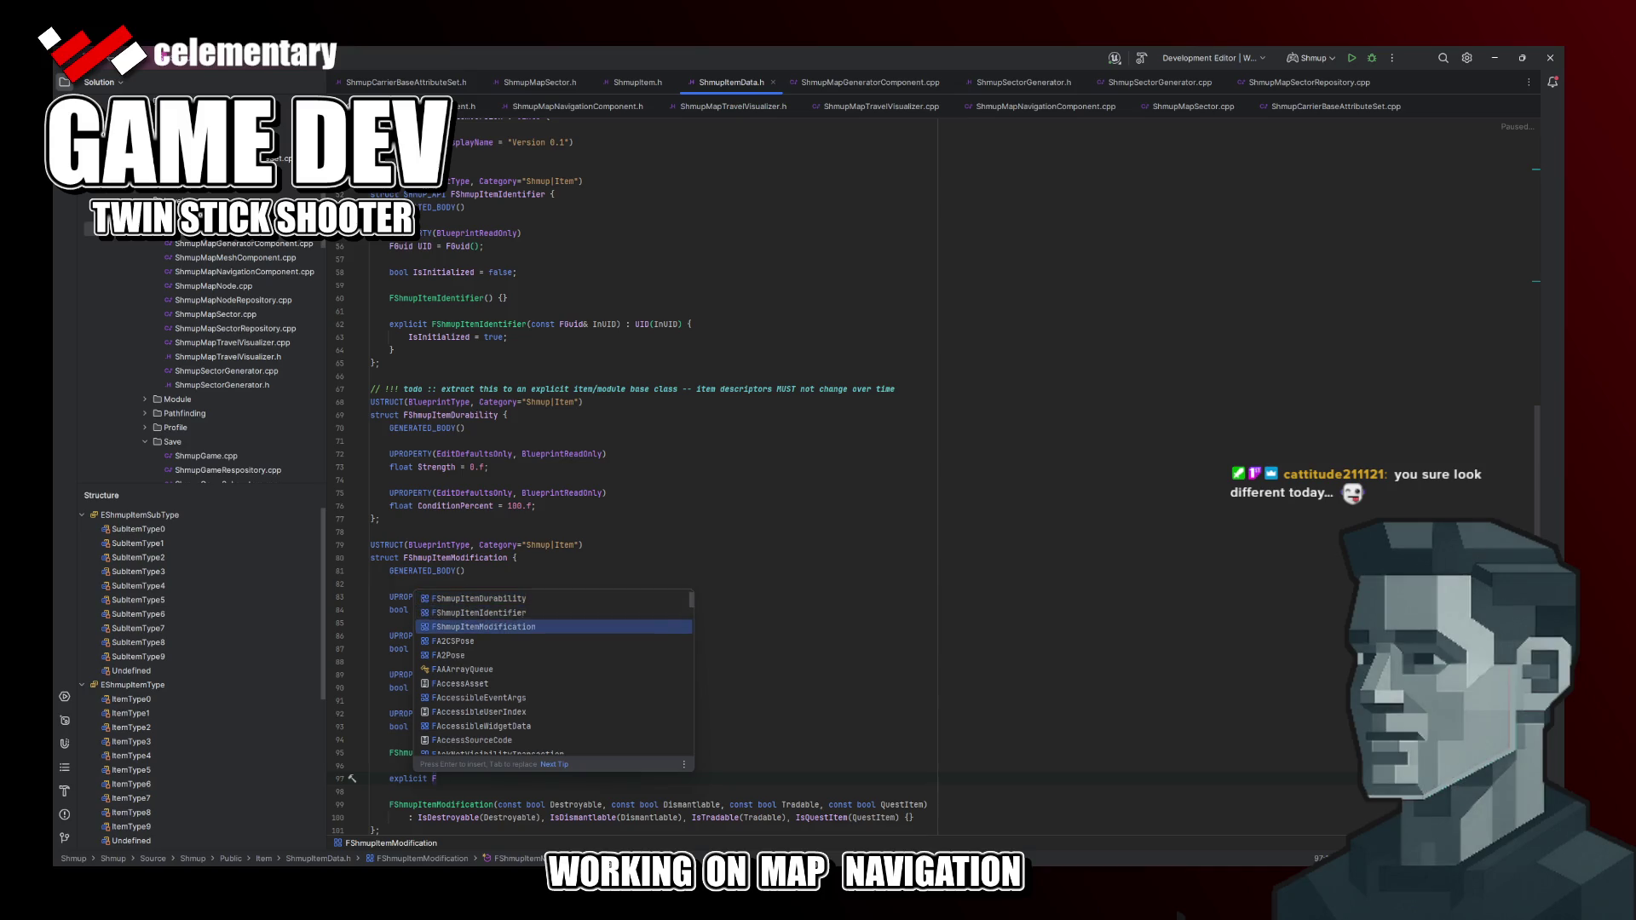
key("Return")
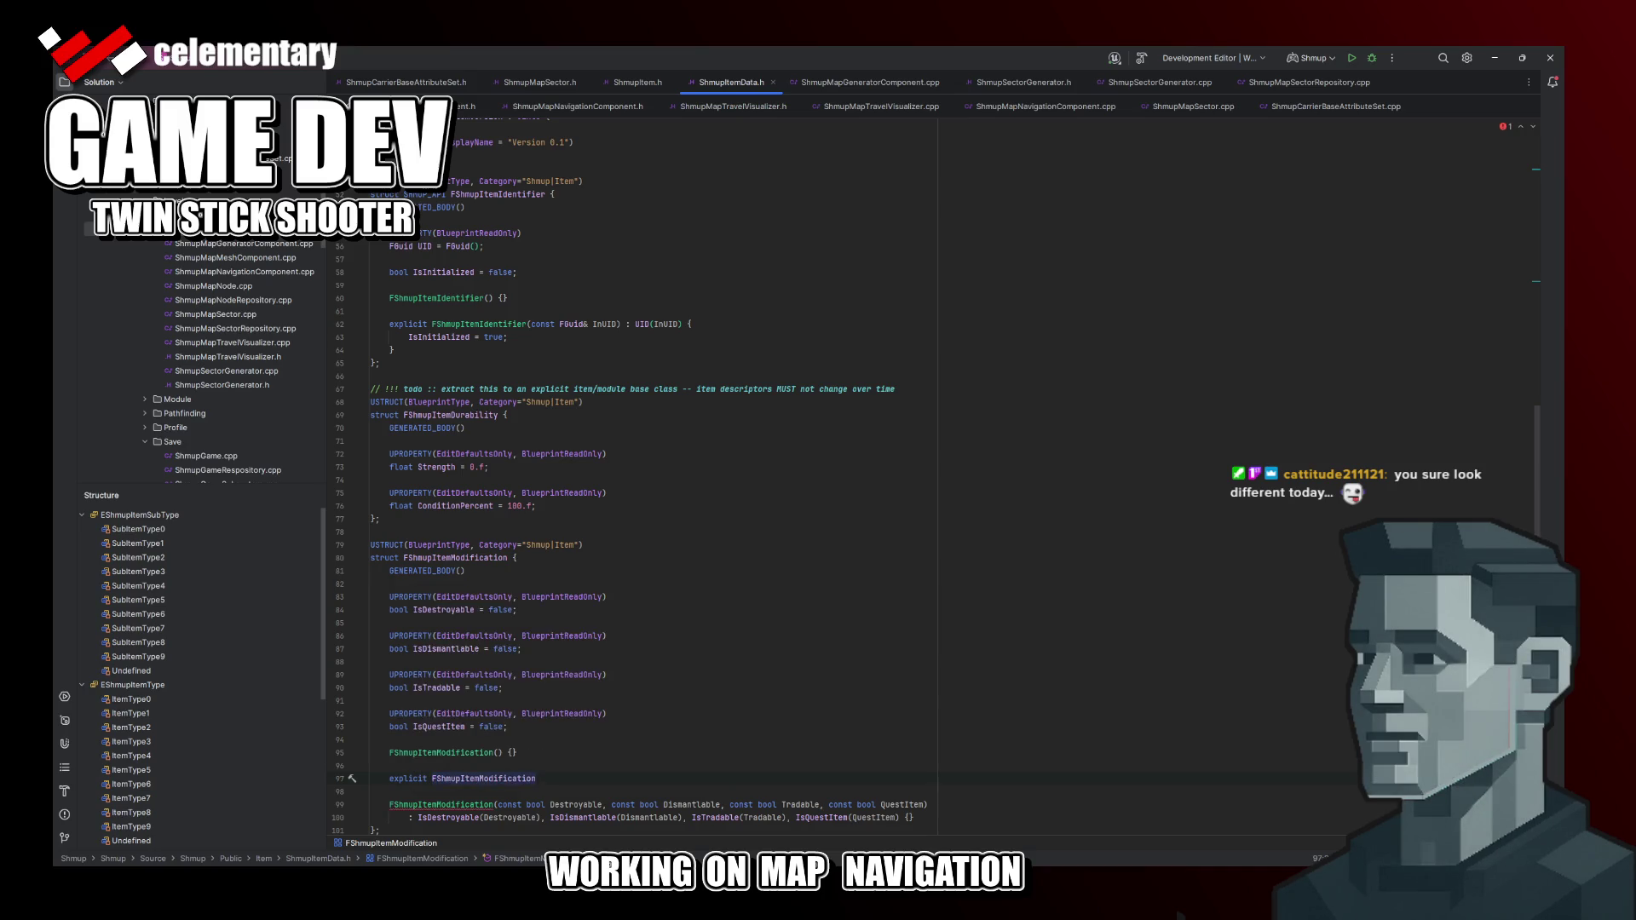
type("(")
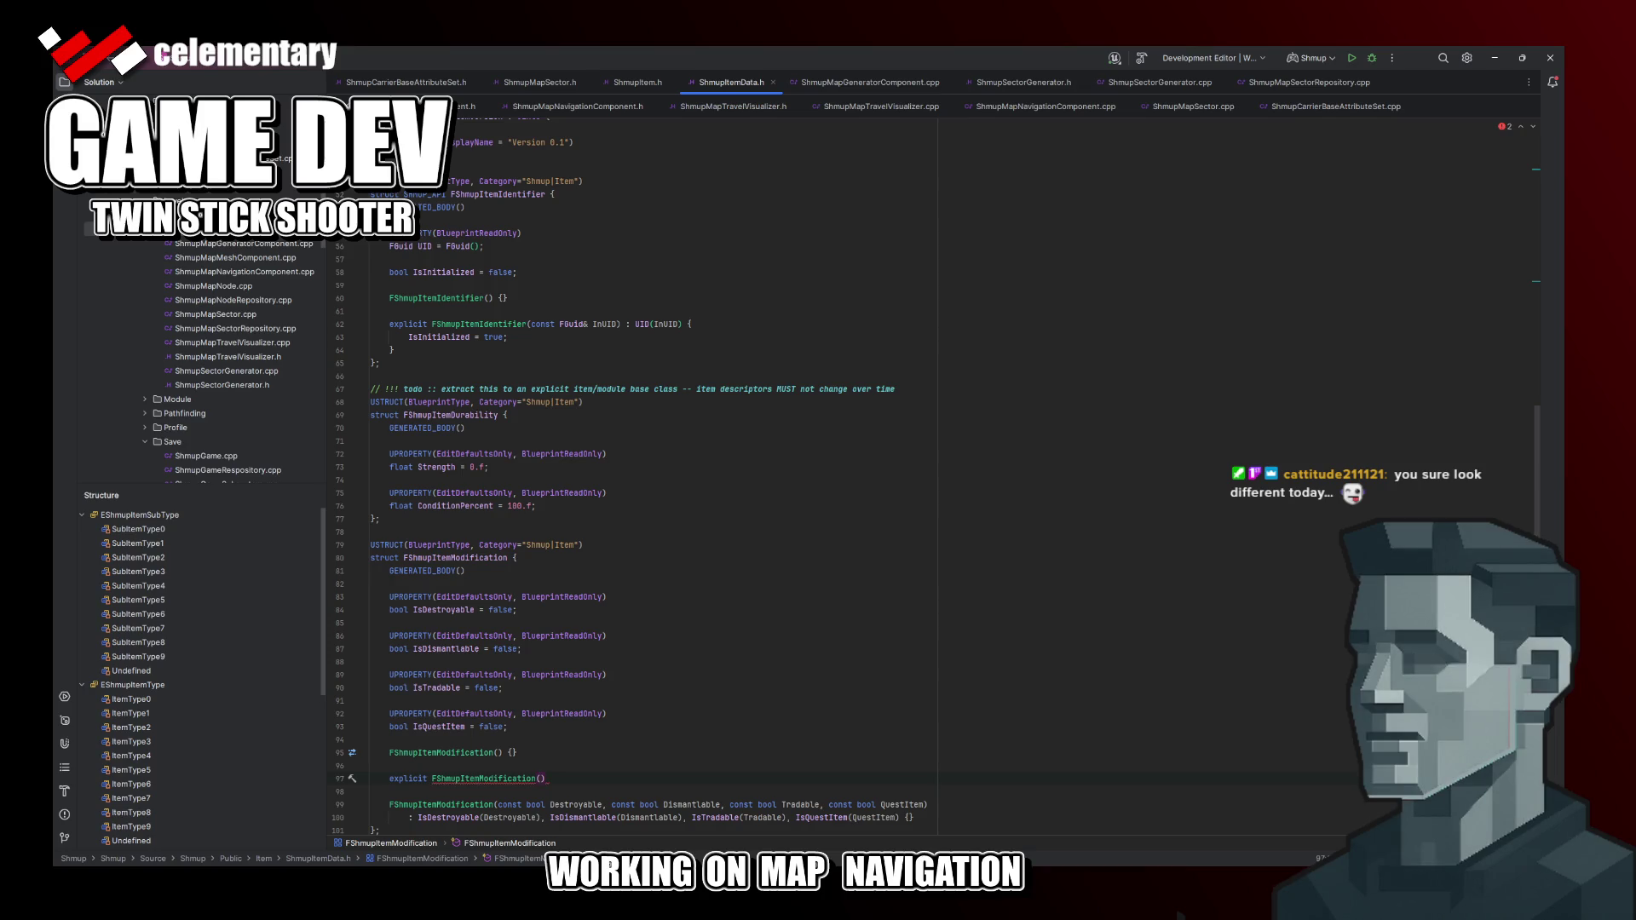
type("const bo")
key("BackSpace")
key("BackSpace")
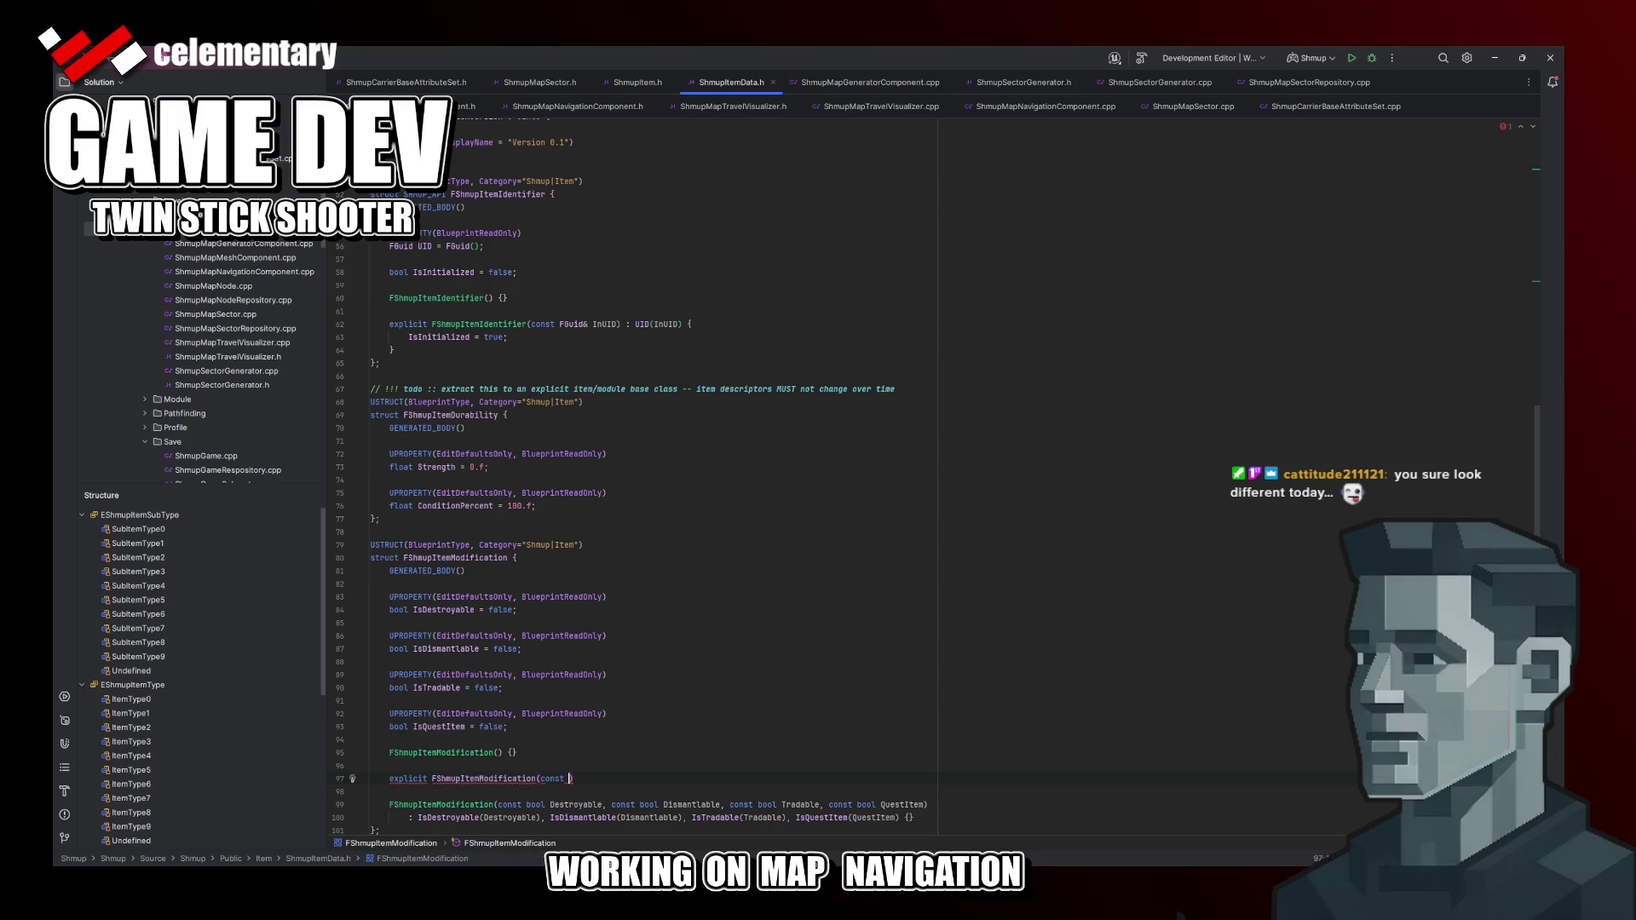
type("bool")
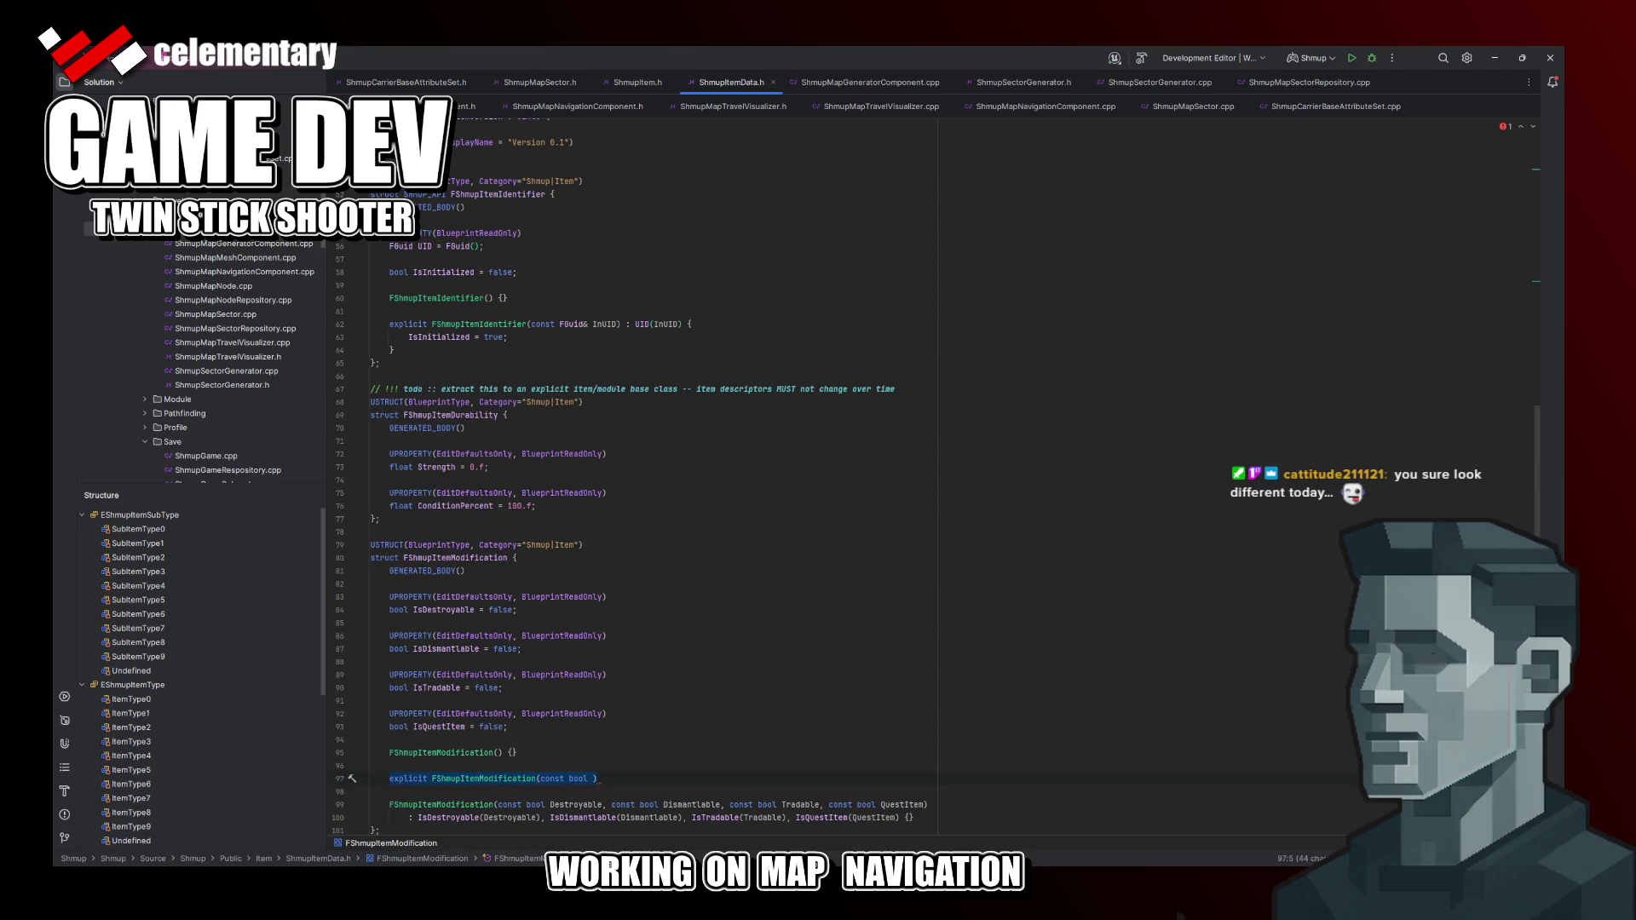
key("ctrl+z")
key("ctrl+z")
Step: Declare a static FShmupItemModification CreateQuestItemModification() function below the constructor
key("Down")
key("Down")
key("End")
key("Return")
key("Return")
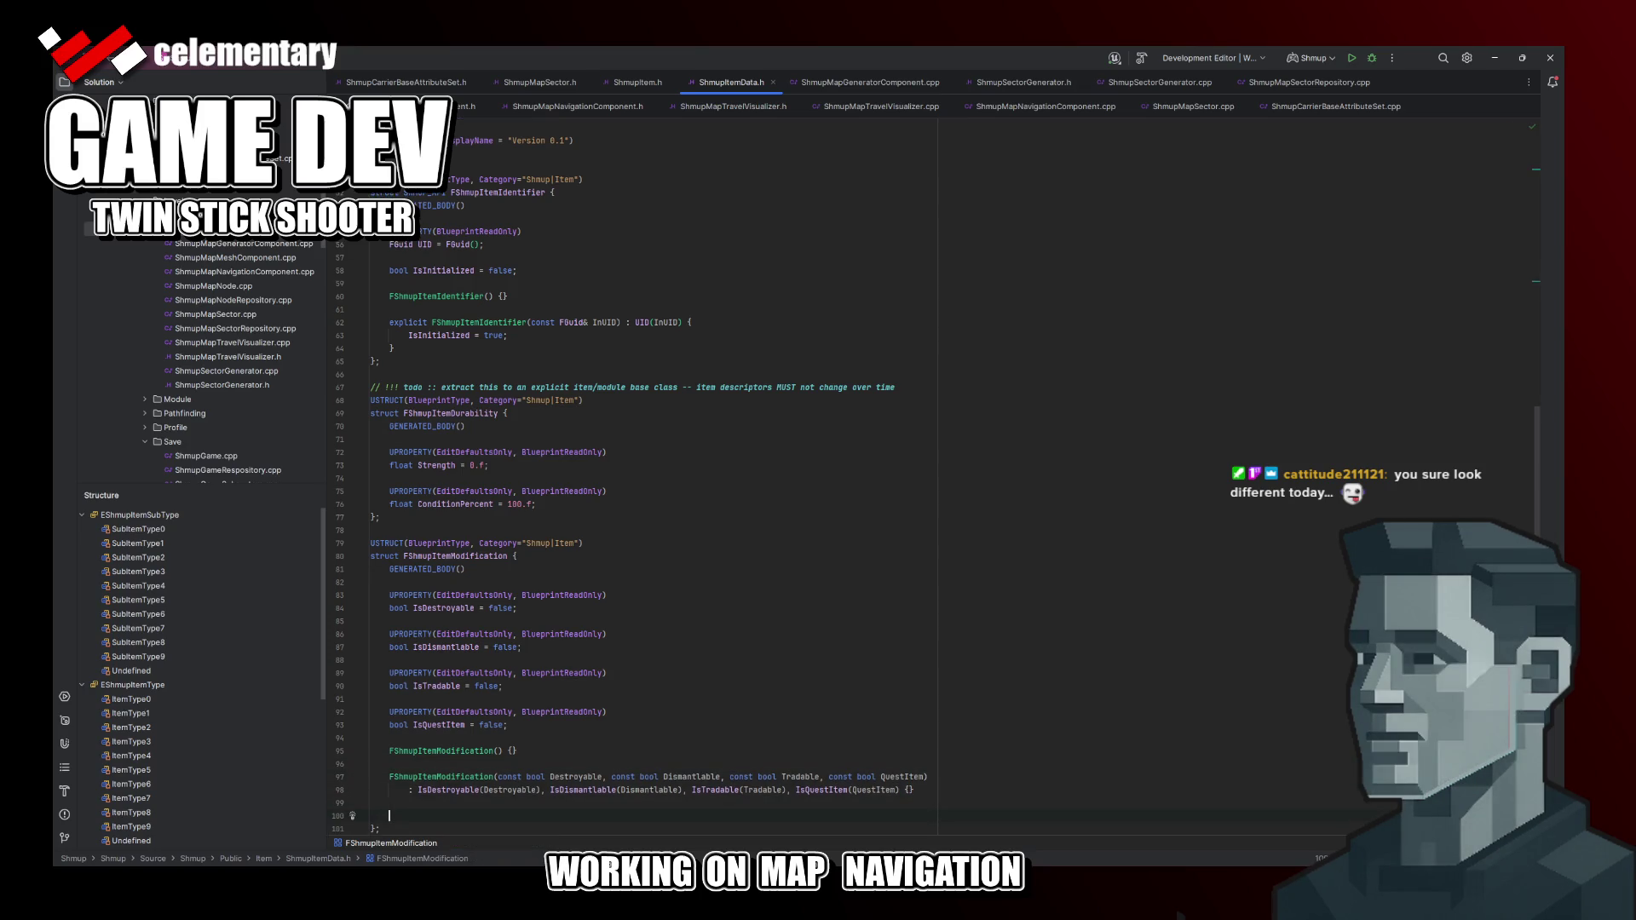
type("FORCE")
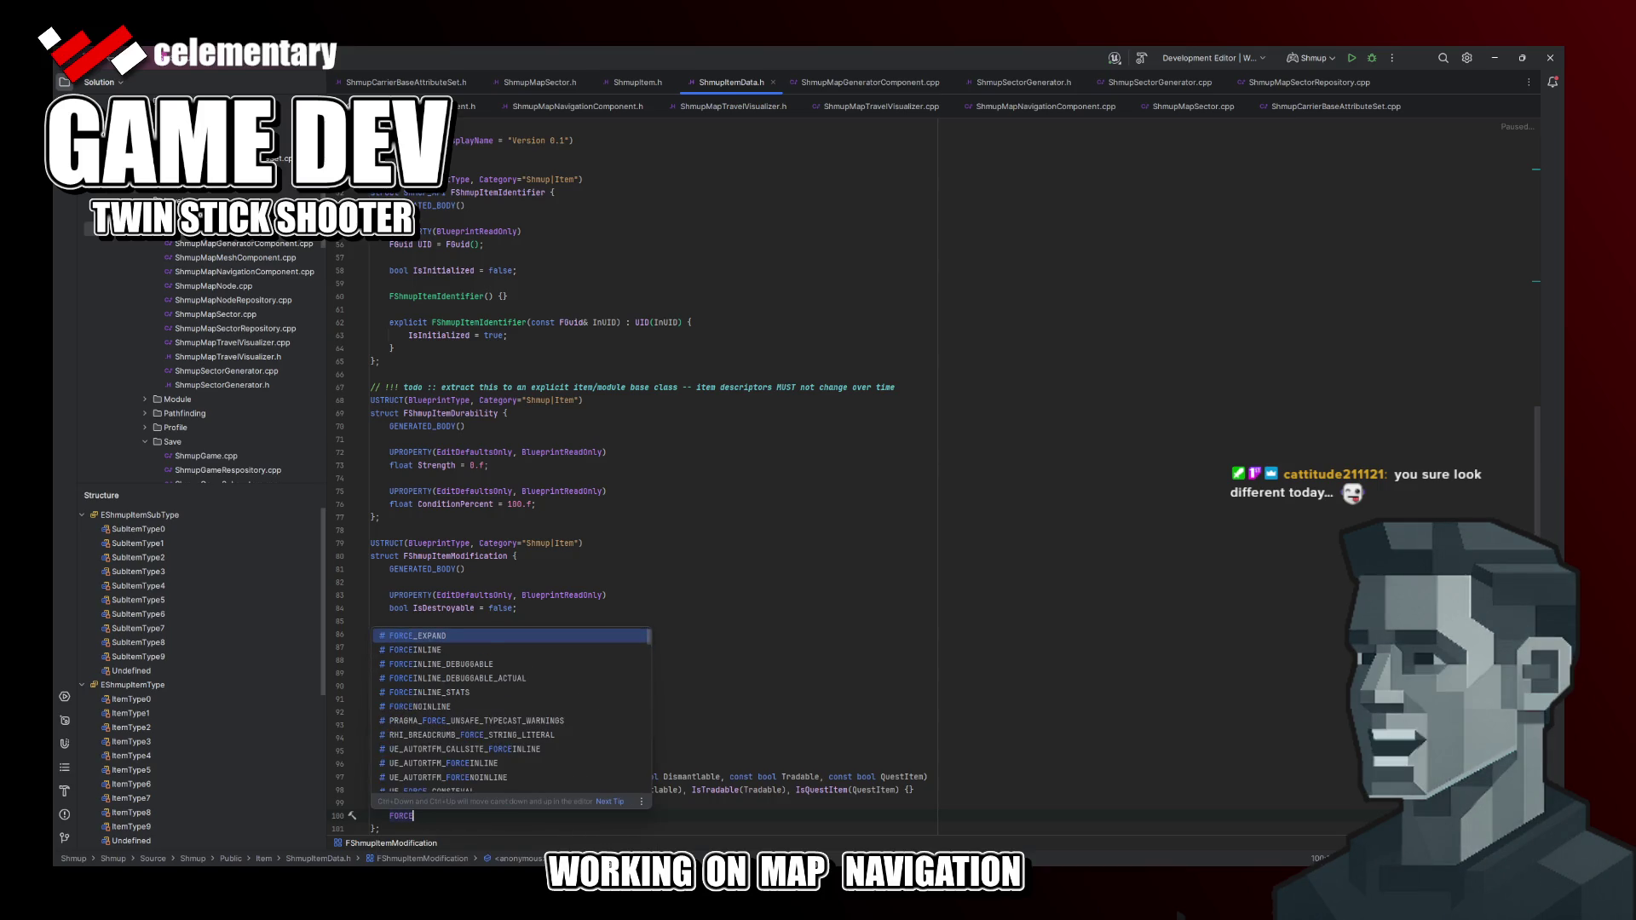
type("IN")
key("Return")
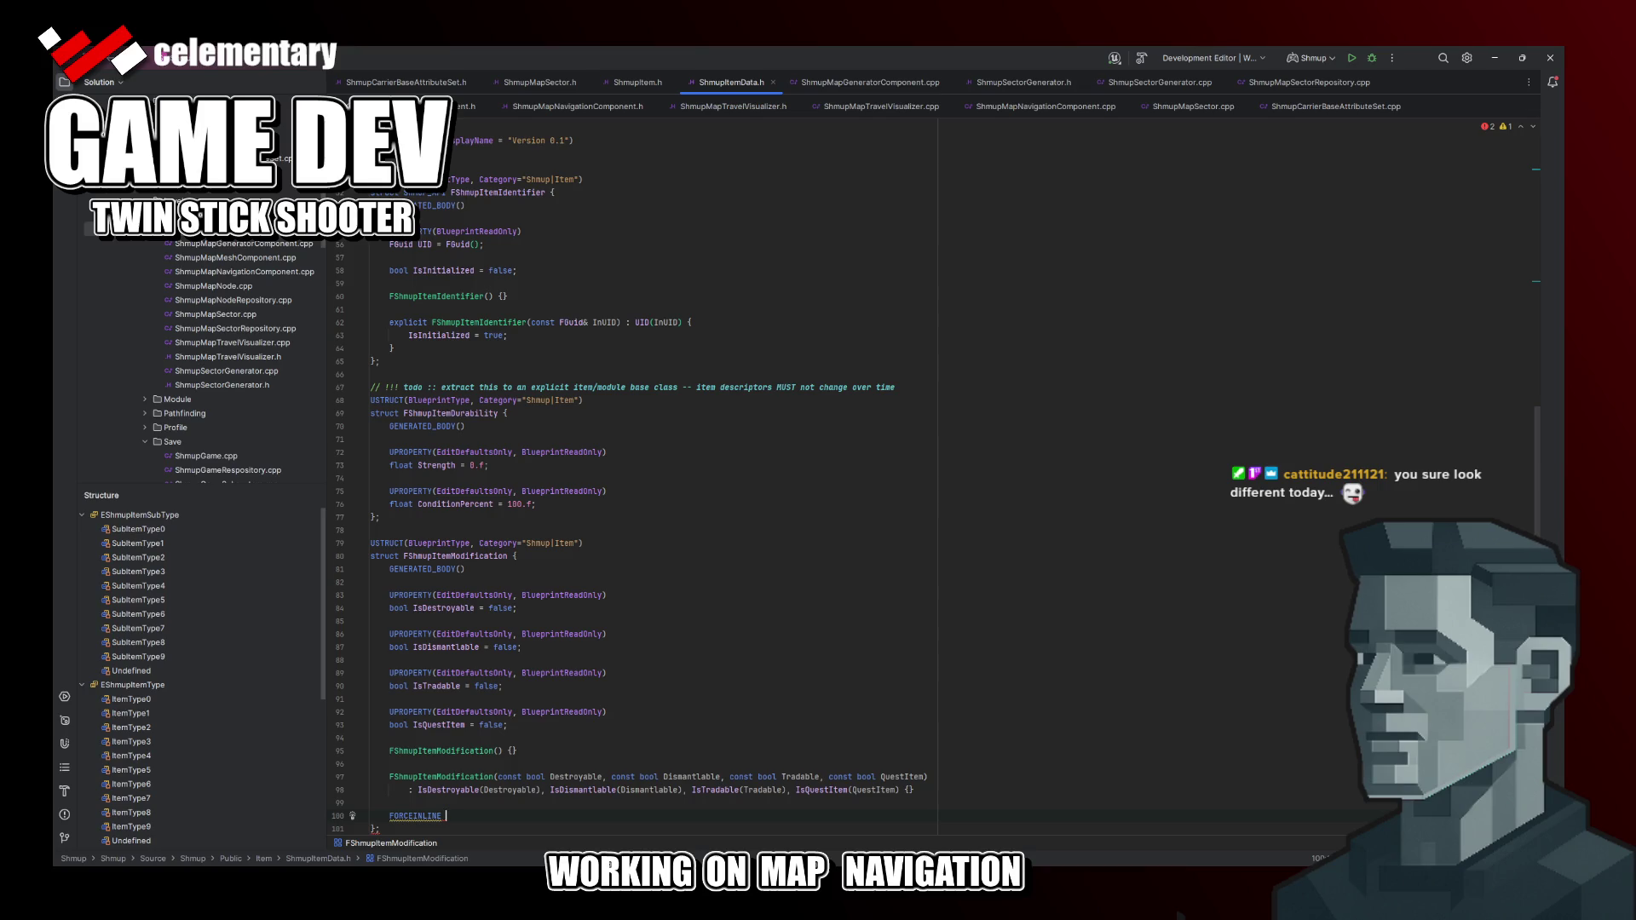
key("shift+Home")
type("sta")
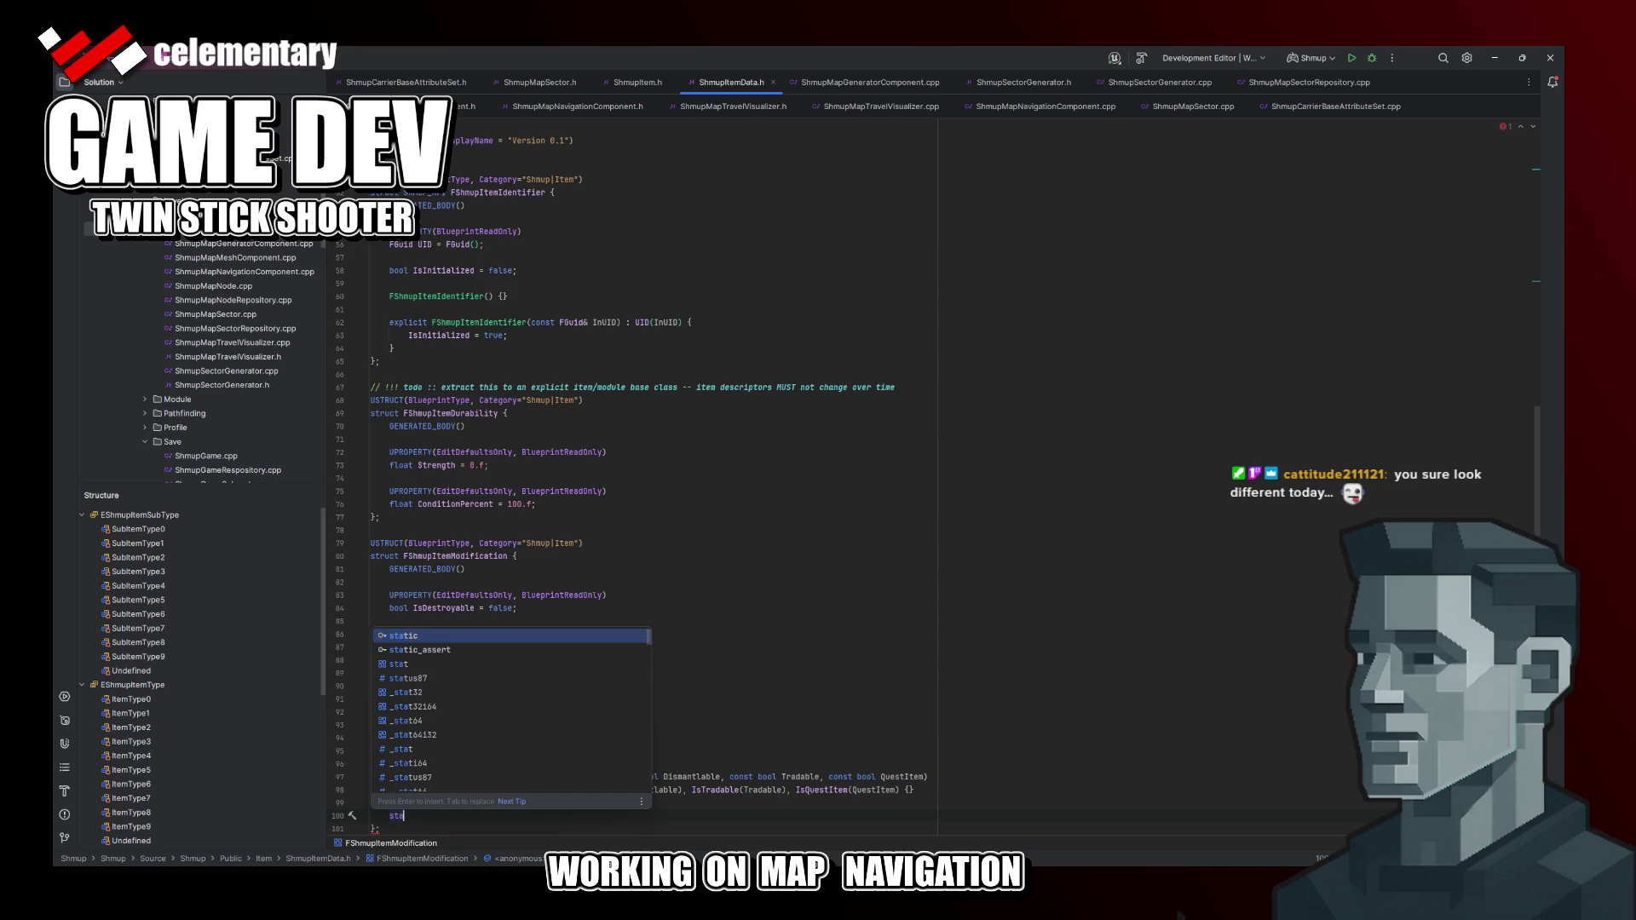
key("Return")
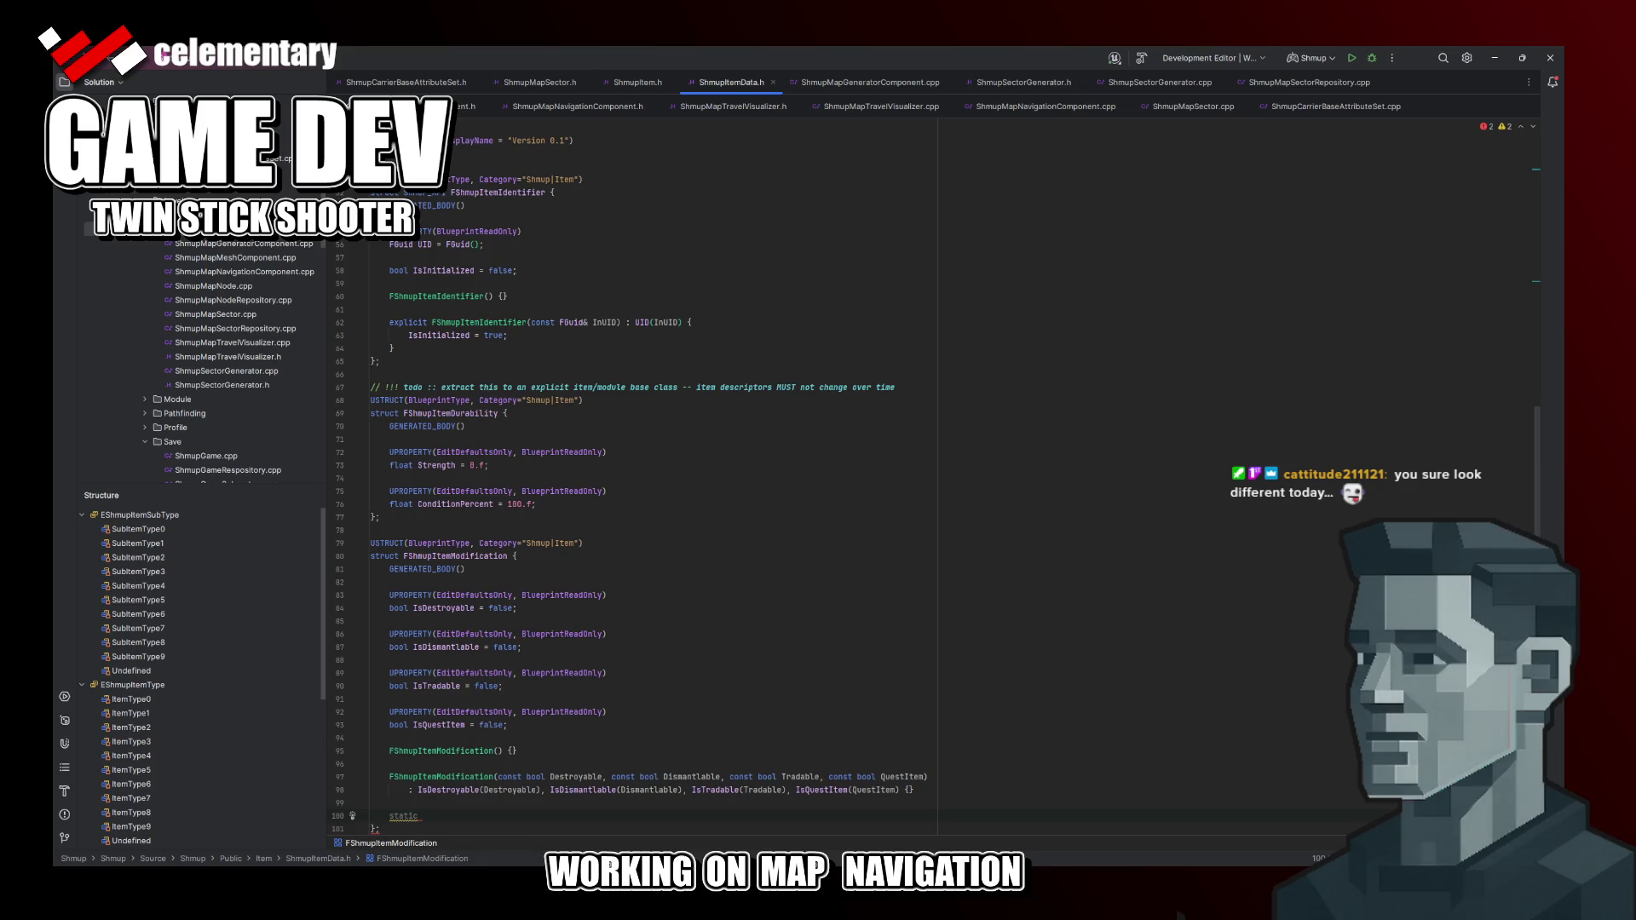
type("FSIM")
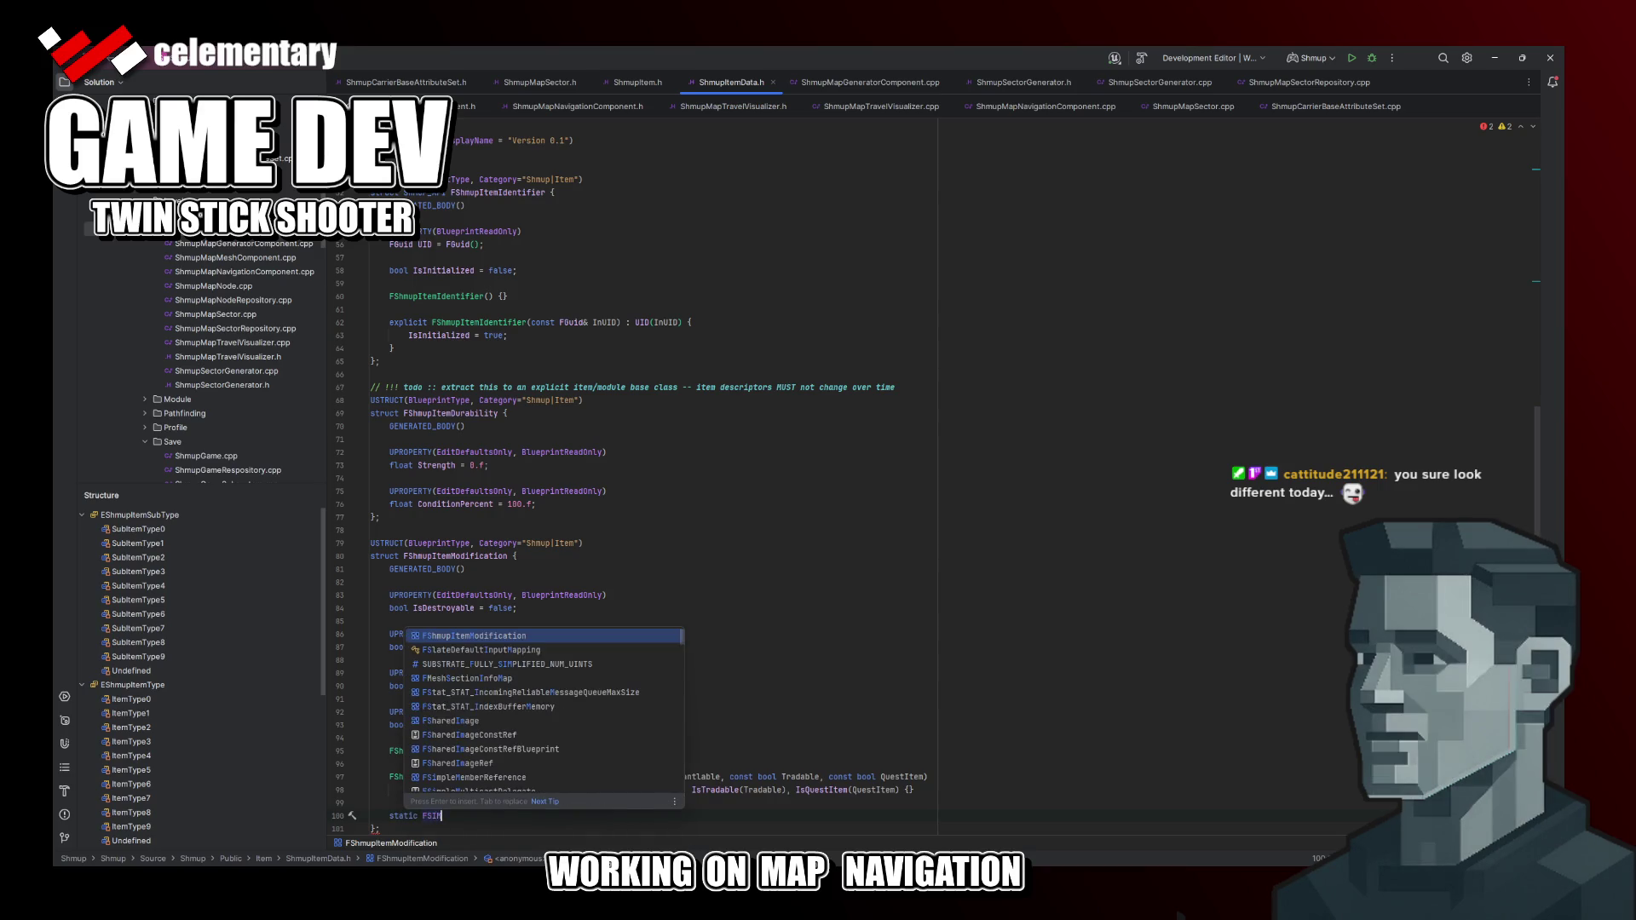
key("Return")
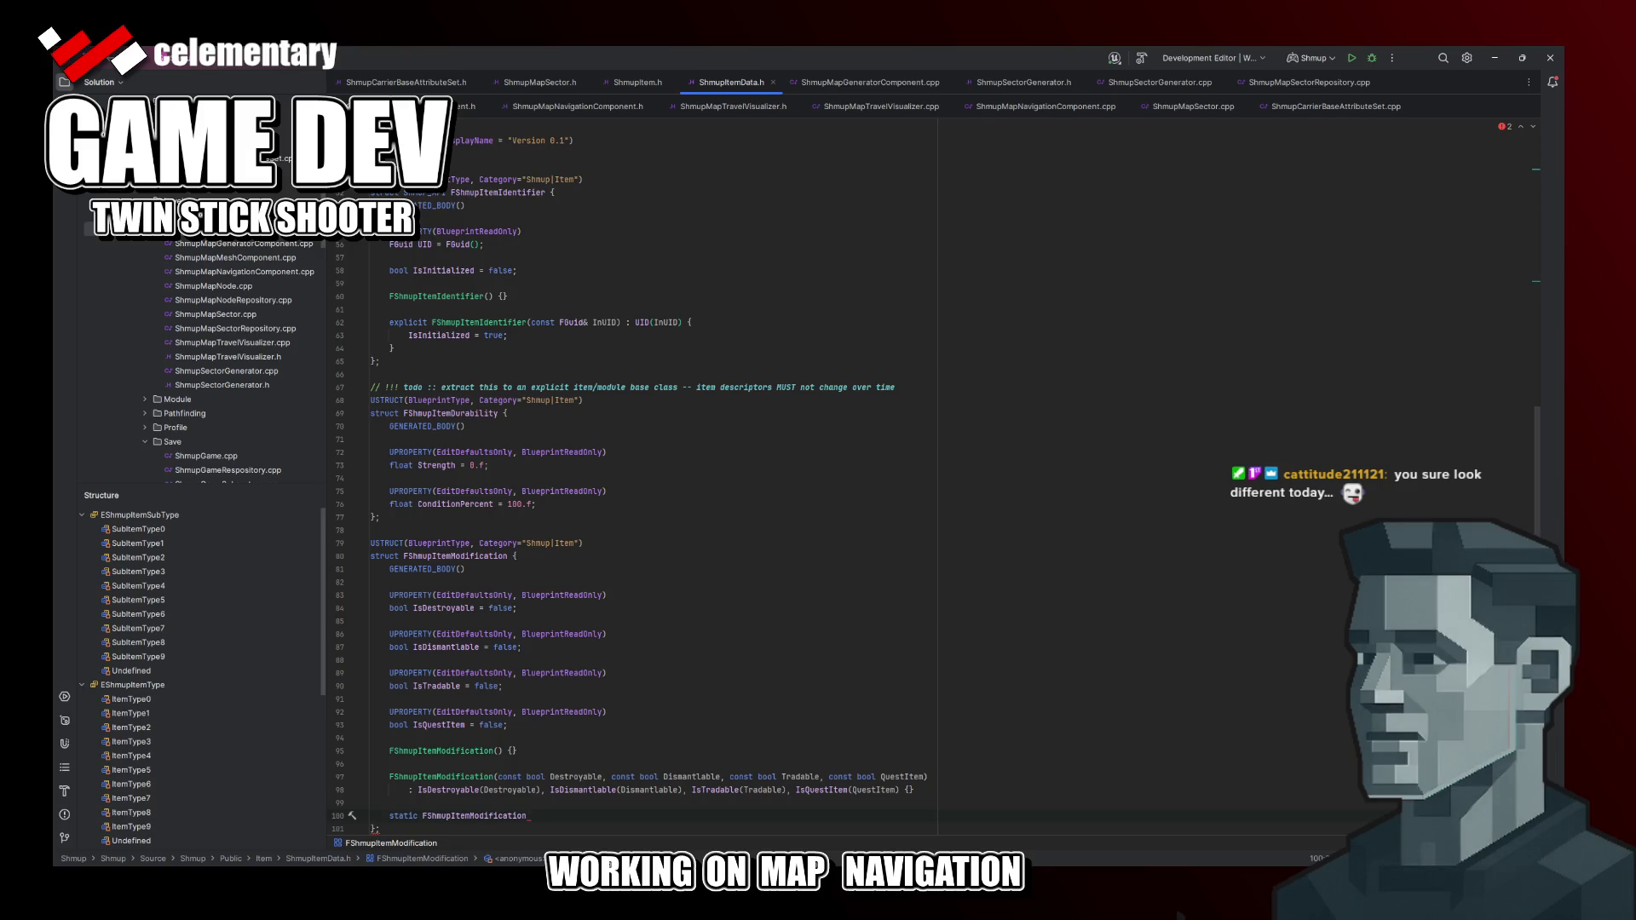
type("Create")
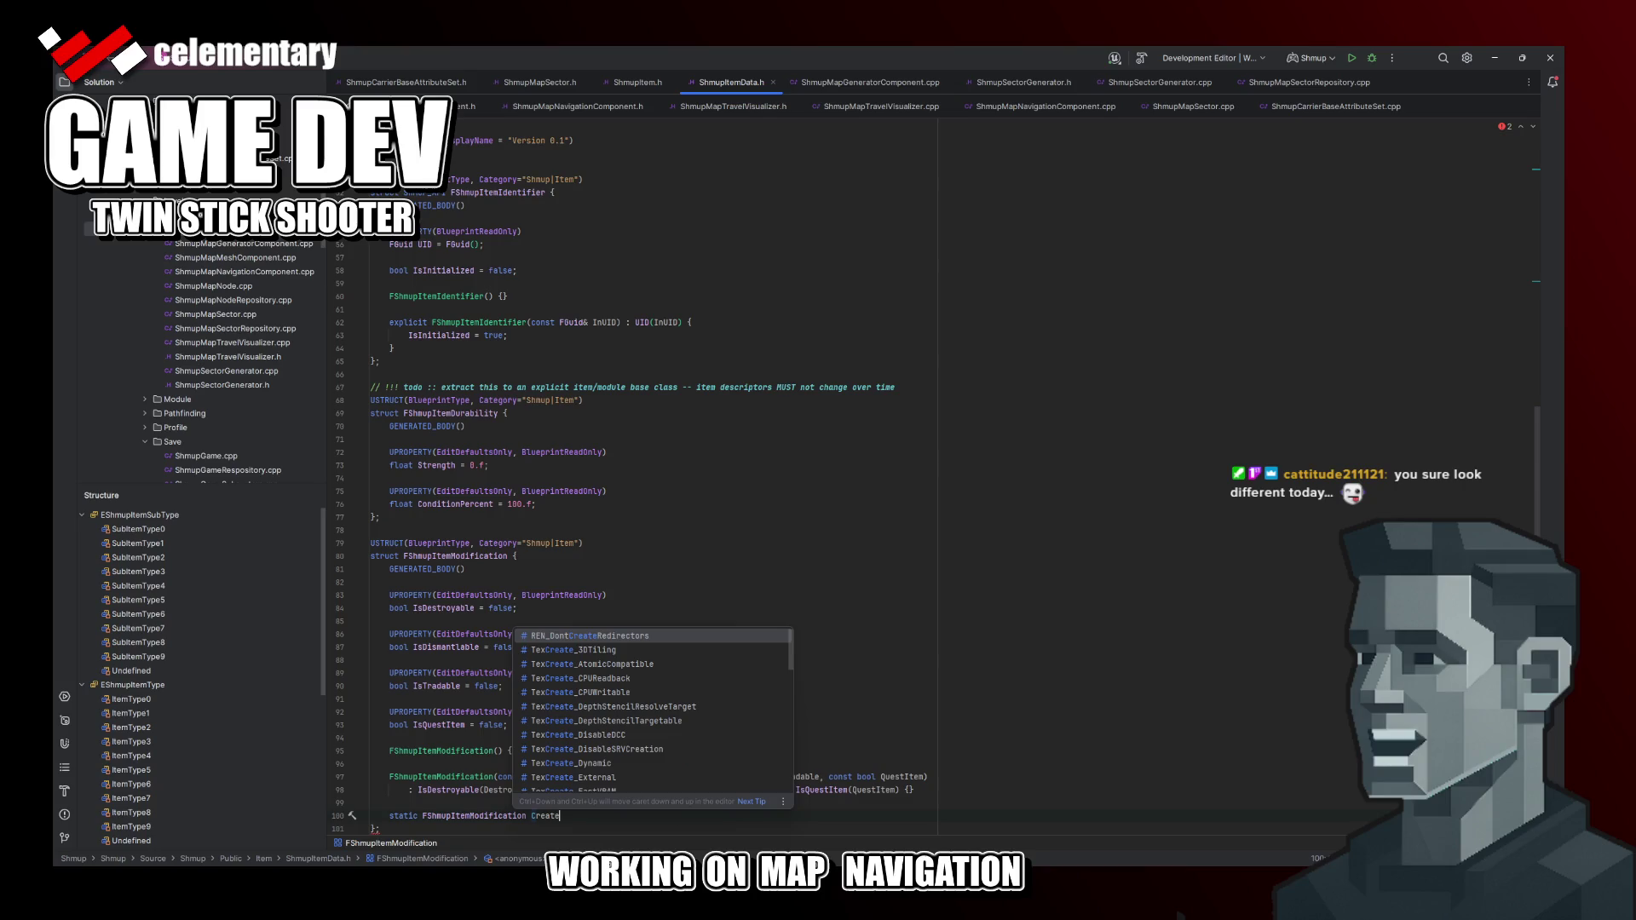
type("QuestImtem")
key("BackSpace")
key("BackSpace")
key("BackSpace")
type("temm")
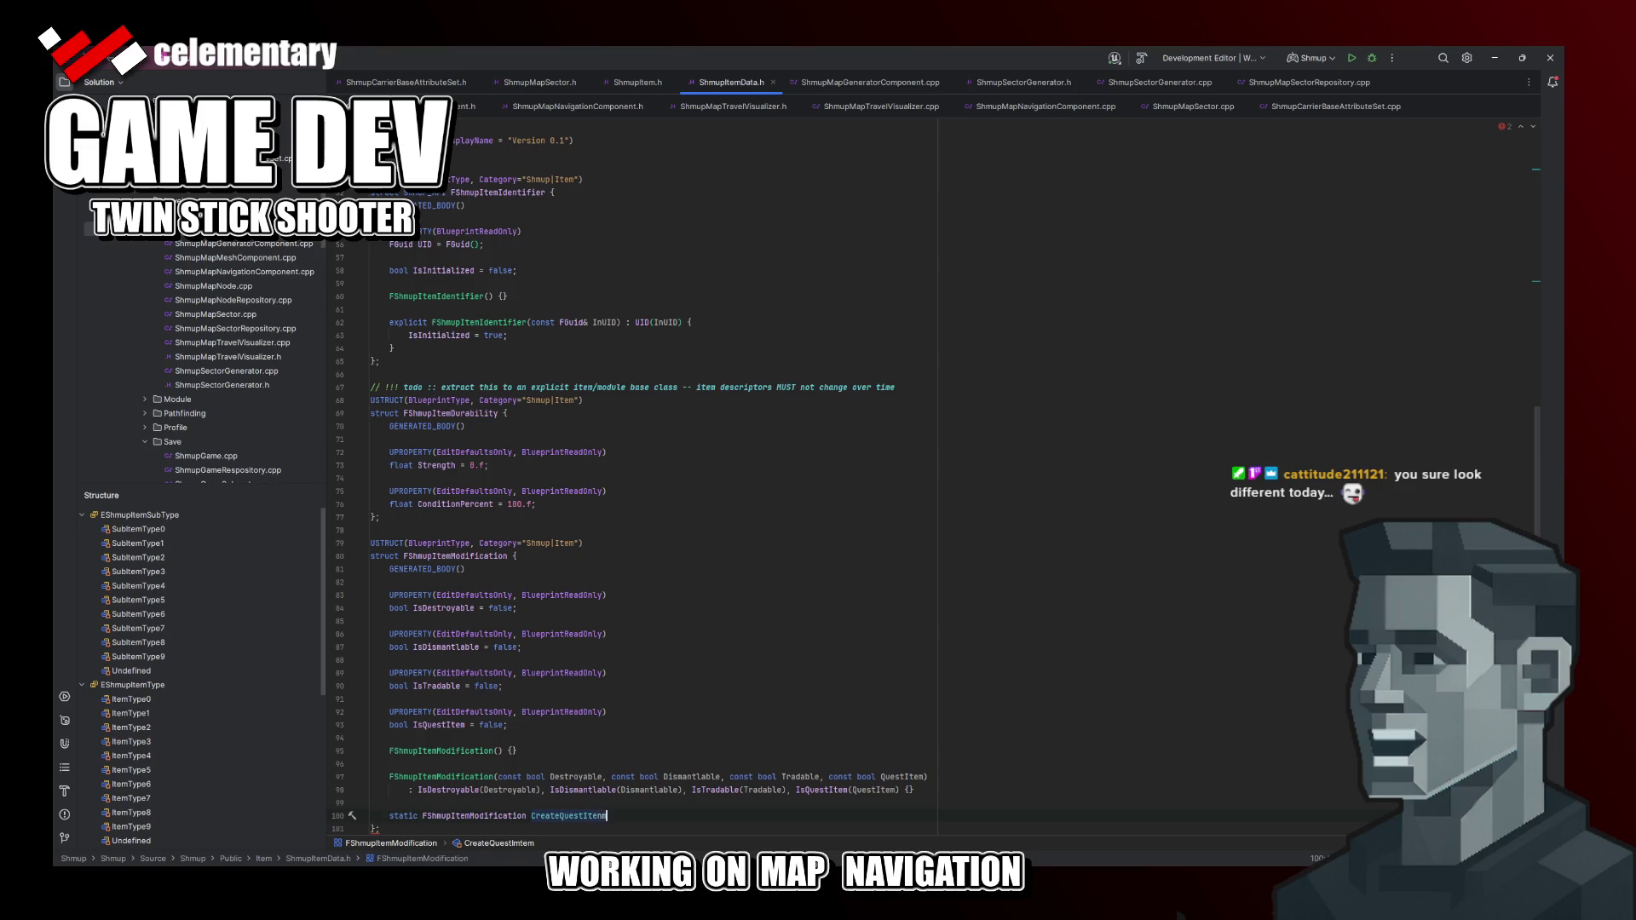
key("BackSpace")
key("BackSpace")
type("mModification() {")
key("Return")
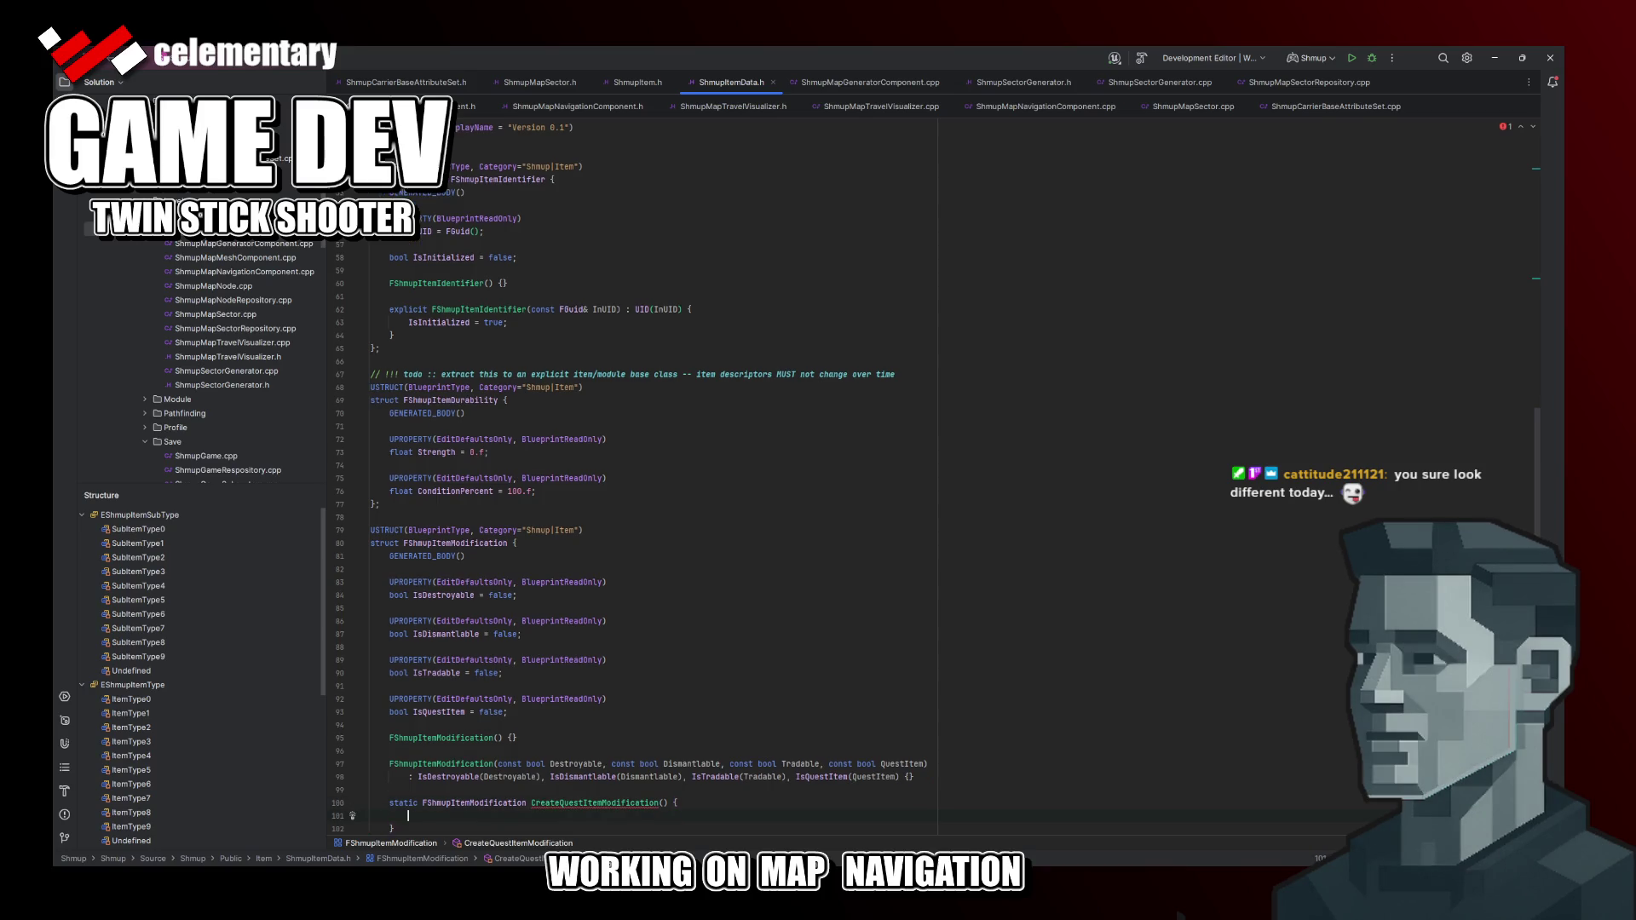
Step: Make it return FShmupItemModification(false, false, false, true)
key("Up")
key("Home")
key("alt+Return")
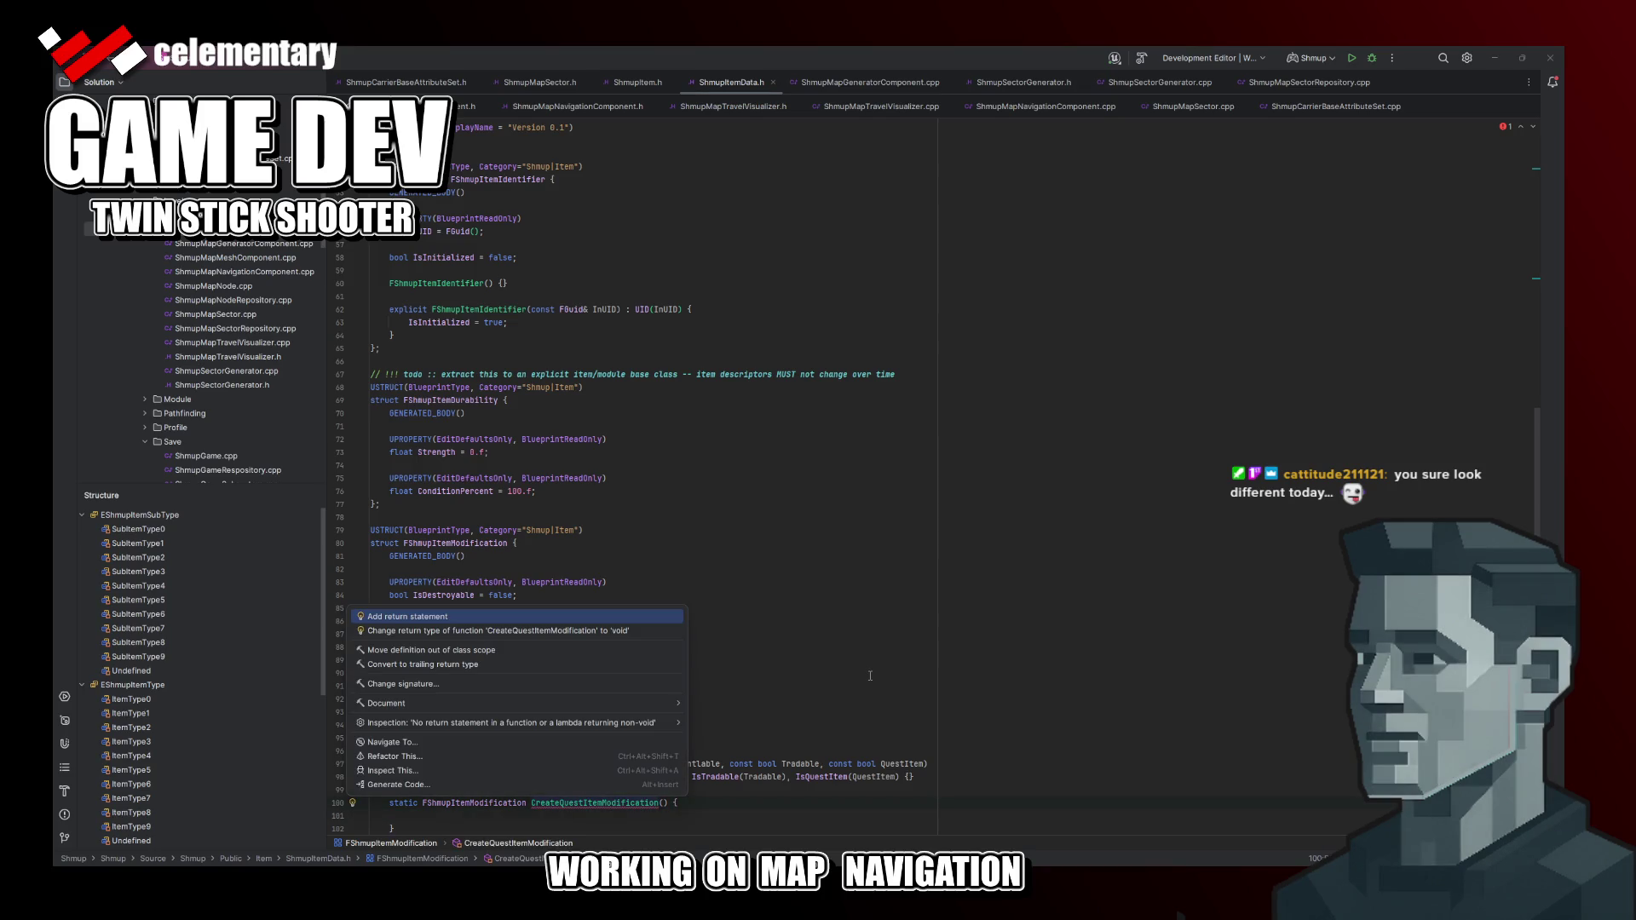
key("Escape")
key("Down")
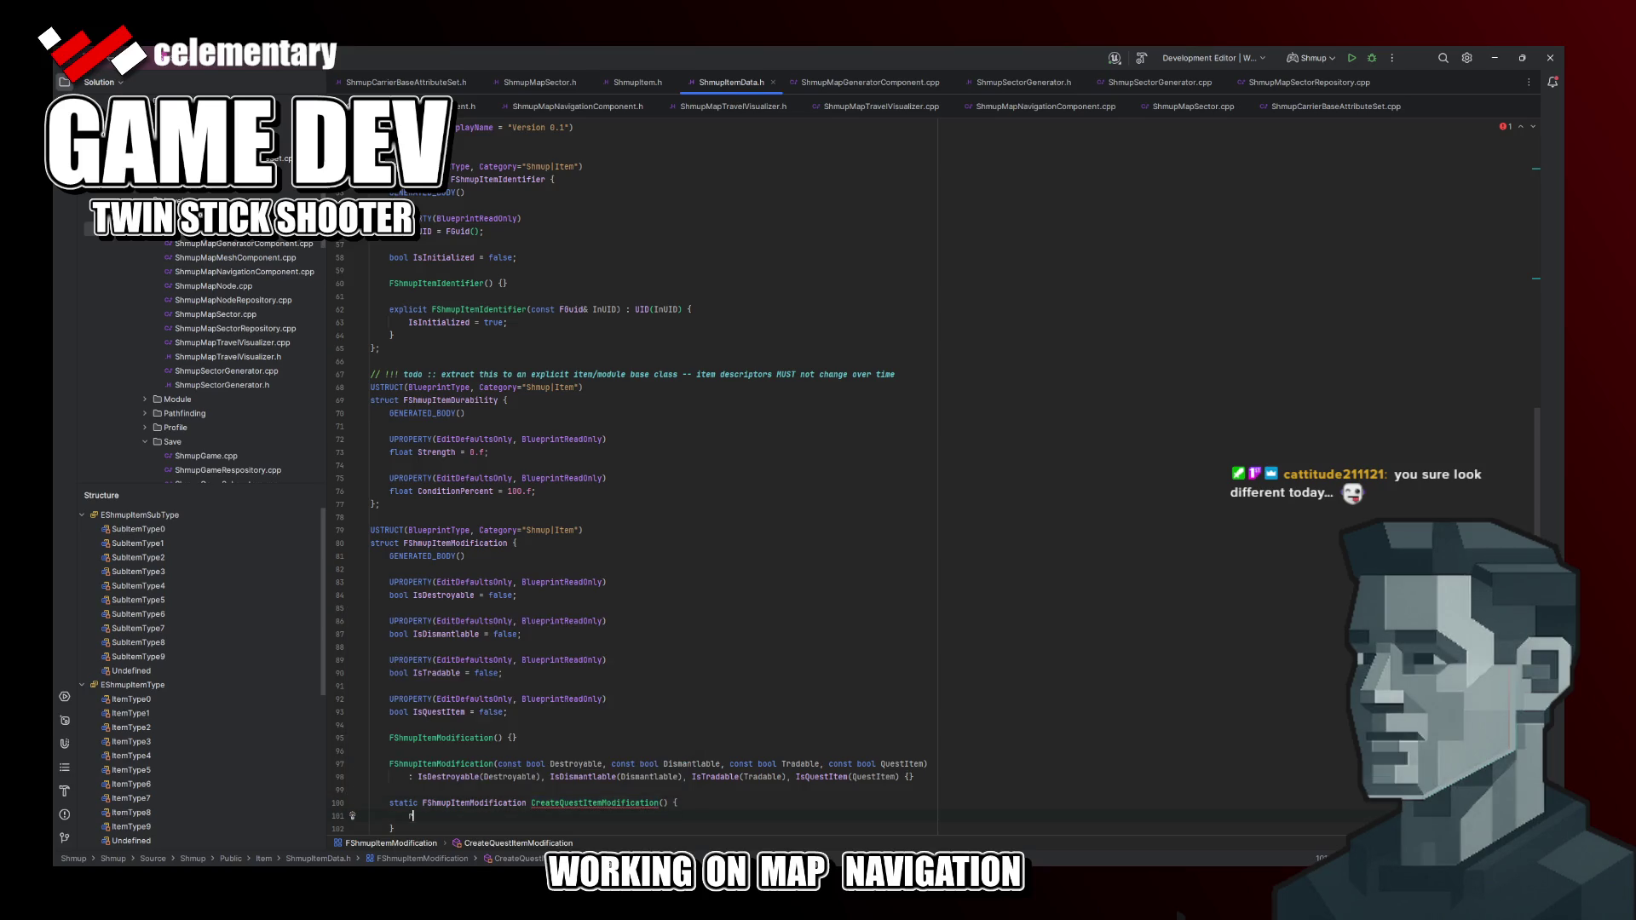
type("return FS")
key("Return")
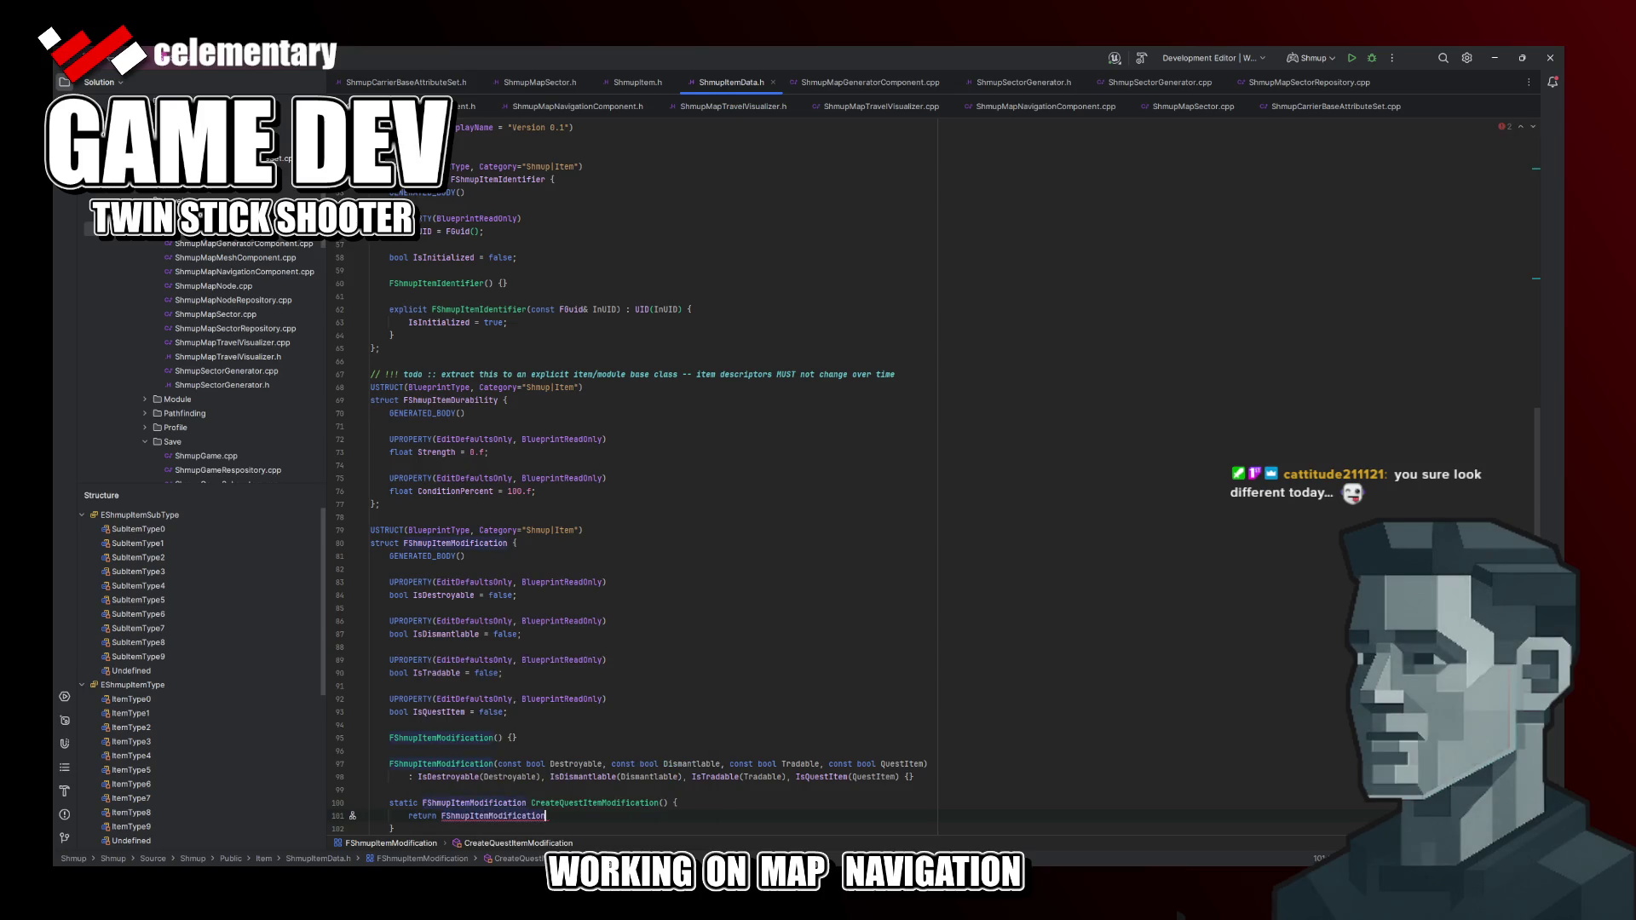
type(";")
type("false")
type(", ")
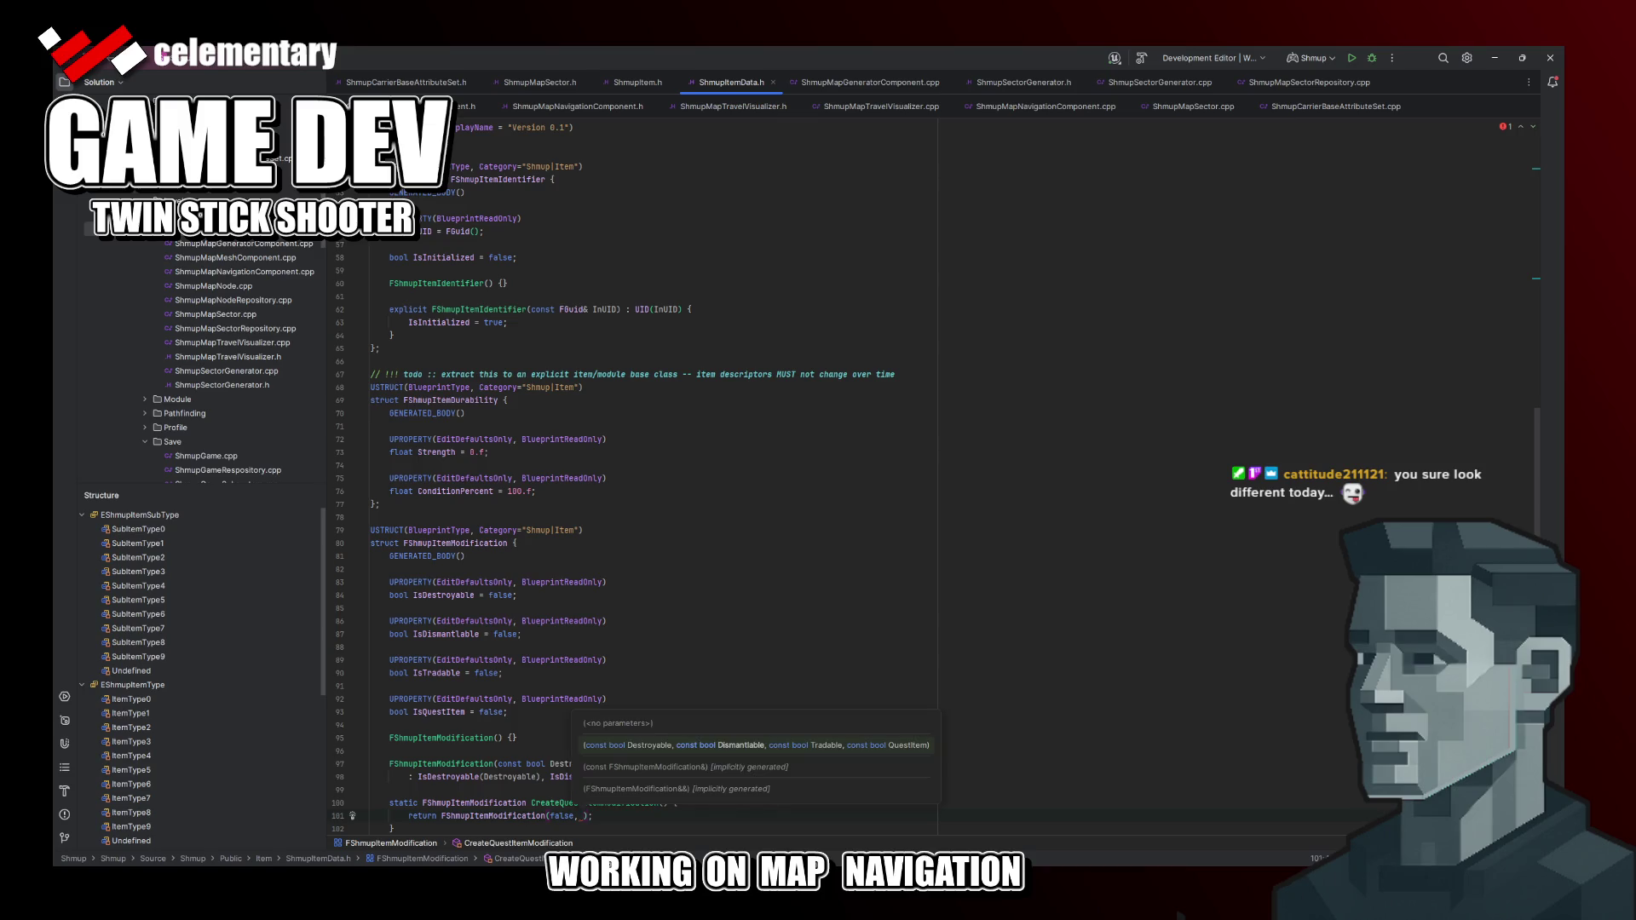
type("false")
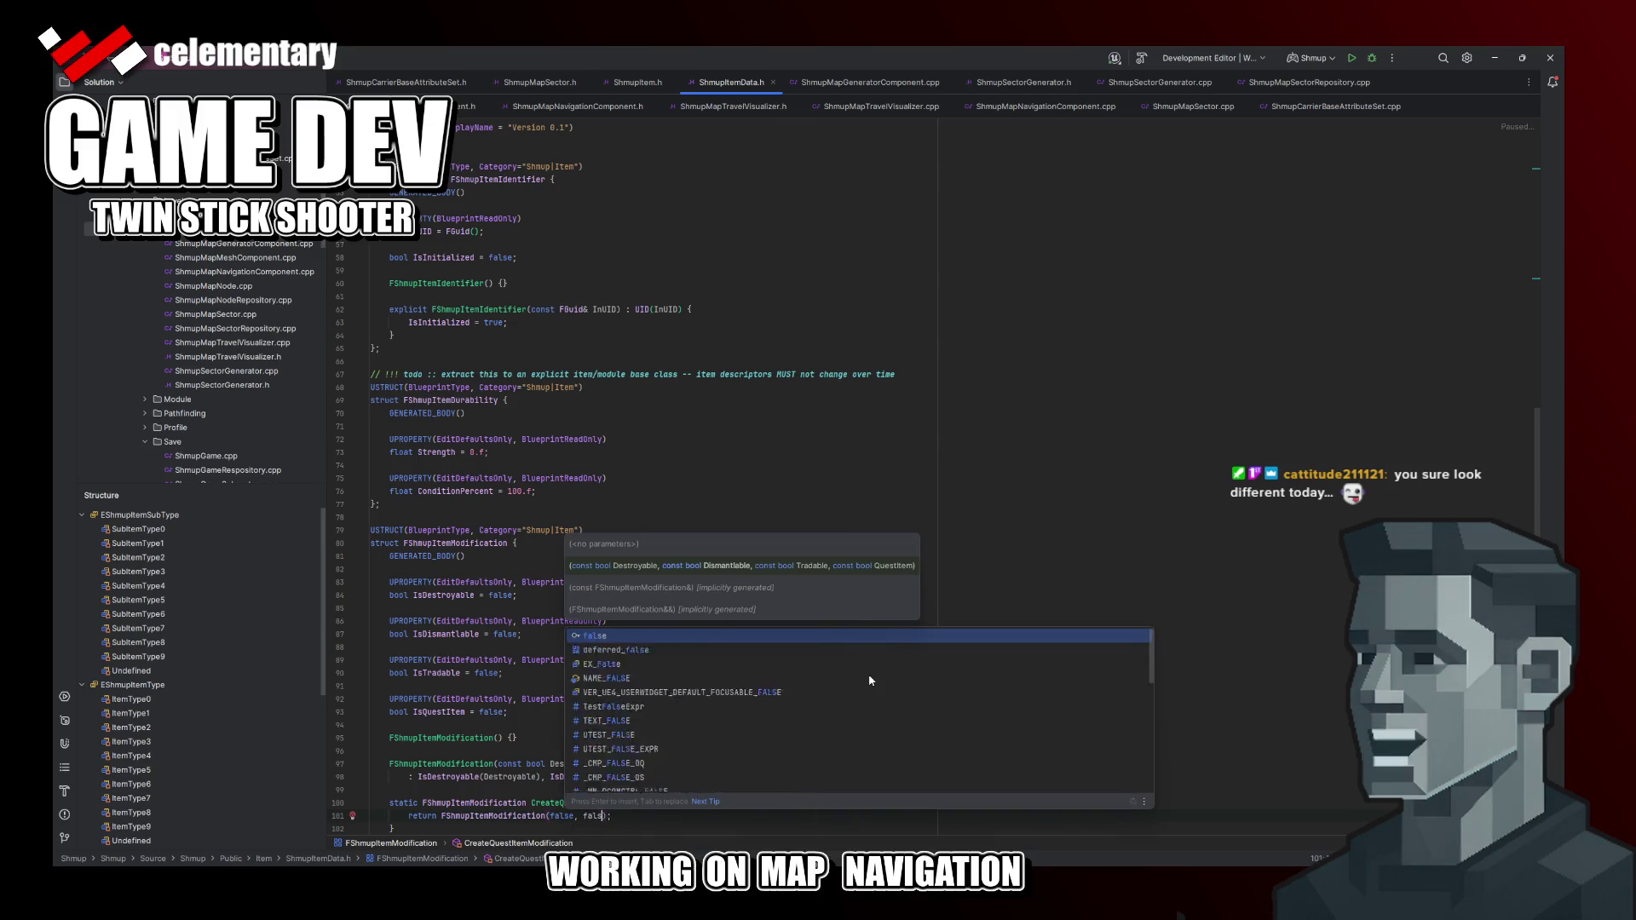
type(", ")
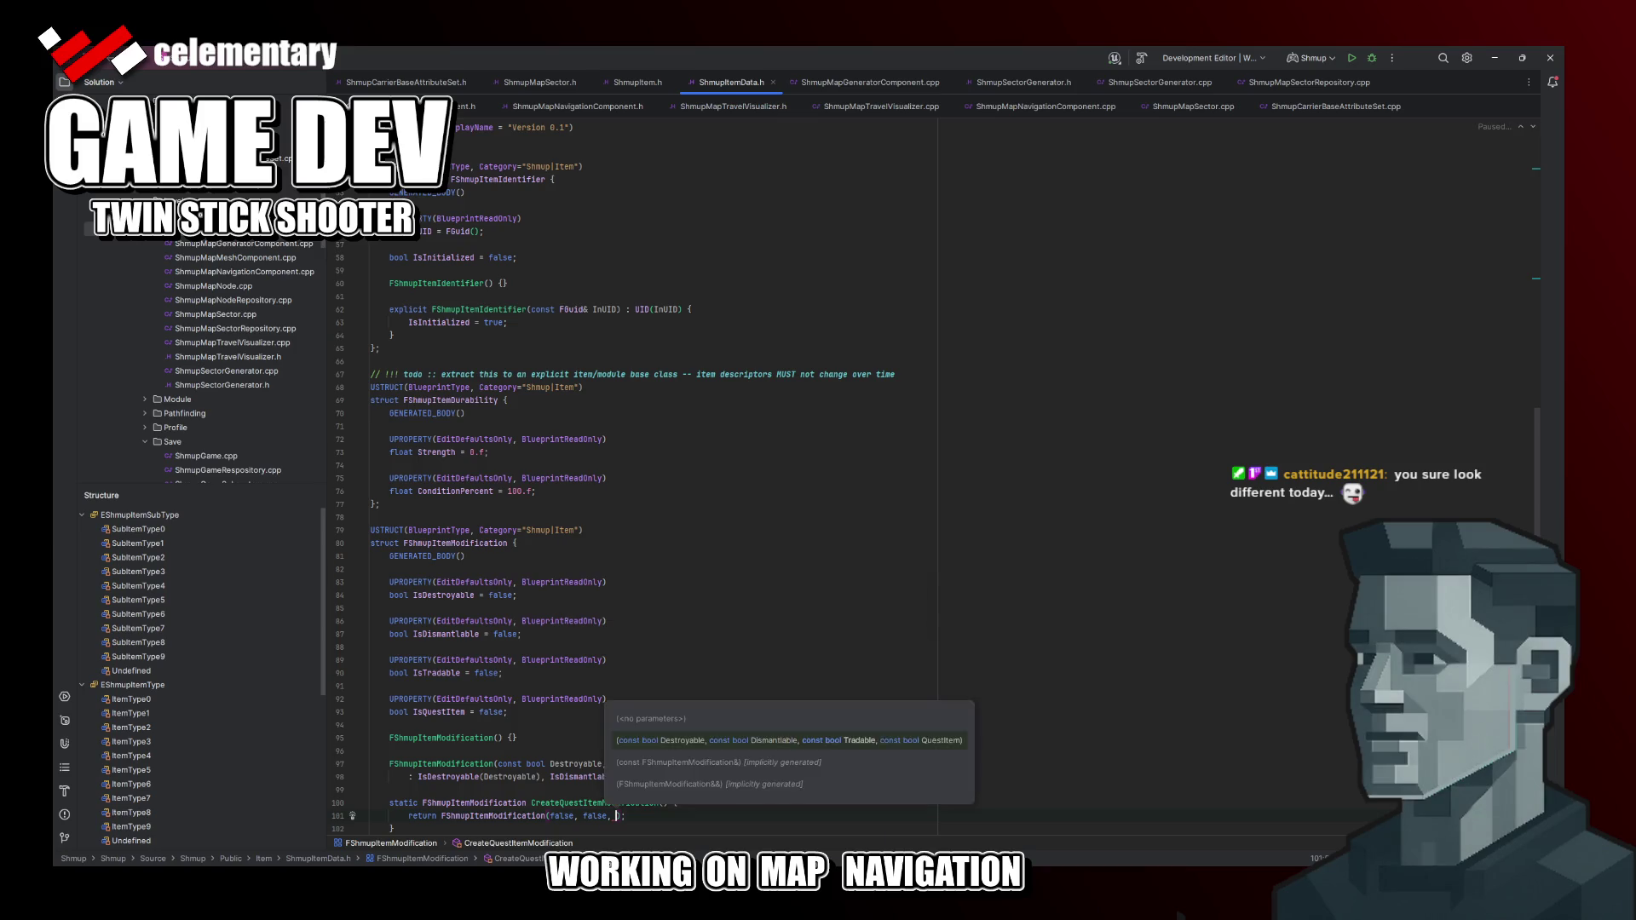
type("false, tru")
key("Return")
type(");")
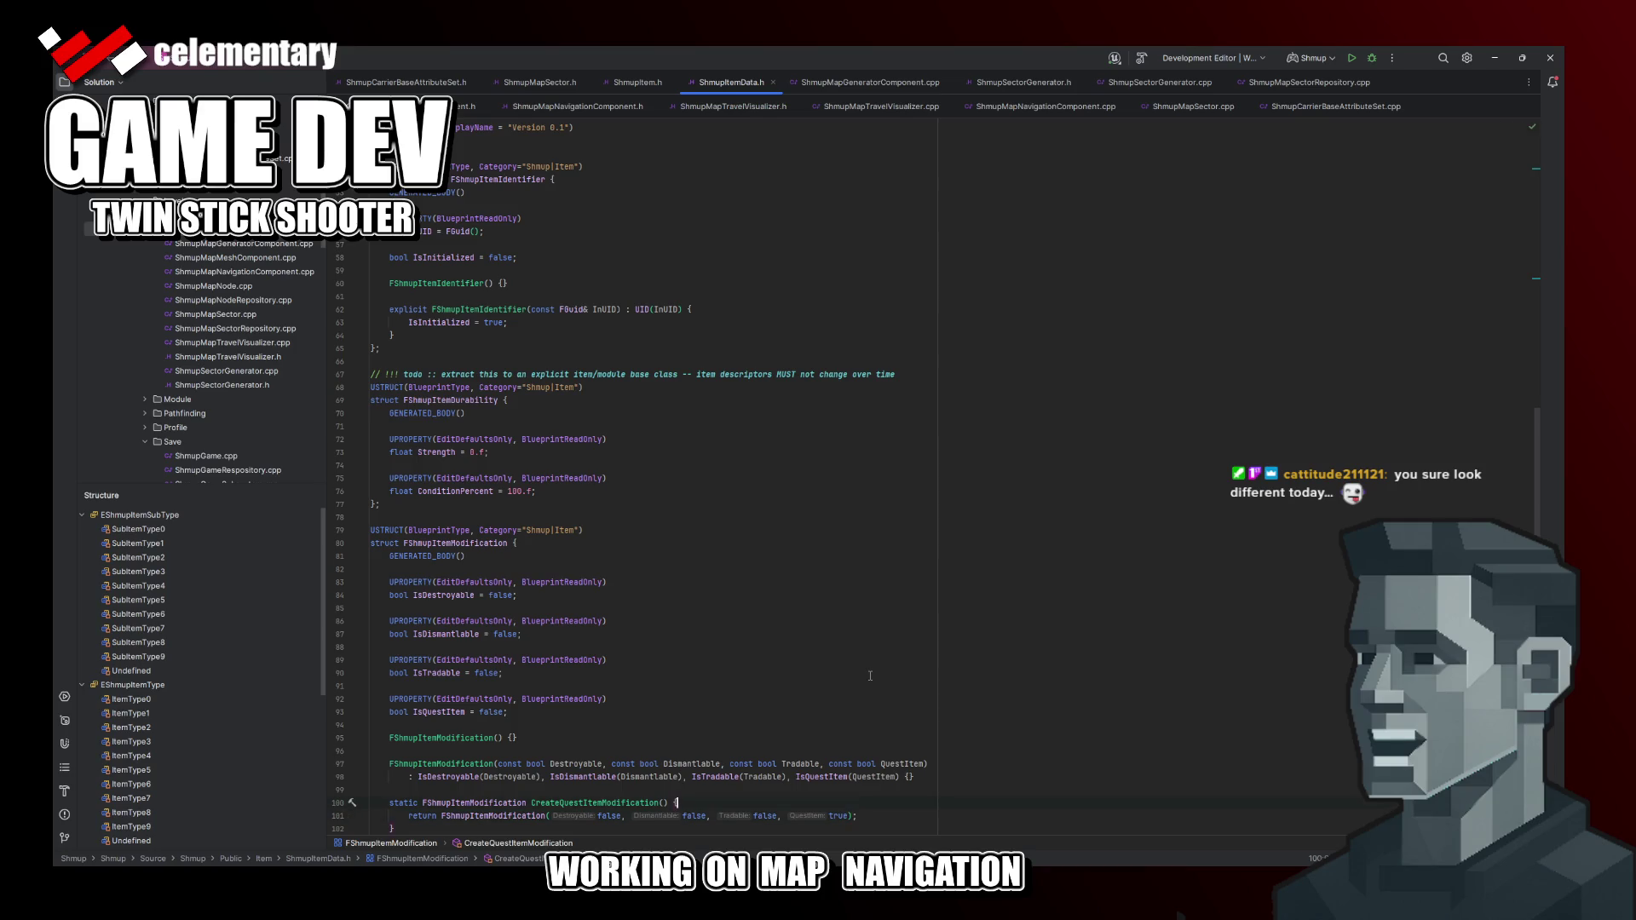
key("Down")
key("Down")
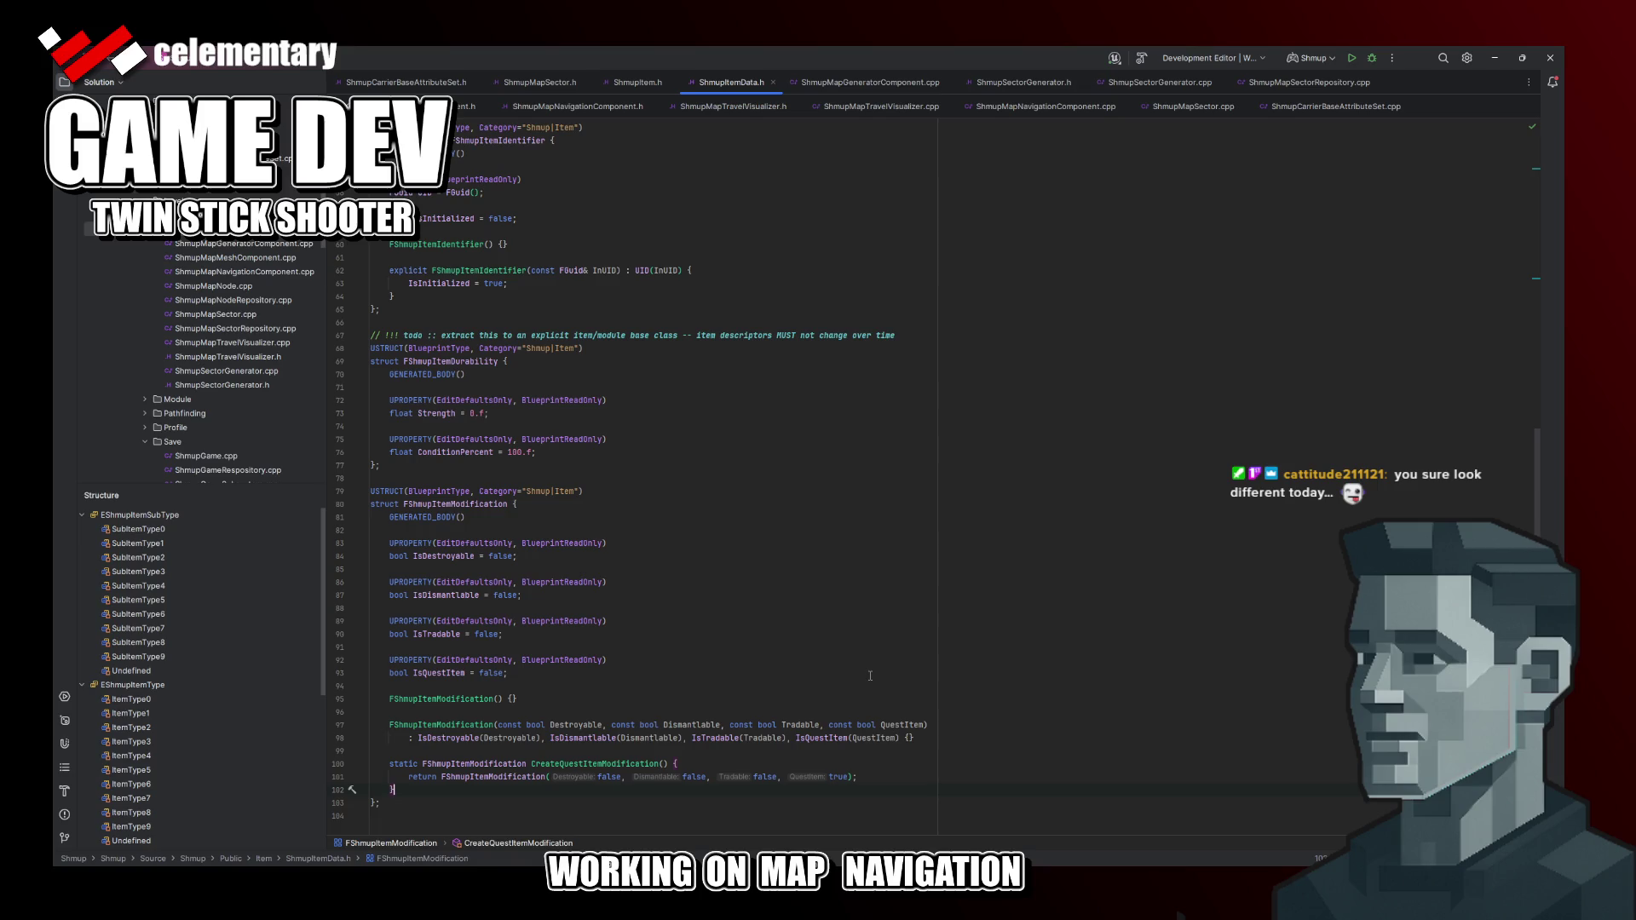
Step: Scroll ShmupItemData.h and switch back to the ShmupItem.h header
left_click(681, 335)
scroll(689, 498, "down", 2)
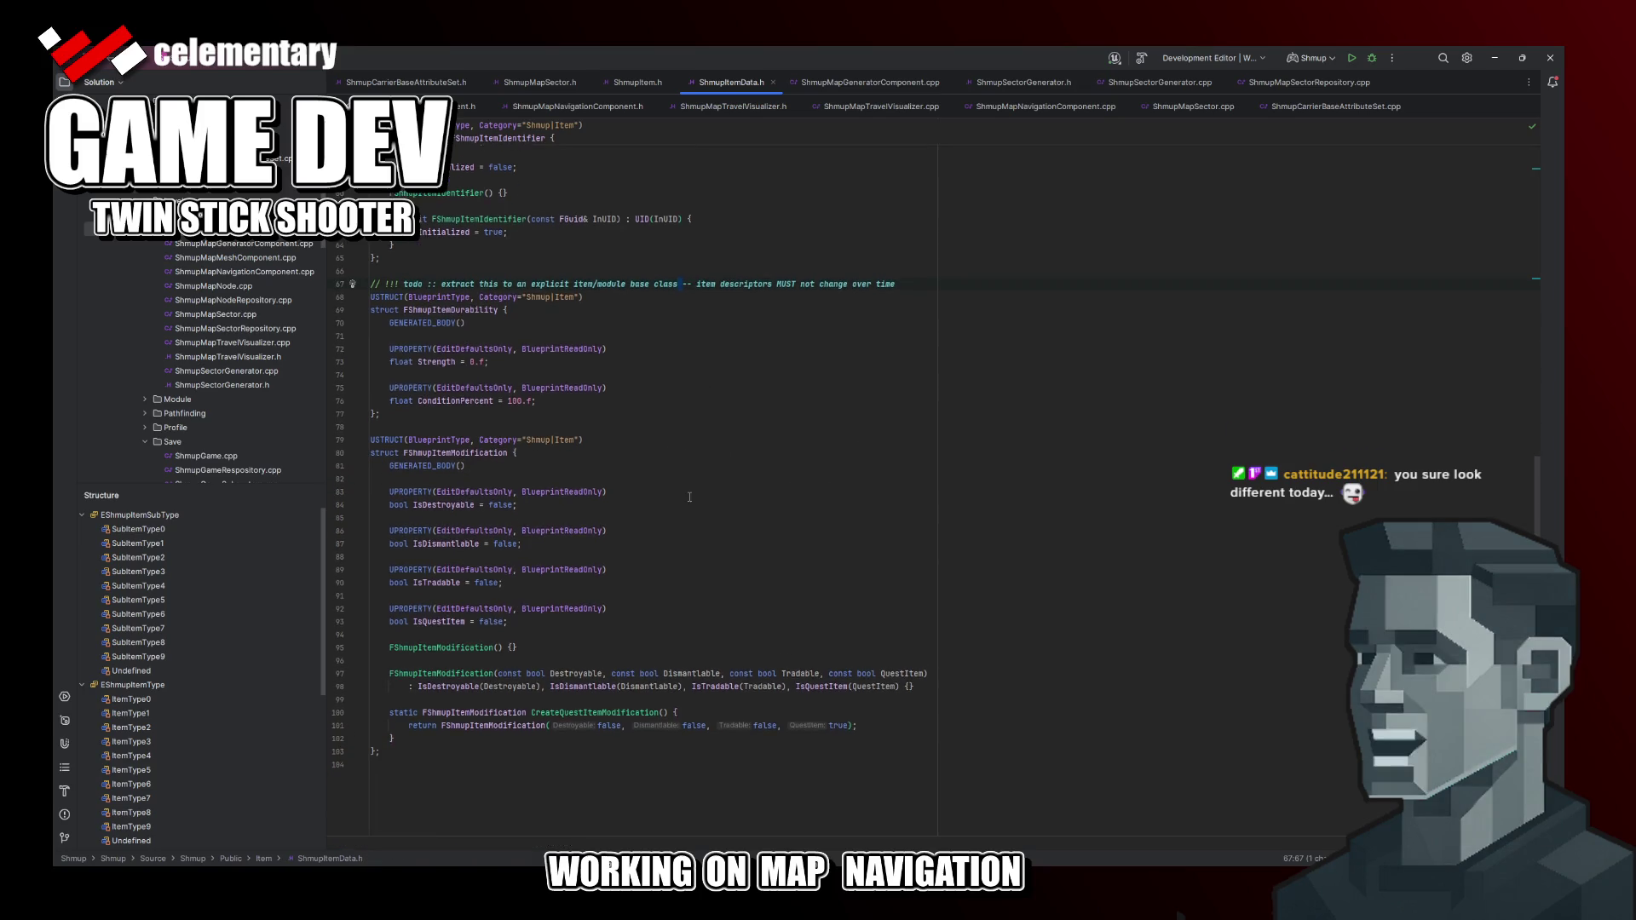
scroll(689, 498, "up", 5)
key("ctrl+minus")
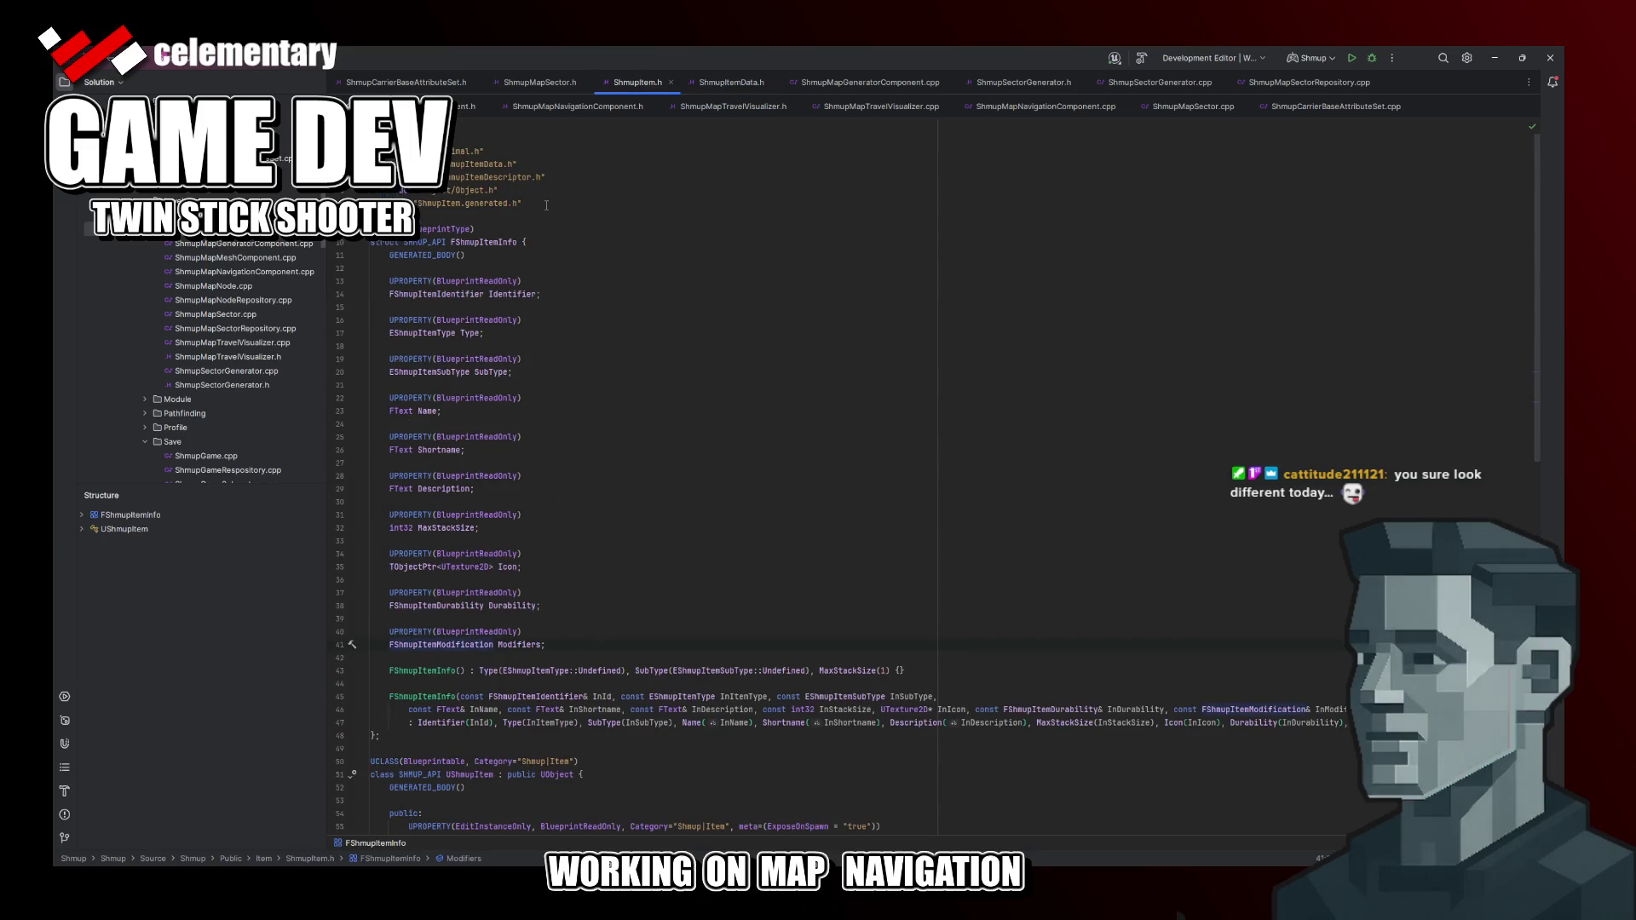
Step: Capitalise 'NOT' in the item-descriptor todo comment and close both item headers
middle_click(640, 82)
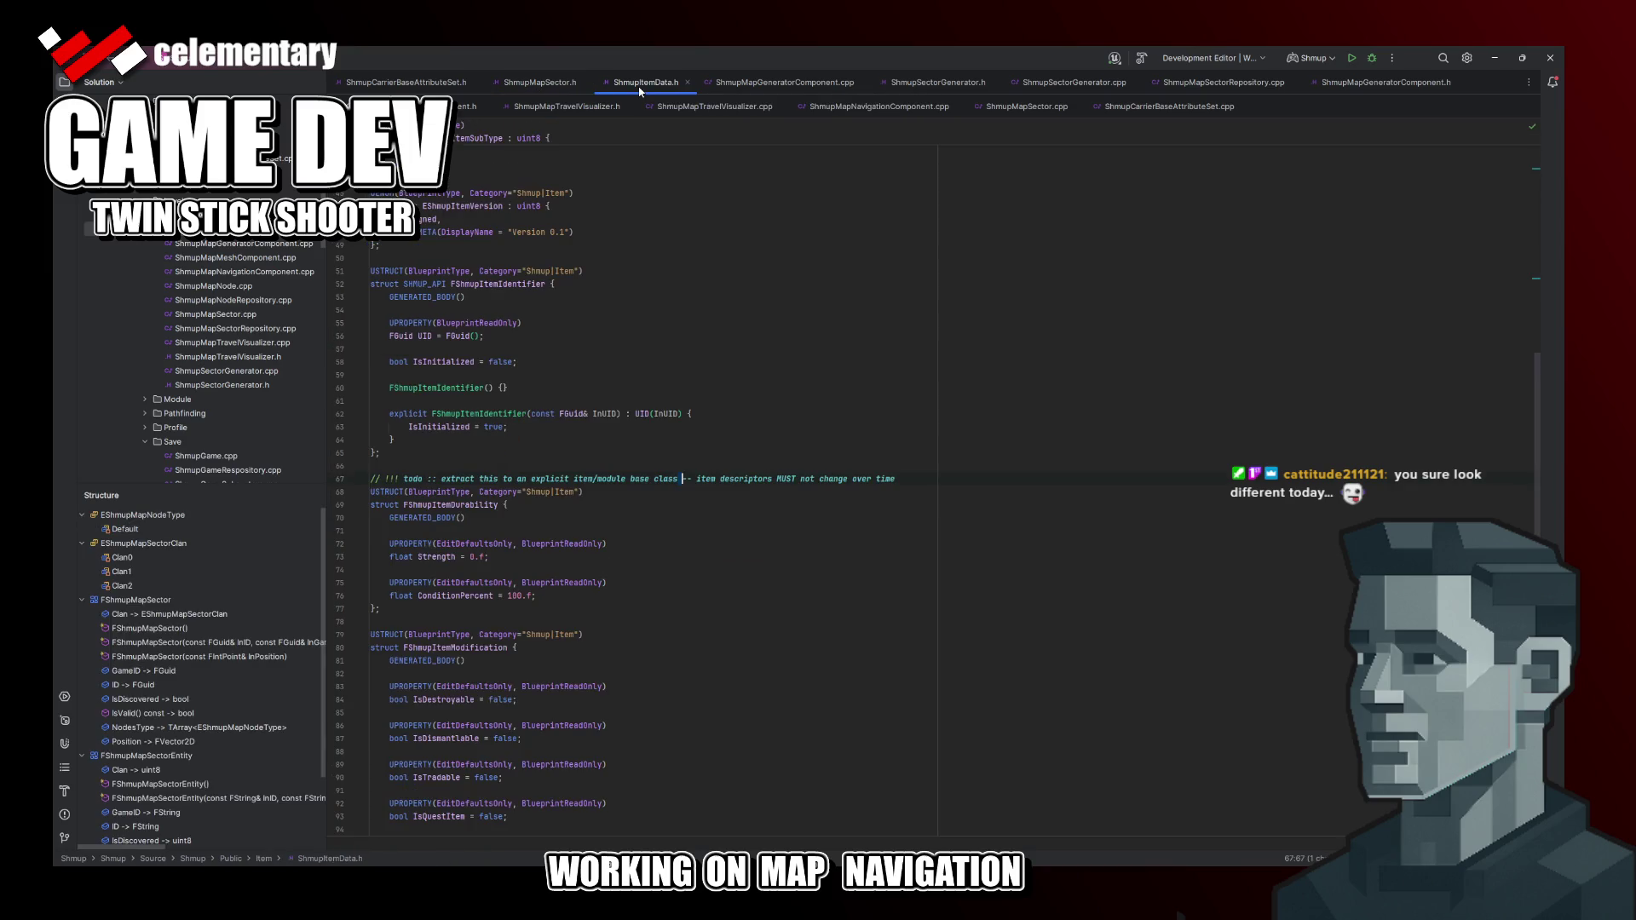
scroll(682, 431, "up", 10)
scroll(683, 430, "up", 1)
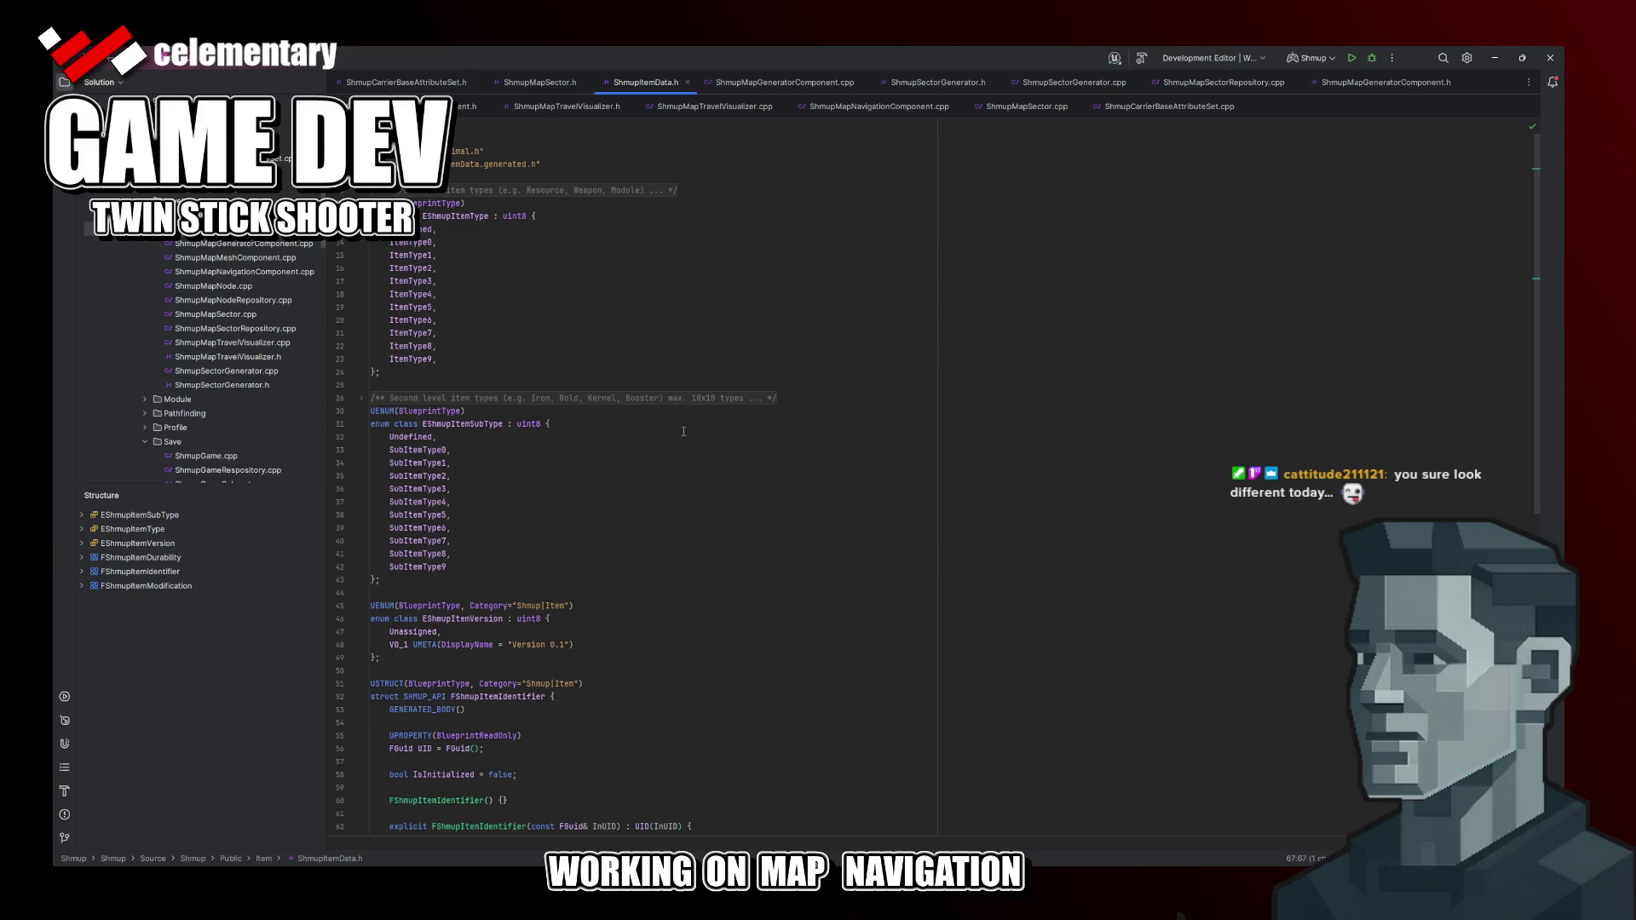
scroll(683, 431, "down", 8)
scroll(683, 431, "down", 5)
scroll(683, 431, "down", 2)
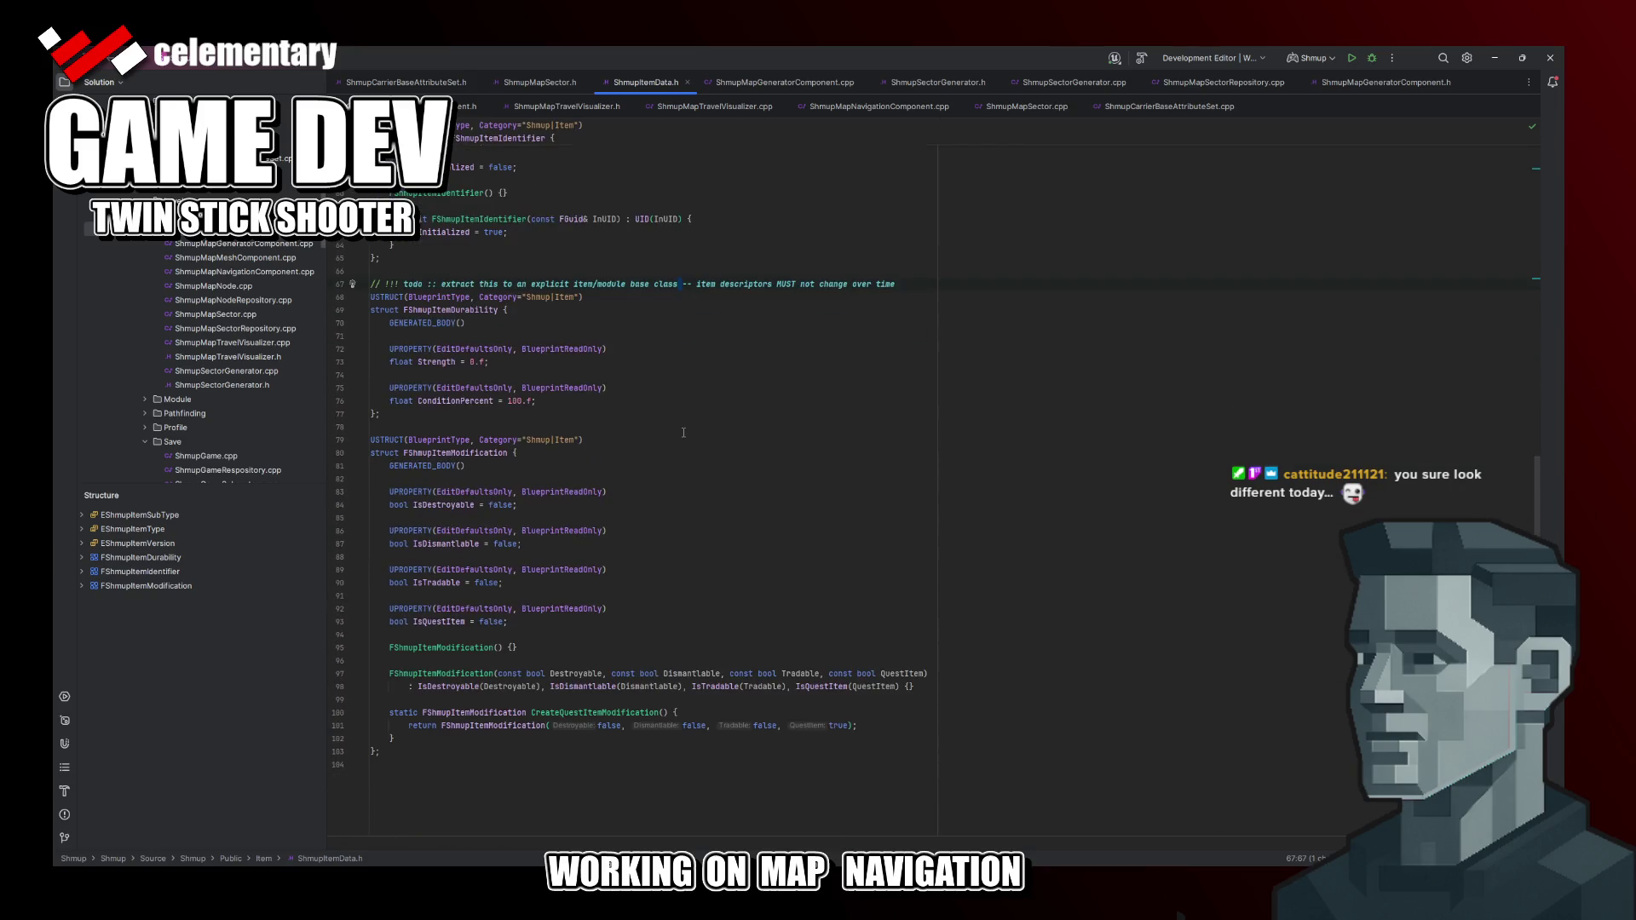
double_click(806, 285)
type("NOT")
left_click(784, 361)
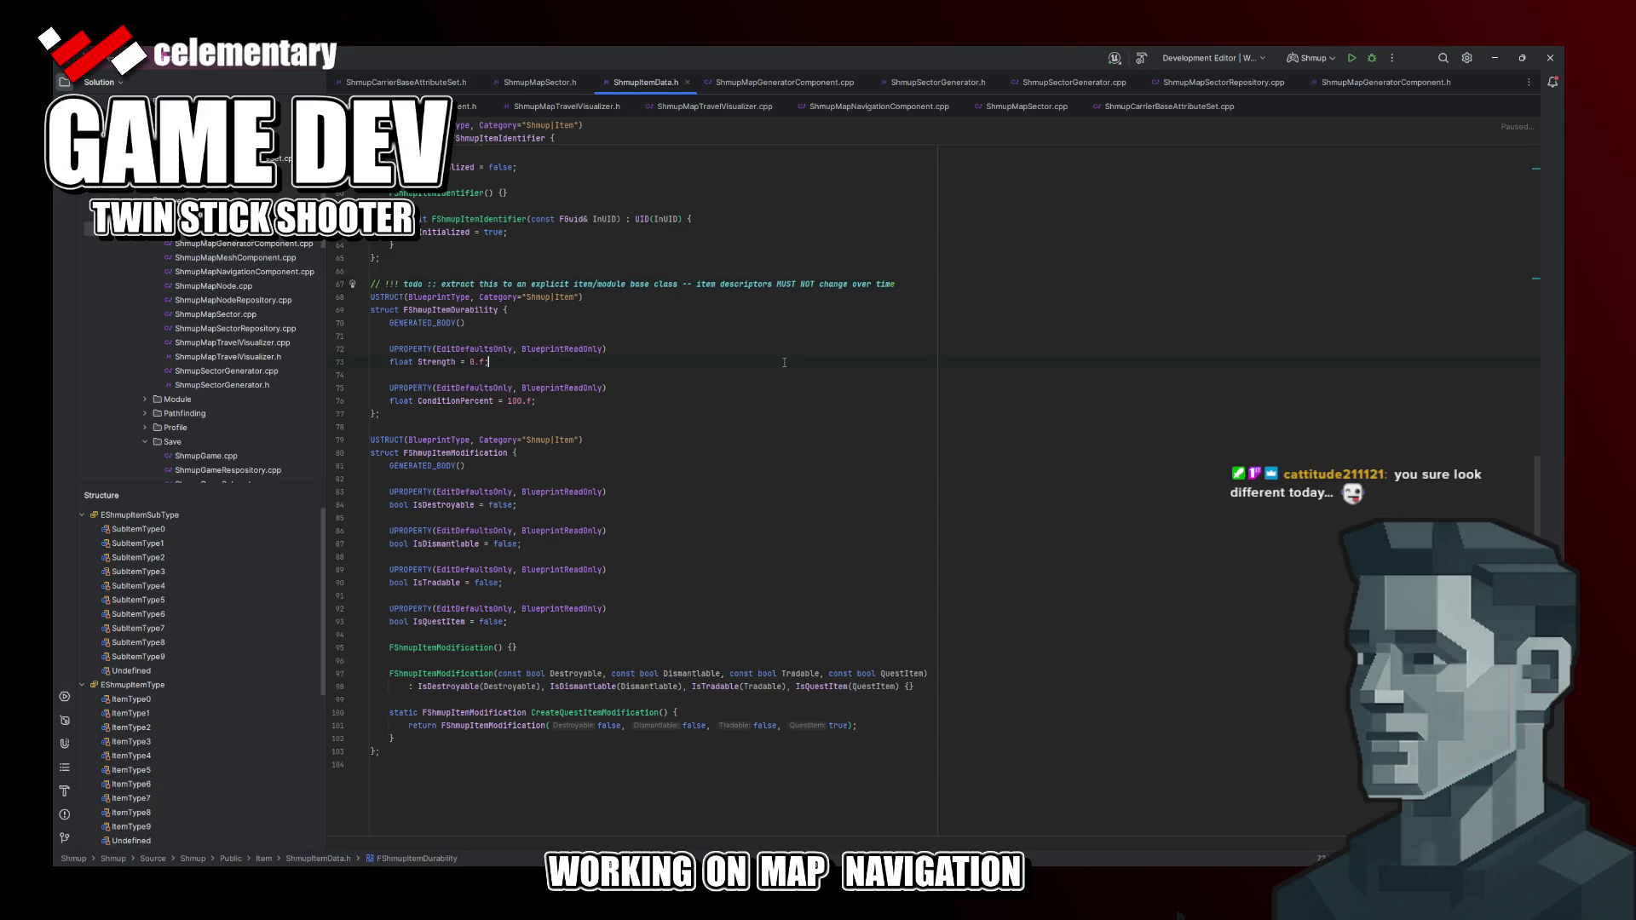
middle_click(620, 81)
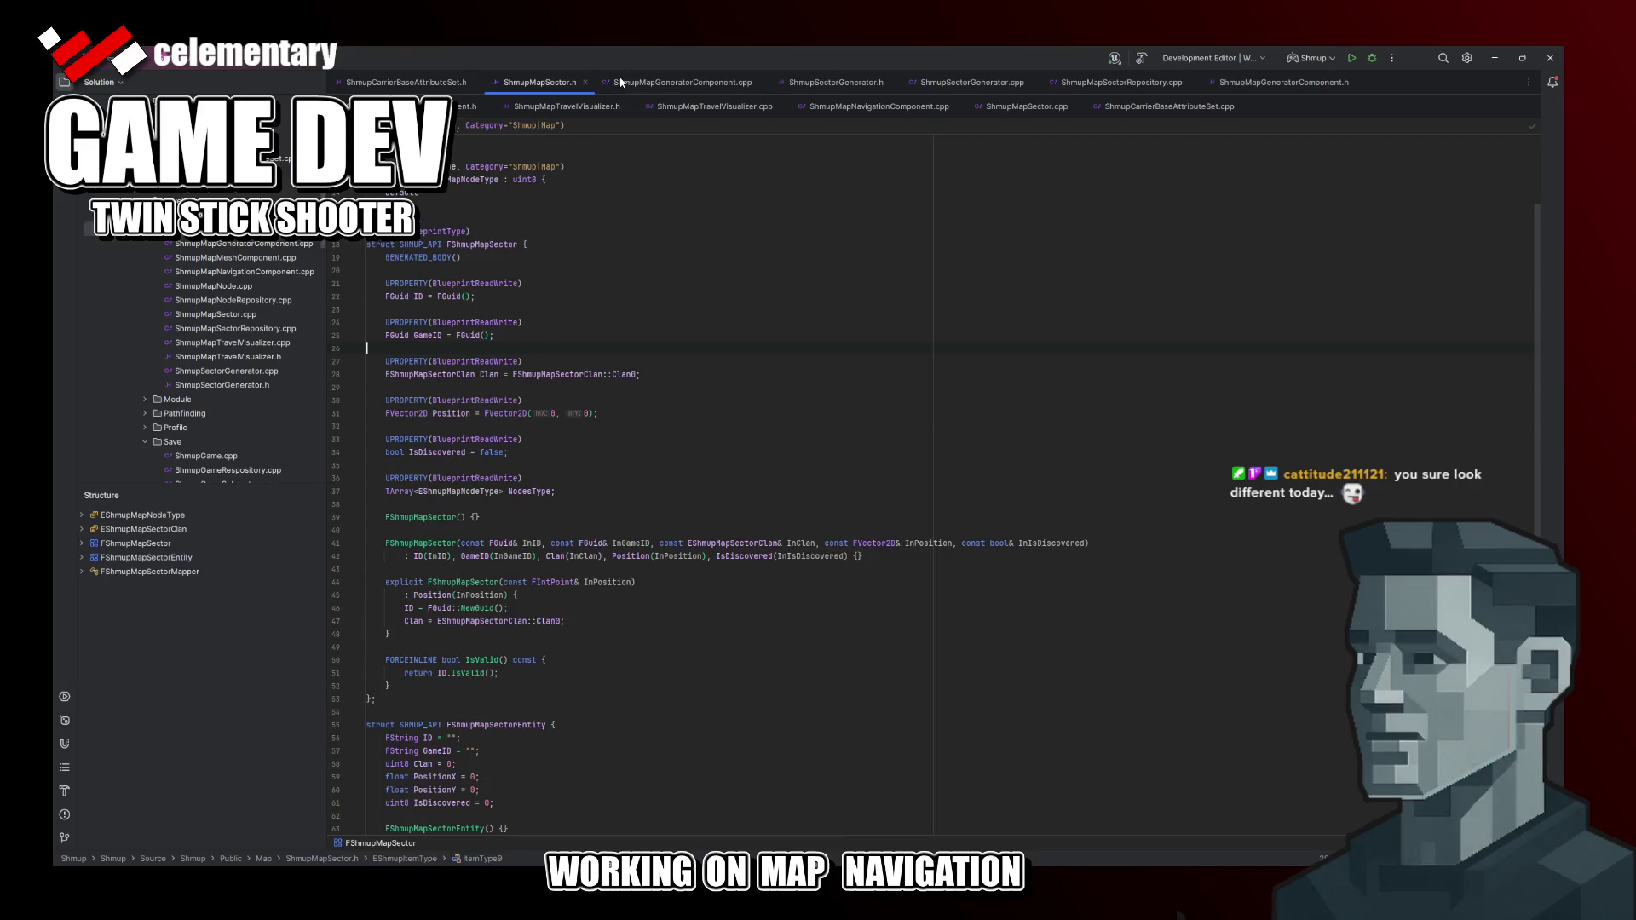
Step: Review the FShmupMapSector struct's Position and IsDiscovered fields, then return to Excalidraw
left_click(665, 400)
scroll(550, 499, "down", 5)
left_click(578, 589)
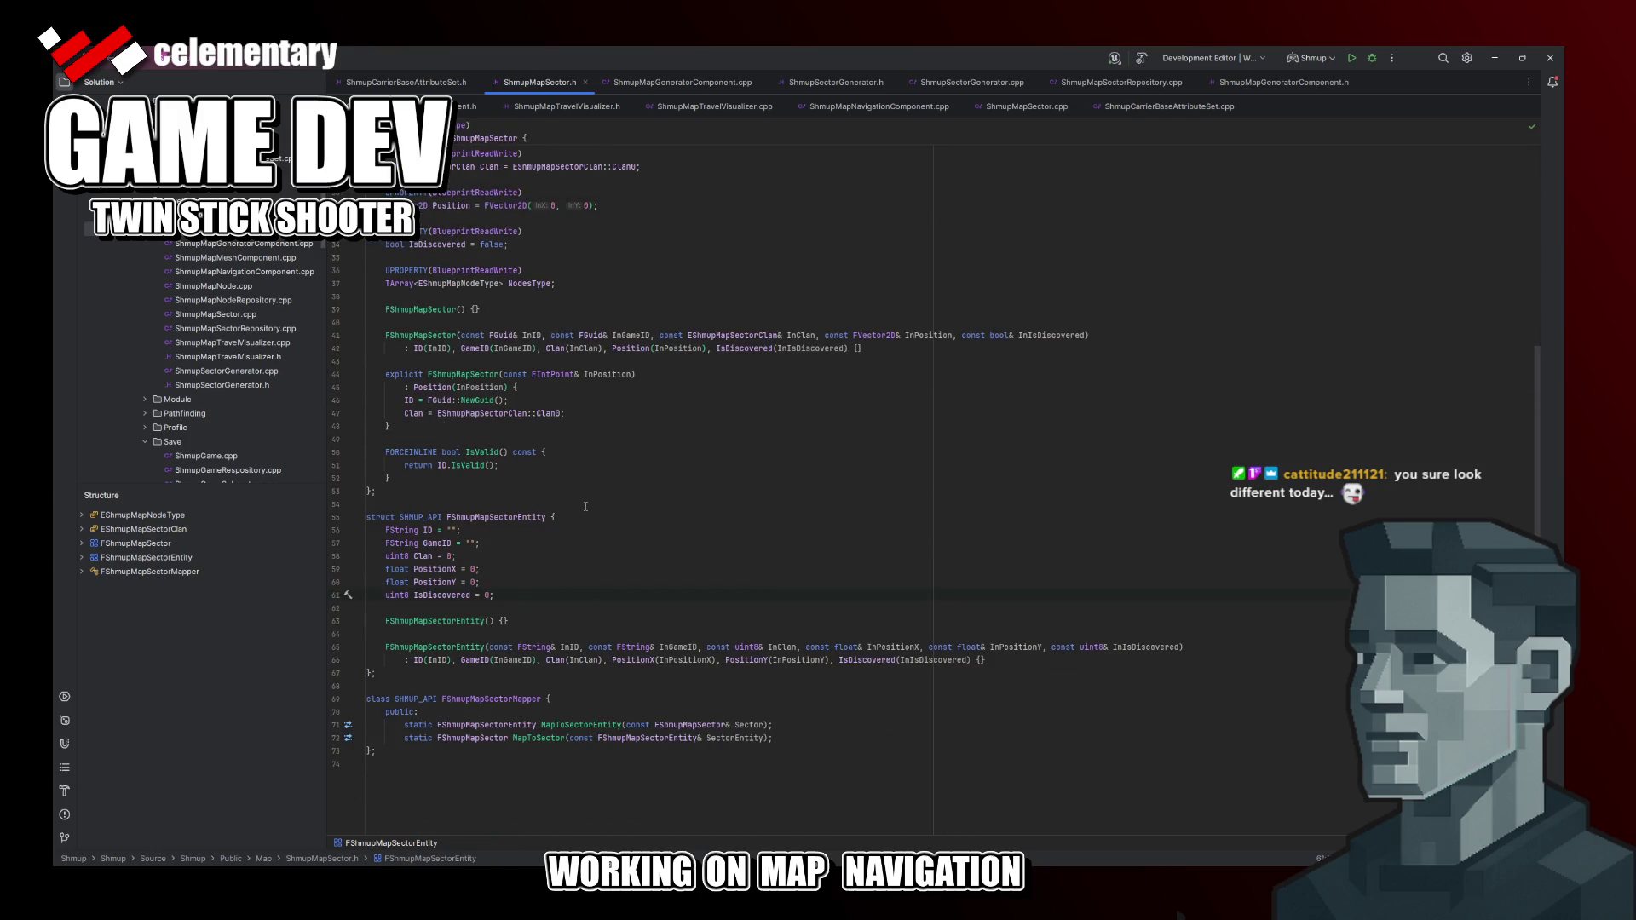
scroll(586, 507, "up", 3)
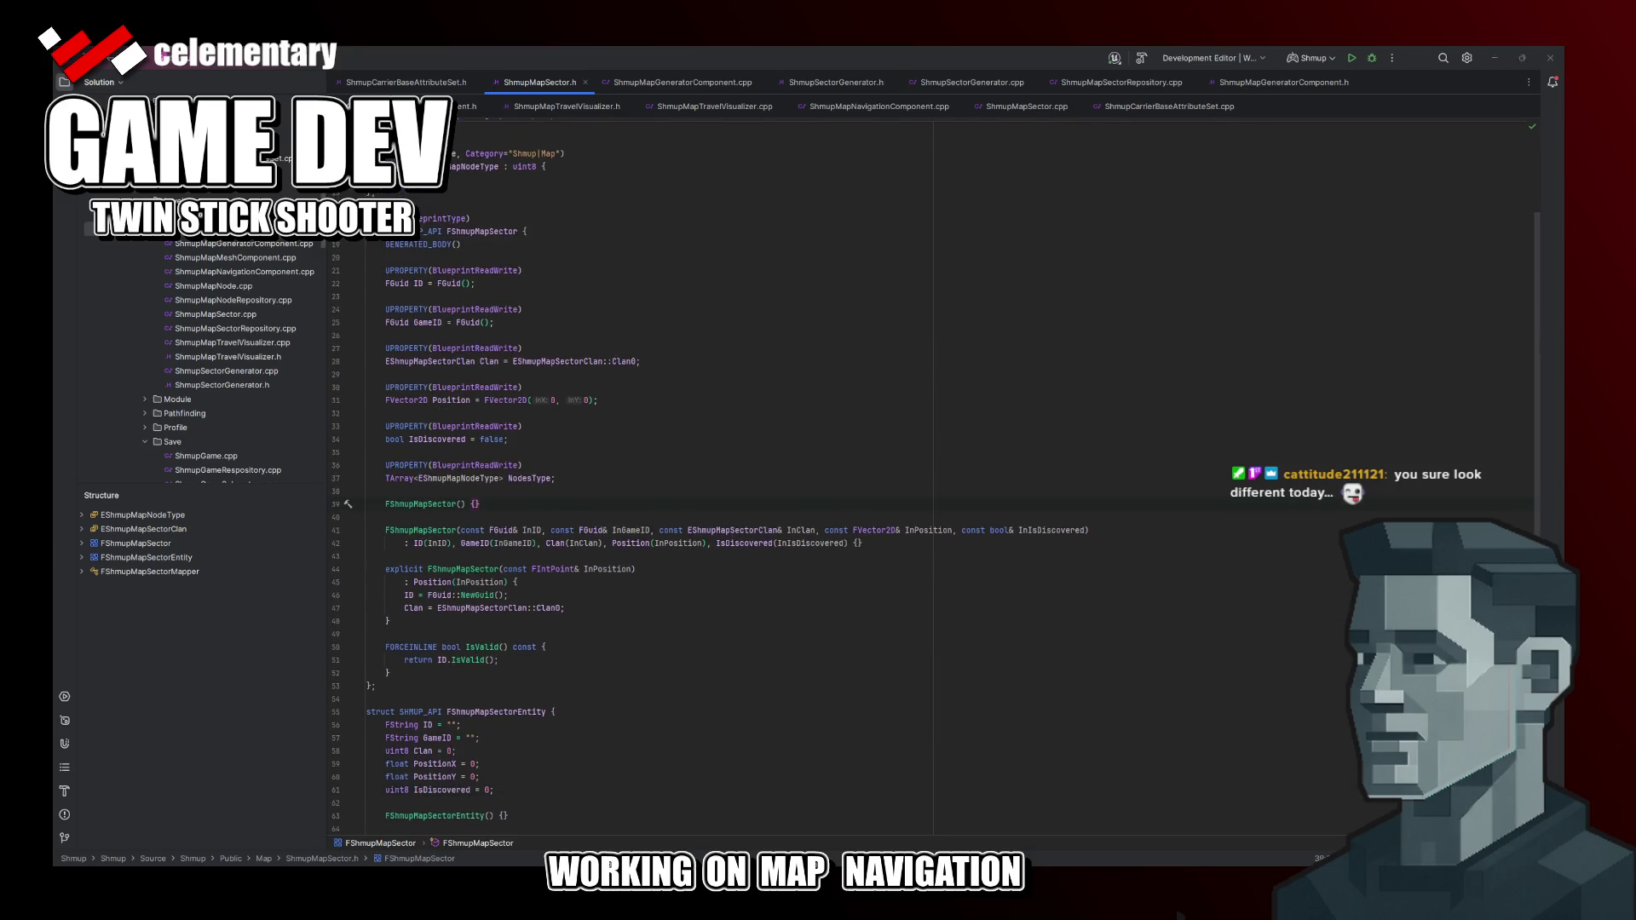
key("alt+Tab")
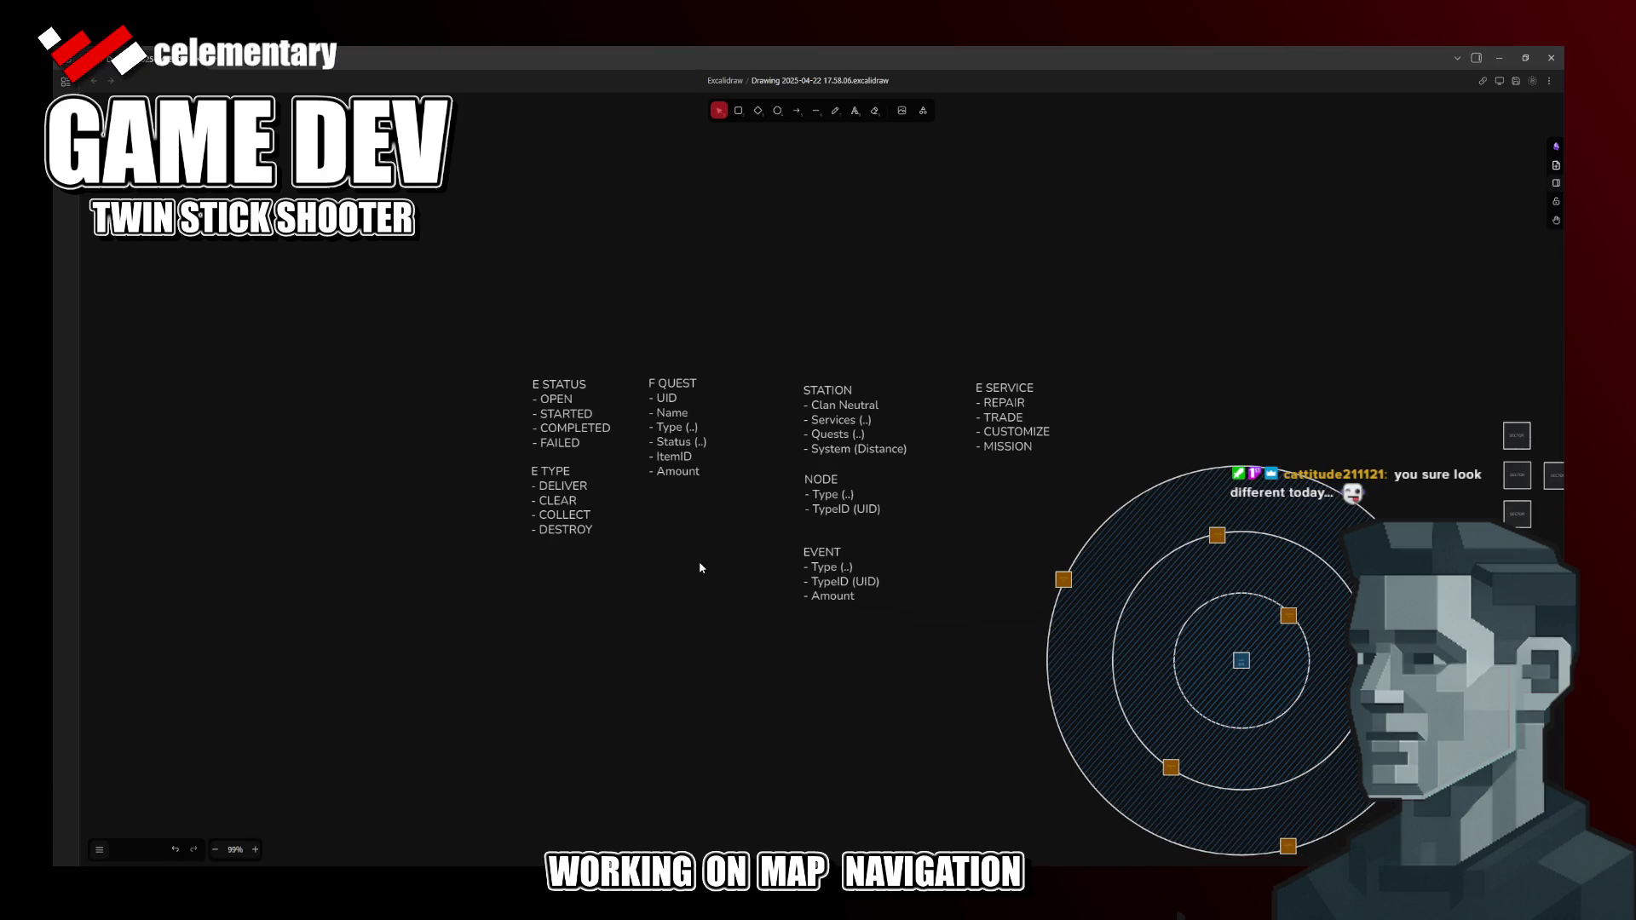
Step: Append ' (UID)' to the ItemID line of the F QUEST block
left_click(689, 466)
double_click(689, 462)
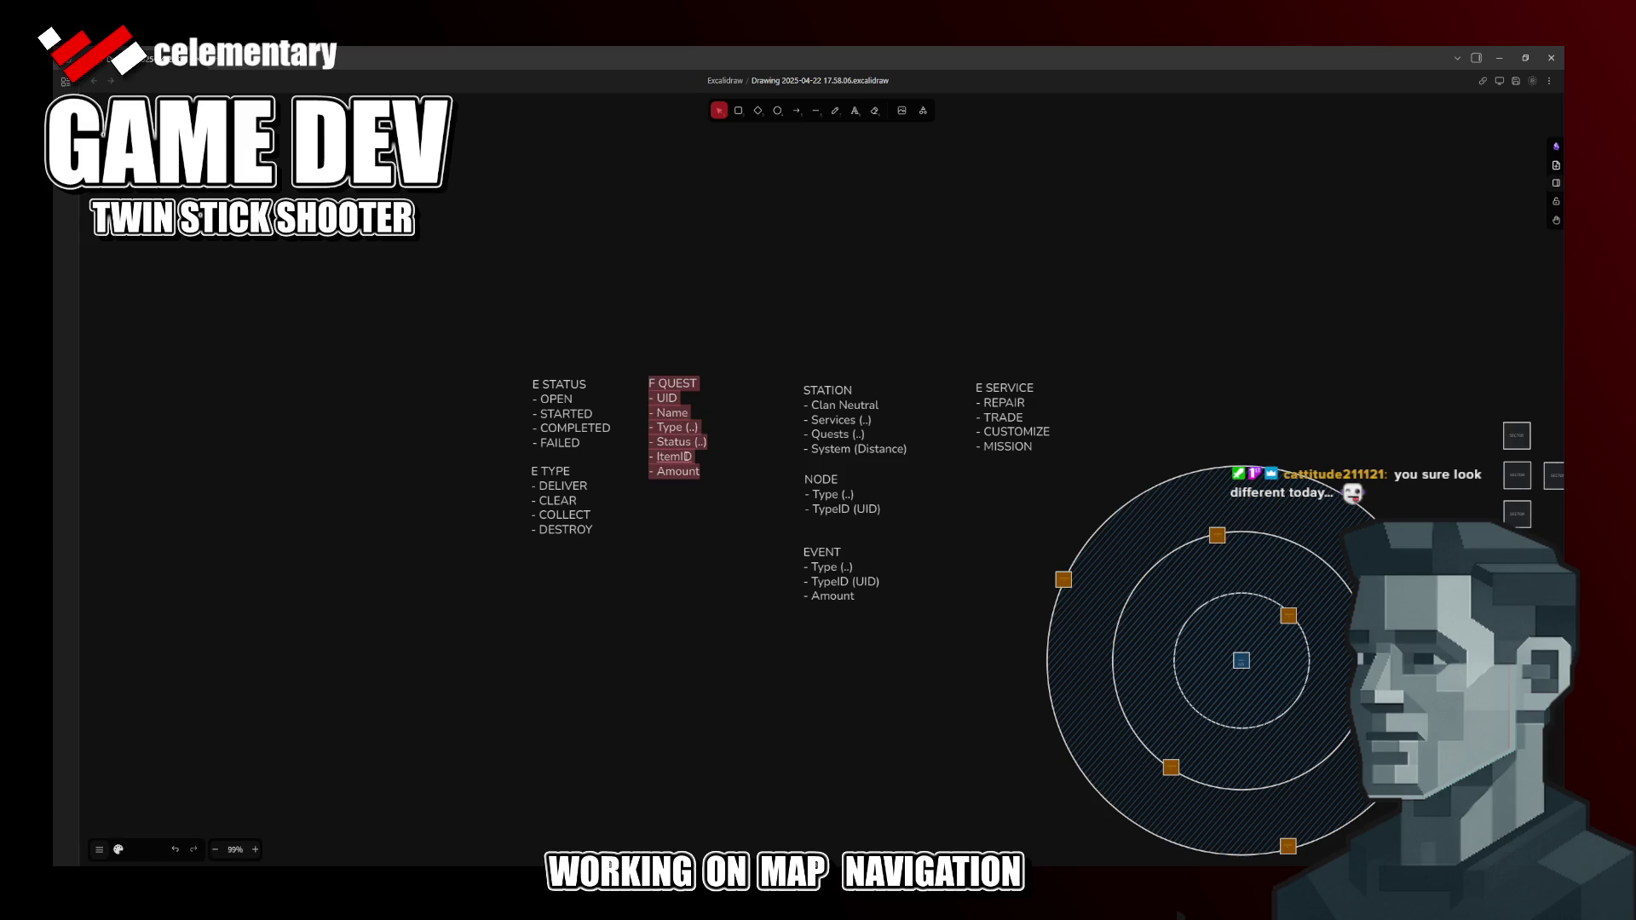
triple_click(687, 459)
key("Right")
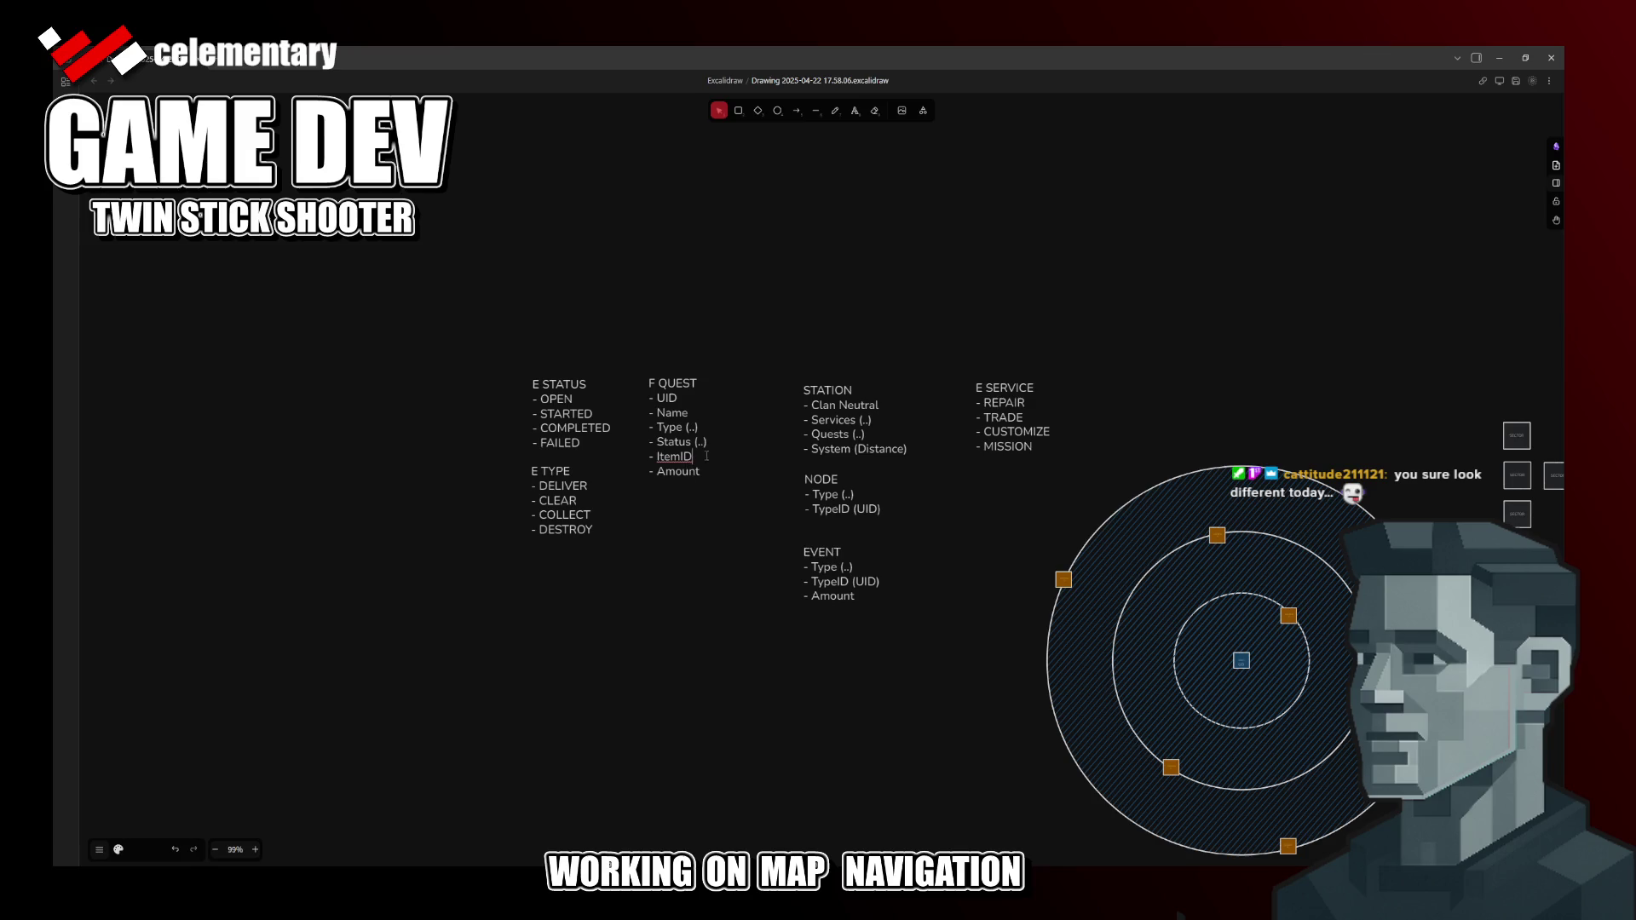
type(" (UID)")
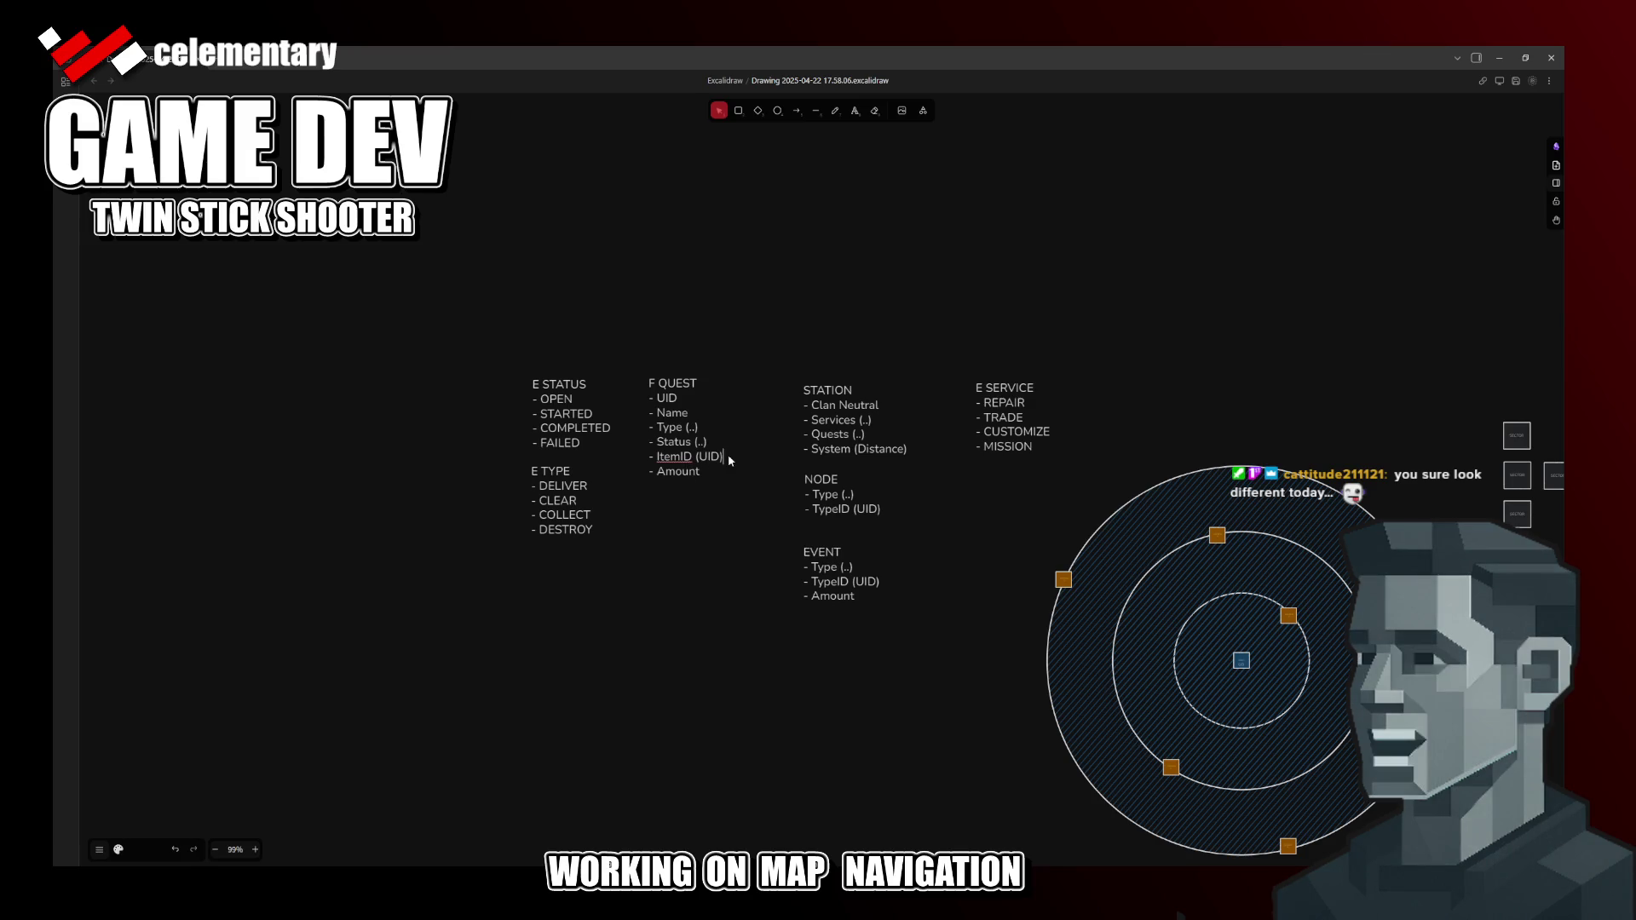
left_click(685, 547)
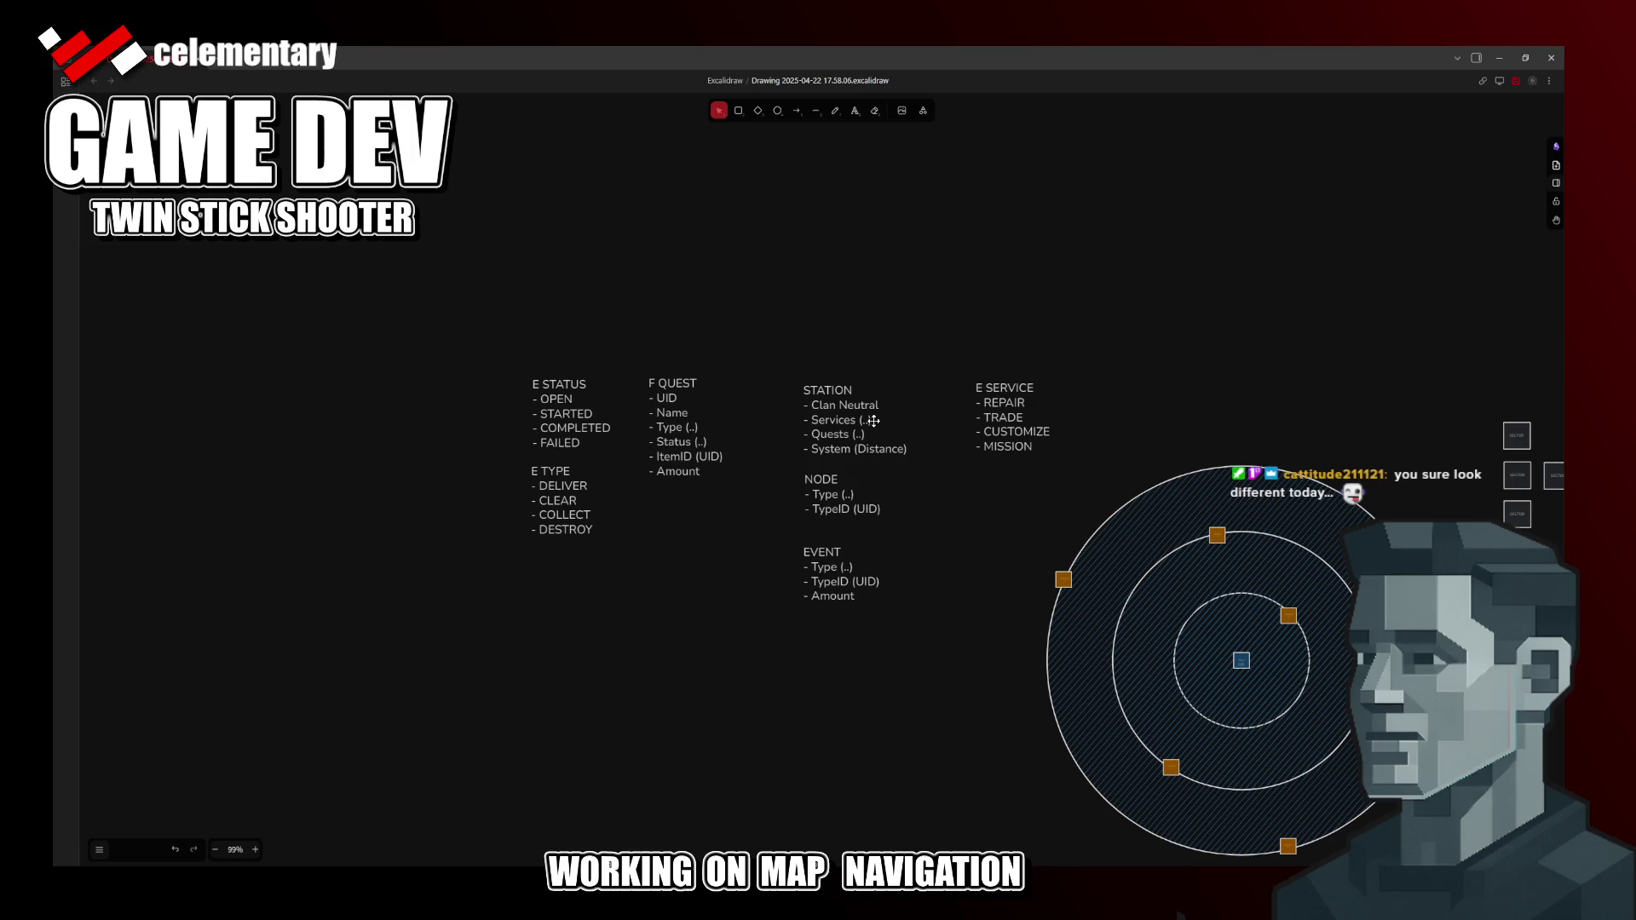
Step: Duplicate the E TYPE list as E NODE TYPE below F QUEST and clear its four items
left_click(568, 527)
key("ctrl+v")
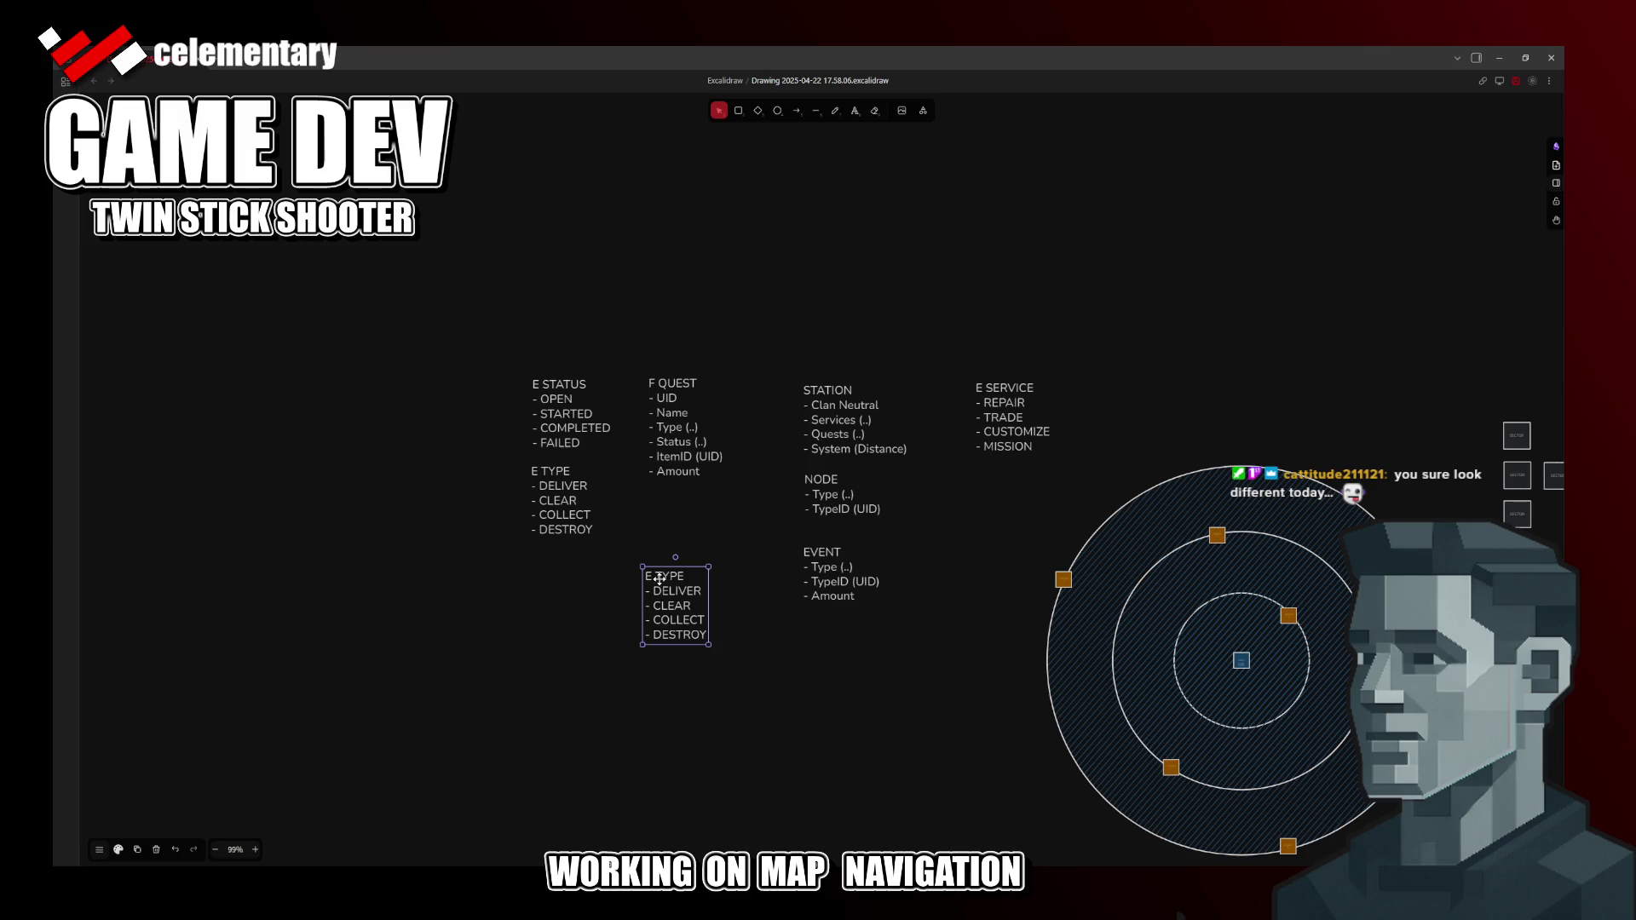
double_click(661, 582)
type("NODE")
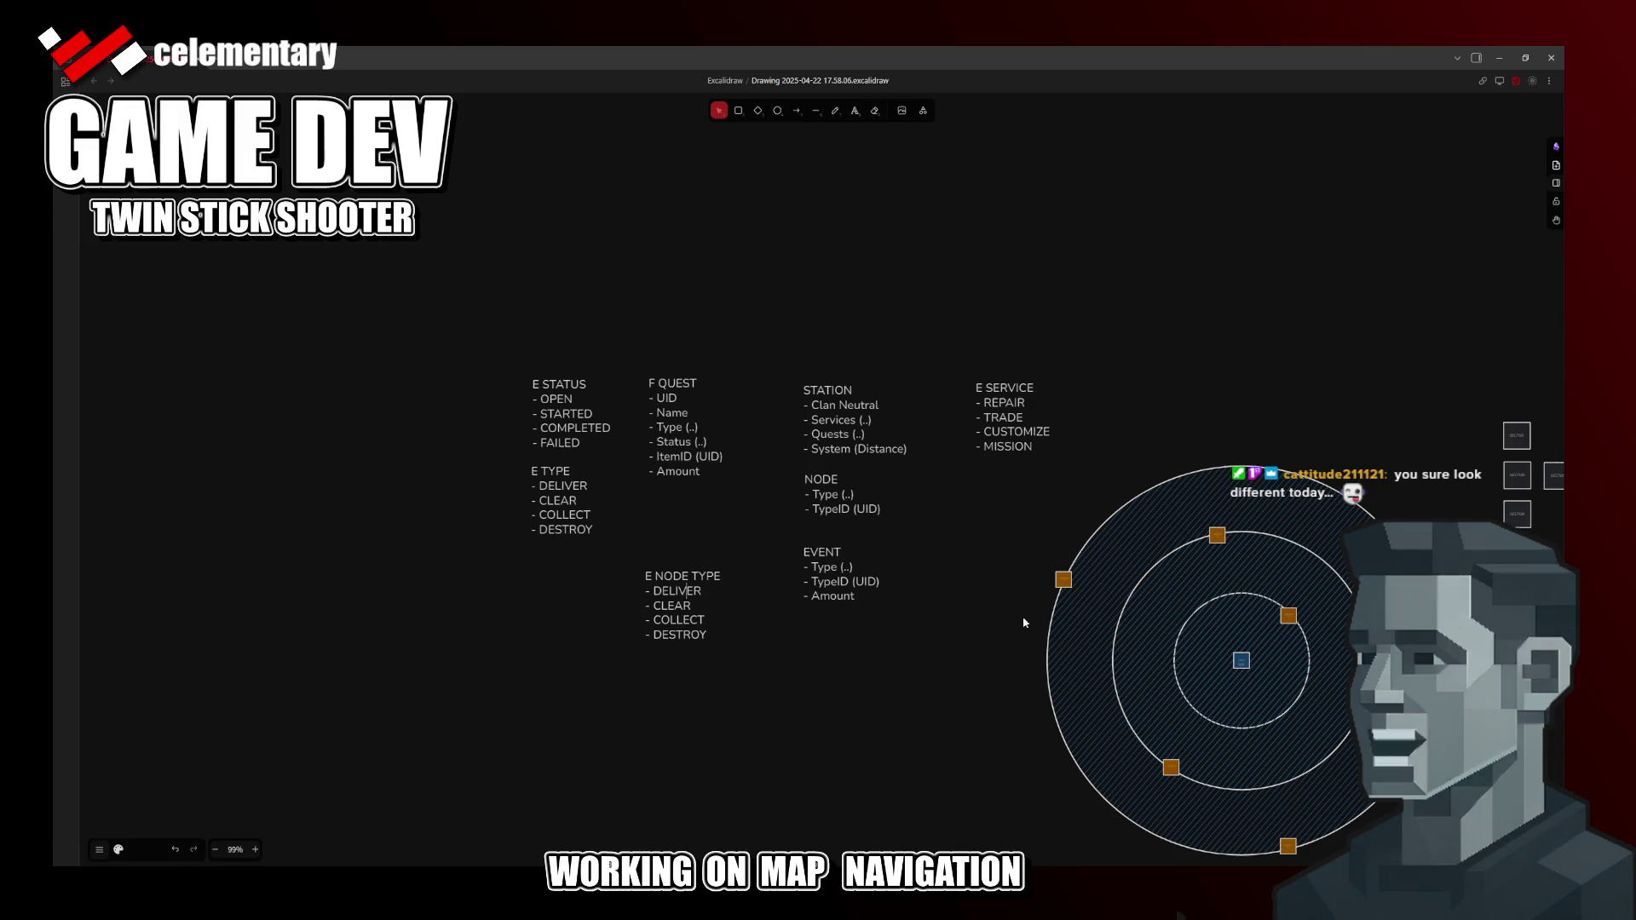
key("shift+Down")
key("shift+Down")
key("shift+Down")
key("shift+End")
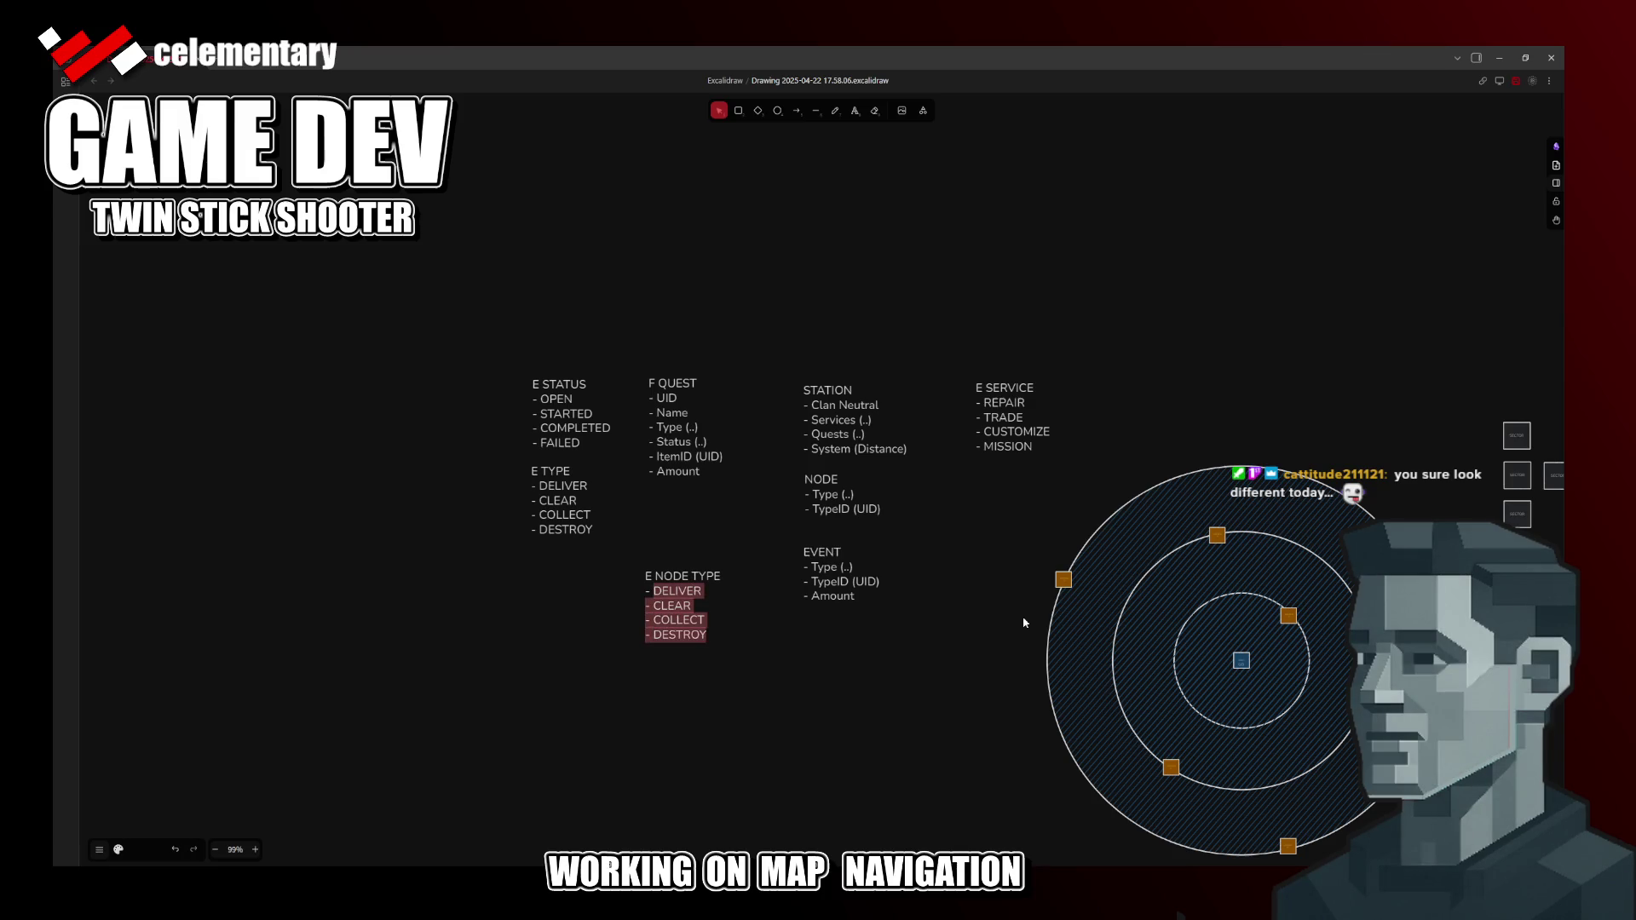
key("BackSpace")
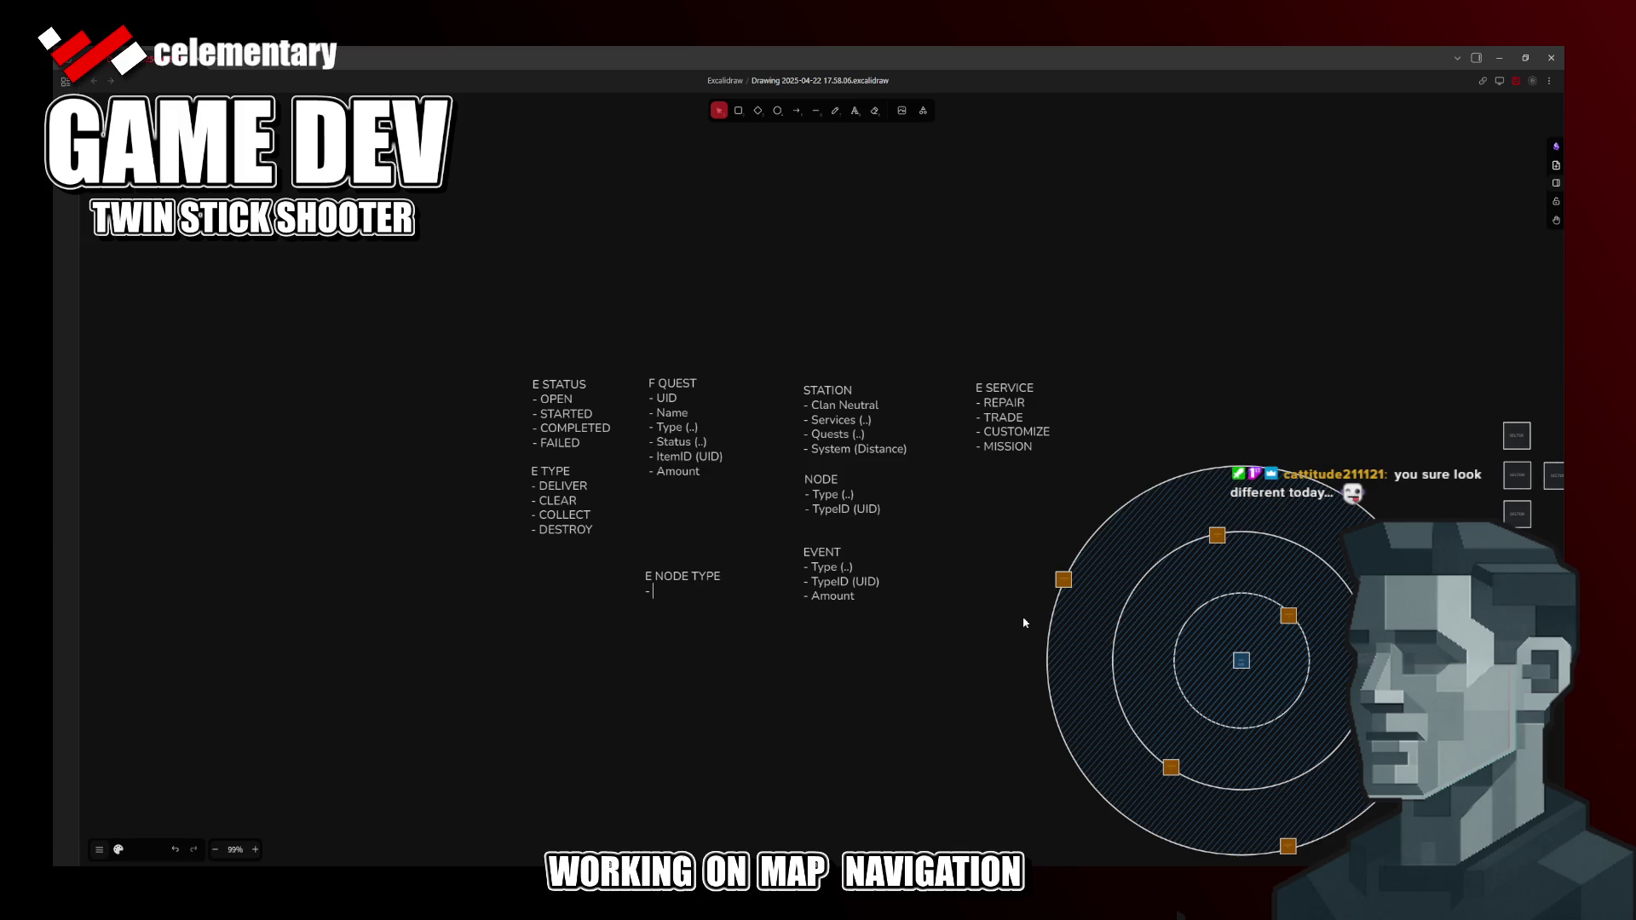
type("MISSION")
Step: Replace the copied items with ARENA, STATION and RESOURCES under E NODE TYPE
key("Left")
key("Left")
key("Left")
key("shift+End")
type("C")
key("BackSpace")
type("FIGHT")
key("BackSpace")
key("BackSpace")
key("BackSpace")
key("BackSpace")
type("ARENA")
key("Return")
type("- ")
type("S")
type("TATION")
key("Return")
type("-")
type("RESOURCE")
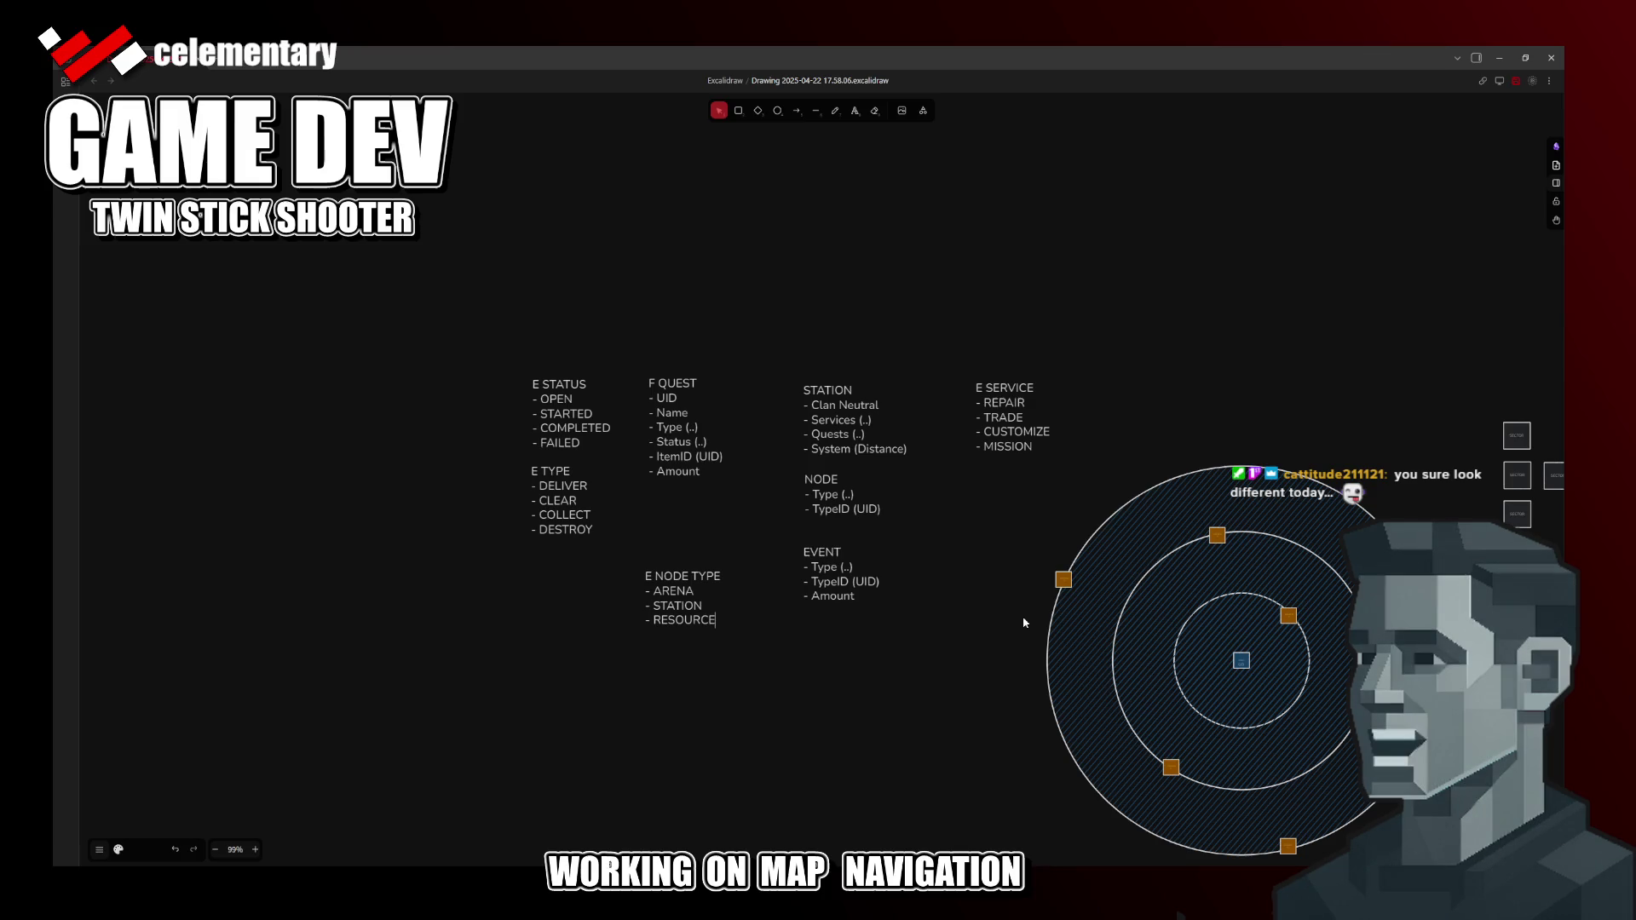
type("S")
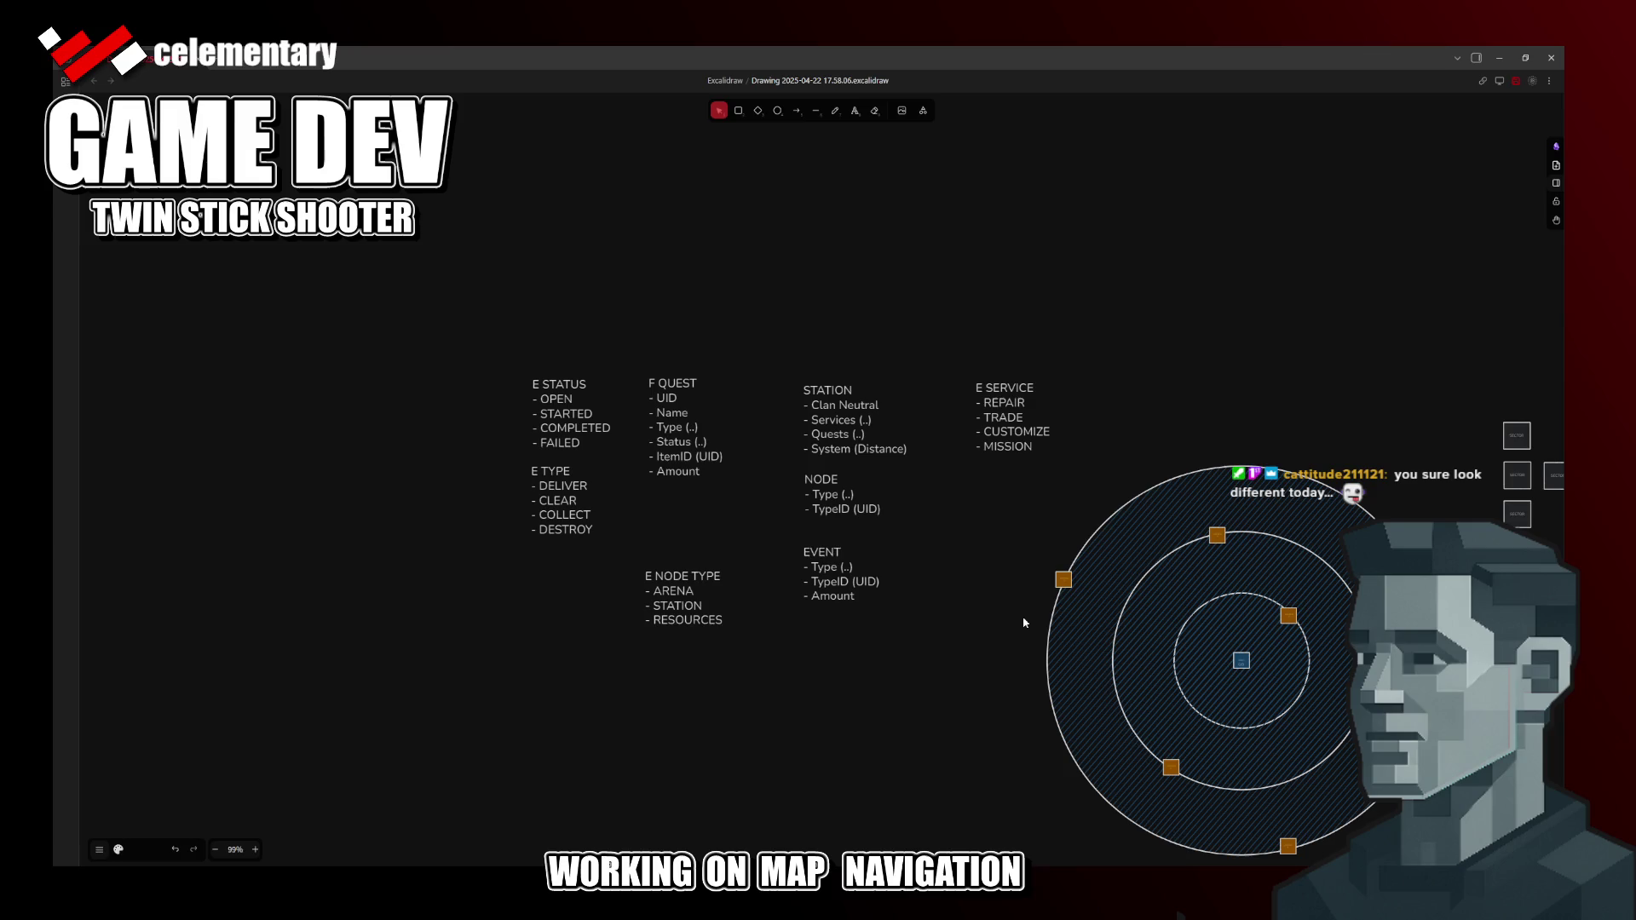
Step: Retype the third node-type item as RESOURCE, fixing the RESOPURCE typo
key("BackSpace")
key("BackSpace")
key("BackSpace")
key("BackSpace")
key("BackSpace")
key("BackSpace")
key("BackSpace")
key("BackSpace")
key("BackSpace")
type("MIN")
type("E")
key("BackSpace")
key("BackSpace")
key("BackSpace")
key("BackSpace")
type("COLLEC")
type("TAB")
key("BackSpace")
key("BackSpace")
key("BackSpace")
key("BackSpace")
key("BackSpace")
key("BackSpace")
key("BackSpace")
key("BackSpace")
type("R")
type("ESOPURCE")
key("Left")
key("Left")
key("Left")
key("BackSpace")
Step: Add a fourth item ELITE/BOSS and start an empty line below it
key("Return")
type("-")
type("ELITE -")
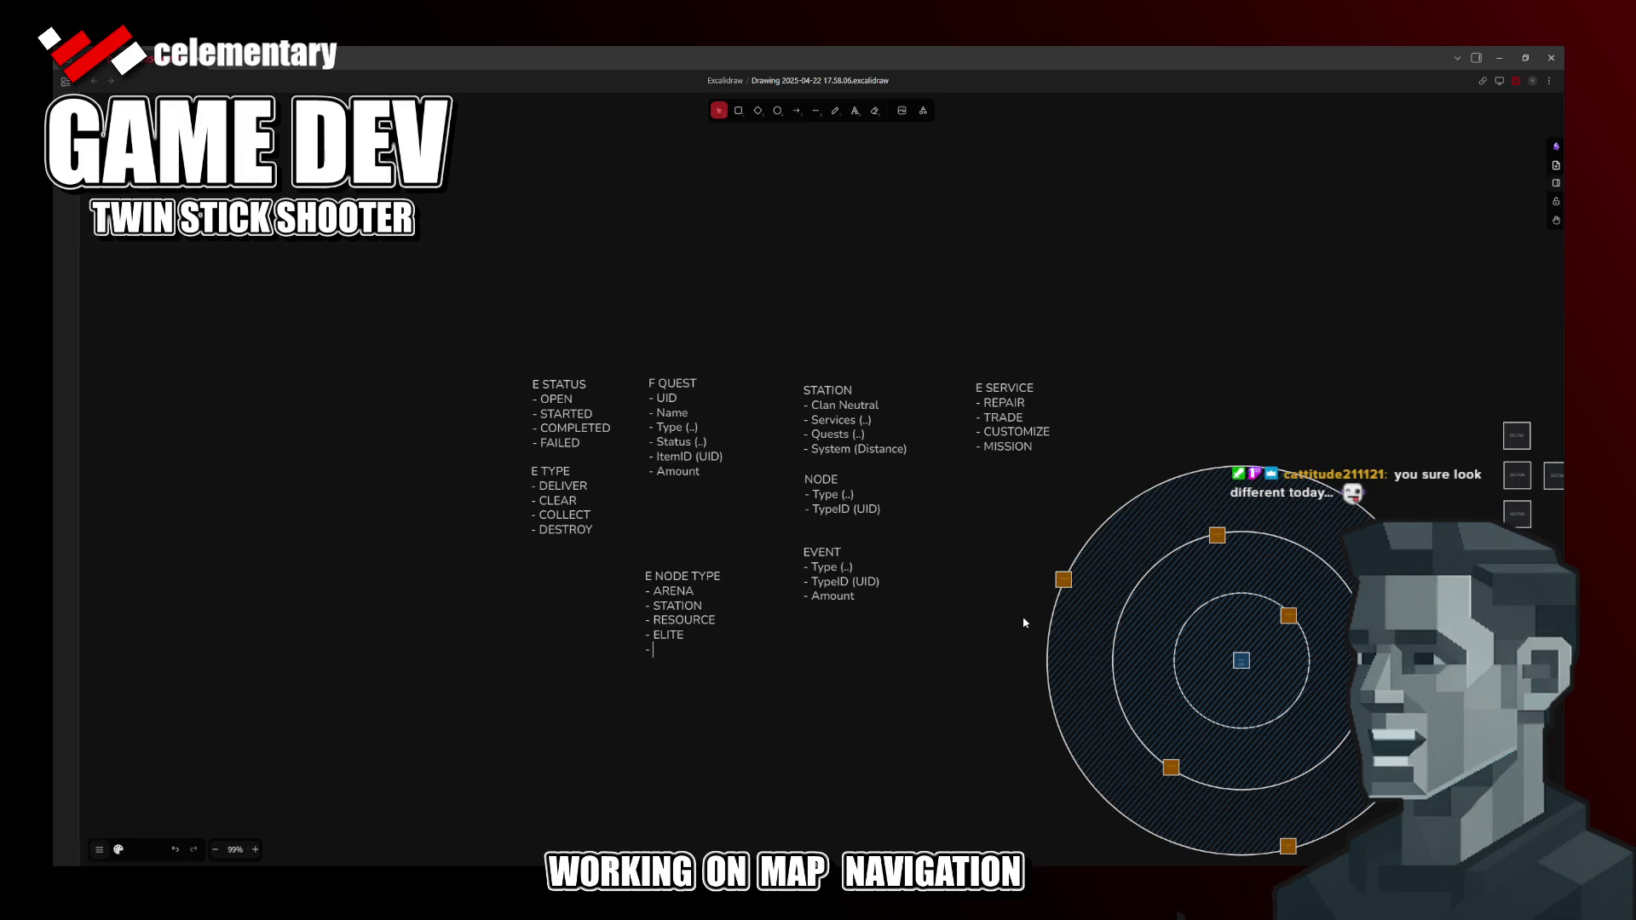
key("Up")
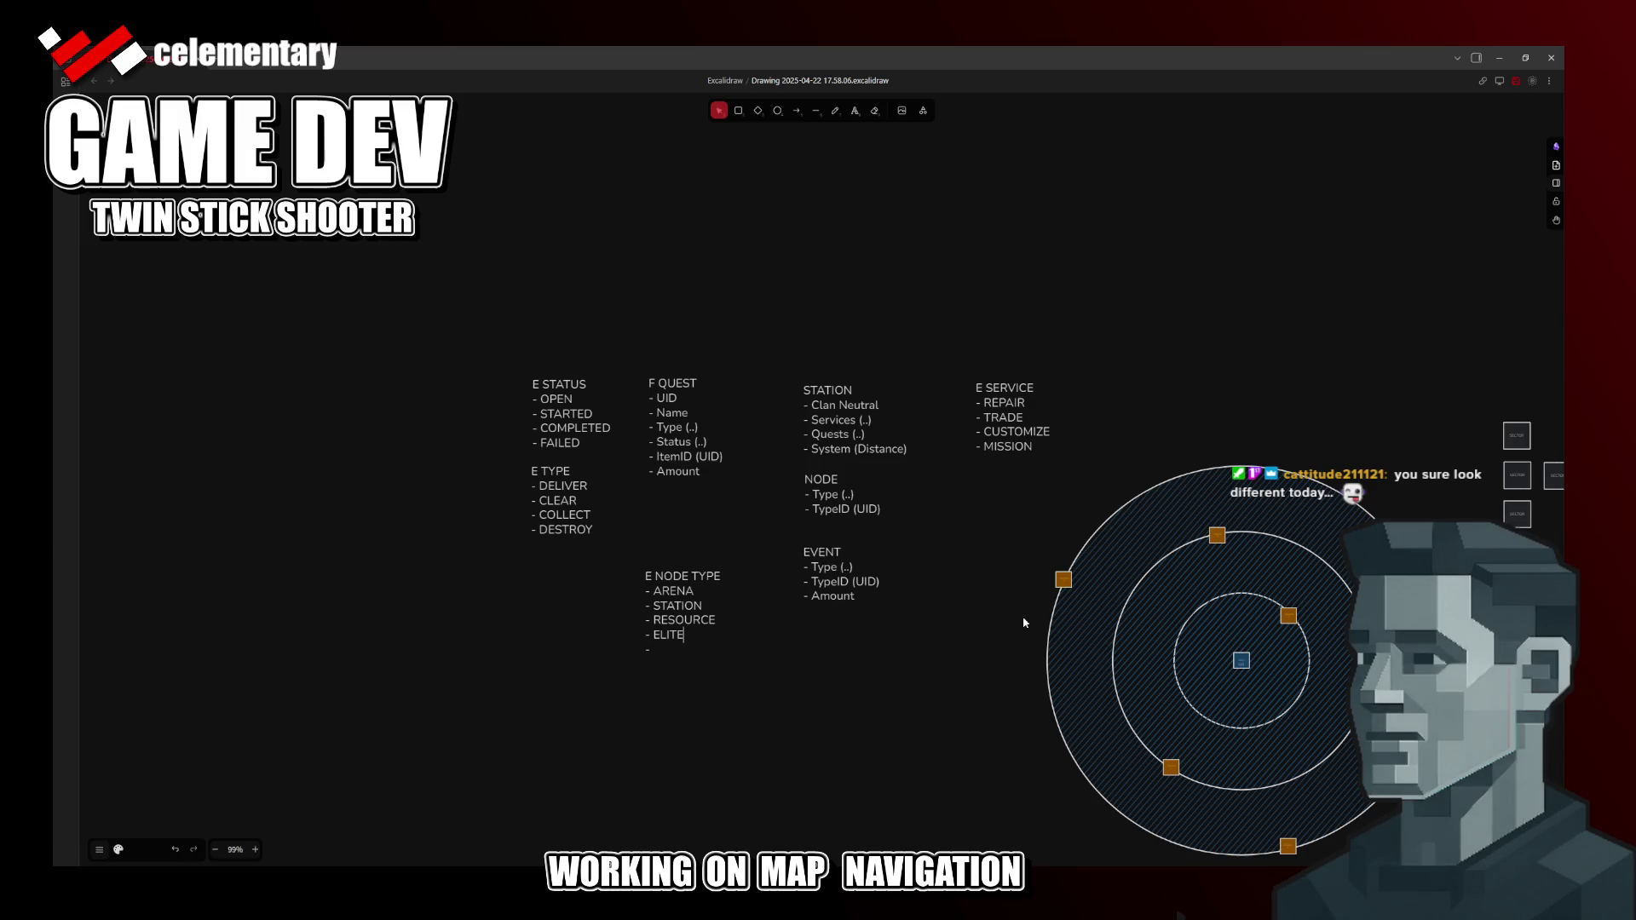
type("/BOSS")
key("Down")
key("shift+Left")
key("shift+Left")
key("shift+Left")
key("shift+Left")
key("Down")
key("Down")
scroll(1031, 550, "down", 2, "ctrl")
scroll(1030, 551, "down", 3, "ctrl")
scroll(1137, 627, "down", 3, "ctrl")
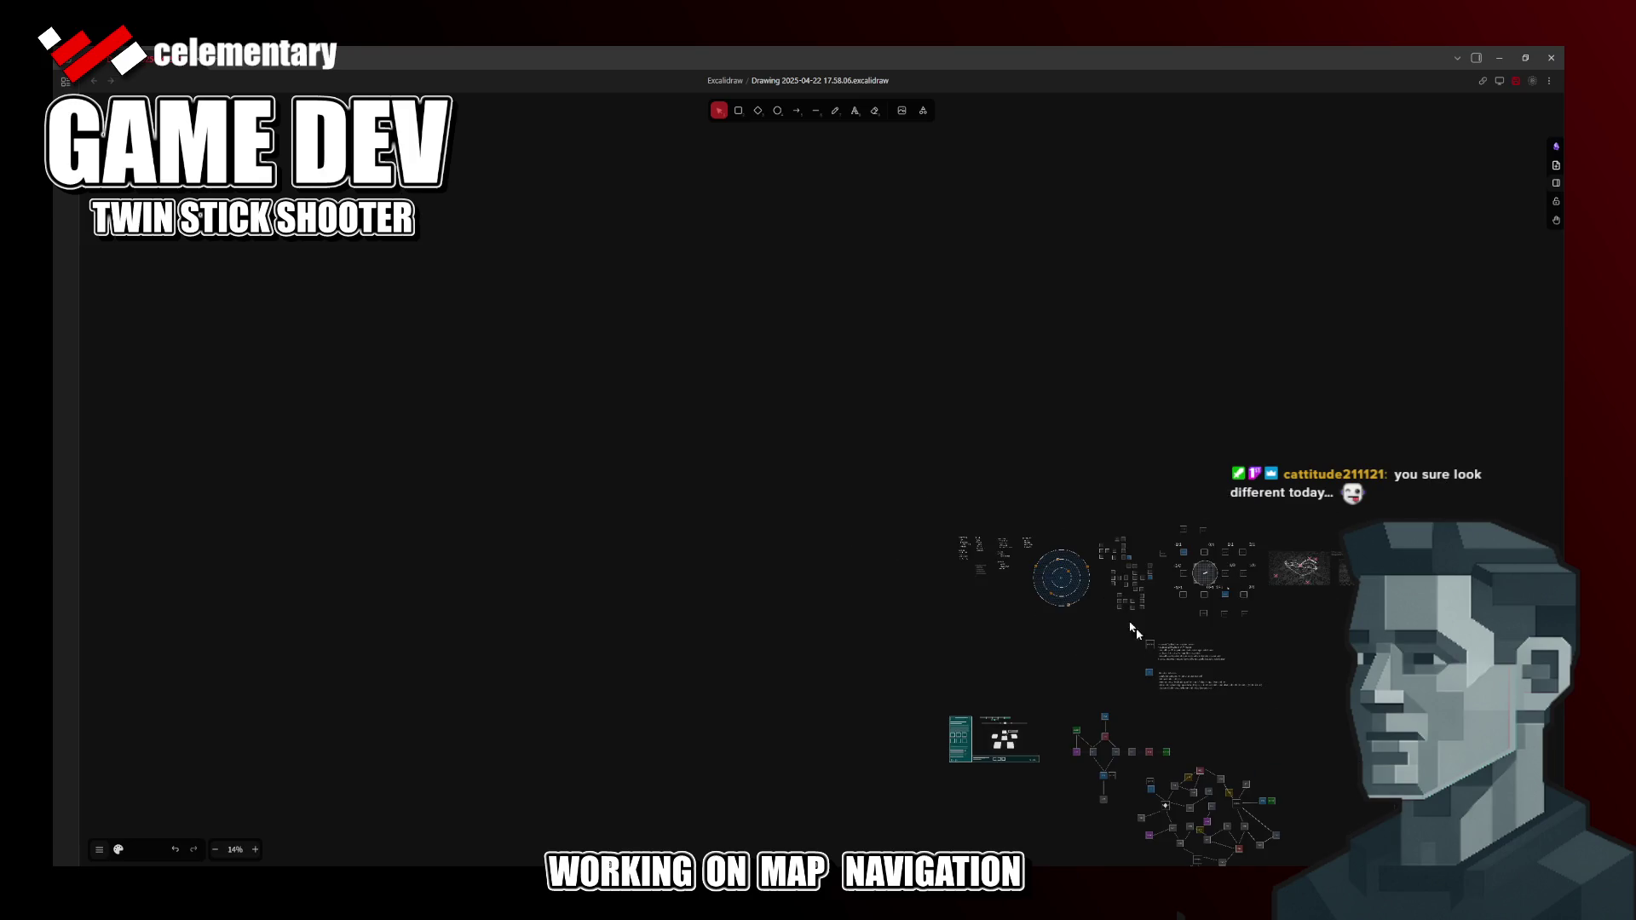
scroll(888, 372, "down", 3, "ctrl")
scroll(861, 413, "down", 2, "ctrl")
scroll(861, 413, "up", 5, "ctrl")
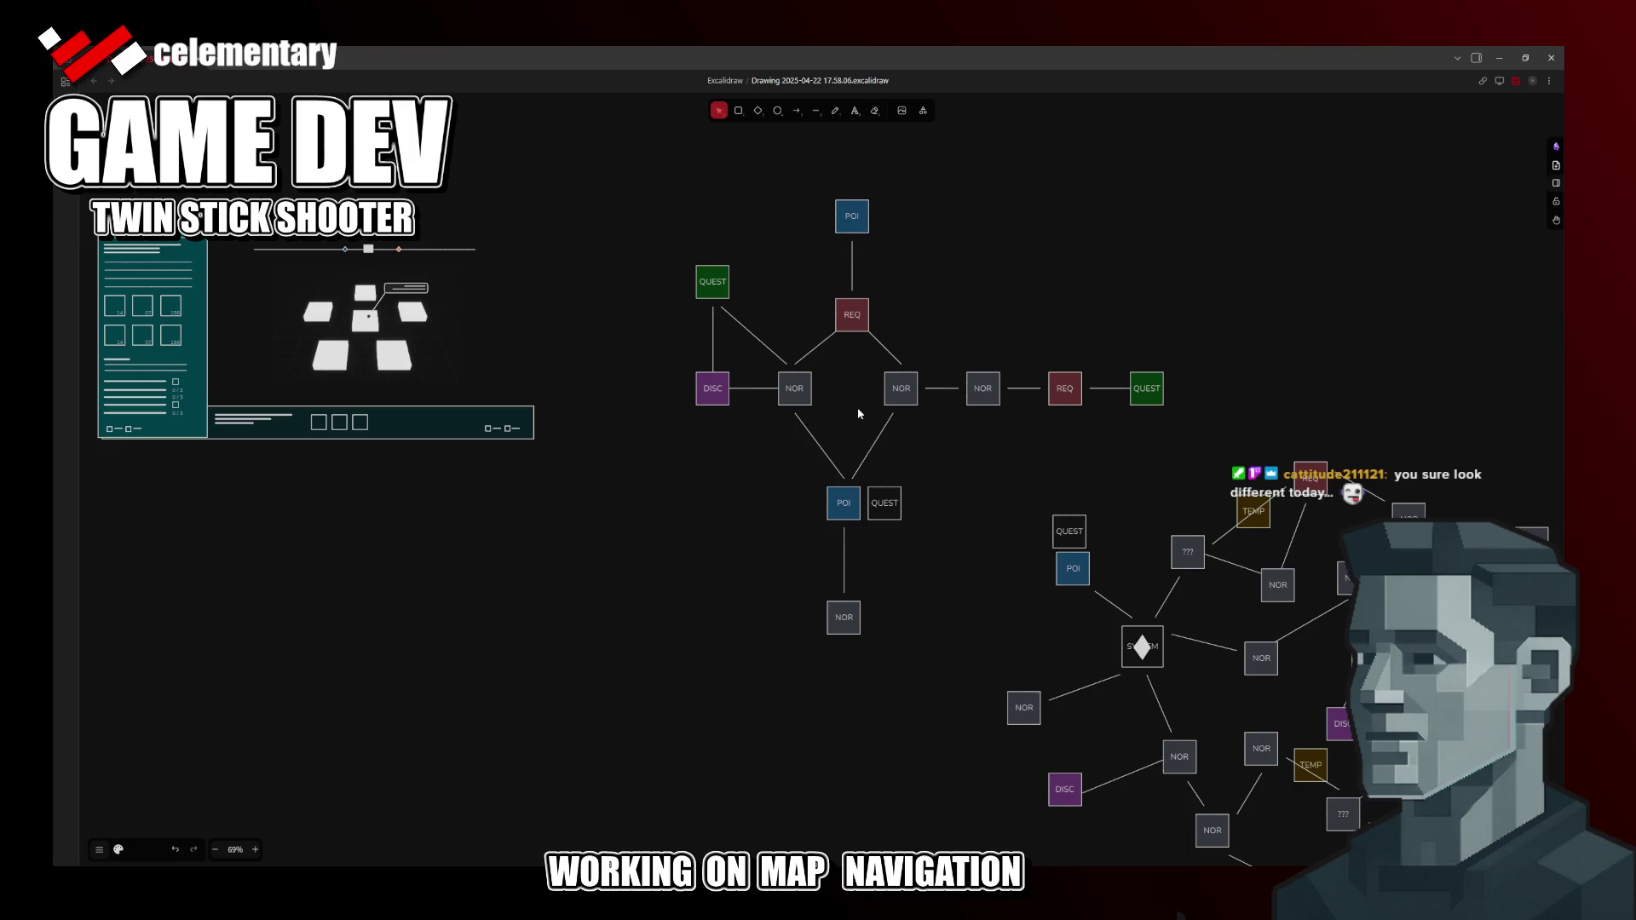
mouse_move(1113, 431)
left_mouse_down()
mouse_move(940, 352)
mouse_move(925, 201)
mouse_move(601, 333)
left_mouse_up()
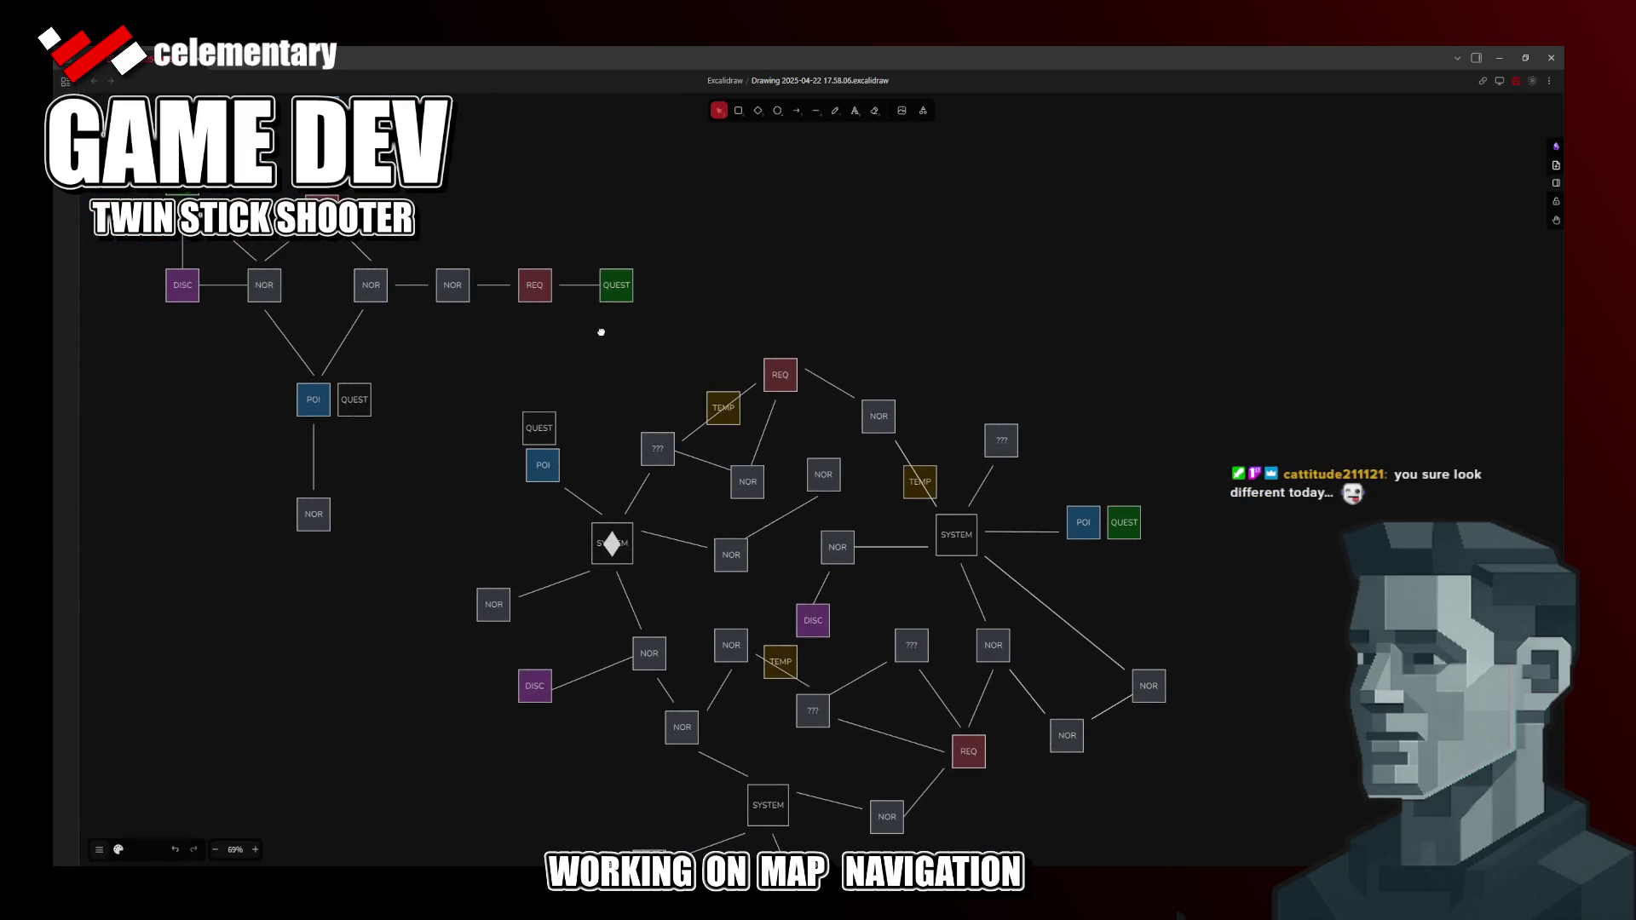
mouse_move(601, 332)
left_mouse_down()
mouse_move(661, 373)
mouse_move(1230, 502)
left_mouse_up()
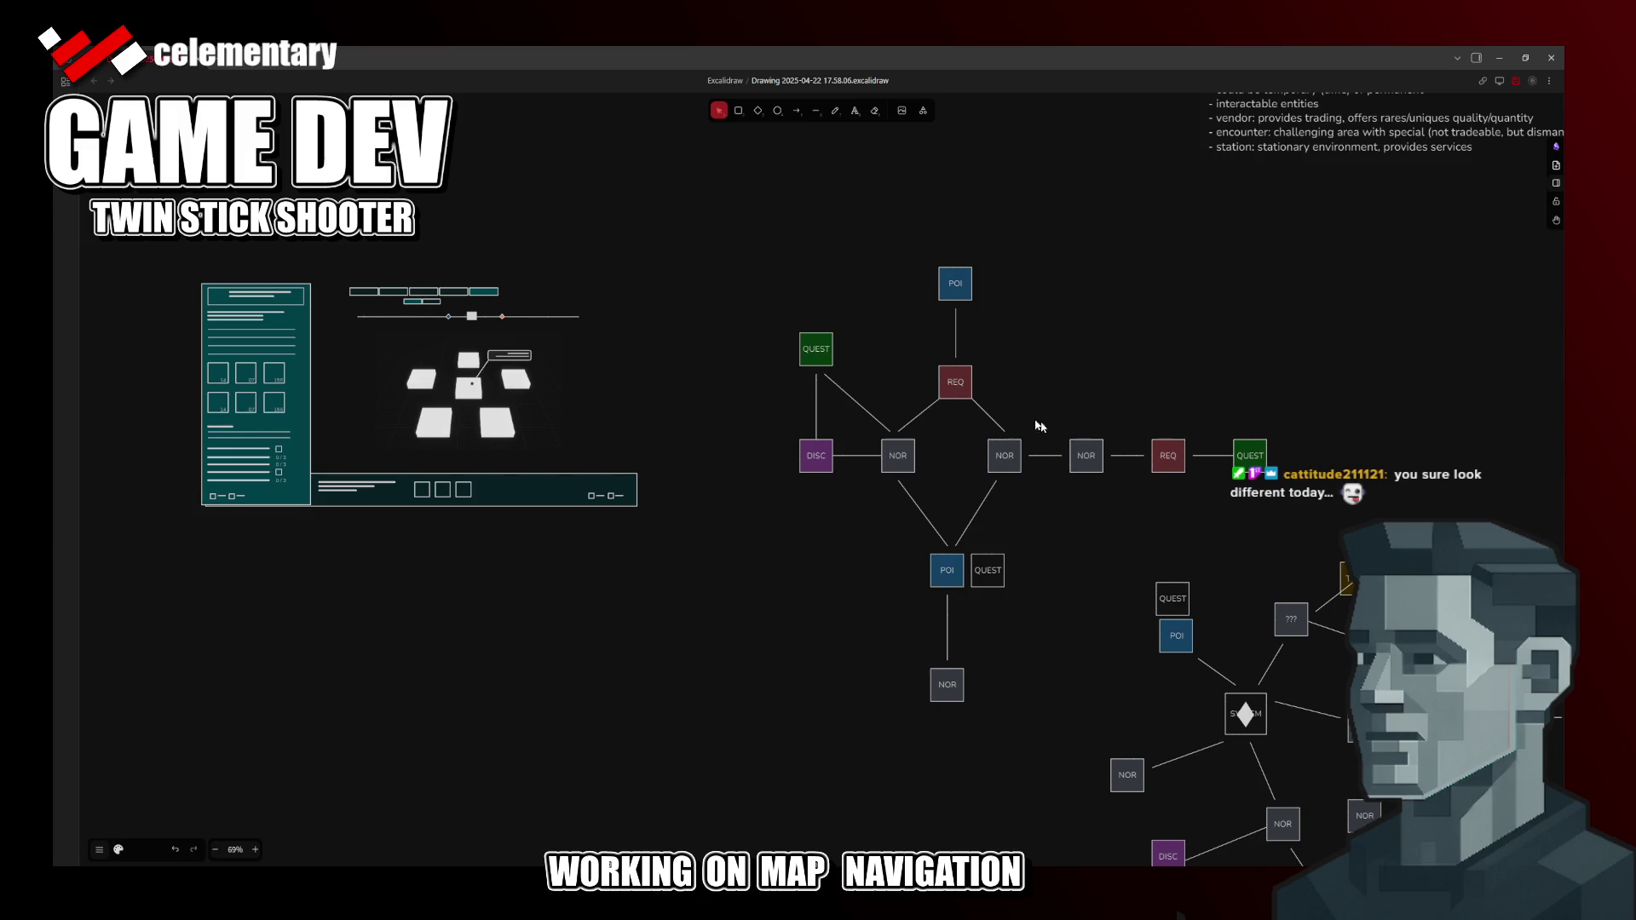
scroll(870, 376, "down", 3)
scroll(825, 294, "down", 2)
scroll(818, 475, "up", 3)
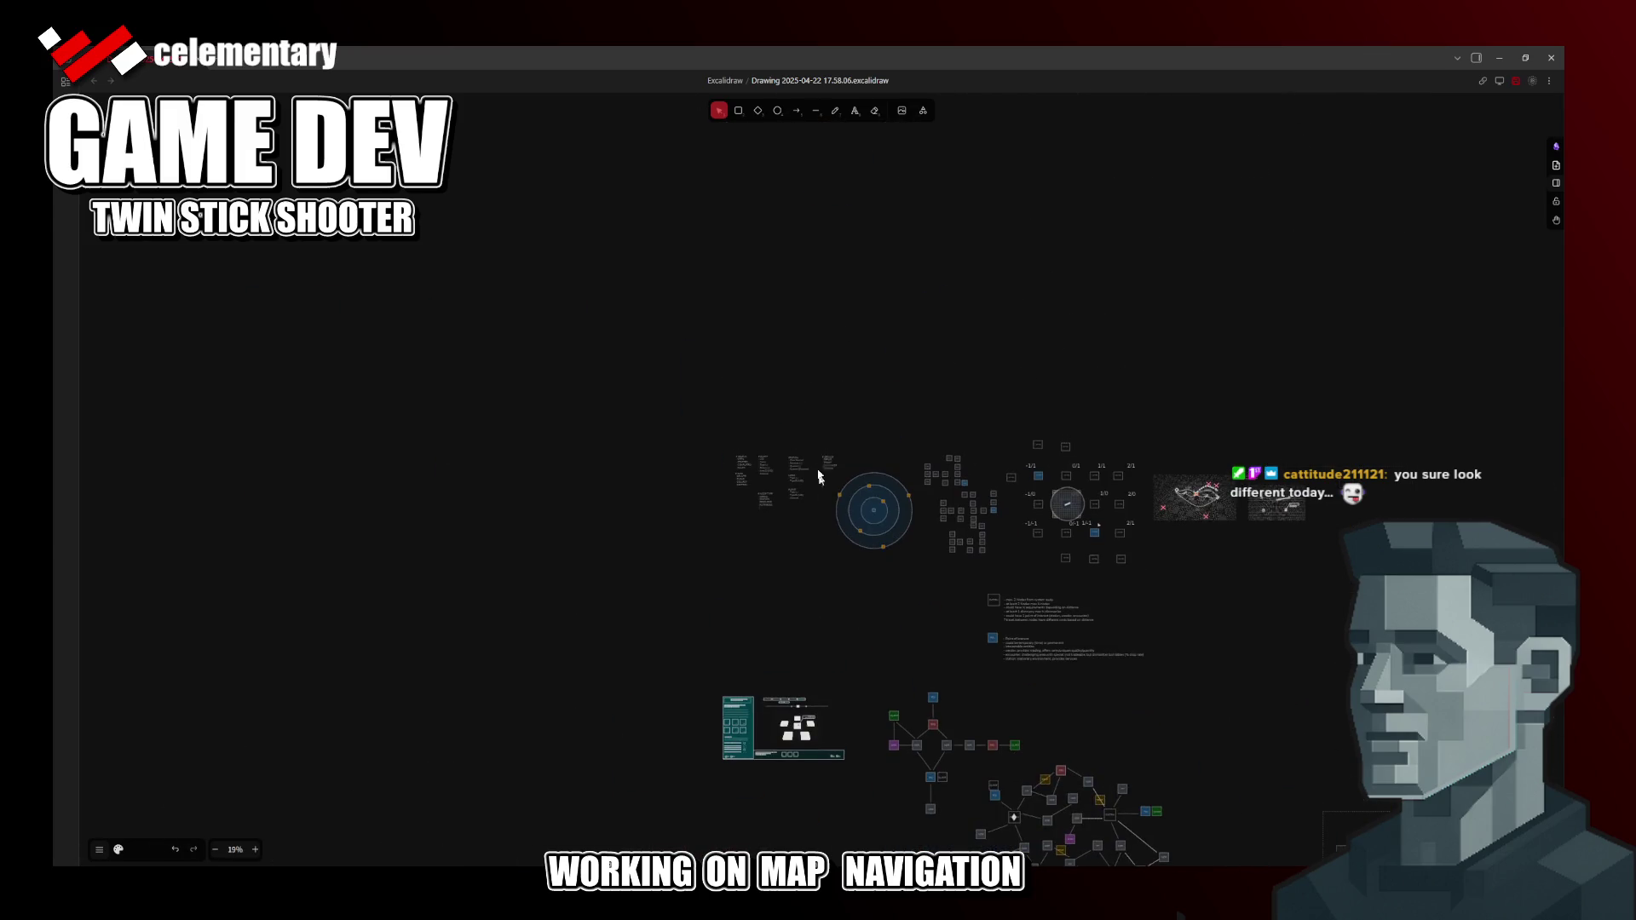
scroll(756, 497, "up", 1)
scroll(843, 652, "up", 1)
scroll(807, 678, "up", 3)
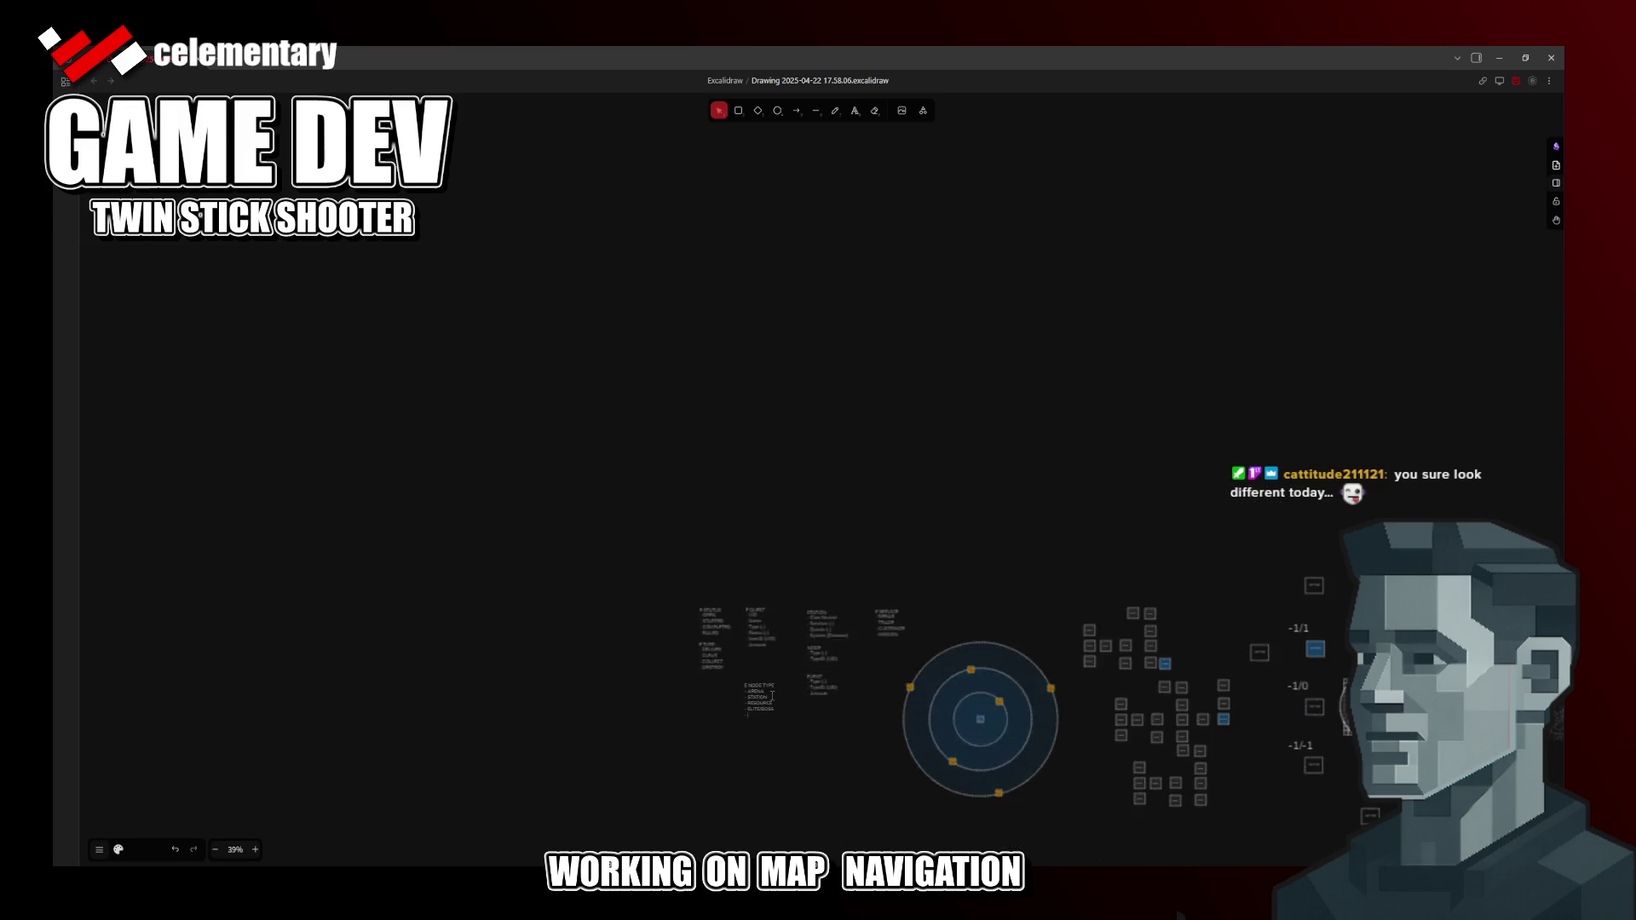
scroll(786, 691, "up", 3)
scroll(774, 697, "up", 2)
scroll(777, 506, "down", 2)
scroll(777, 507, "down", 1)
key("BackSpace")
key("BackSpace")
key("BackSpace")
key("ctrl+s")
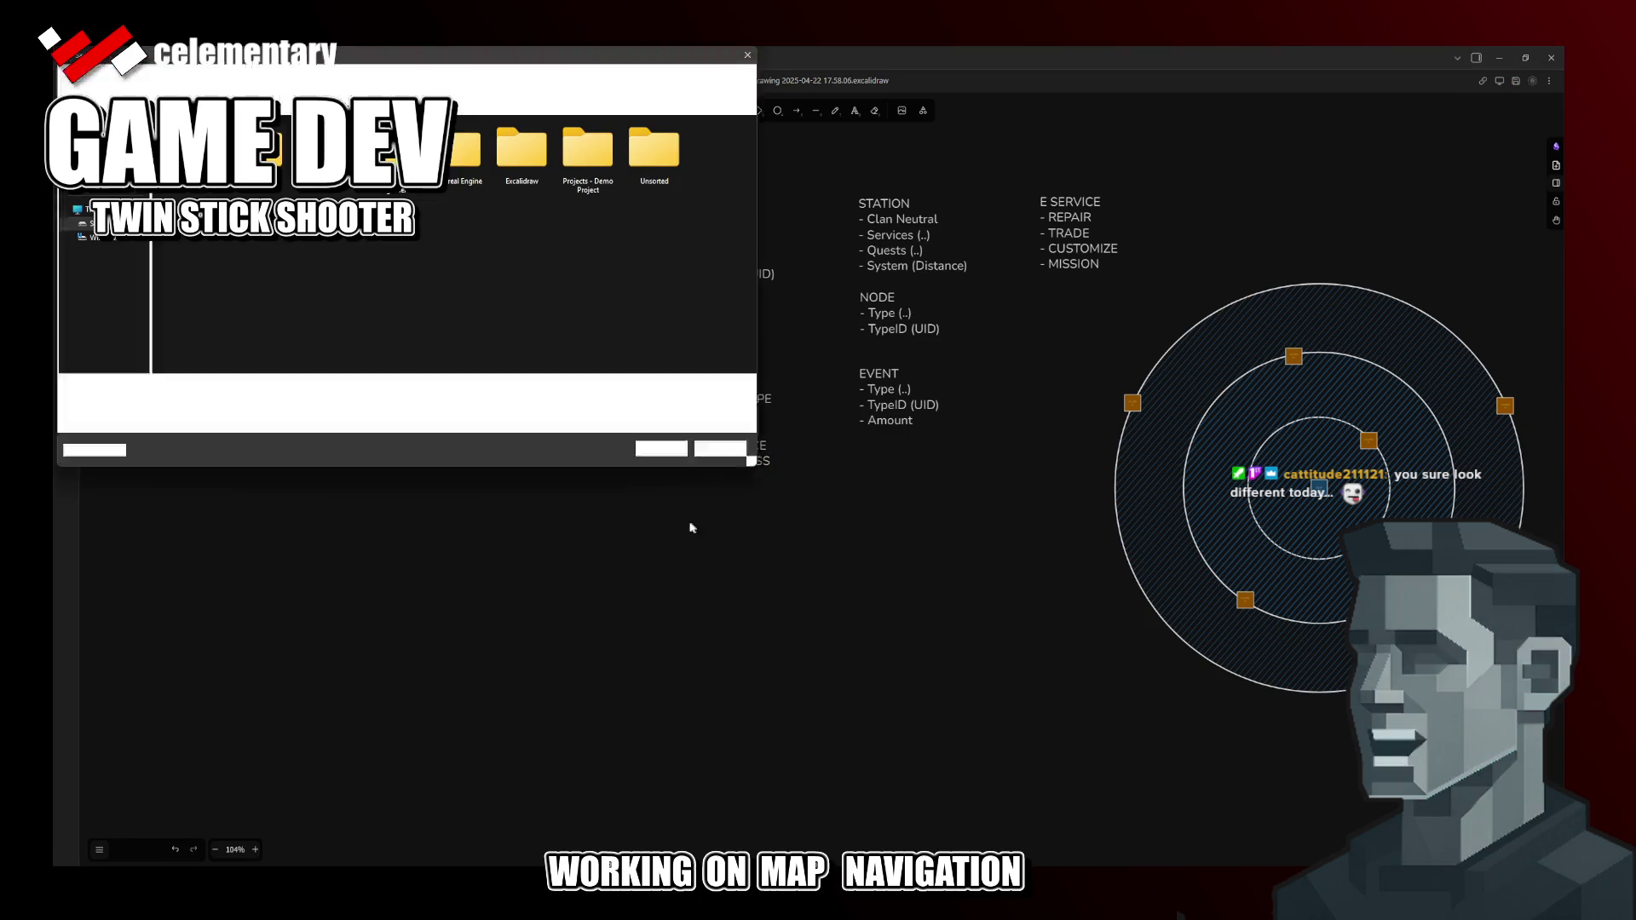
key("Escape")
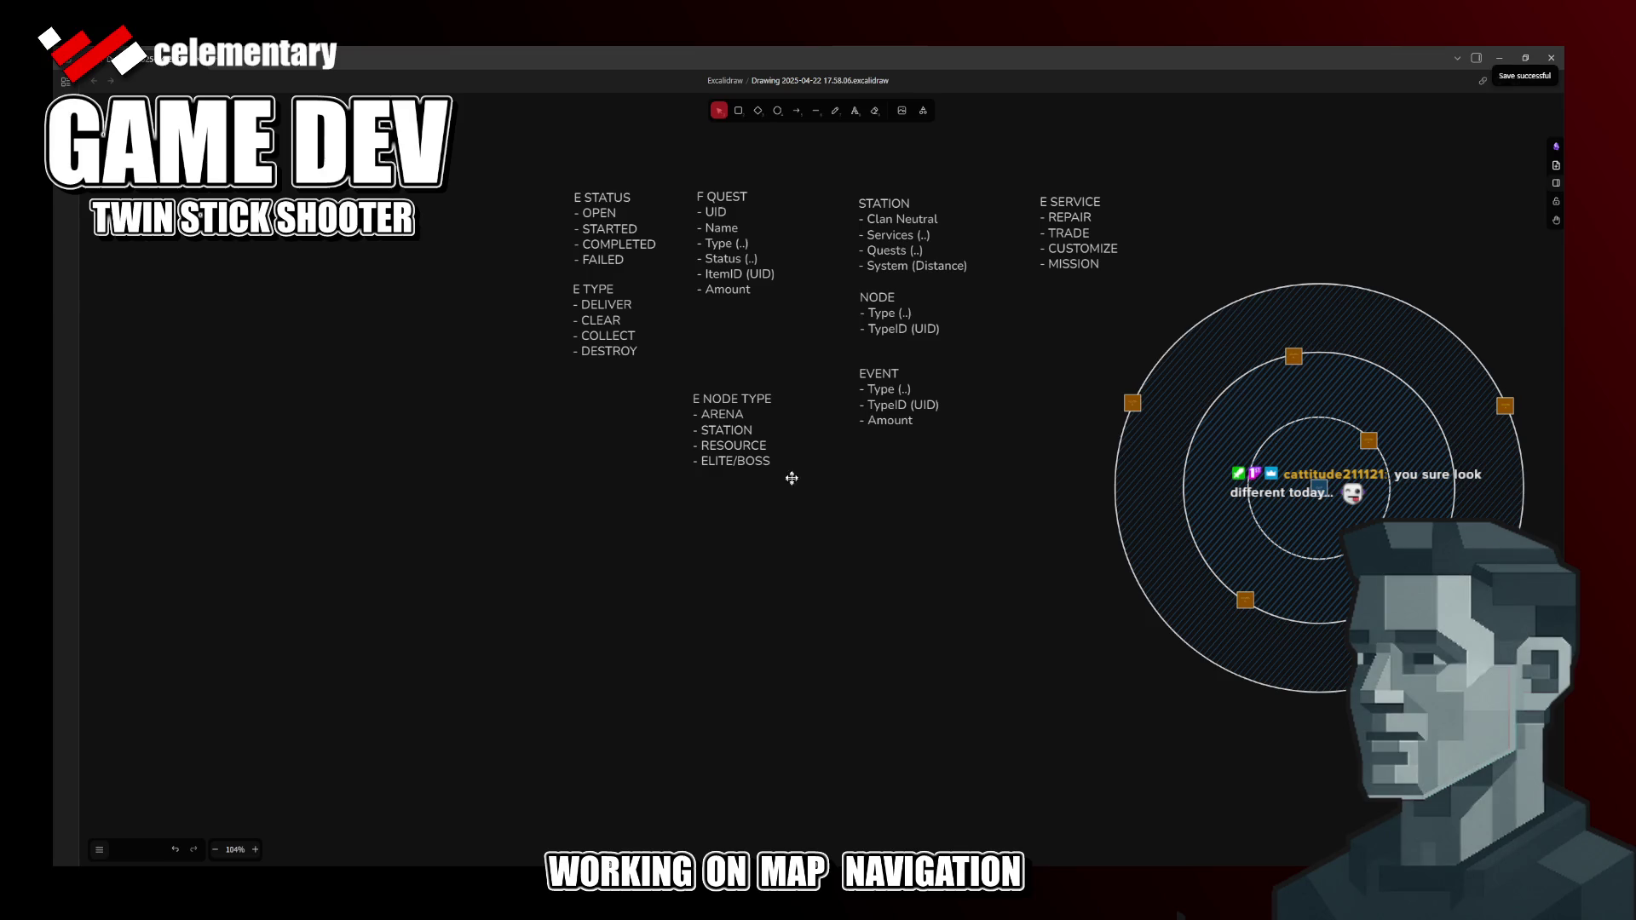
scroll(789, 475, "up", 1)
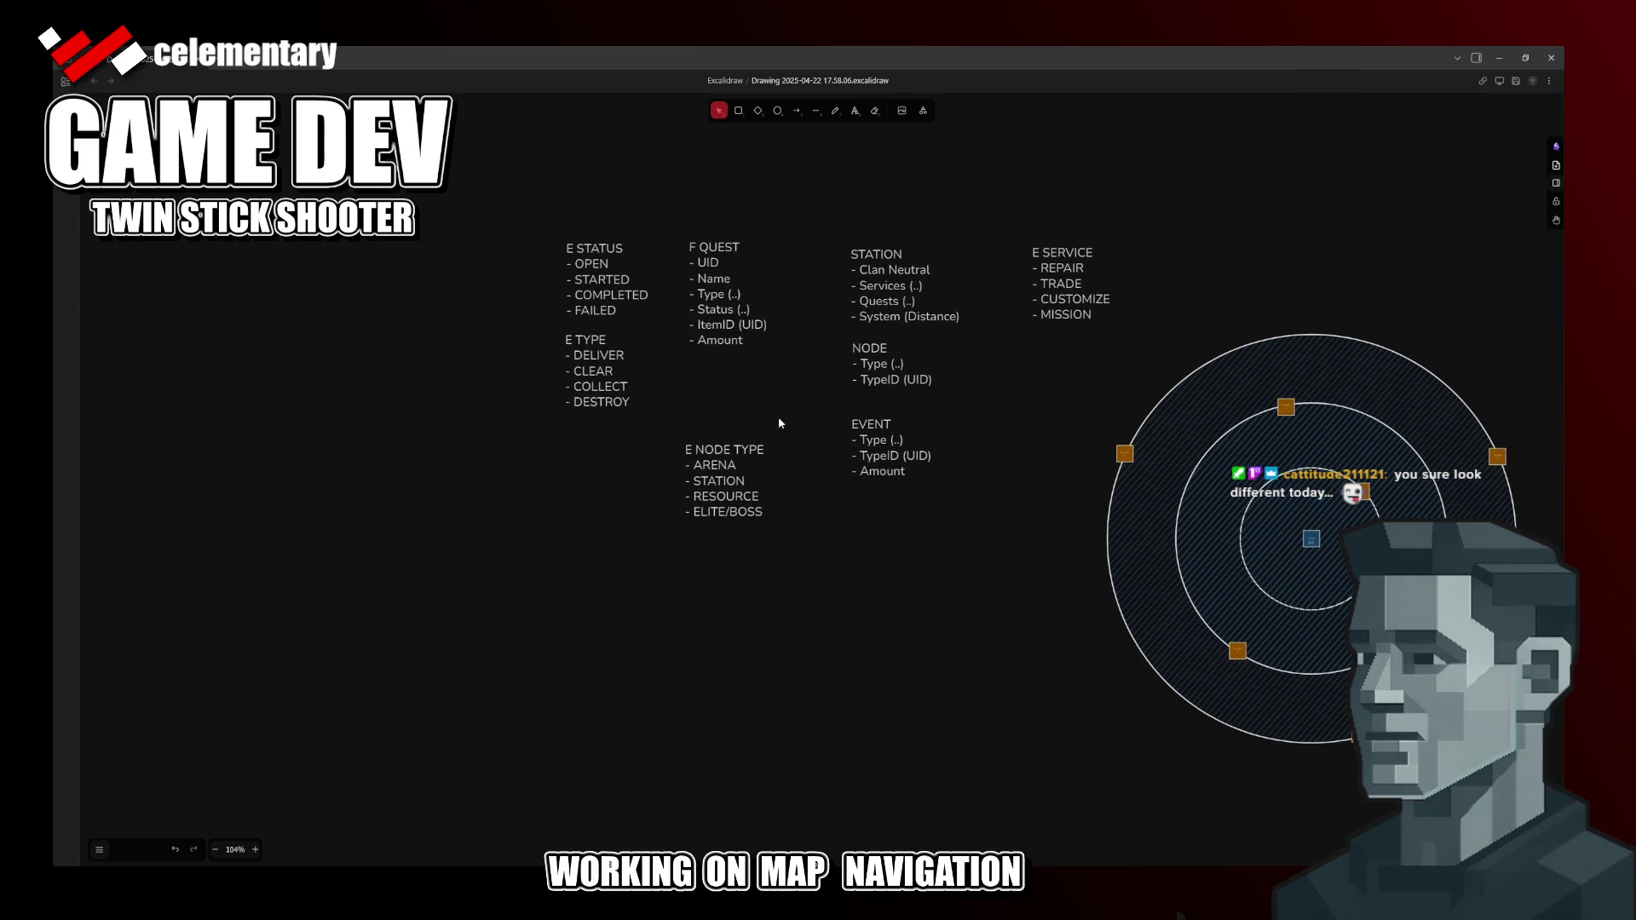
left_click_drag(723, 456, 724, 417)
left_click(779, 457)
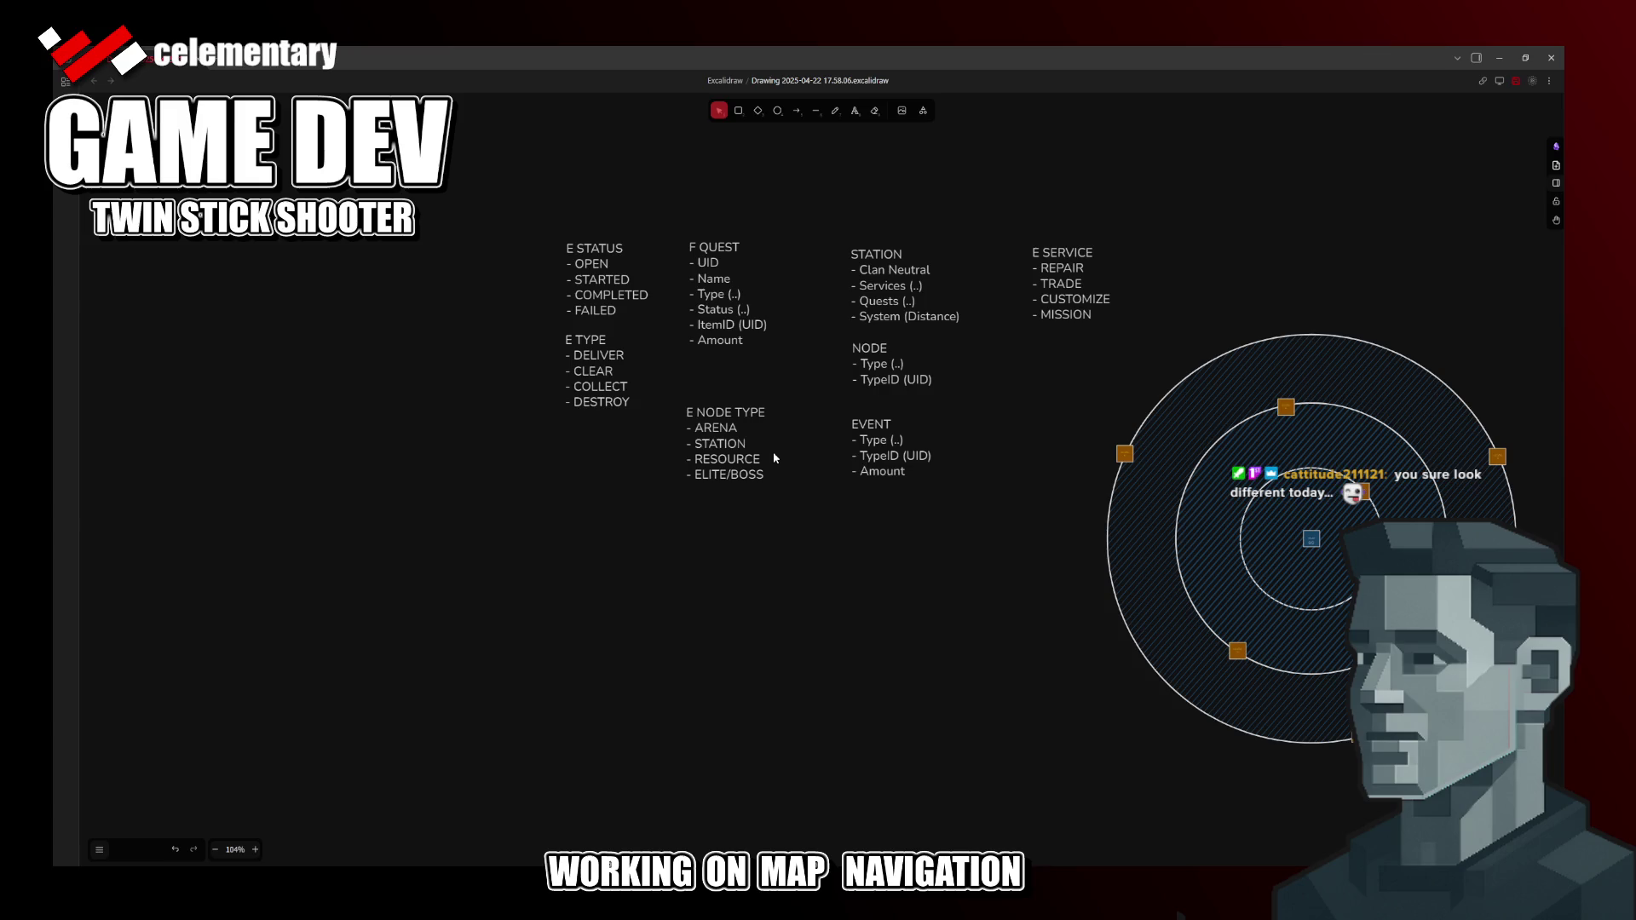
Step: Duplicate the E NODE TYPE list below itself and retitle the copy E EVENT TYPE
left_click(717, 427)
left_click_drag(717, 427, 725, 524, "alt")
double_click(726, 524)
left_click(718, 524)
key("ctrl+a")
triple_click(717, 523)
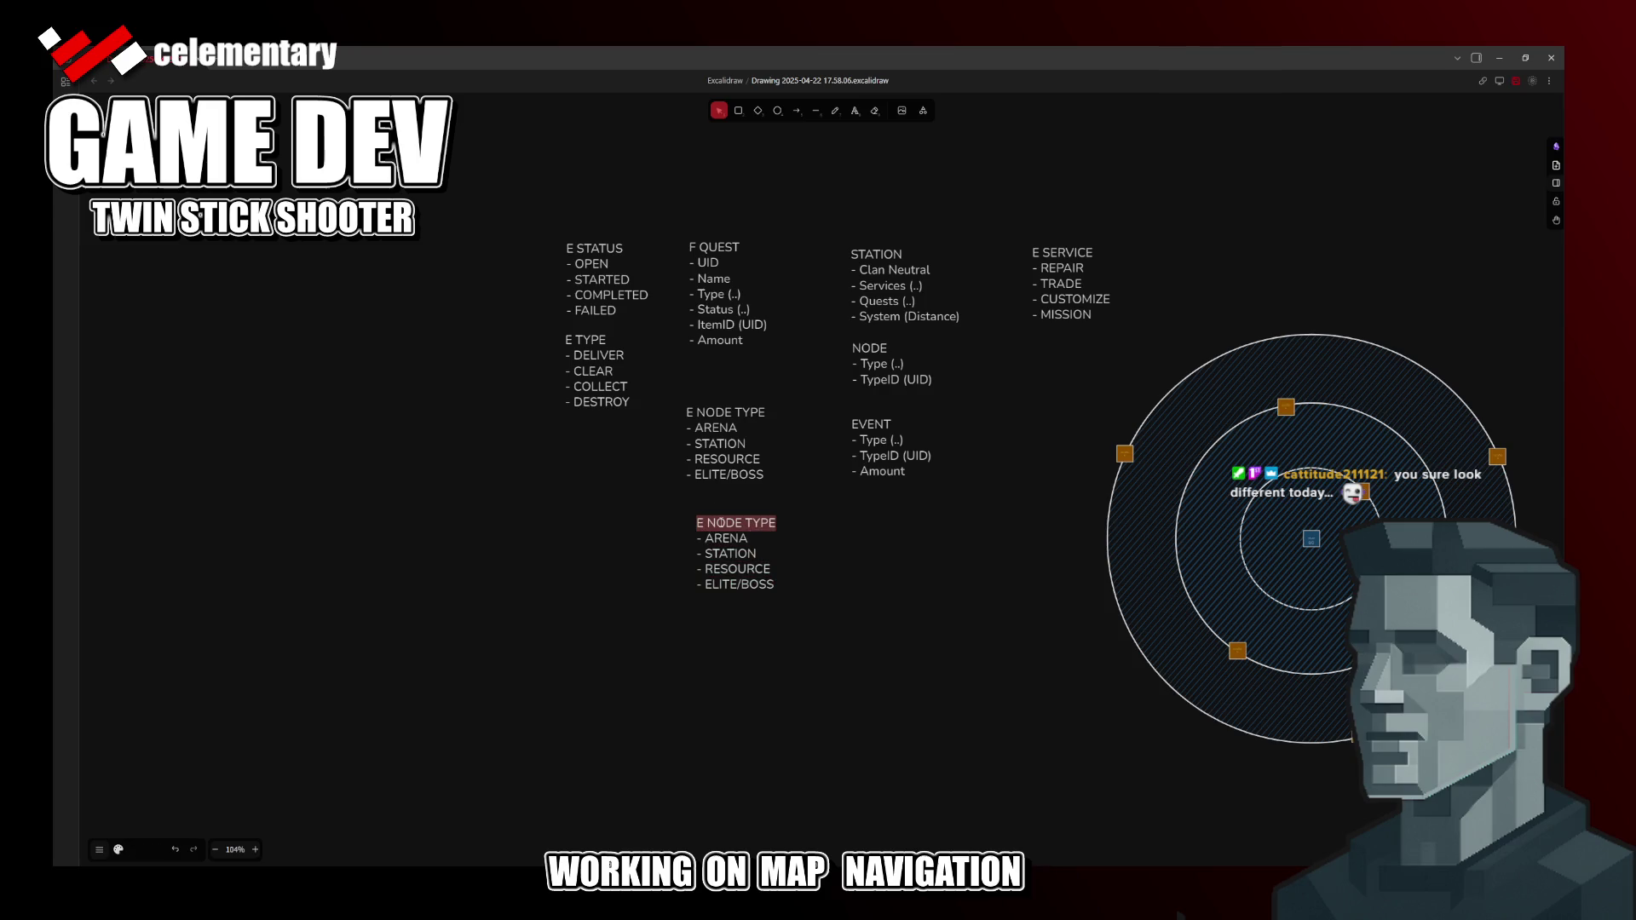
left_click(738, 524)
key("shift+Left")
key("shift+Left")
key("shift+Left")
key("shift+Left")
type("EVENT")
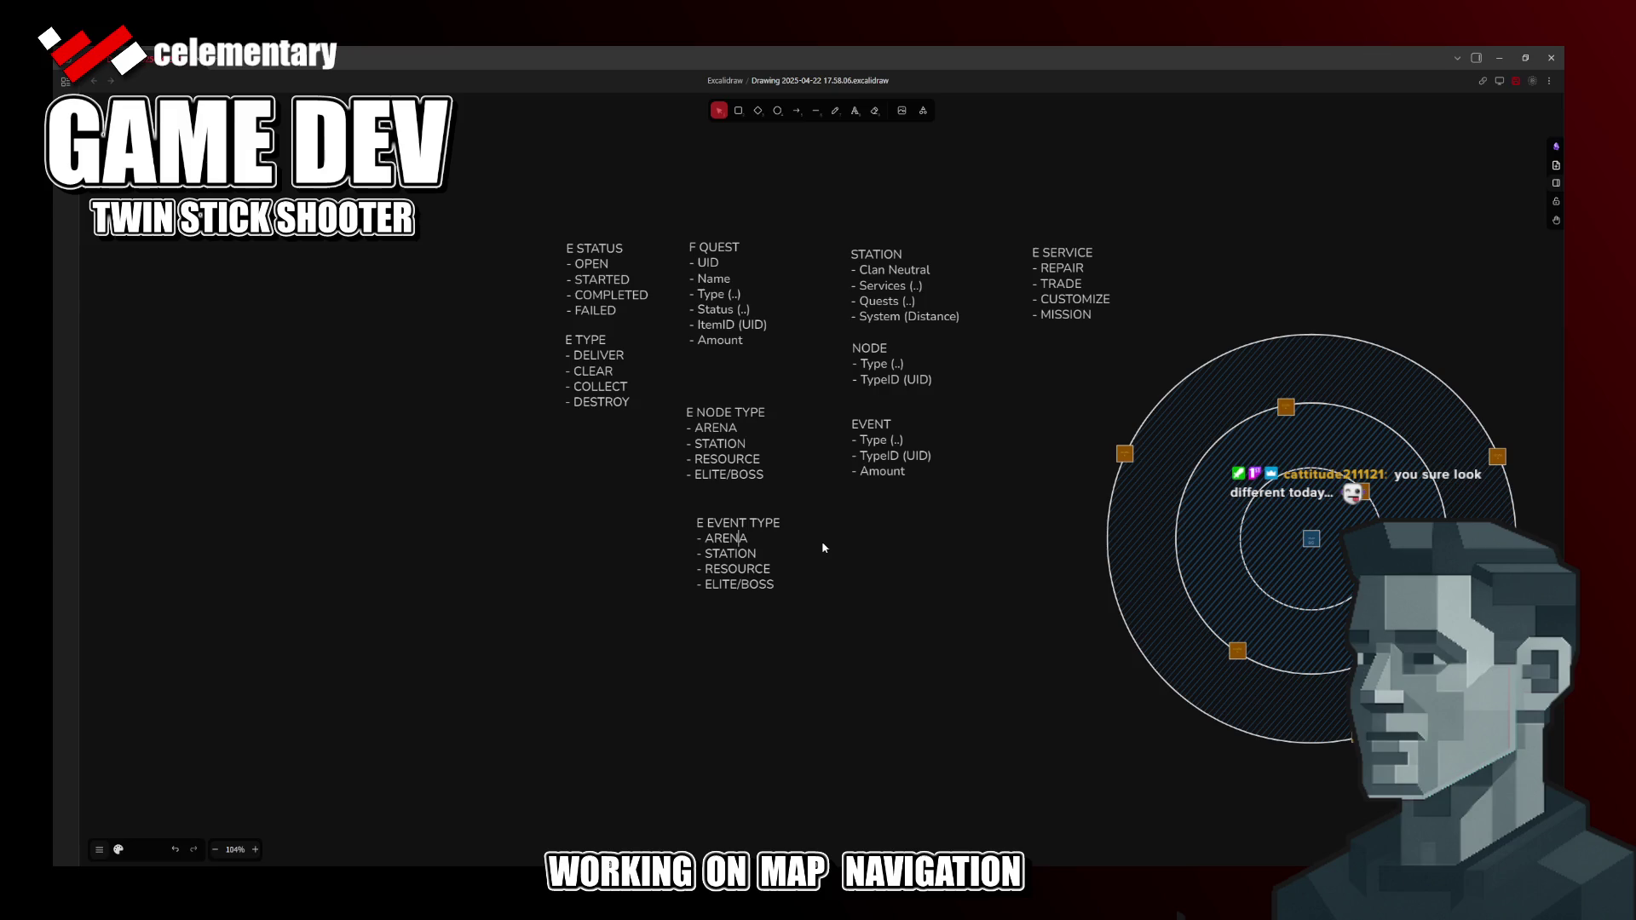
Step: Replace the copied entries with COLLECTED, KILLED and DESTROYED
key("shift+Down")
key("shift+Down")
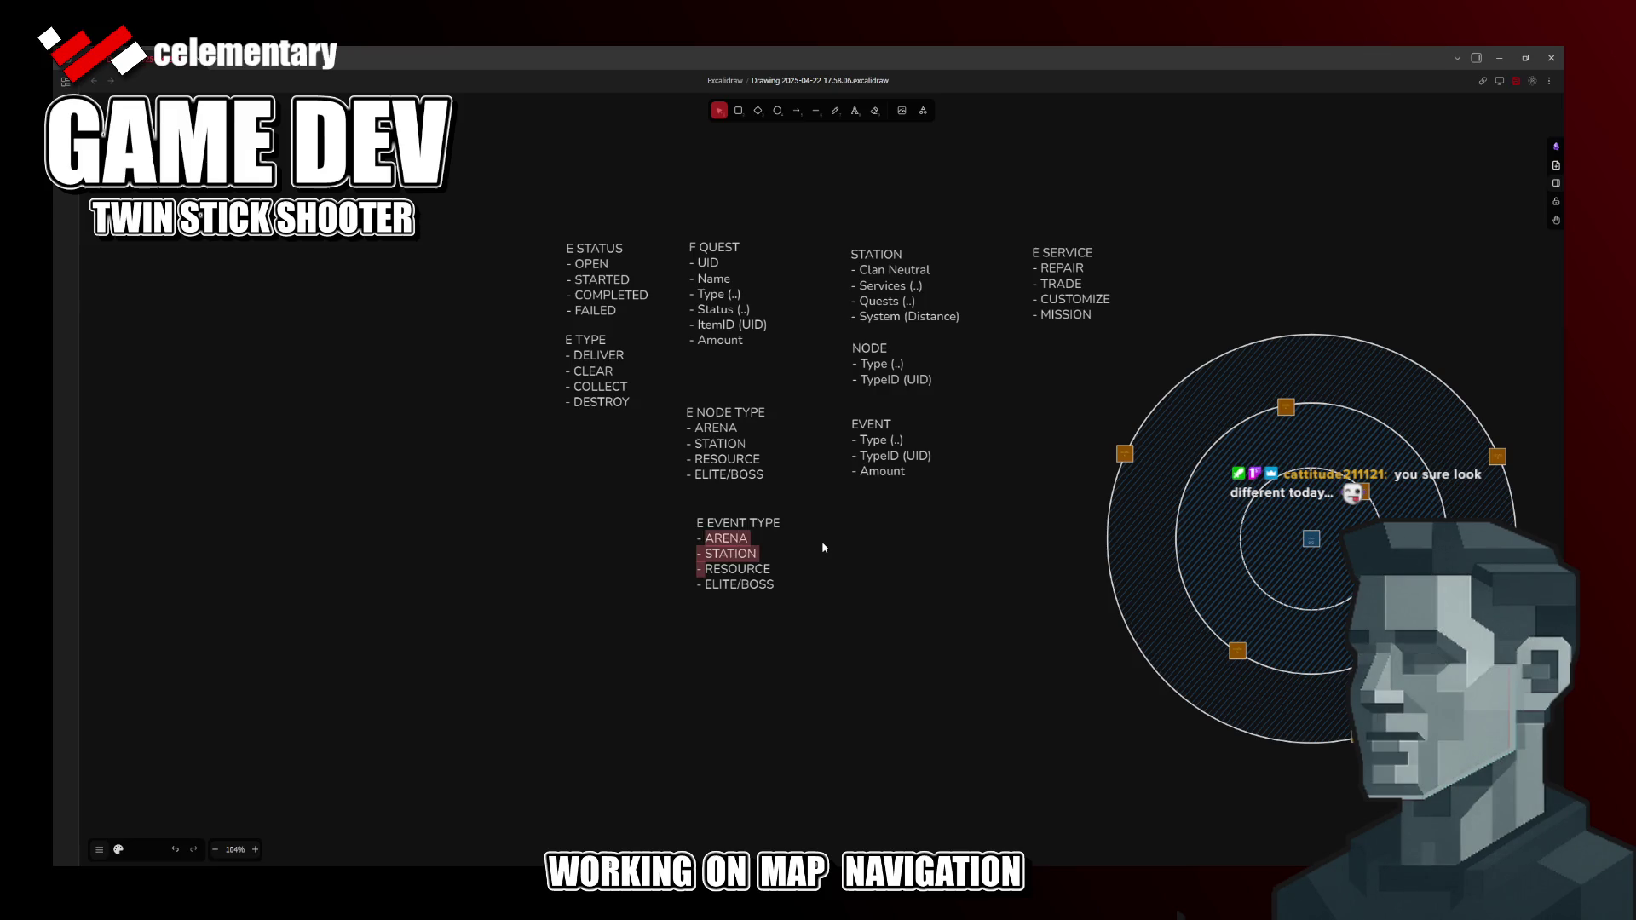
key("shift+Down")
key("shift+Down")
key("BackSpace")
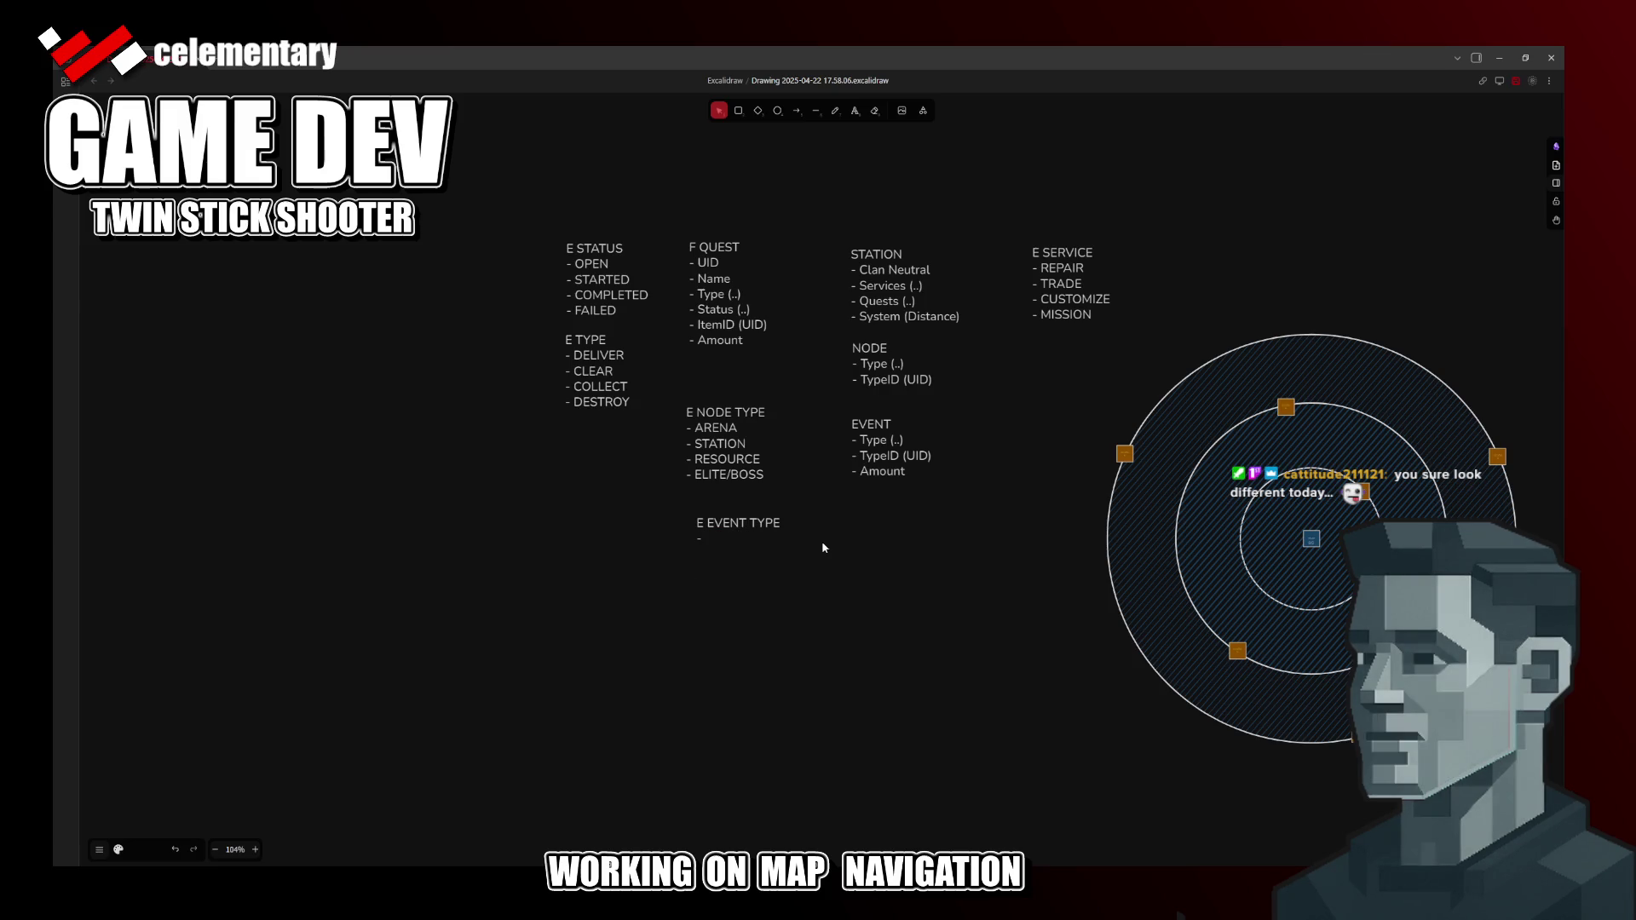
type("COLLECT ")
type("-")
key("Up")
key("End")
type("ED")
key("Down")
type("KILL")
type("LLED")
key("BackSpace")
key("BackSpace")
key("BackSpace")
key("BackSpace")
type("ILLED")
key("Return")
type("DESTROYED")
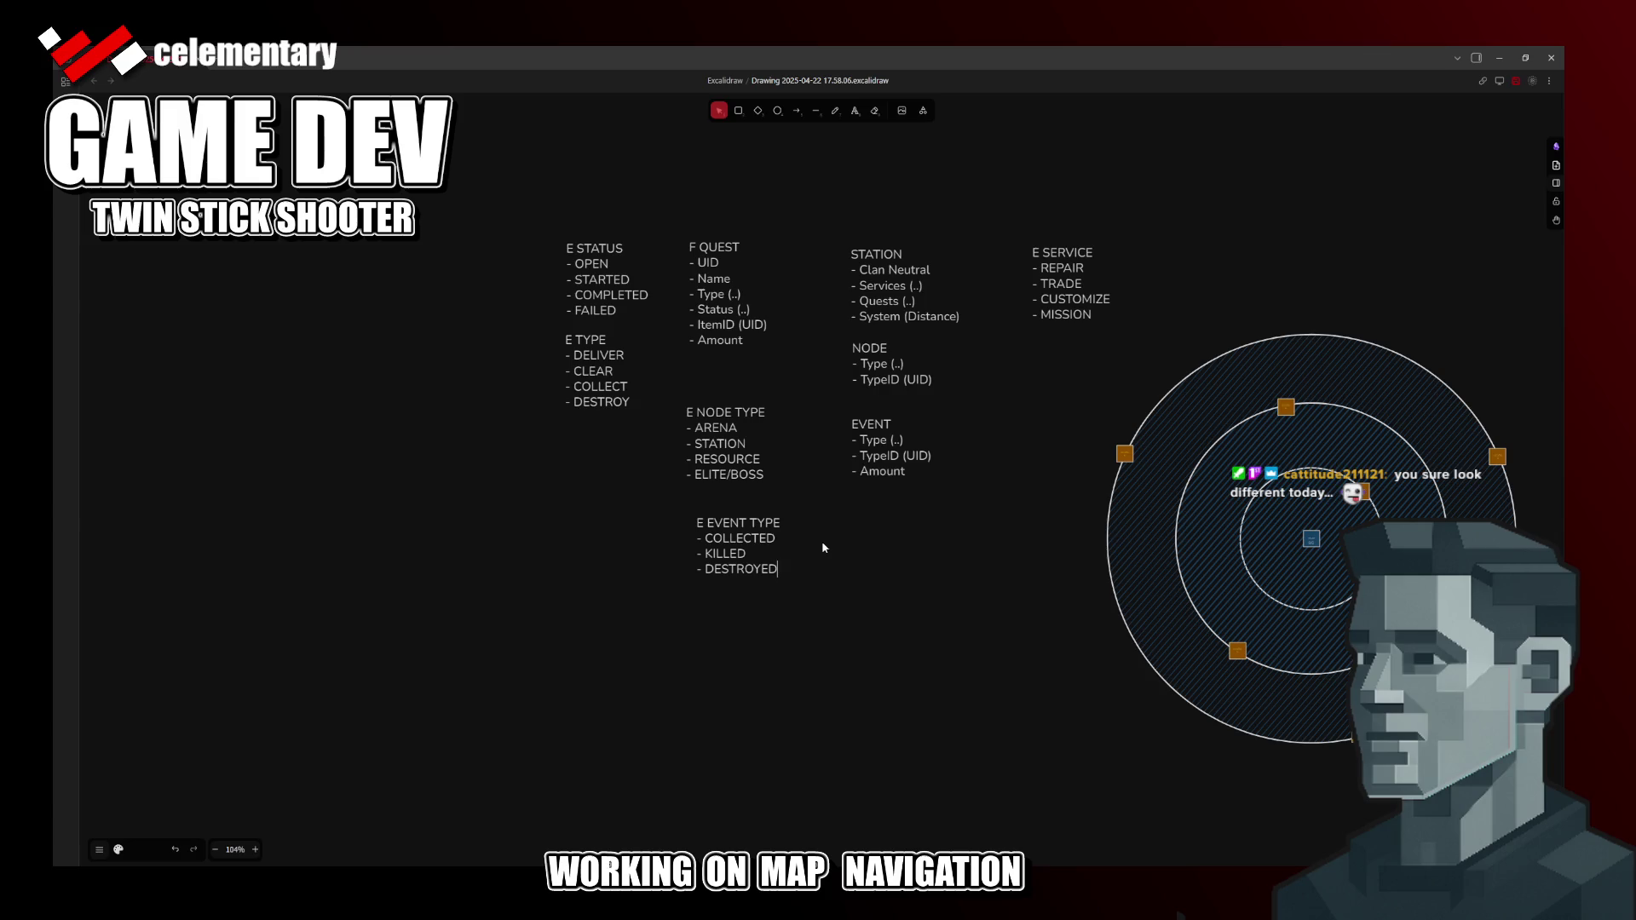
type("-")
type("DELIVERD")
Step: Add DELIVERED and RETRIEVED entries and finish editing the event list
key("BackSpace")
type("ED")
key("Return")
type("- RETR")
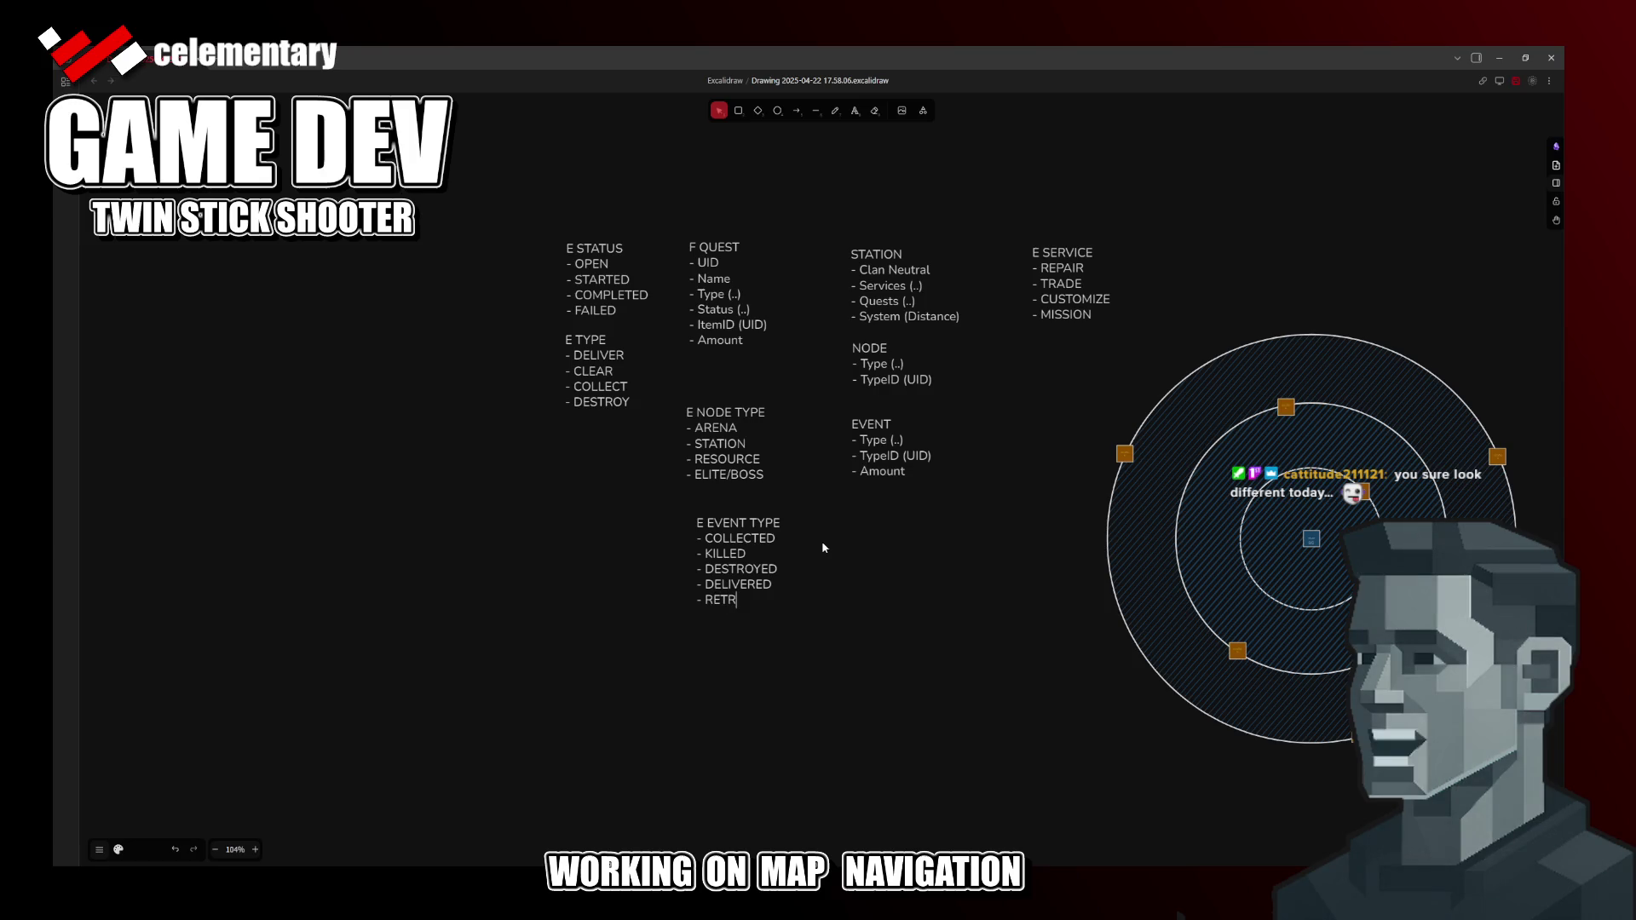
key("BackSpace")
key("BackSpace")
type("E")
type("VED")
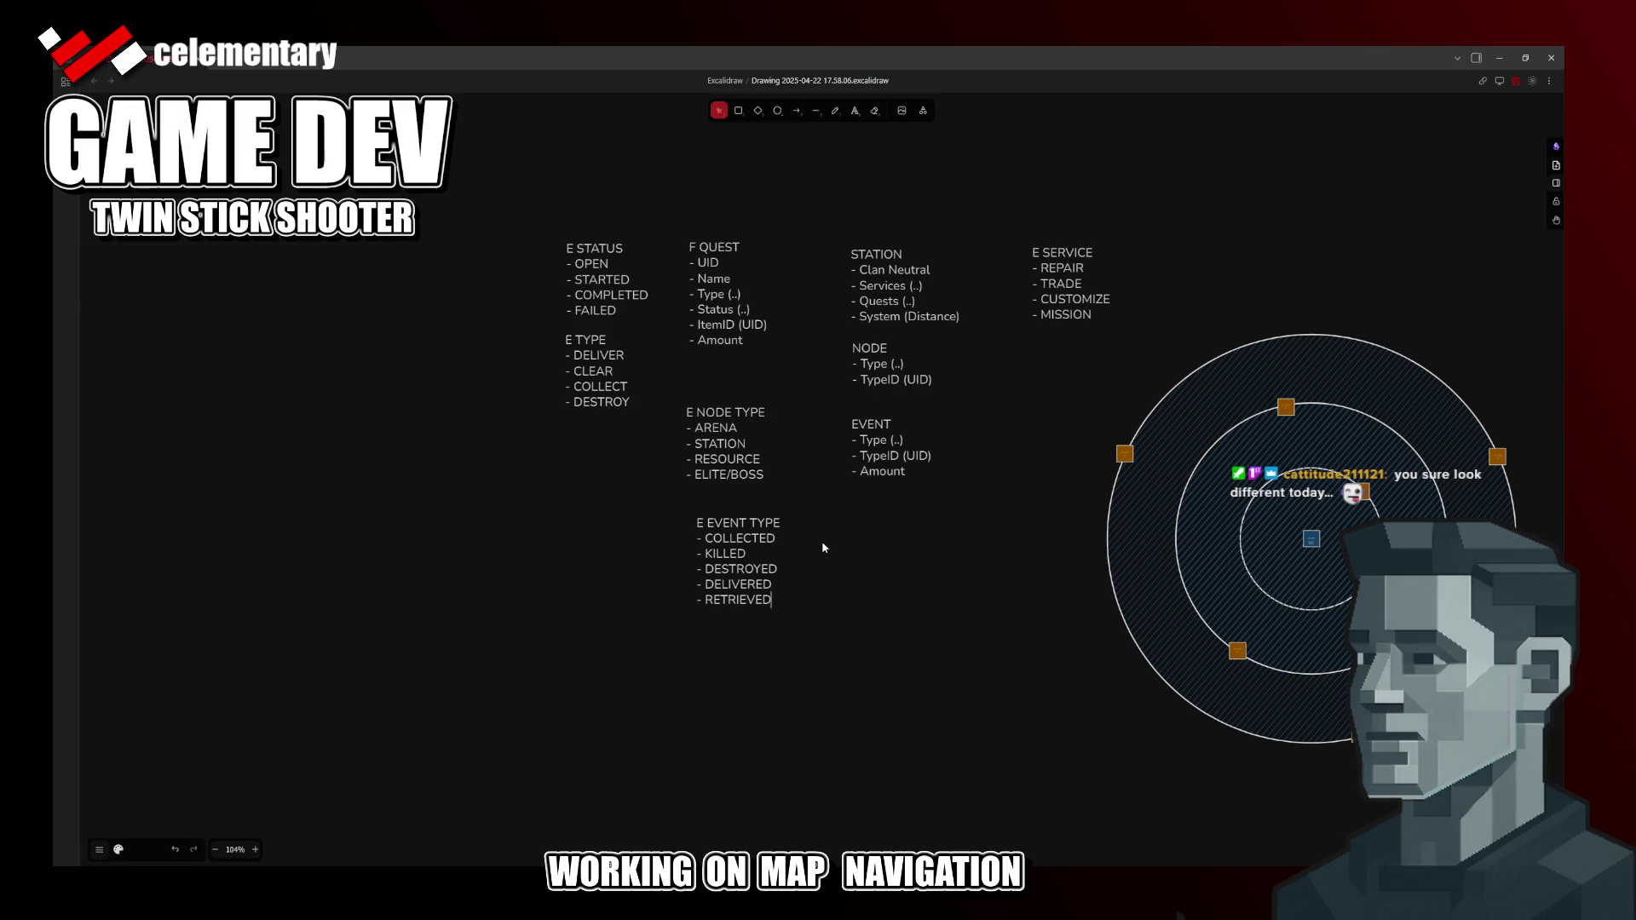
left_click(822, 547)
Step: Nudge the E EVENT TYPE block into place and pan to the STATION notes
left_click_drag(749, 534, 733, 525)
left_click(818, 536)
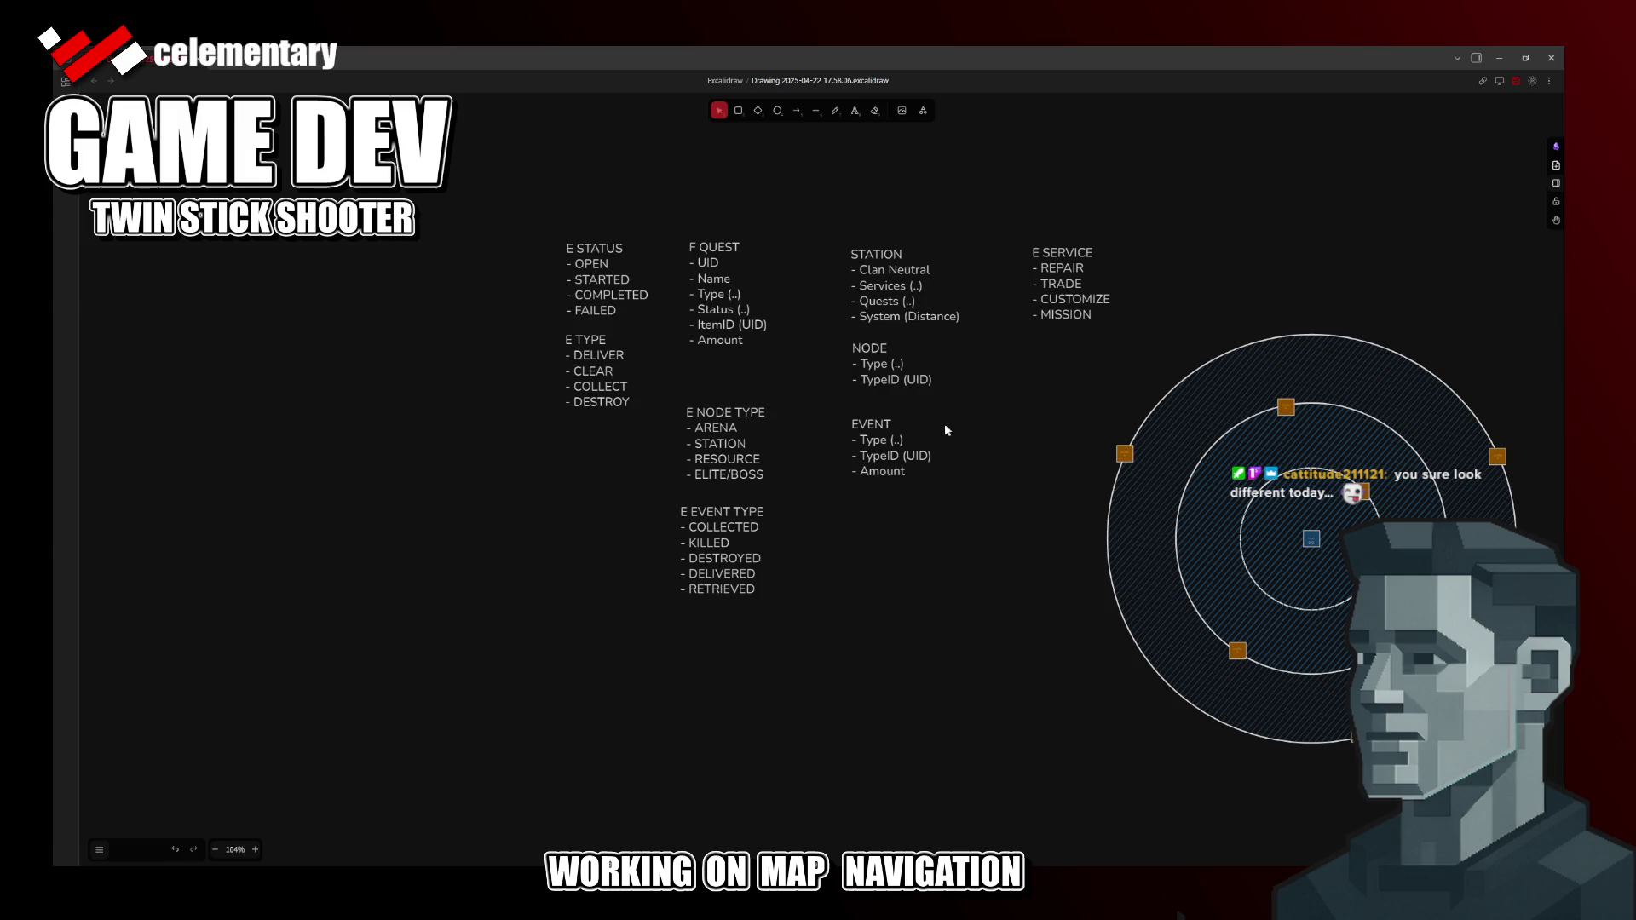
scroll(942, 505, "up", 1)
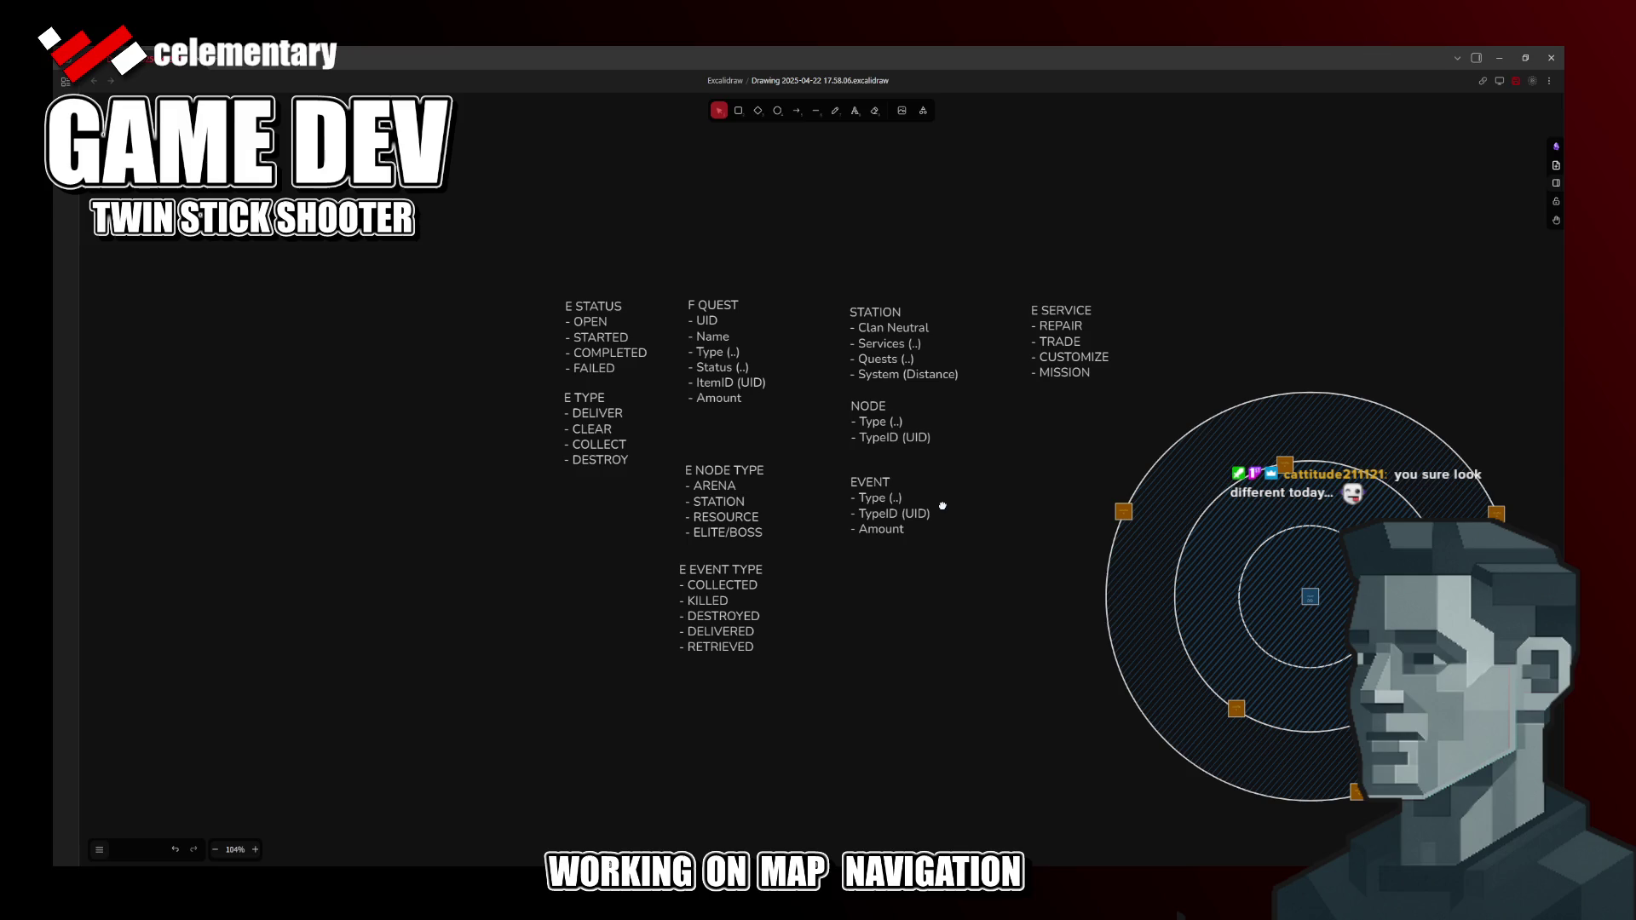
left_click_drag(943, 504, 850, 563)
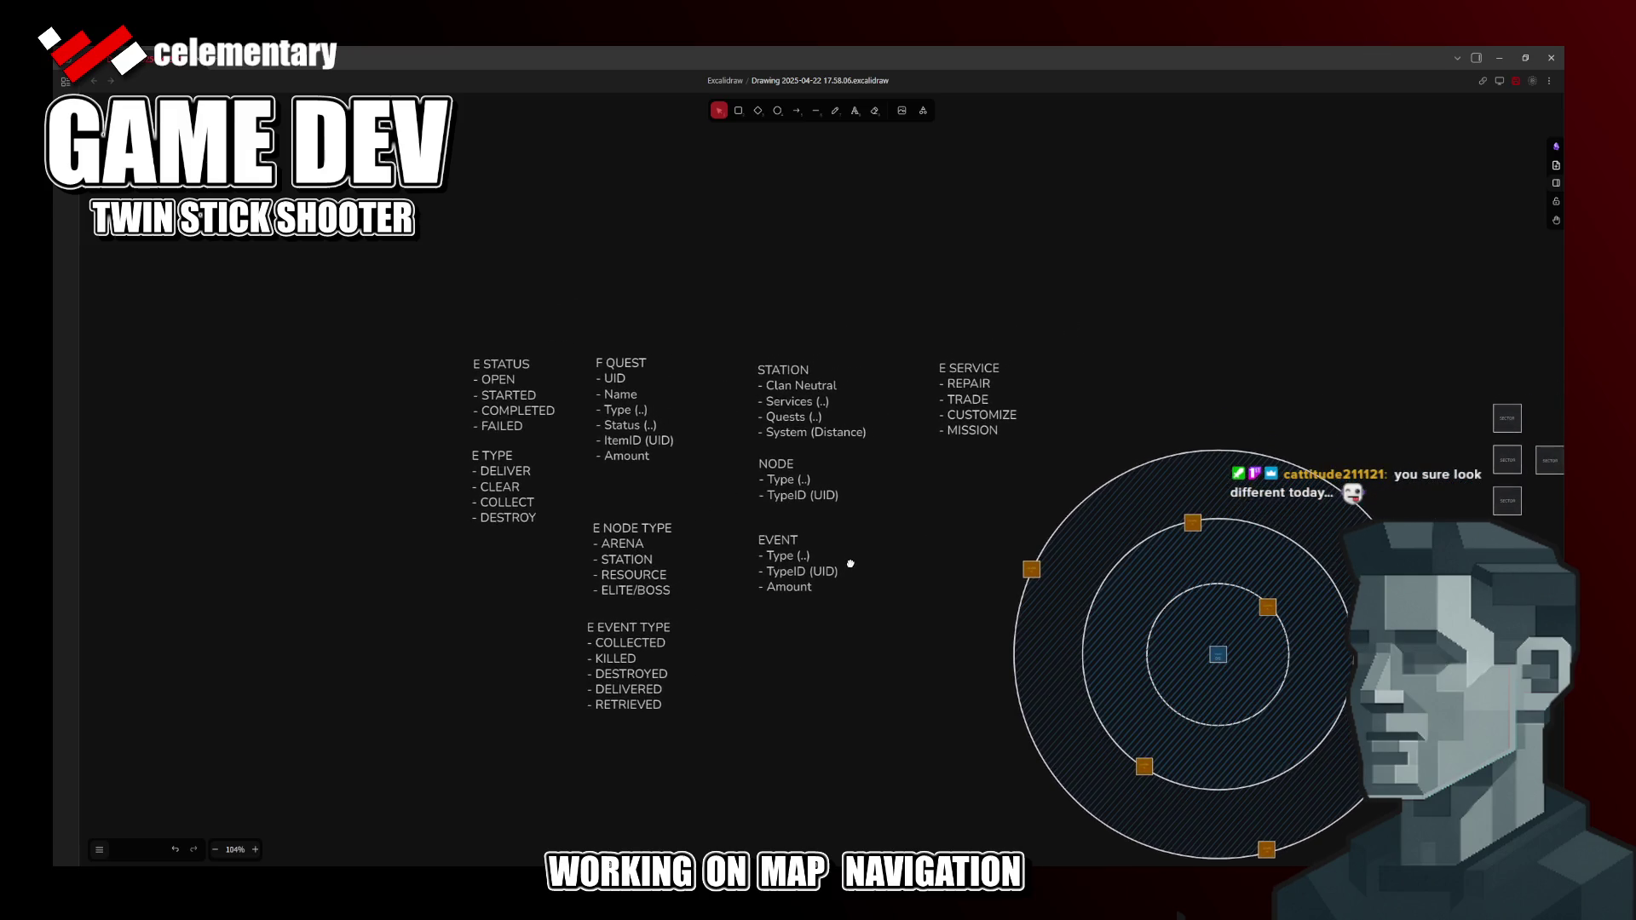
Step: Change the STATION clan line from Clan Neutral to Clan (..)
double_click(807, 386)
left_click(801, 386)
type("(..")
type(")")
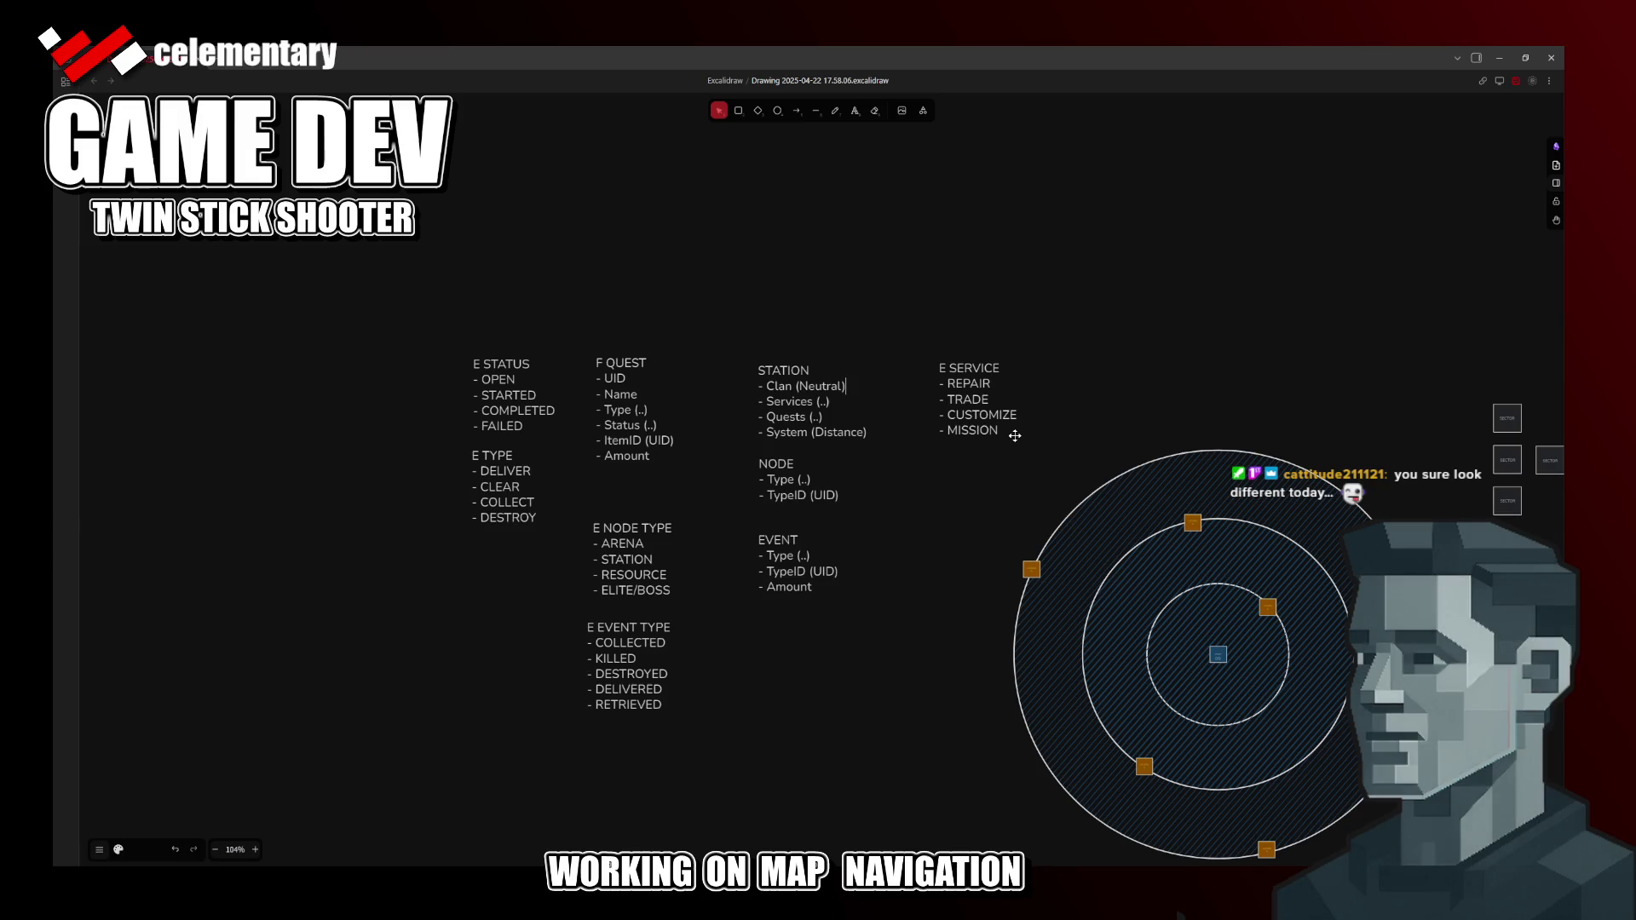
key("shift+Left")
key("shift+Left")
key("shift+Left")
key("shift+Left")
key("shift+Left")
key("shift+Left")
key("shift+Left")
type("..")
left_click(860, 535)
Step: Reopen the STATION notes and select Distance in the System (Distance) line
double_click(831, 432)
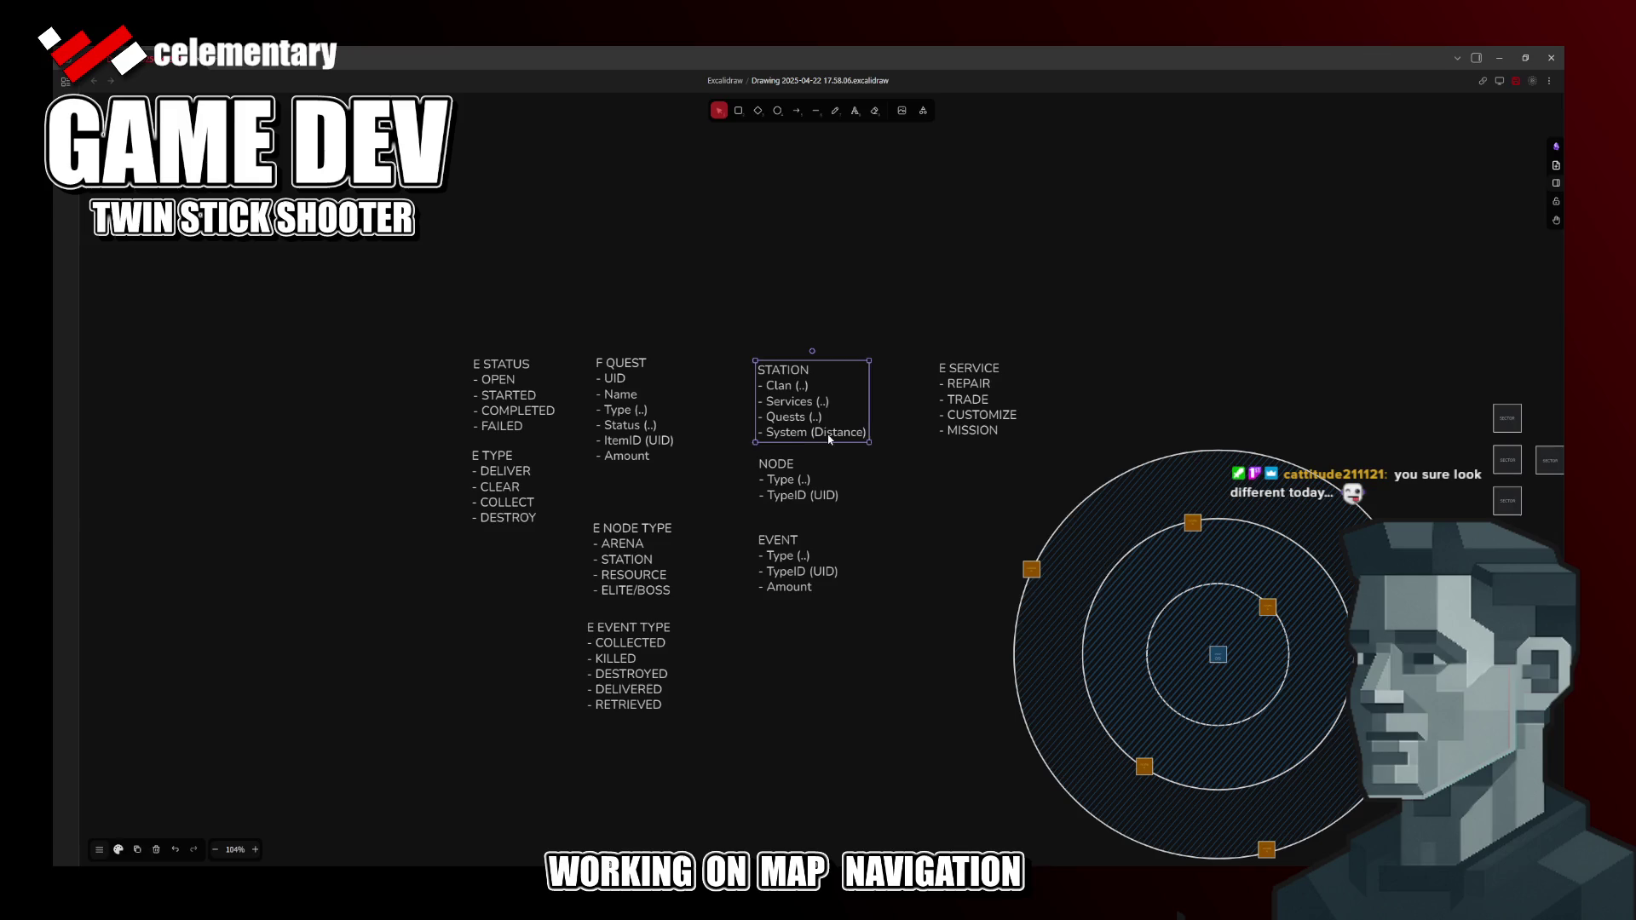
double_click(817, 432)
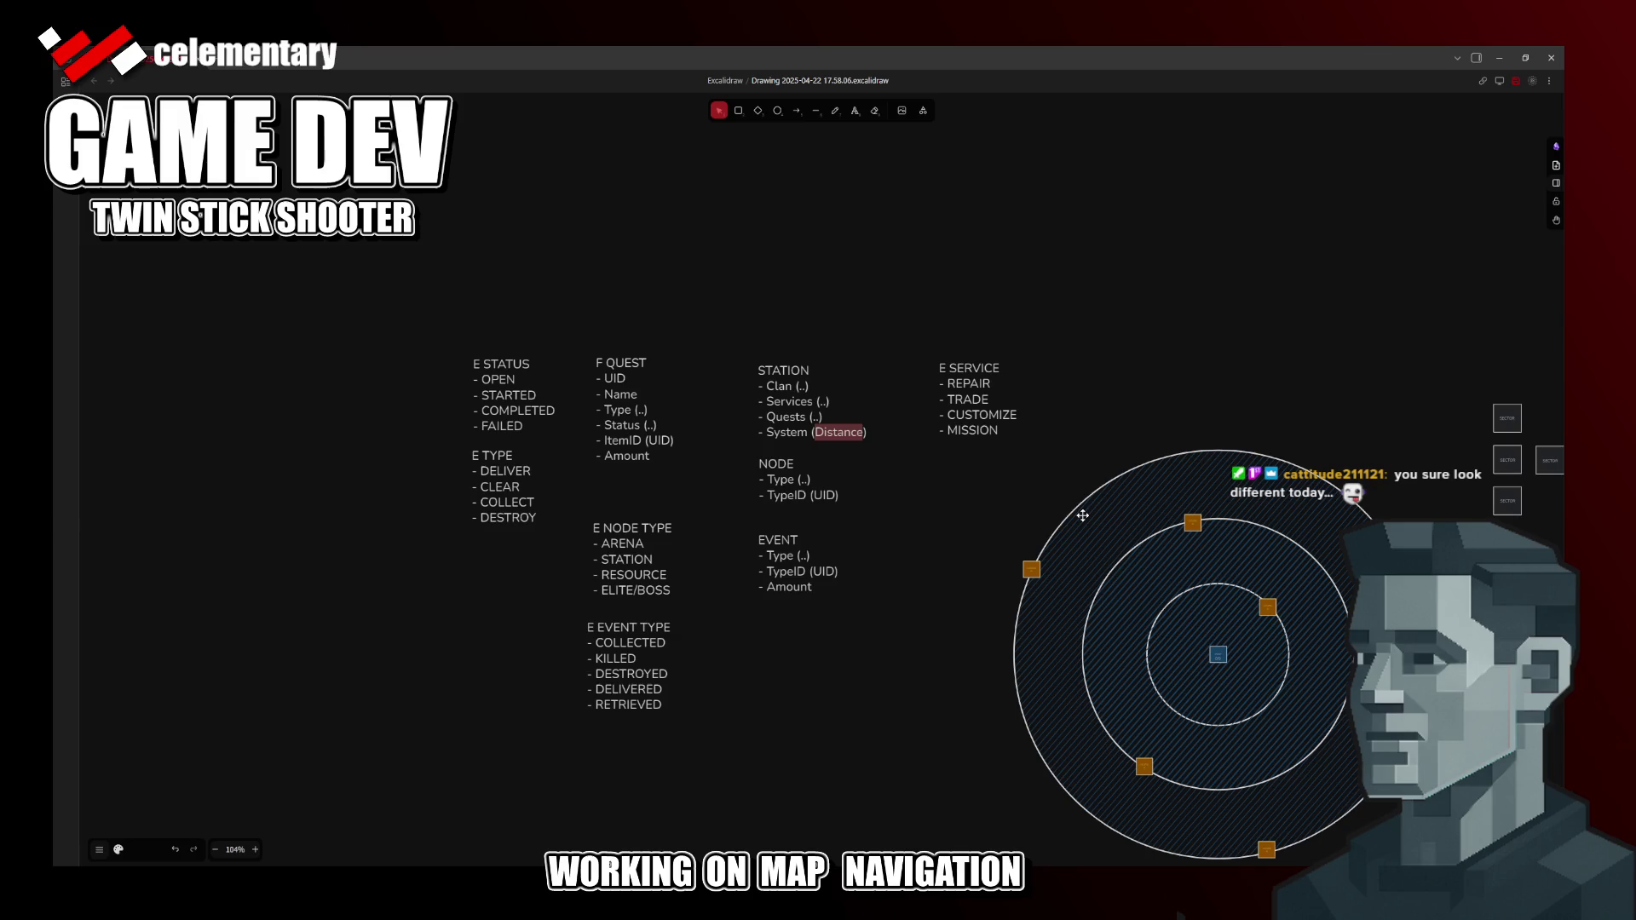
key("End")
Step: Leave the NODE notes with Type and TypeID (UID) and switch to Rider
left_click(788, 465)
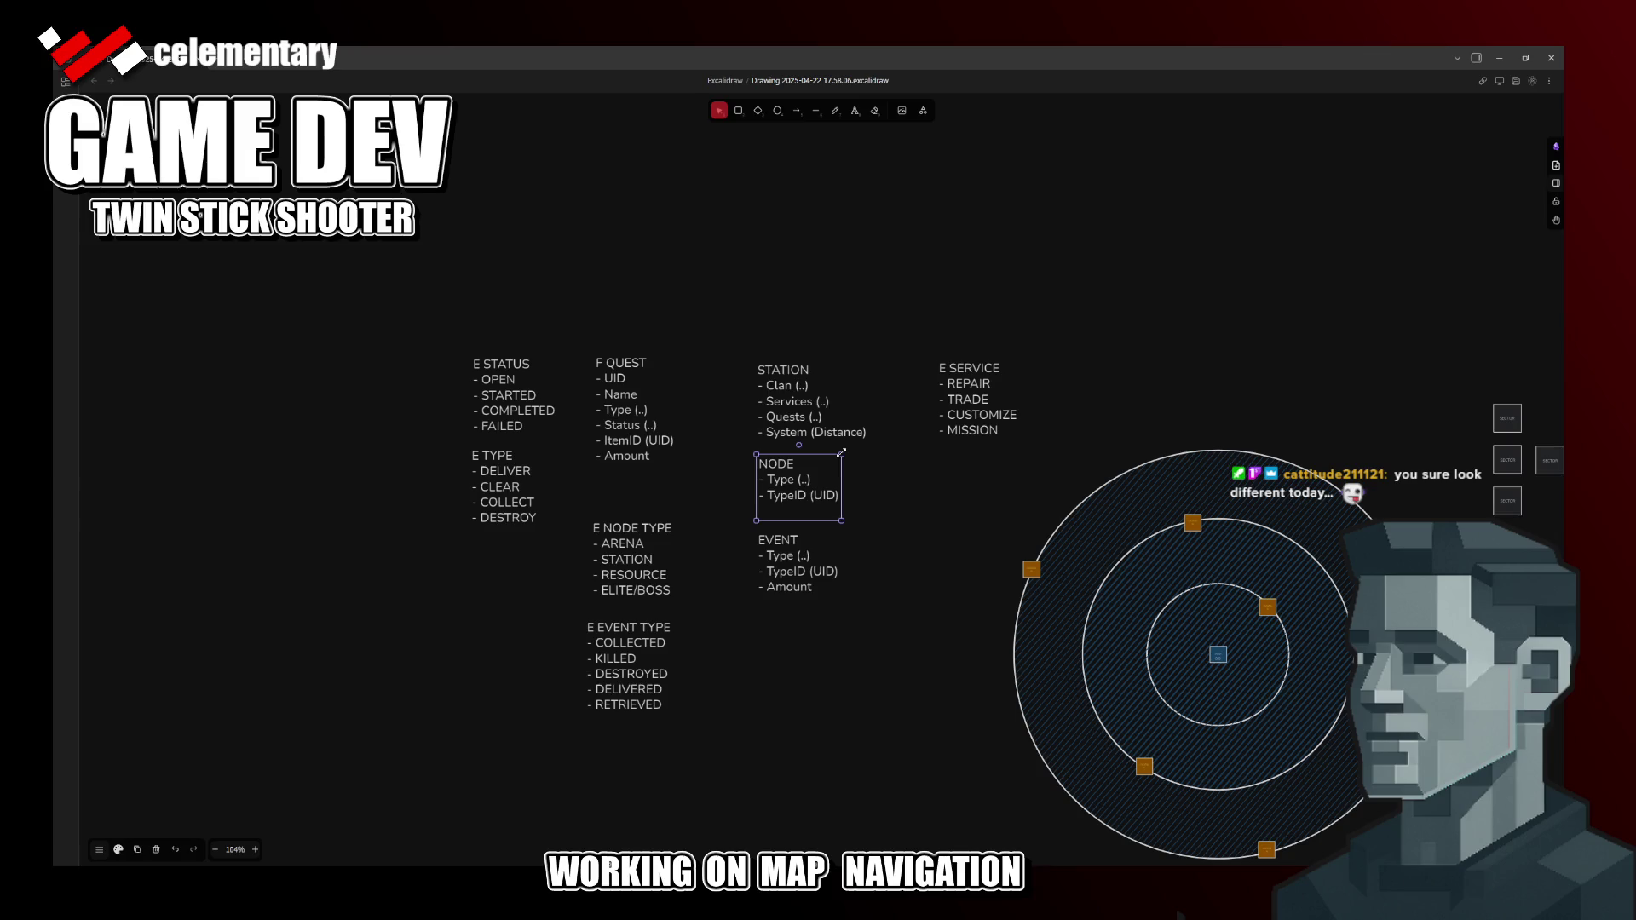
double_click(777, 496)
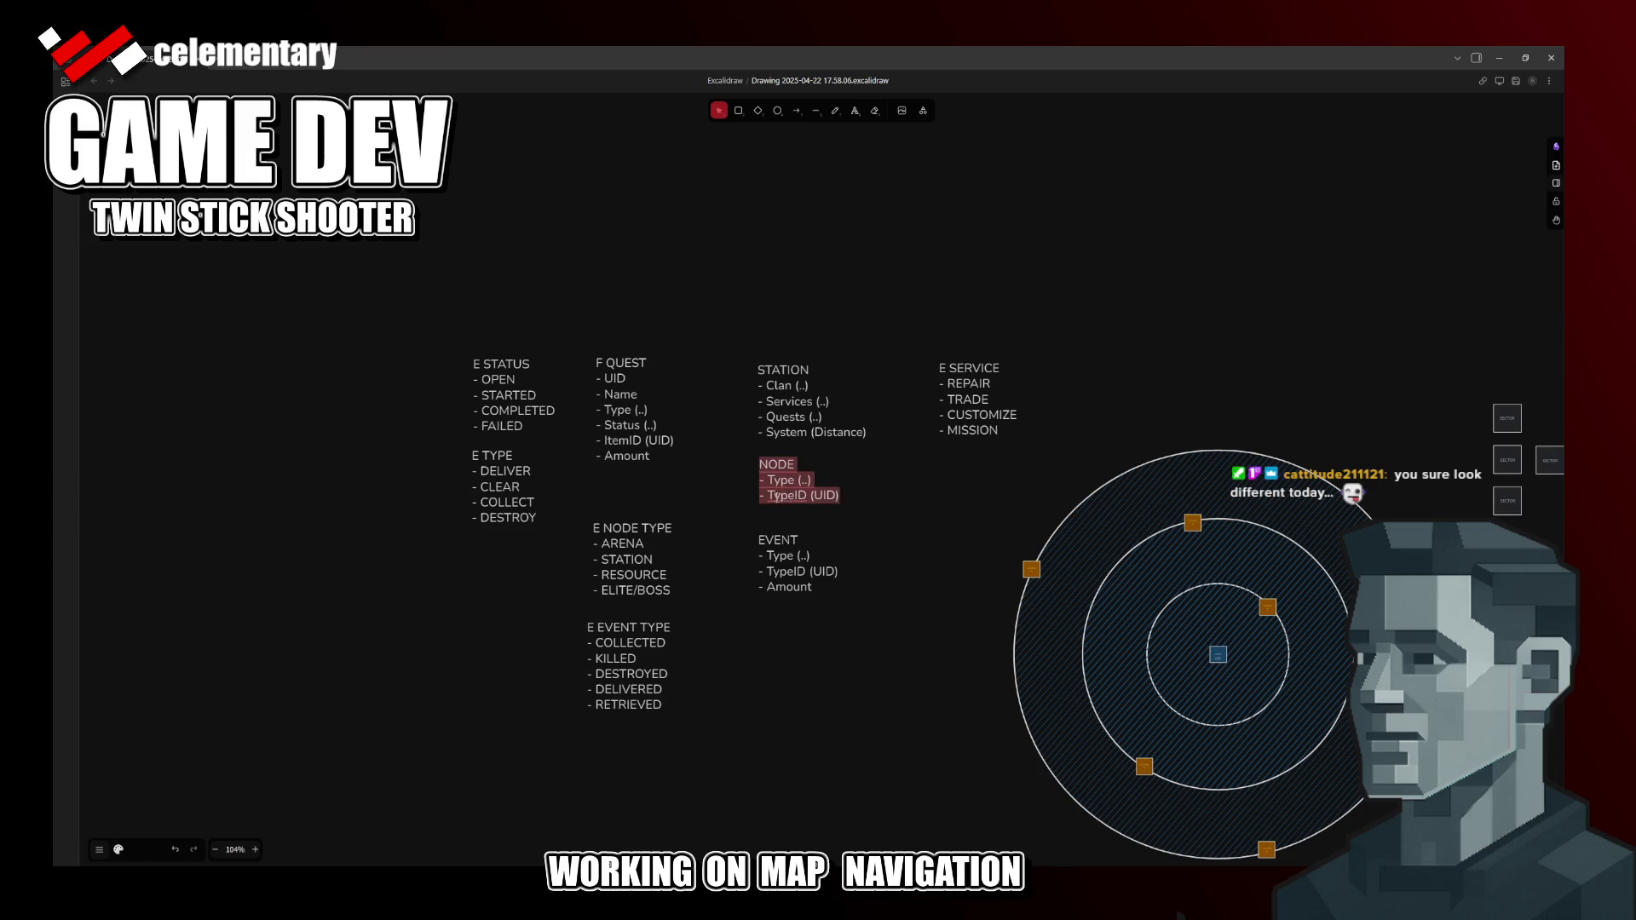
key("End")
key("Return")
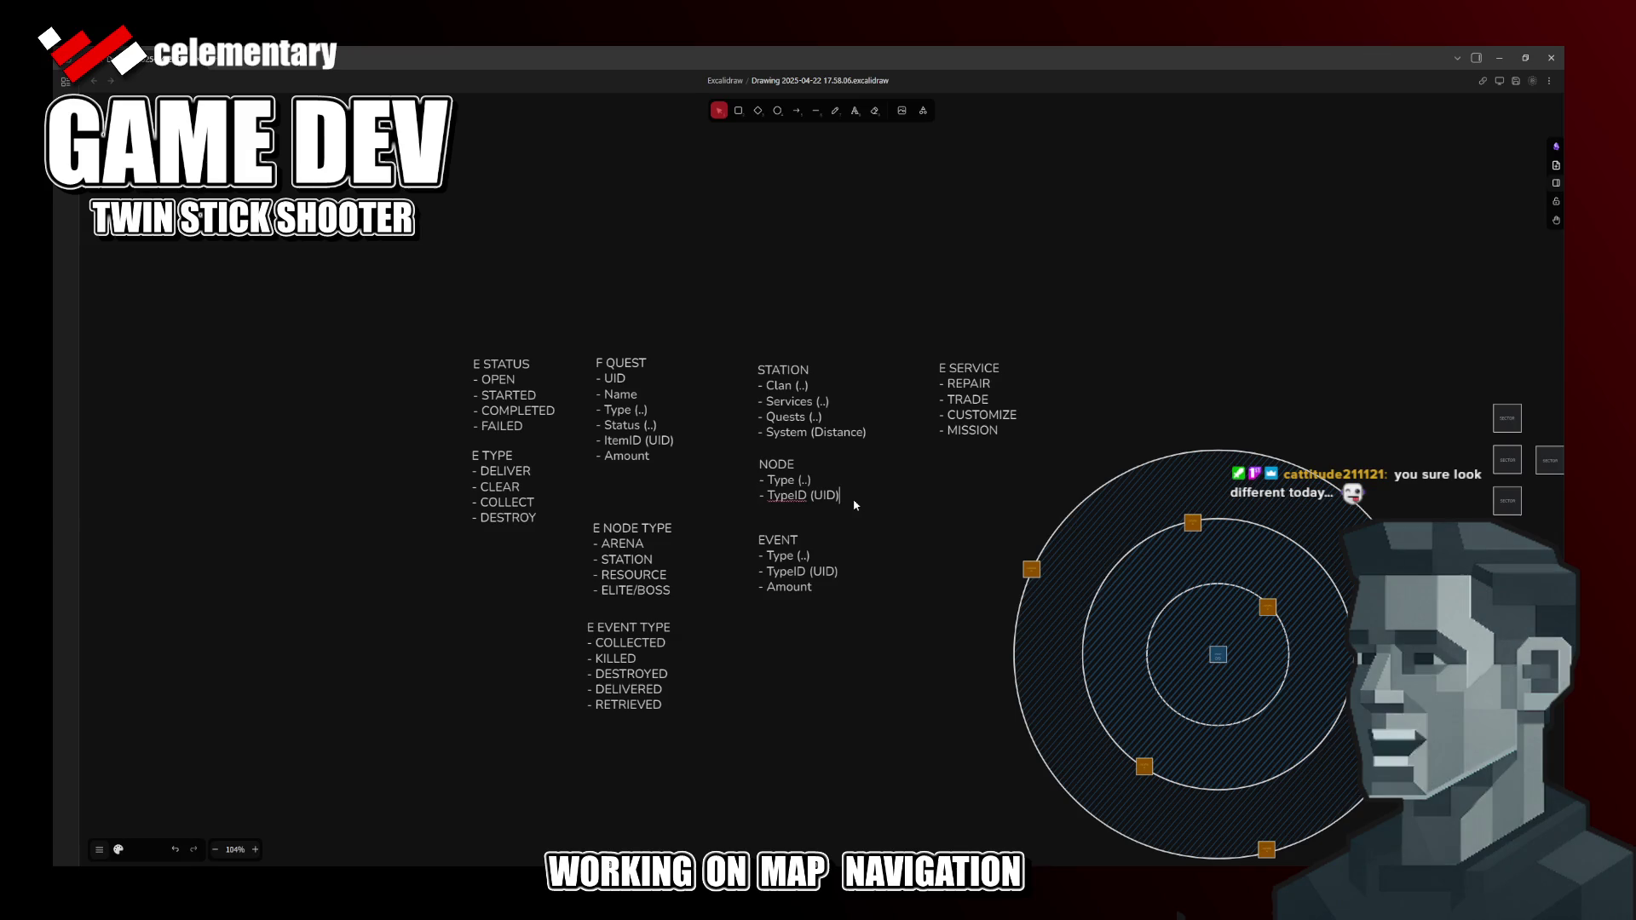
type("-")
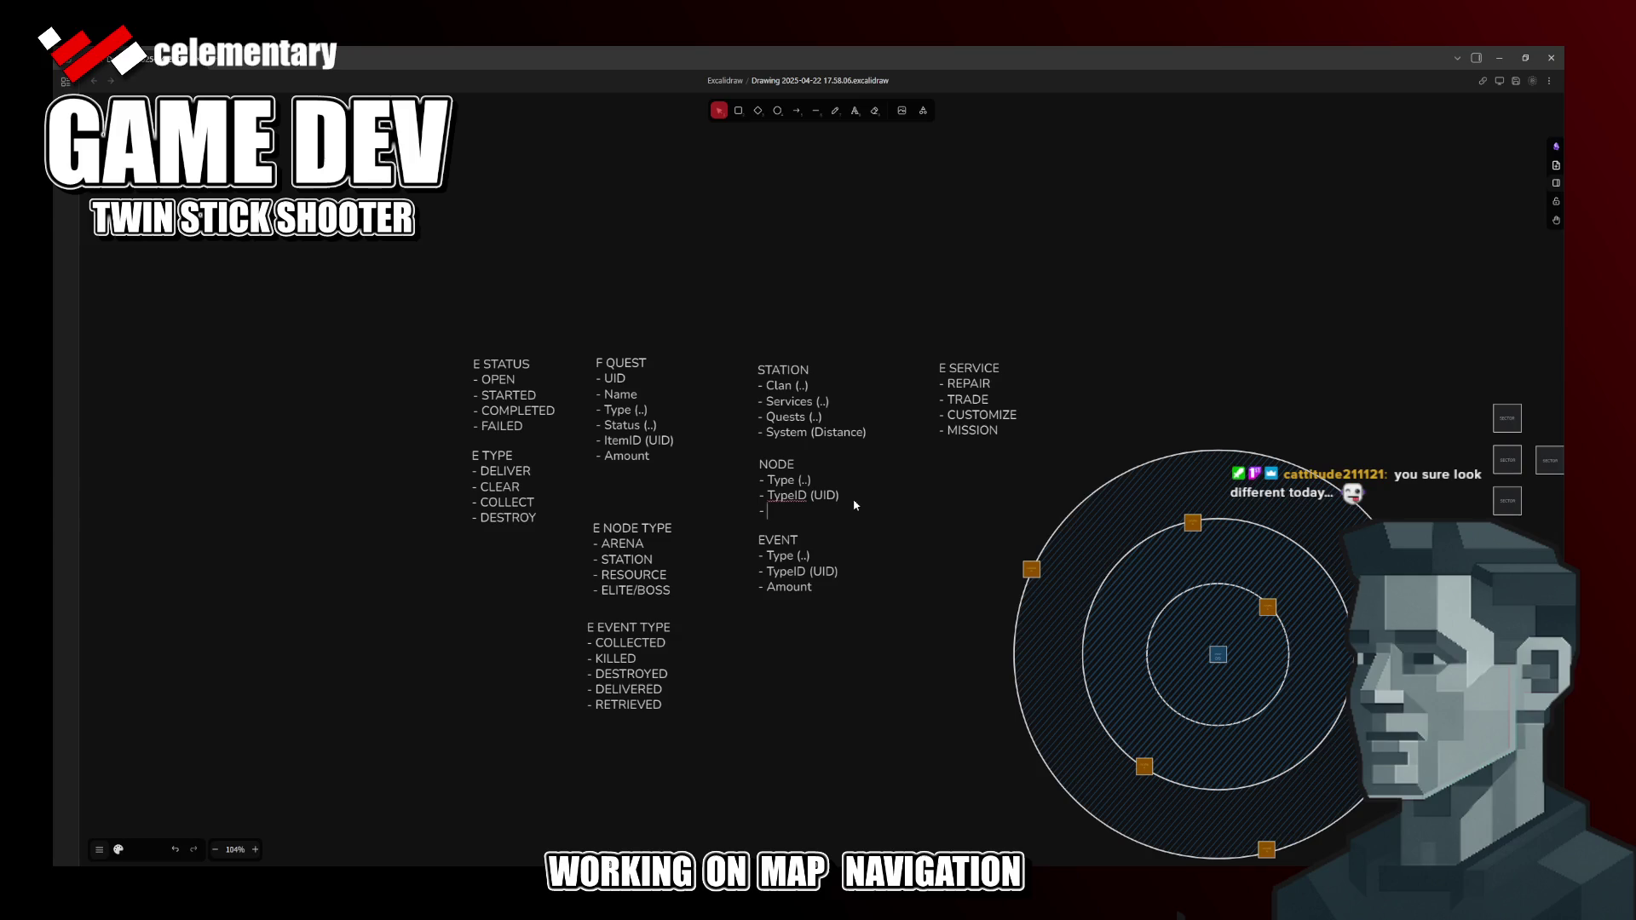
key("Escape")
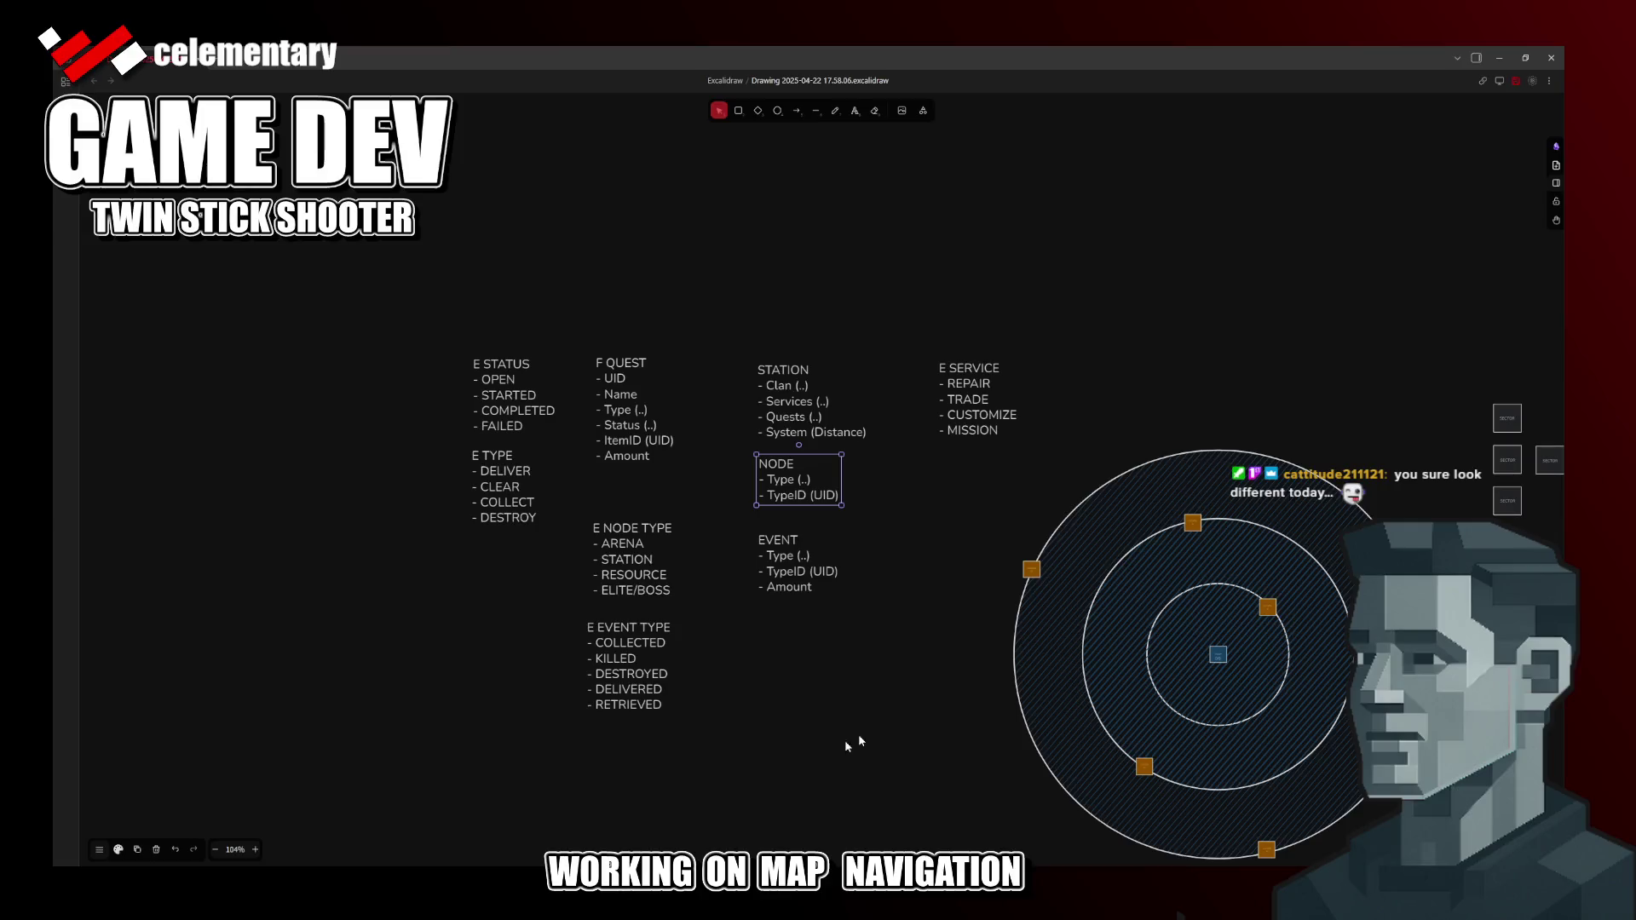
key("alt+Tab")
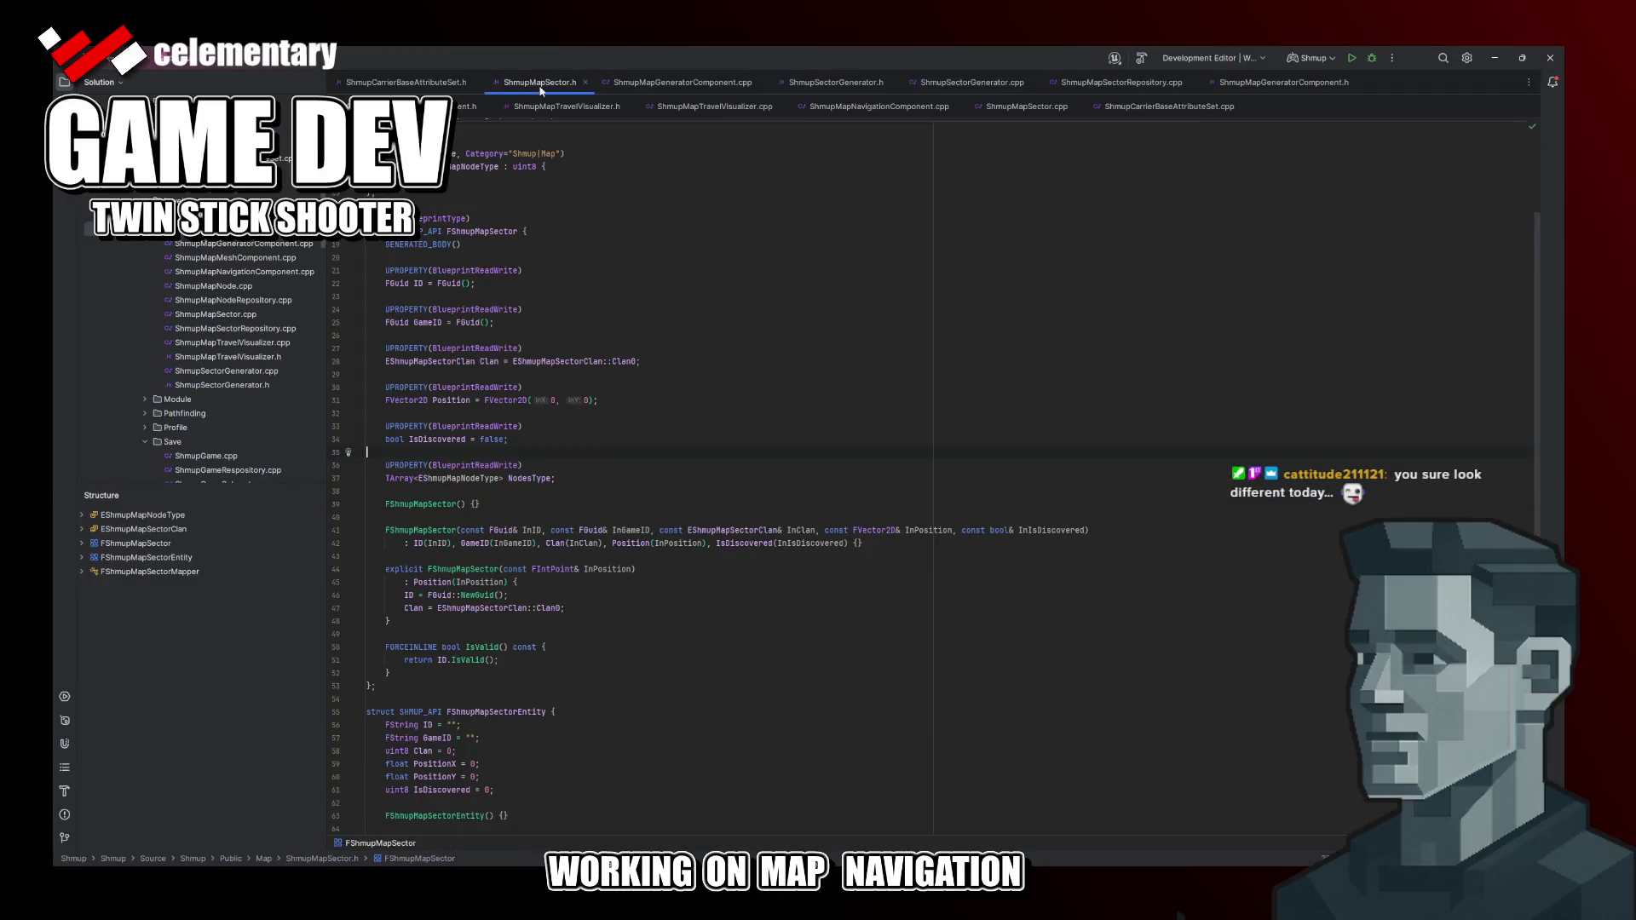
Step: Locate the sector header in the Solution tree and open ShmupMapNode.h
left_click(490, 361)
scroll(502, 337, "up", 3)
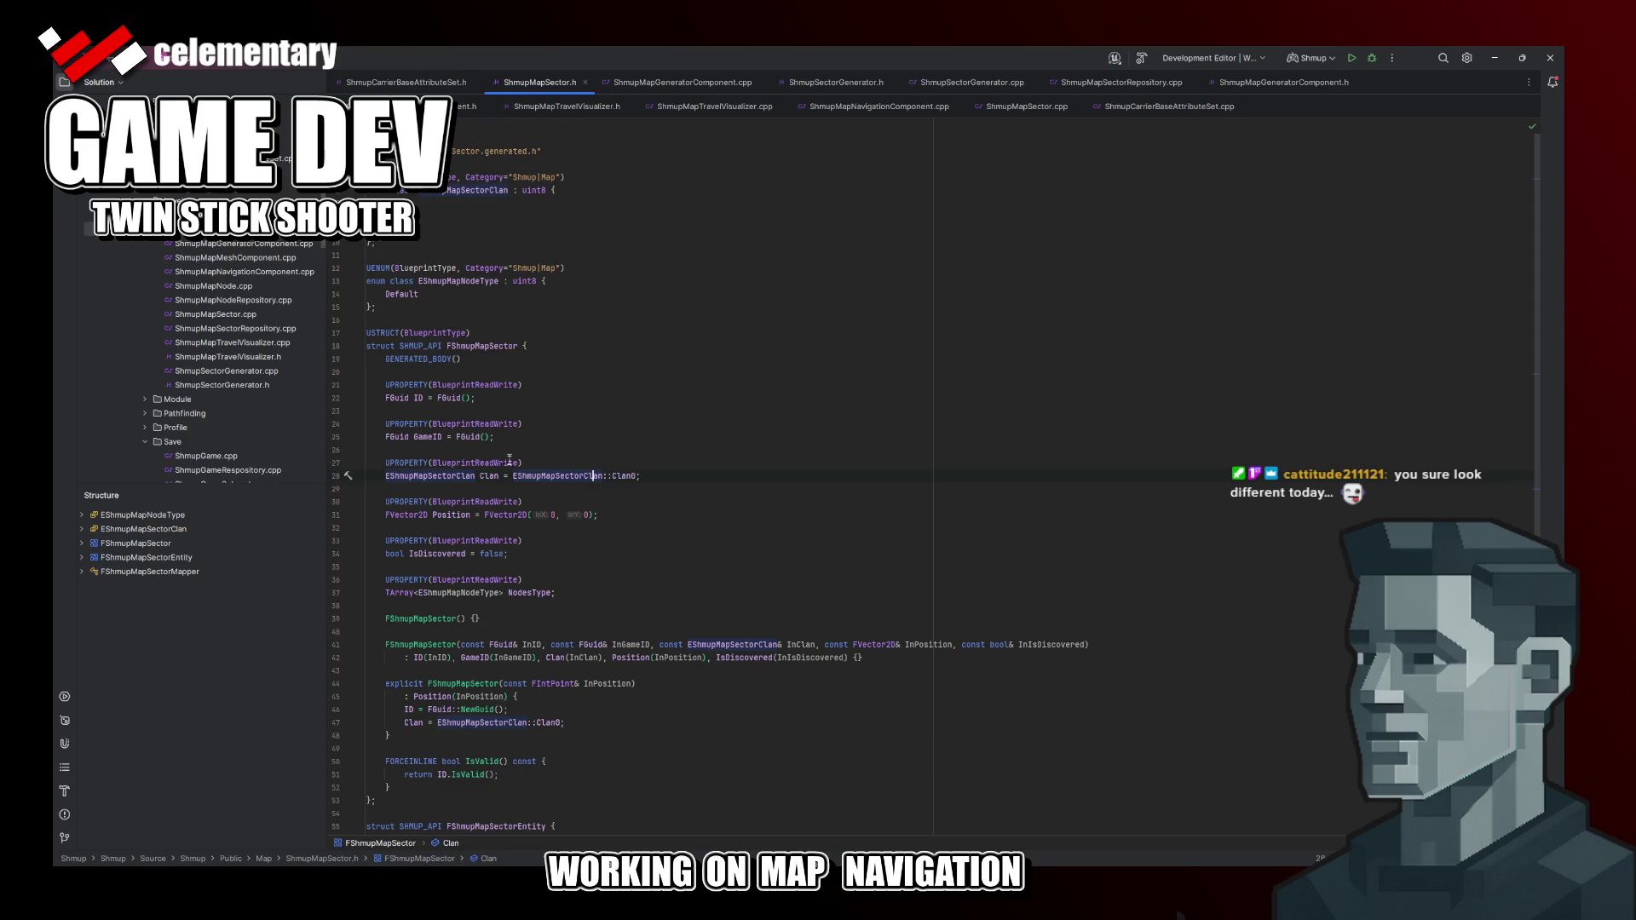
scroll(502, 335, "down", 8)
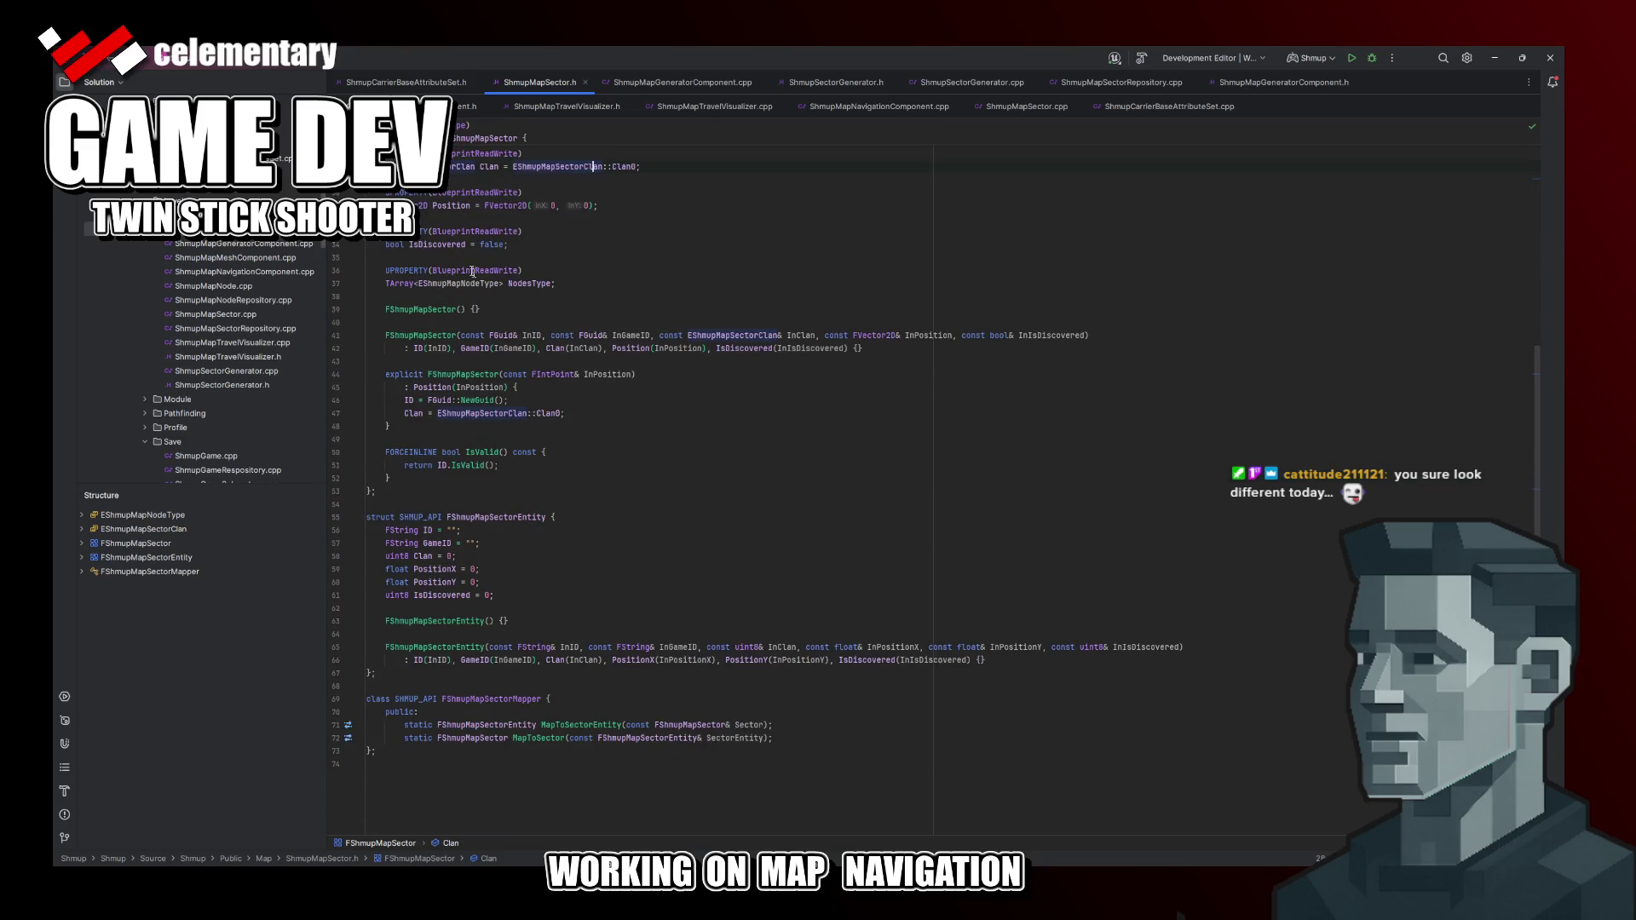
scroll(468, 522, "up", 8)
left_click(257, 86)
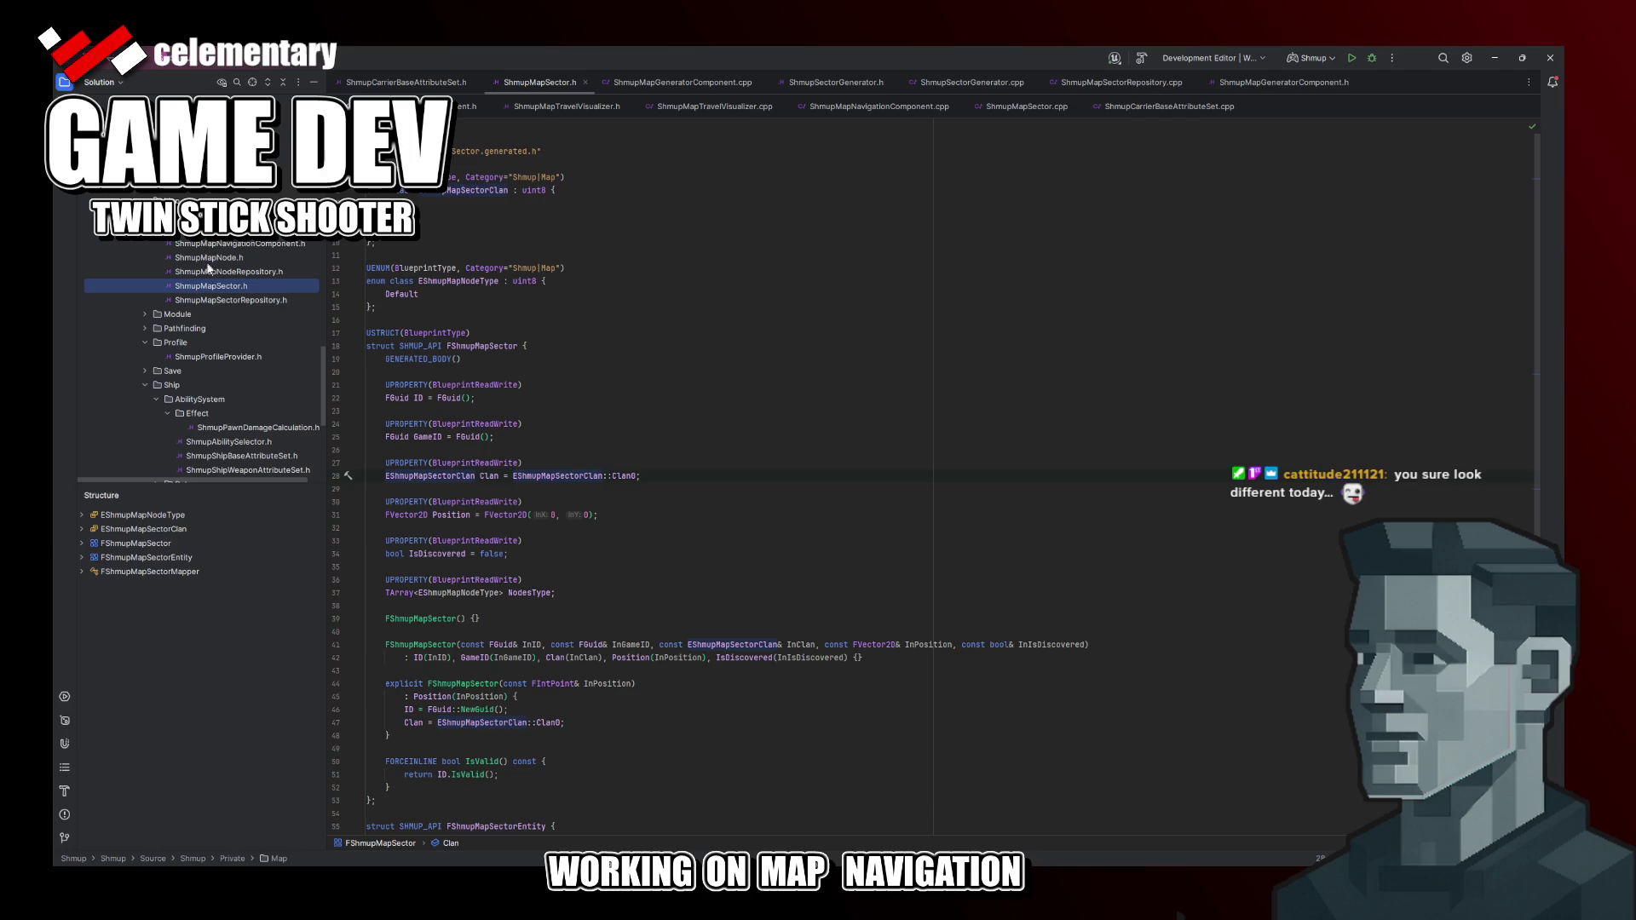
double_click(211, 258)
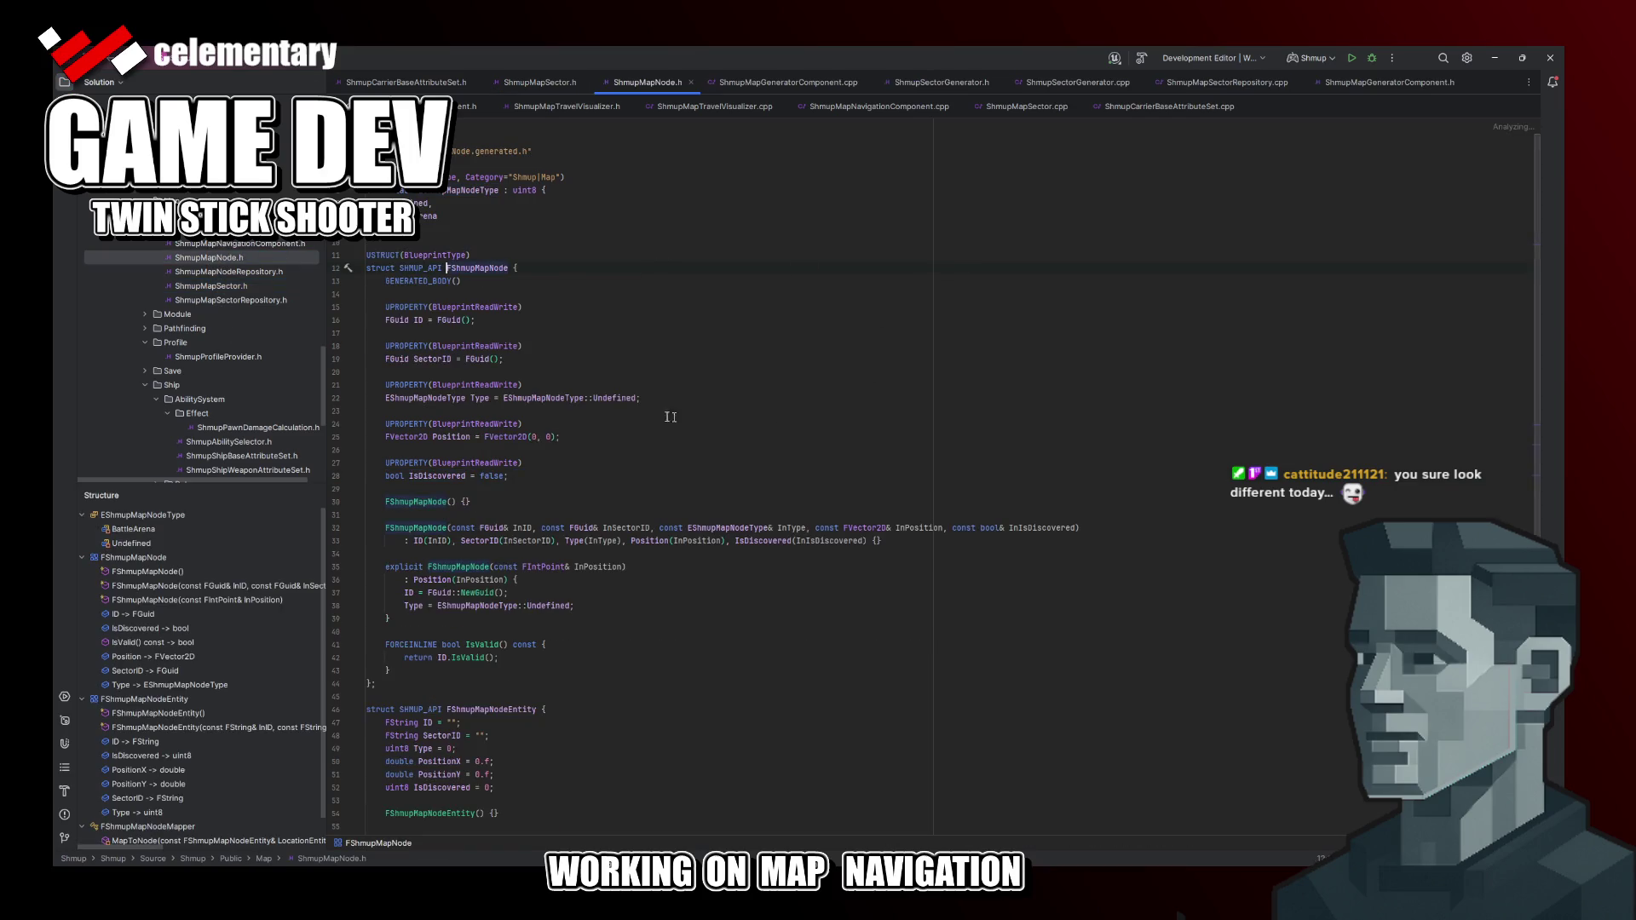
Step: Start renaming the BattleArena enumerator in the node type enum
left_click(531, 369)
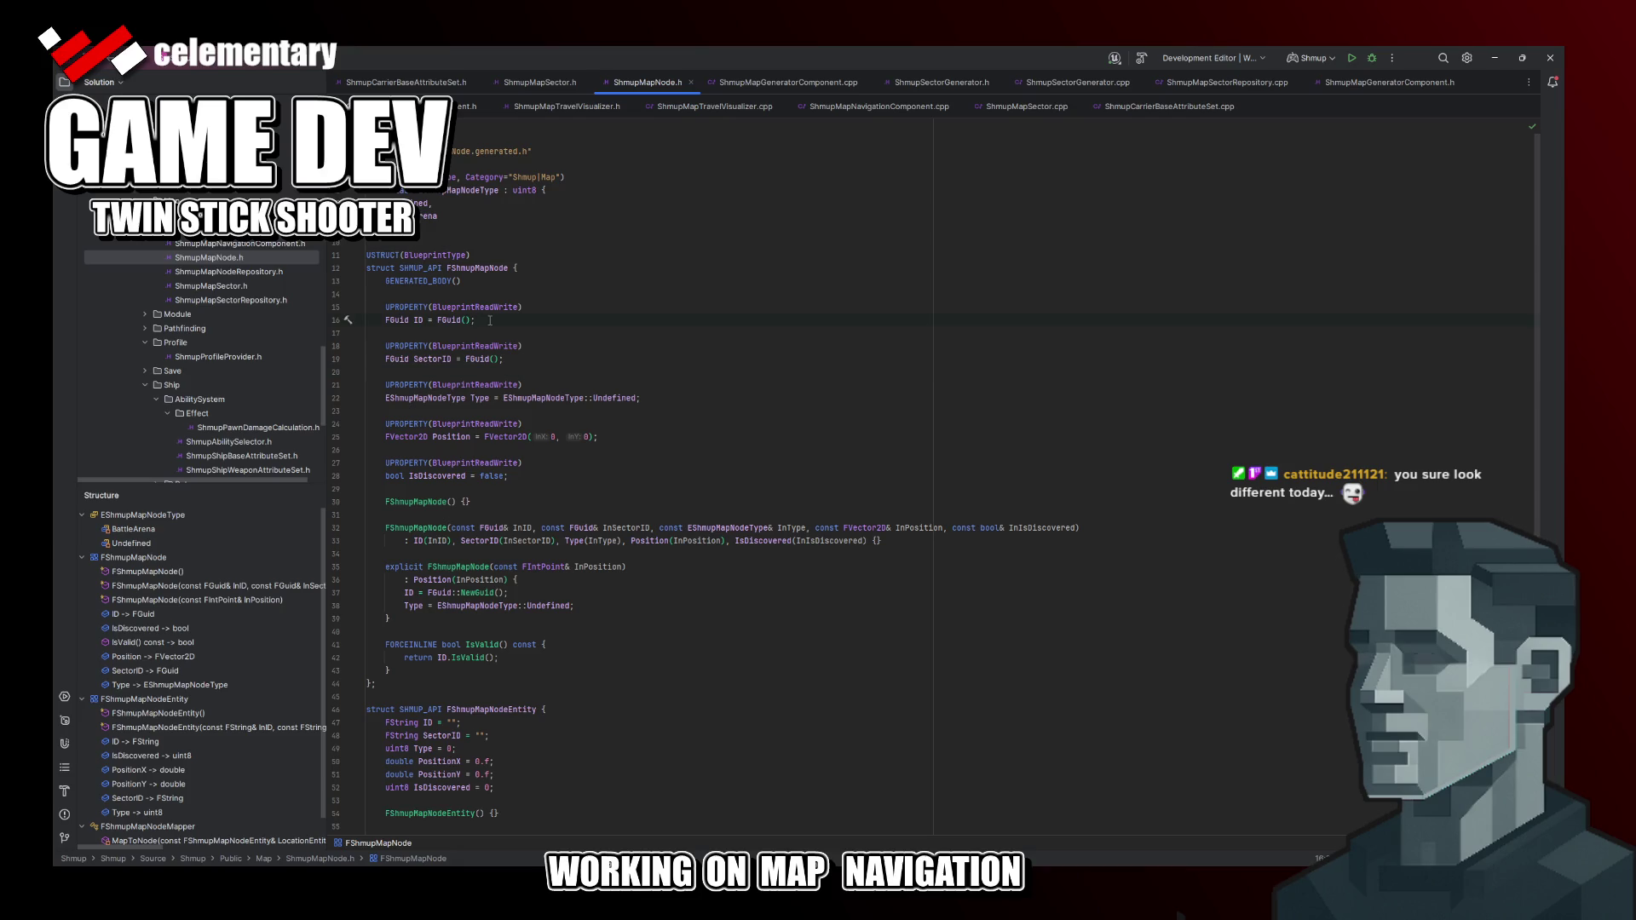
left_click(473, 215)
key("ctrl+r")
key("ctrl+r")
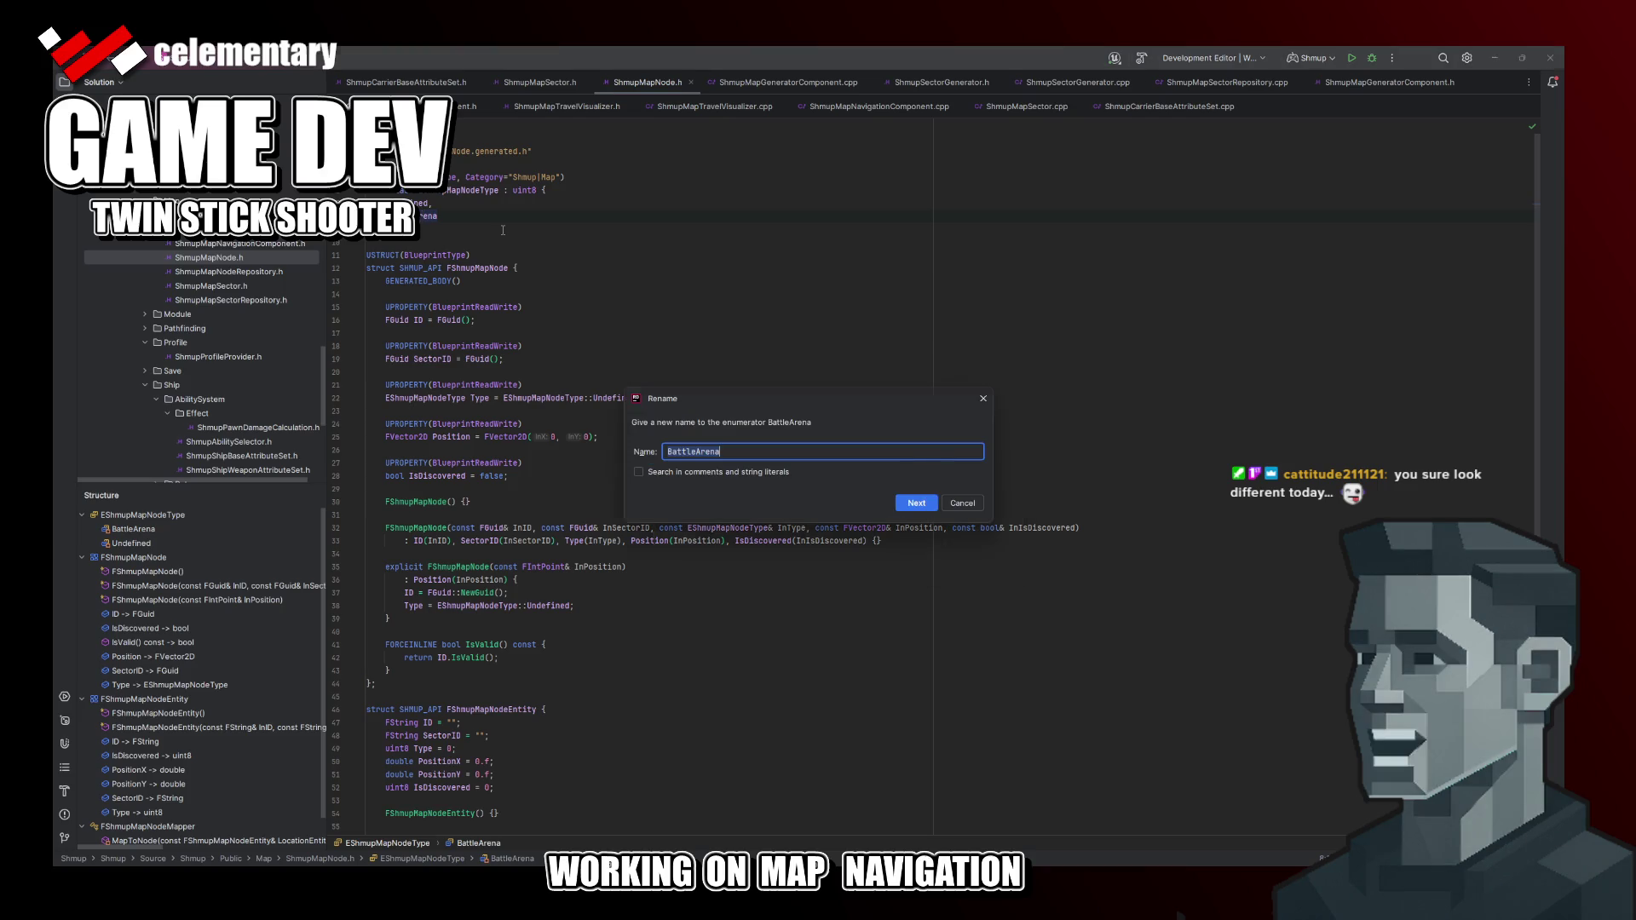
Step: Rename BattleArena to Arena and check the node types against the diagram
key("Home")
key("Delete")
key("Delete")
key("Delete")
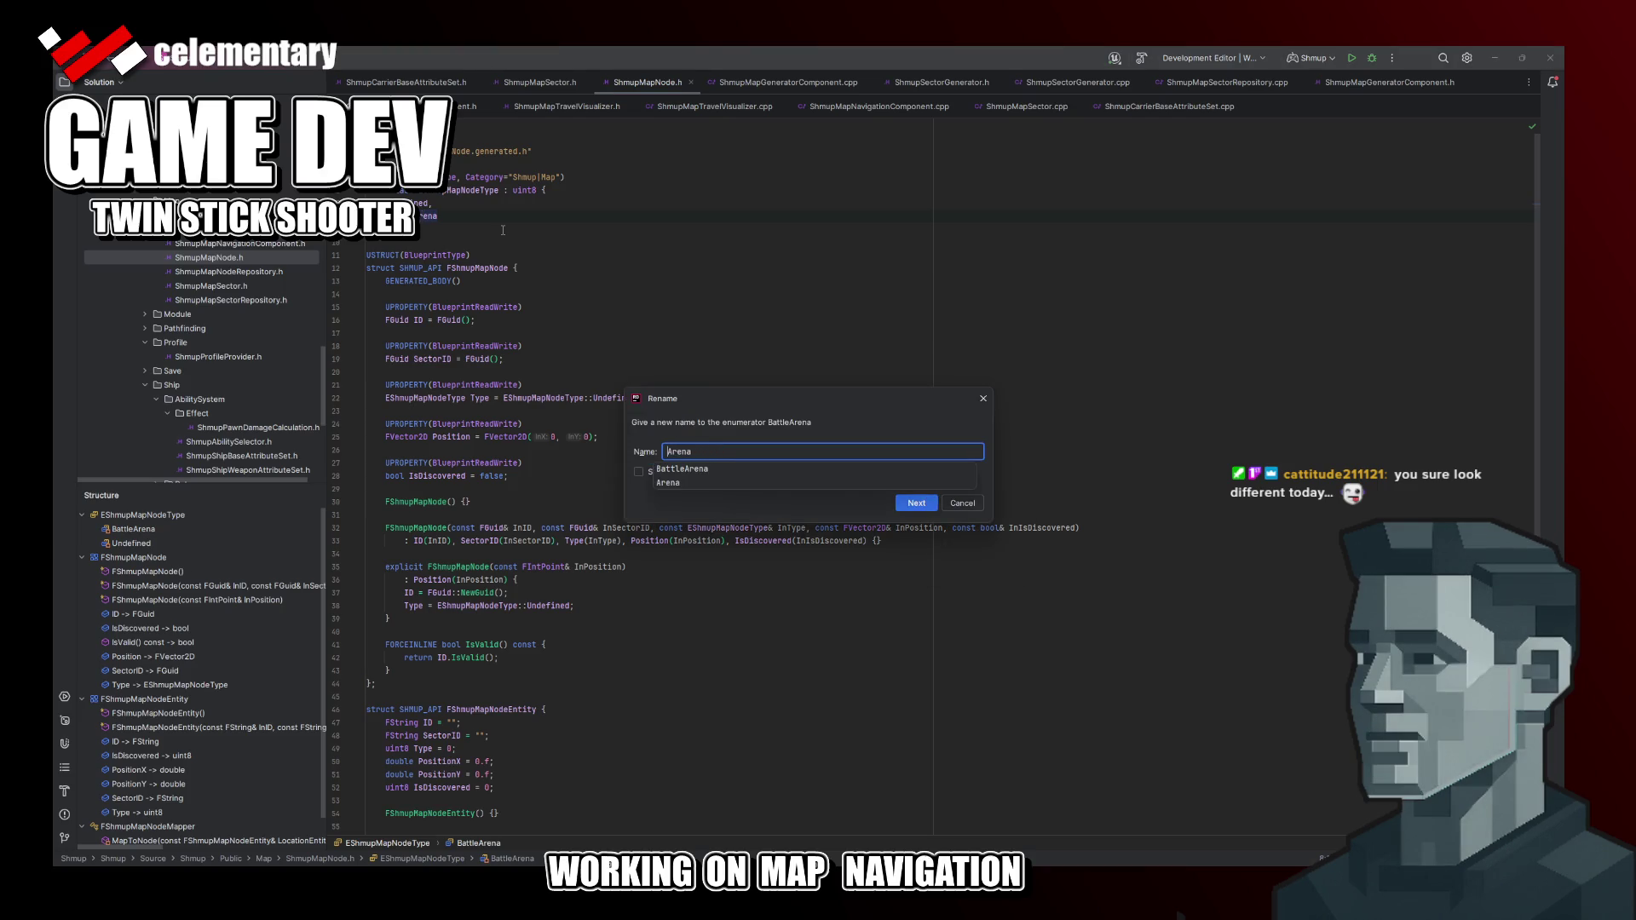
key("Return")
key("Return")
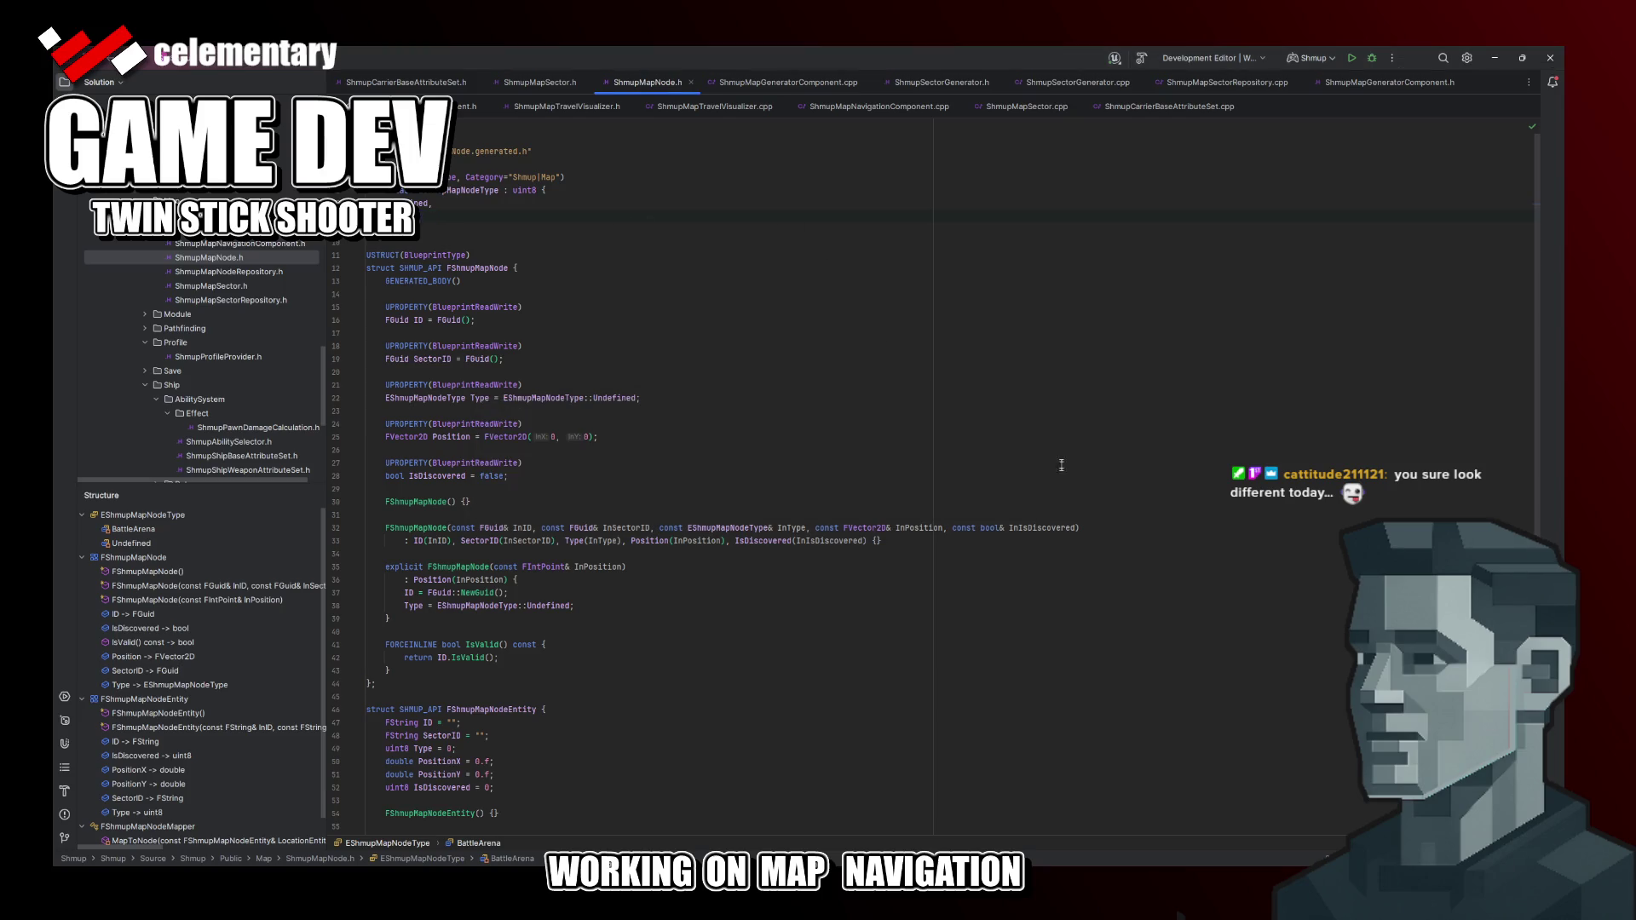
key("alt+Tab")
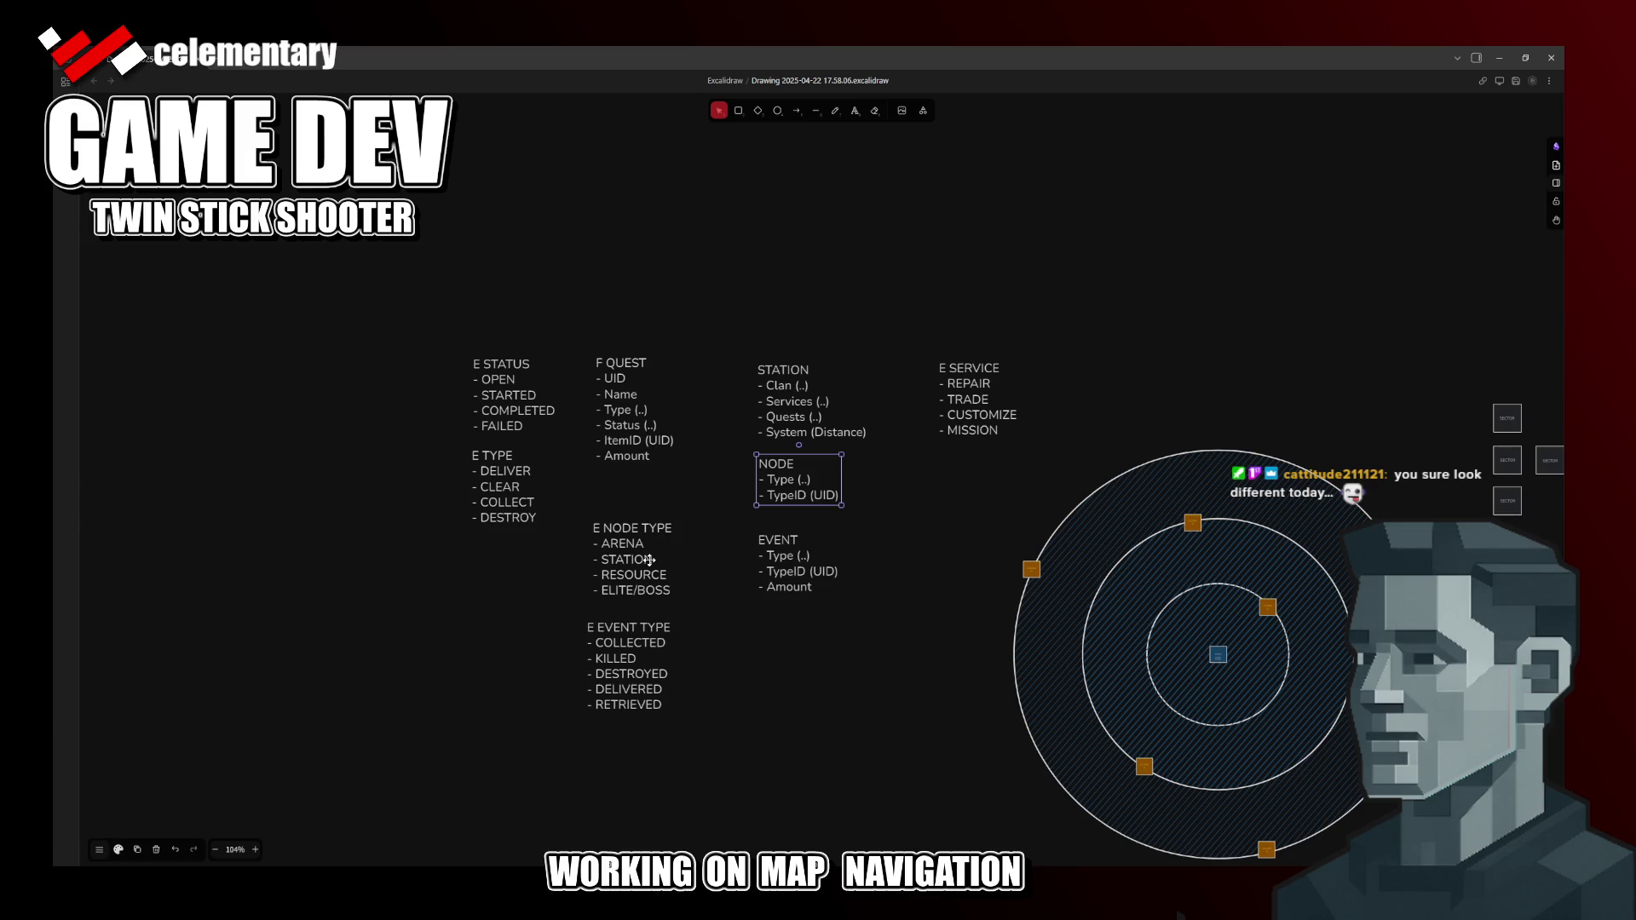
key("alt+Tab")
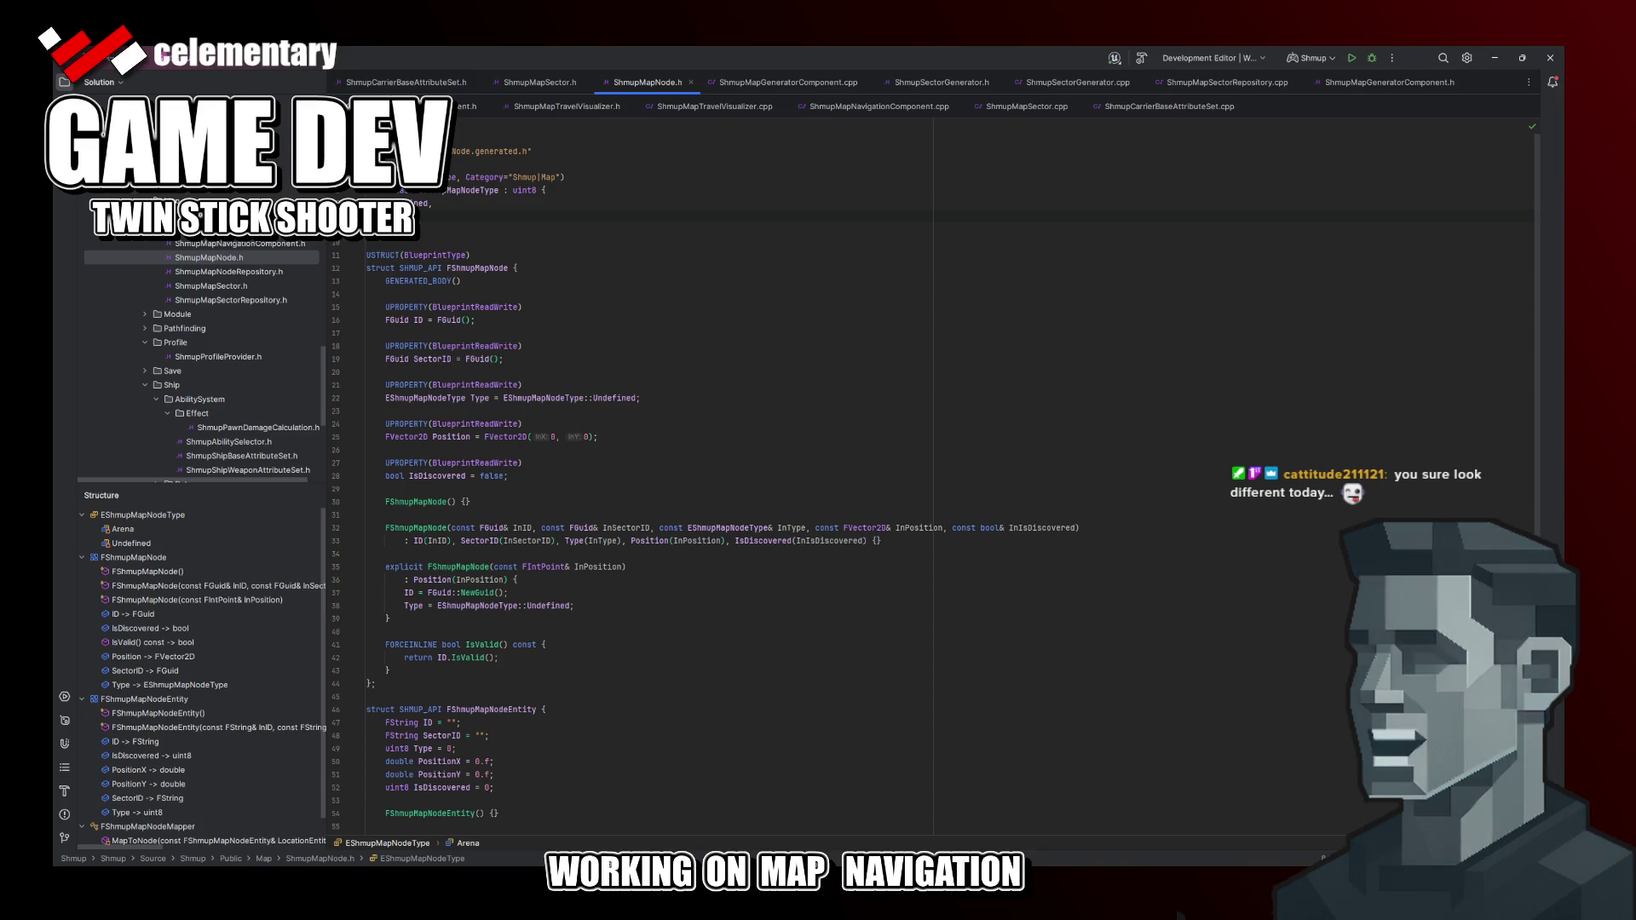
key("alt+Tab")
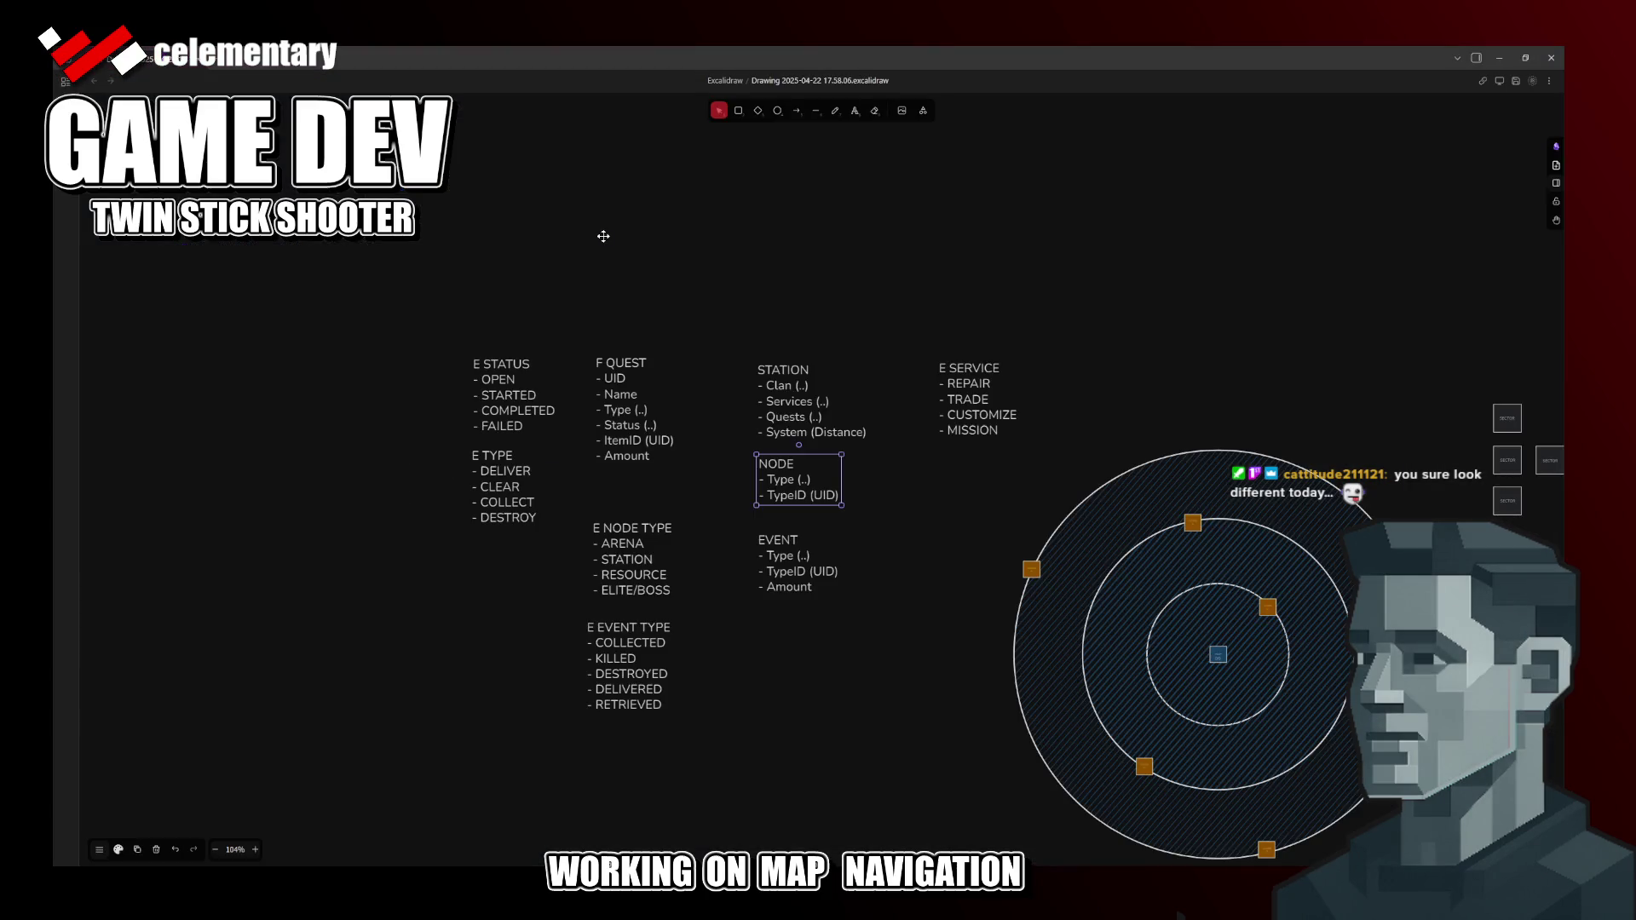
key("alt+Tab")
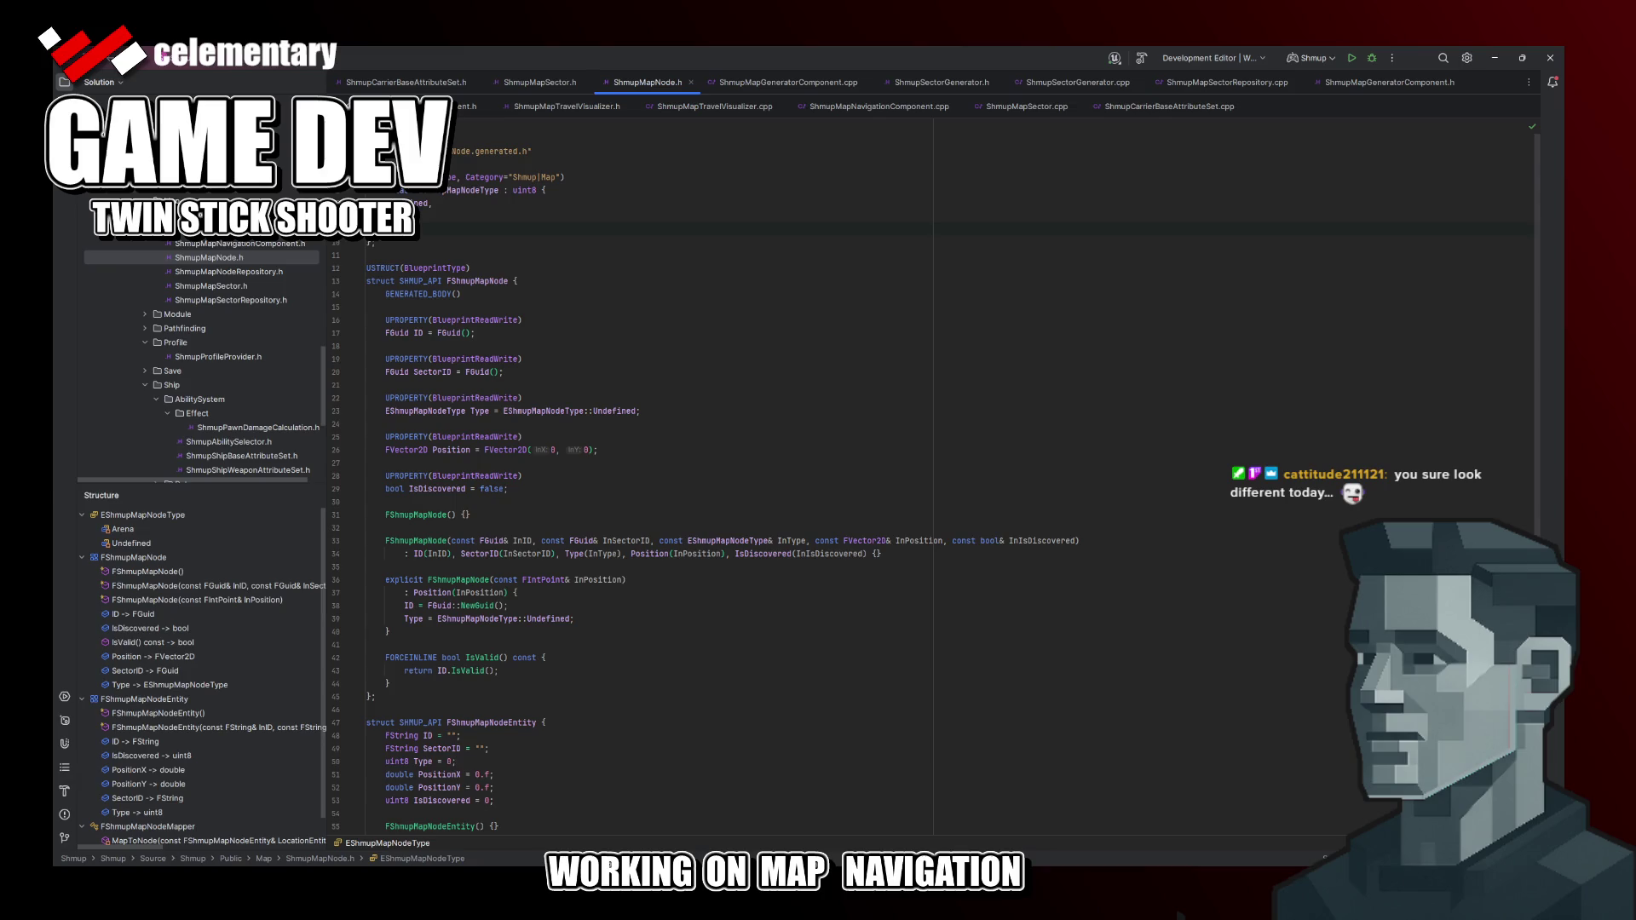
type("St")
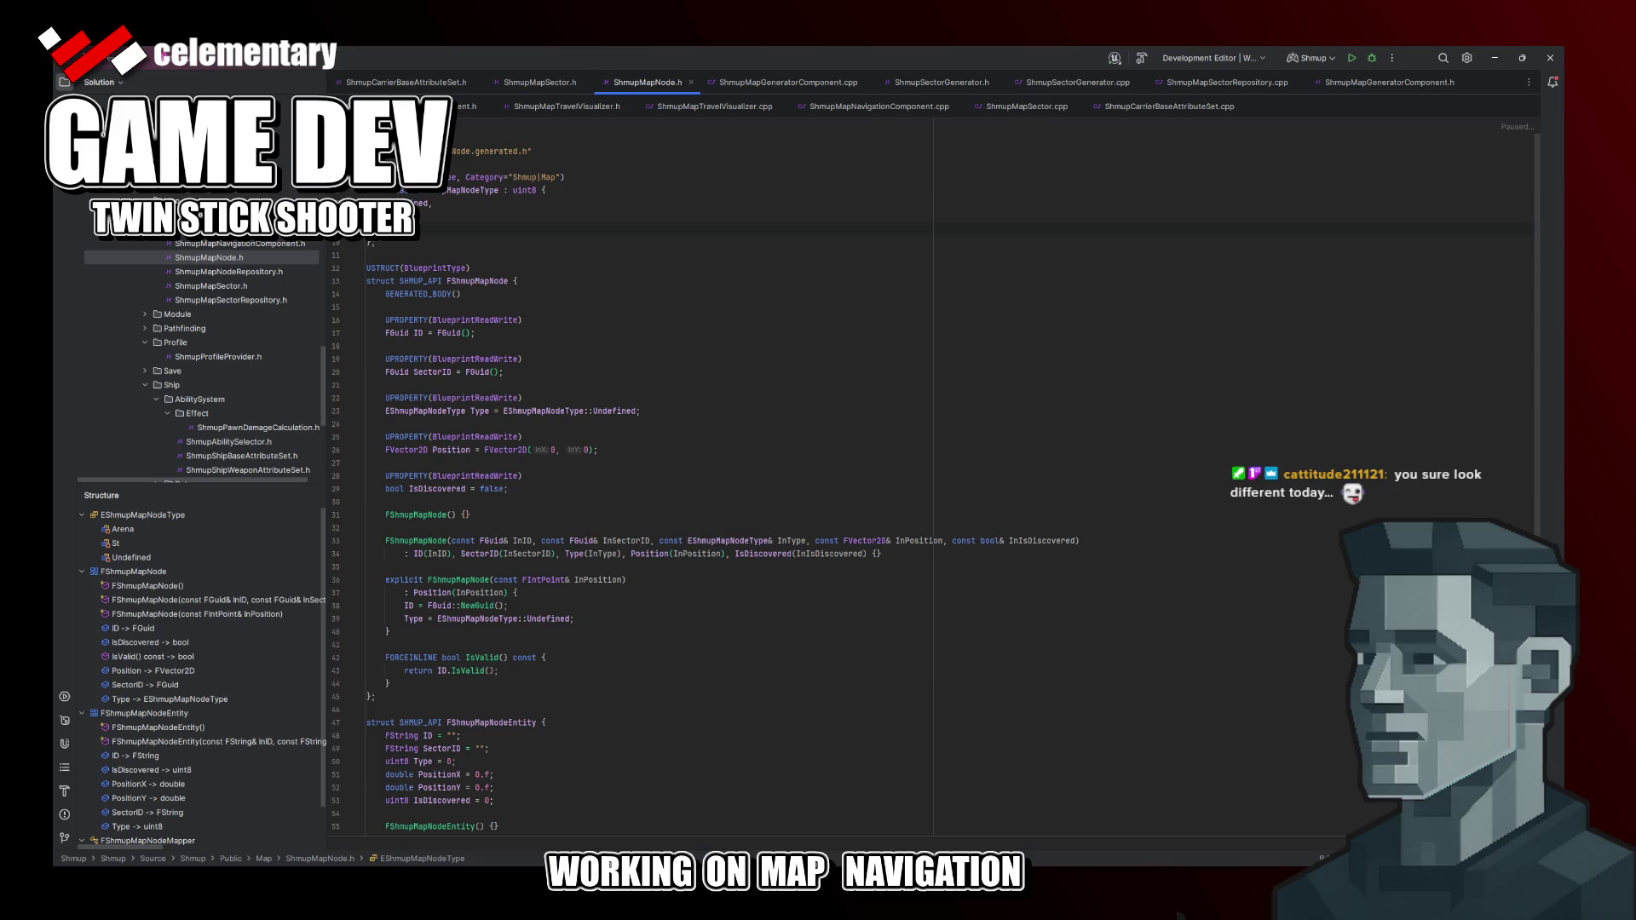
type("ation,")
Step: Add Resource and Elite enumerators, compare with the diagram, and return to Excalidraw
key("Return")
type("Resq")
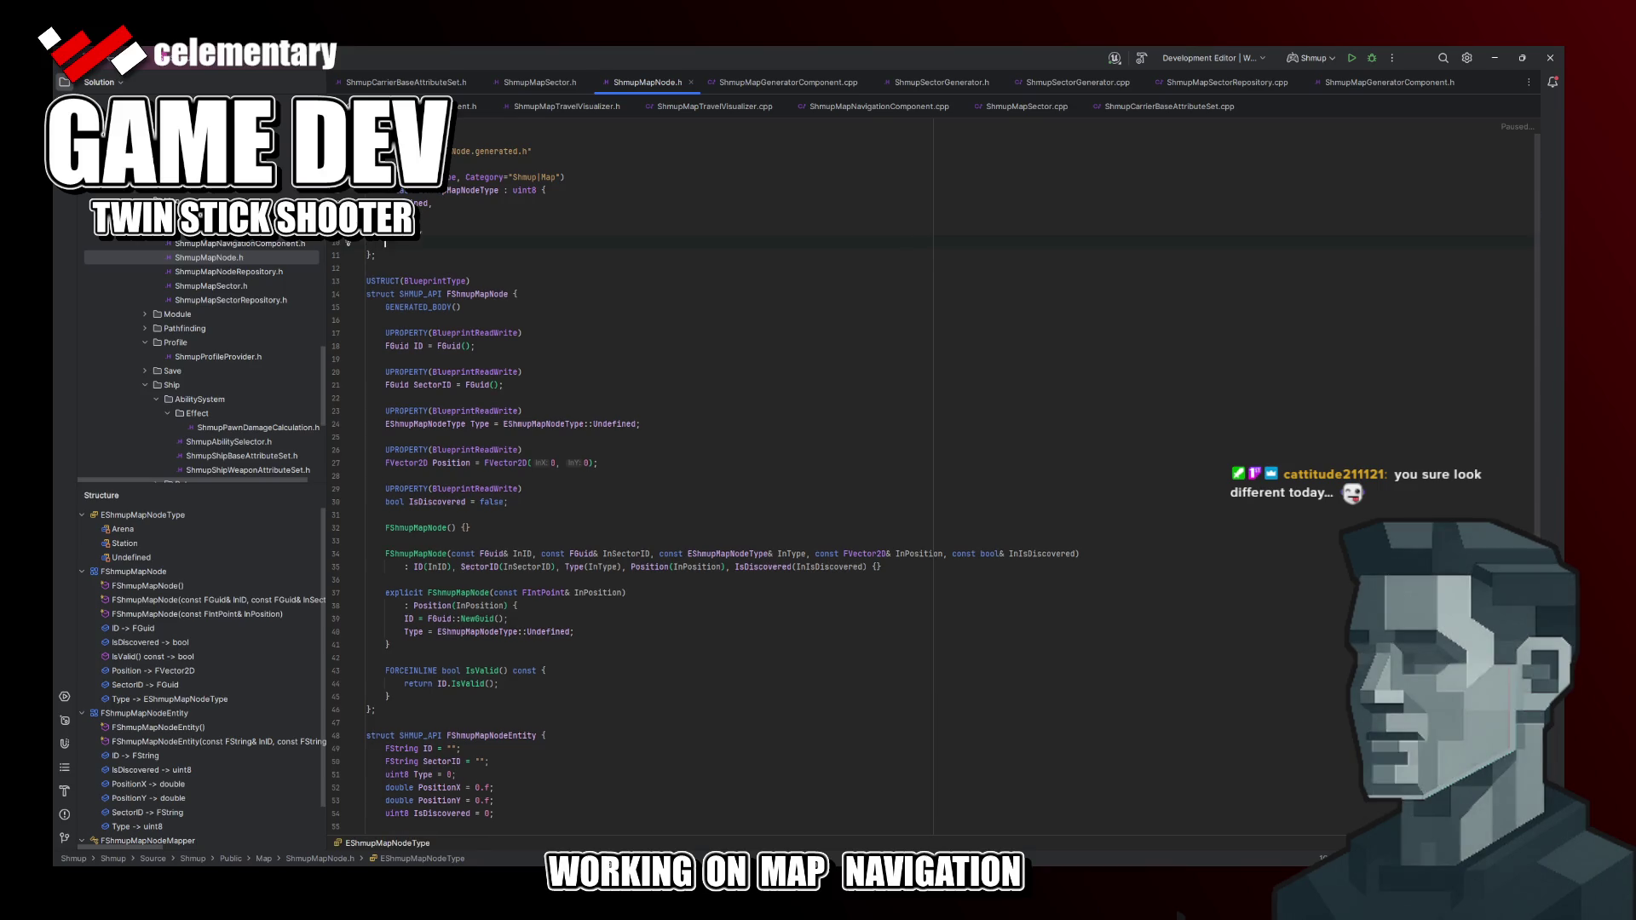
type("ource,")
key("Return")
type("Elite")
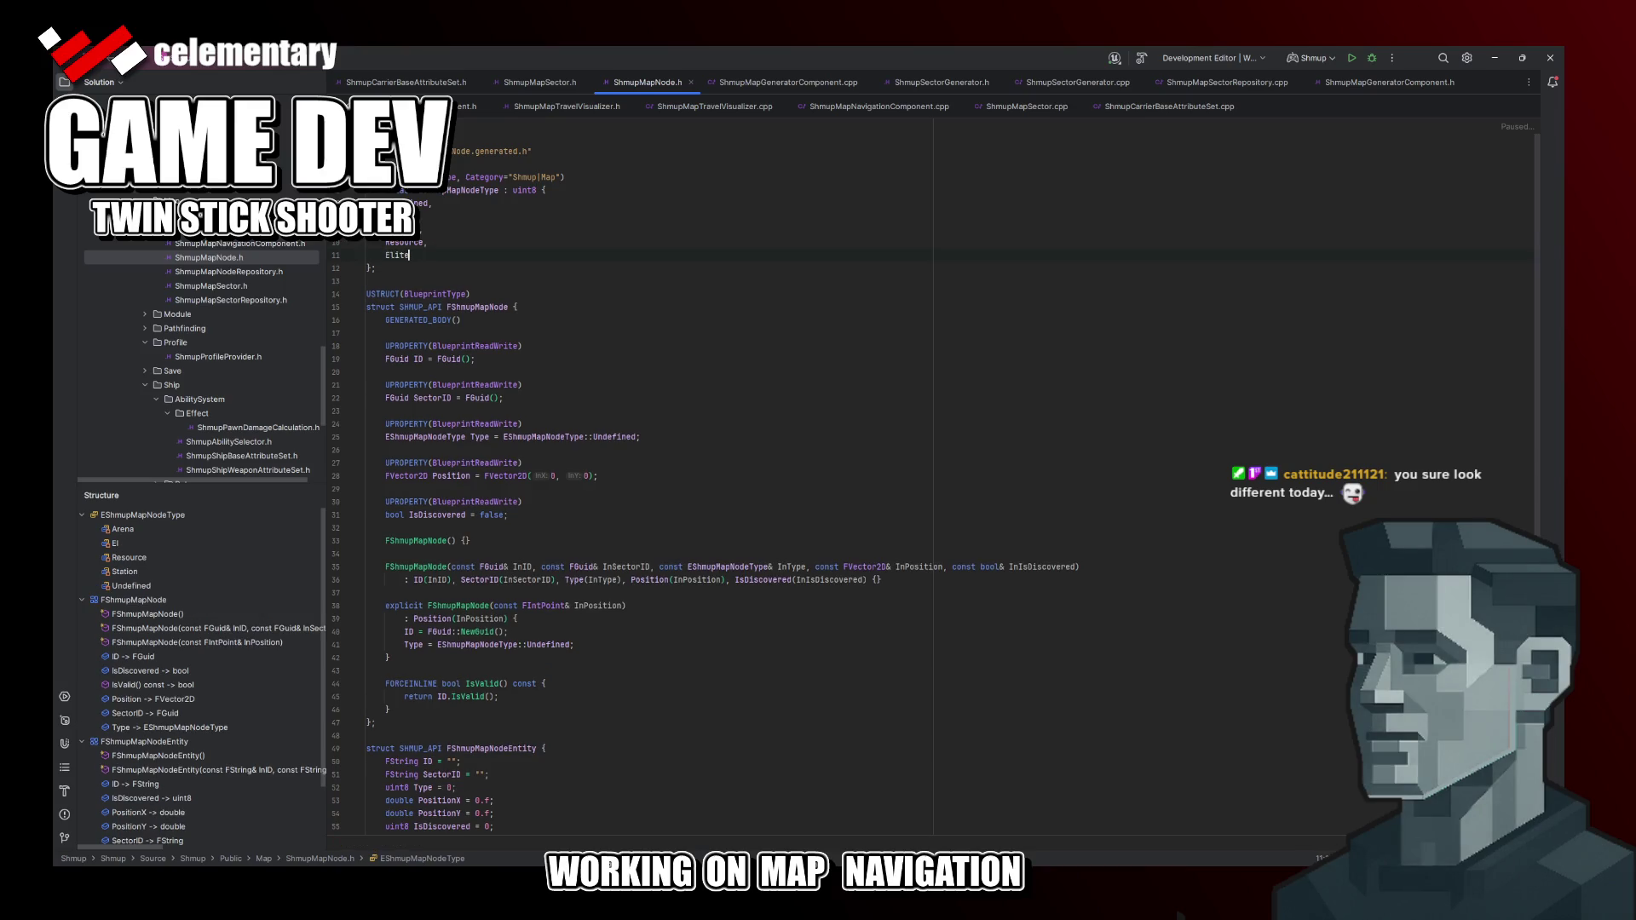
key("alt+Tab")
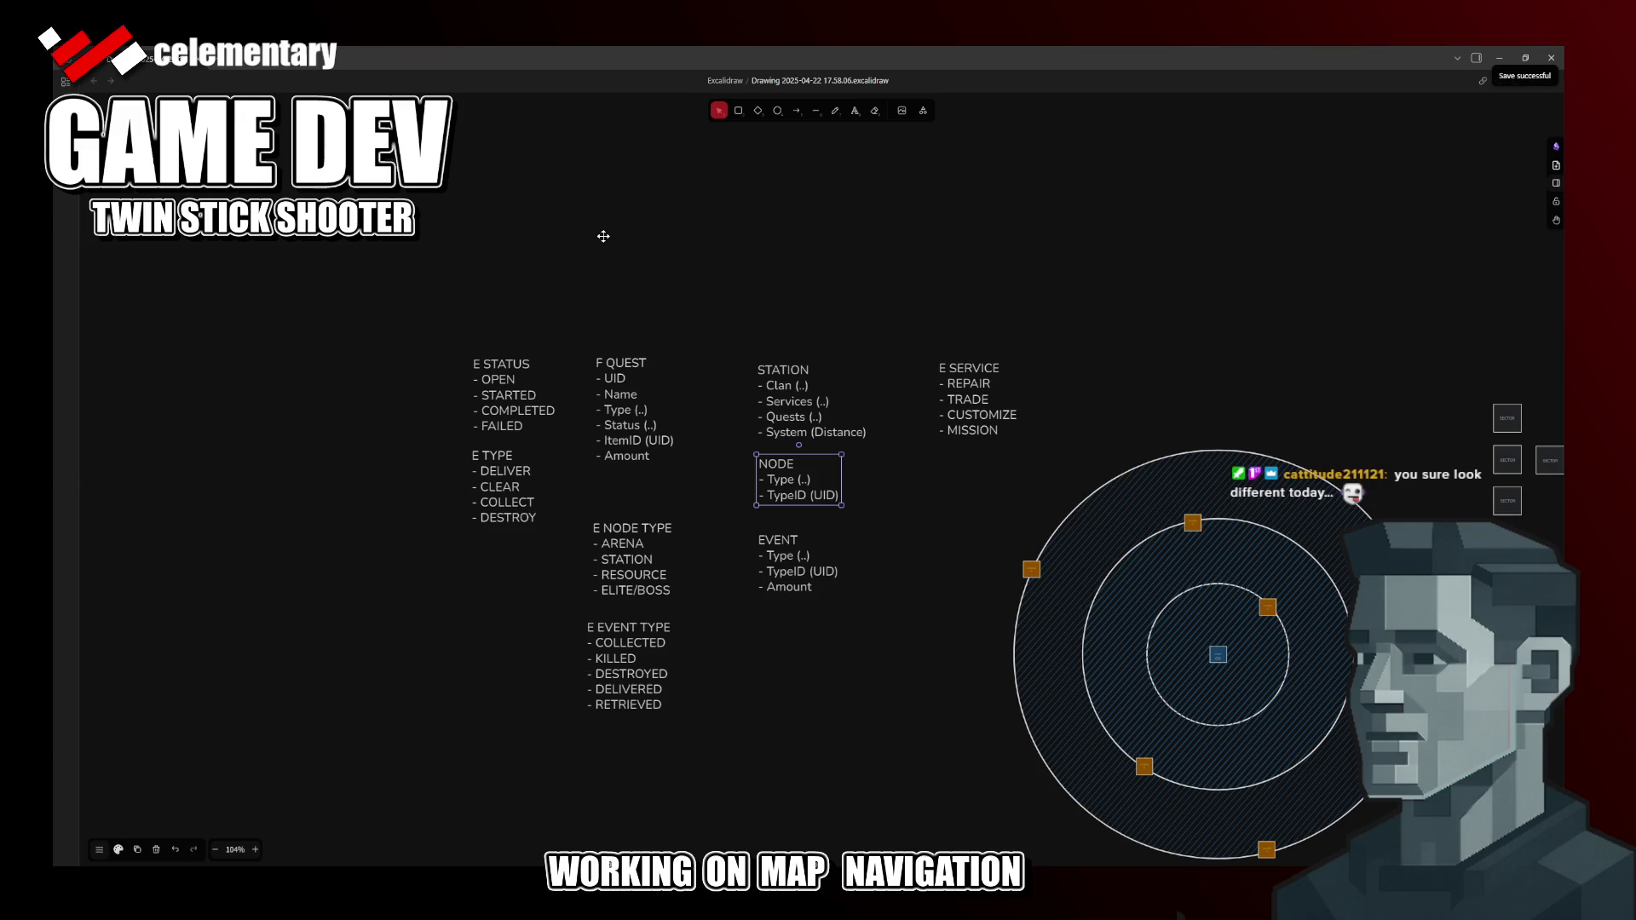
left_click(633, 559)
left_click(707, 392)
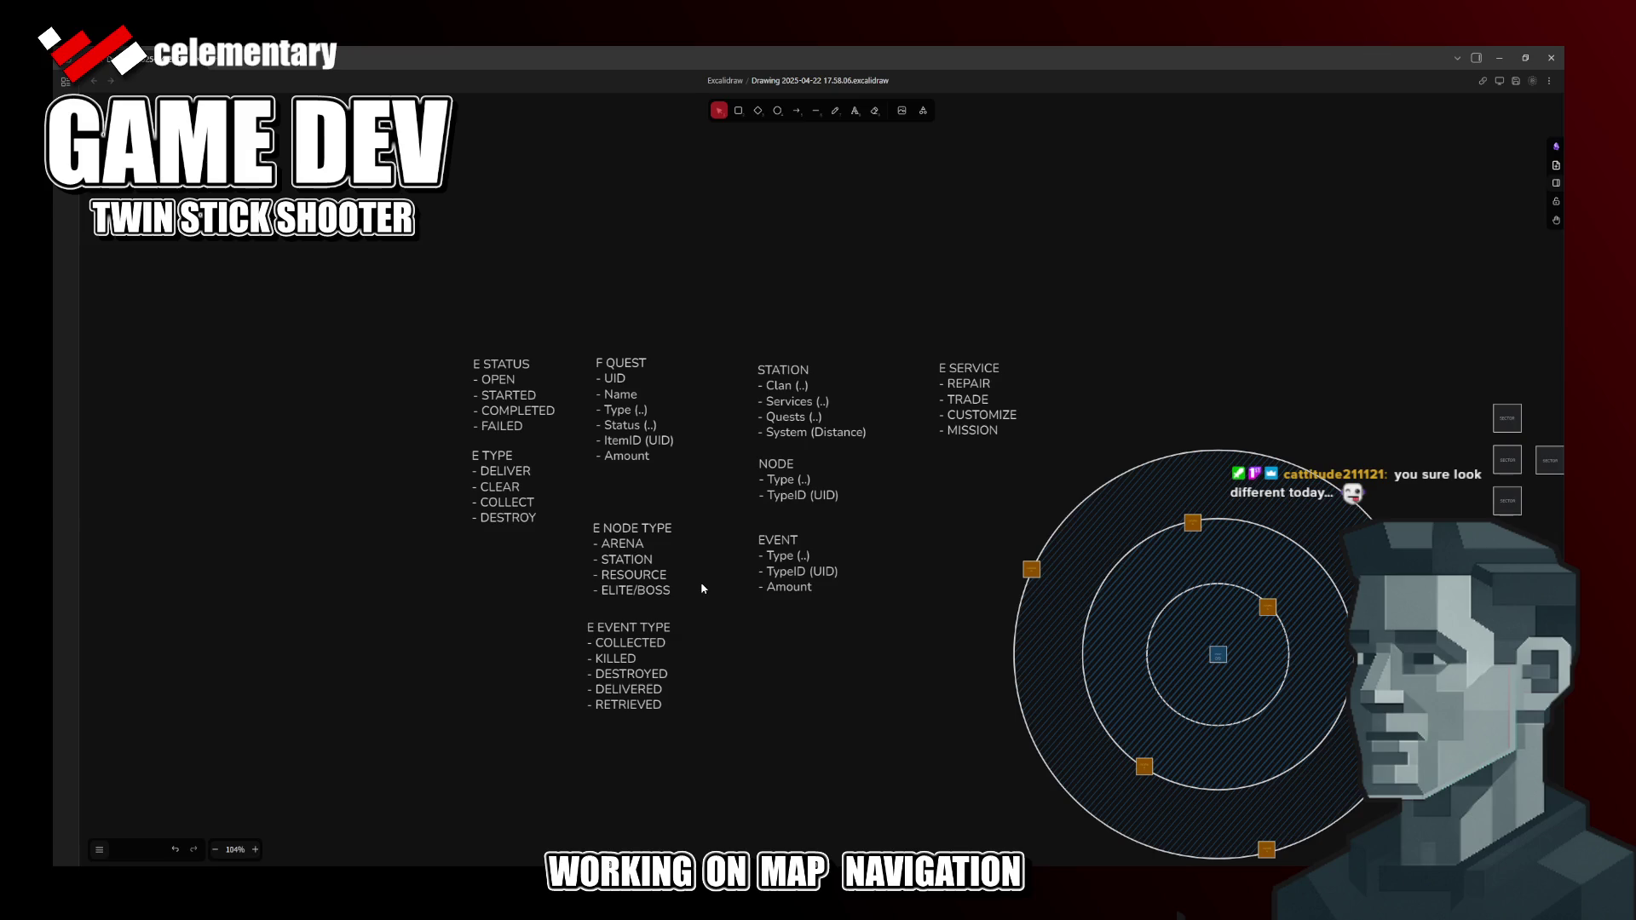
key("alt+Tab")
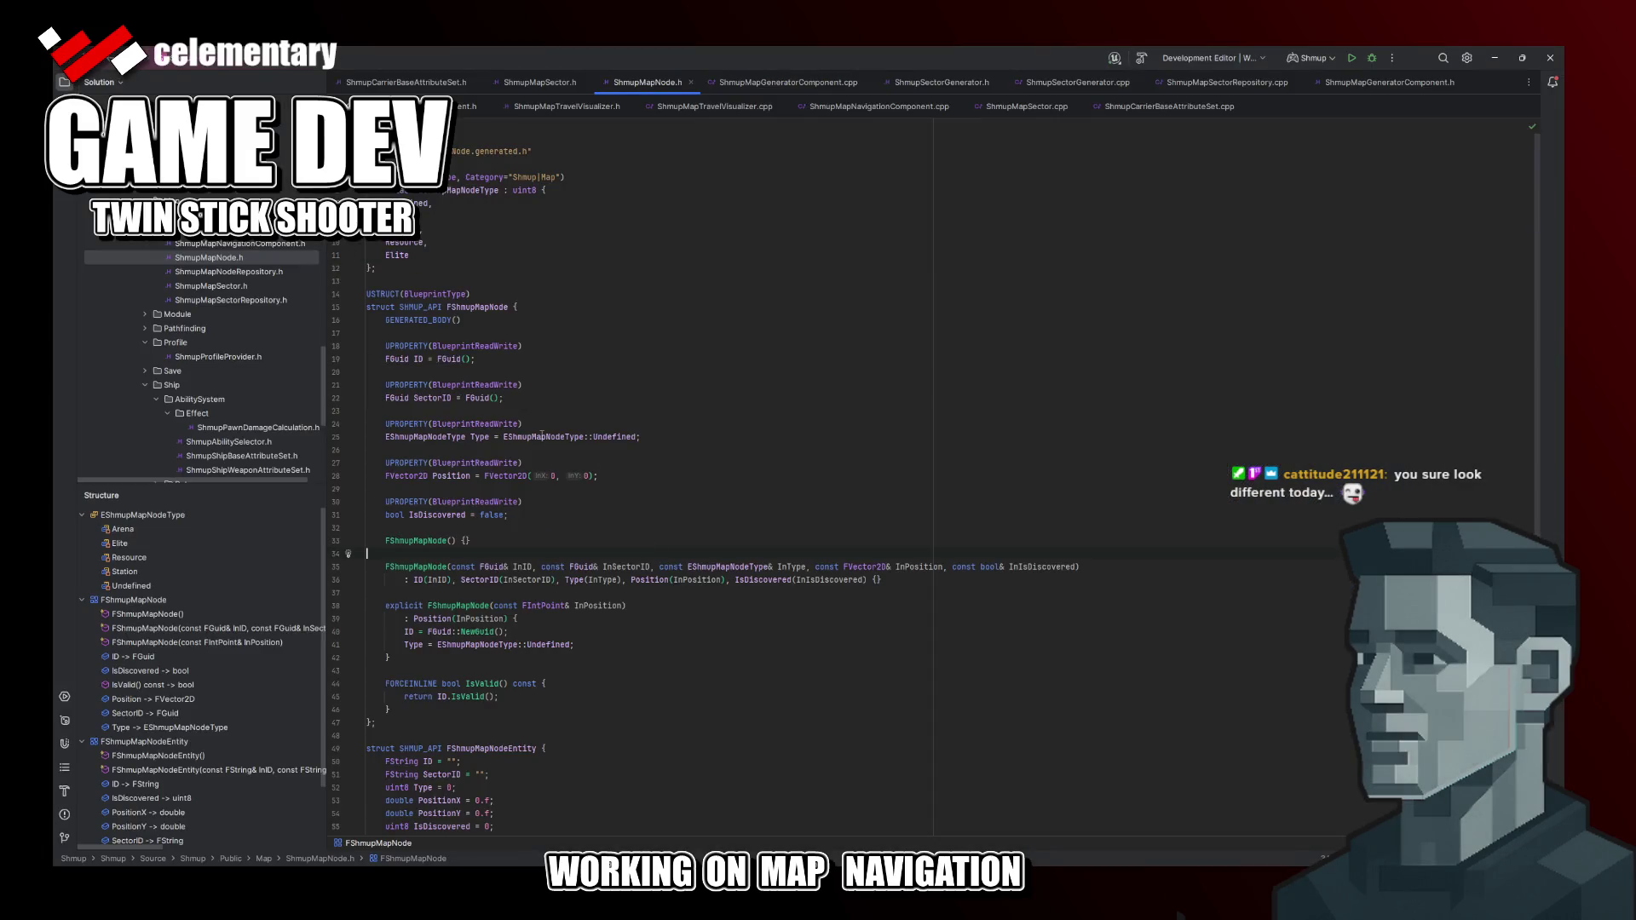
scroll(558, 362, "down", 3)
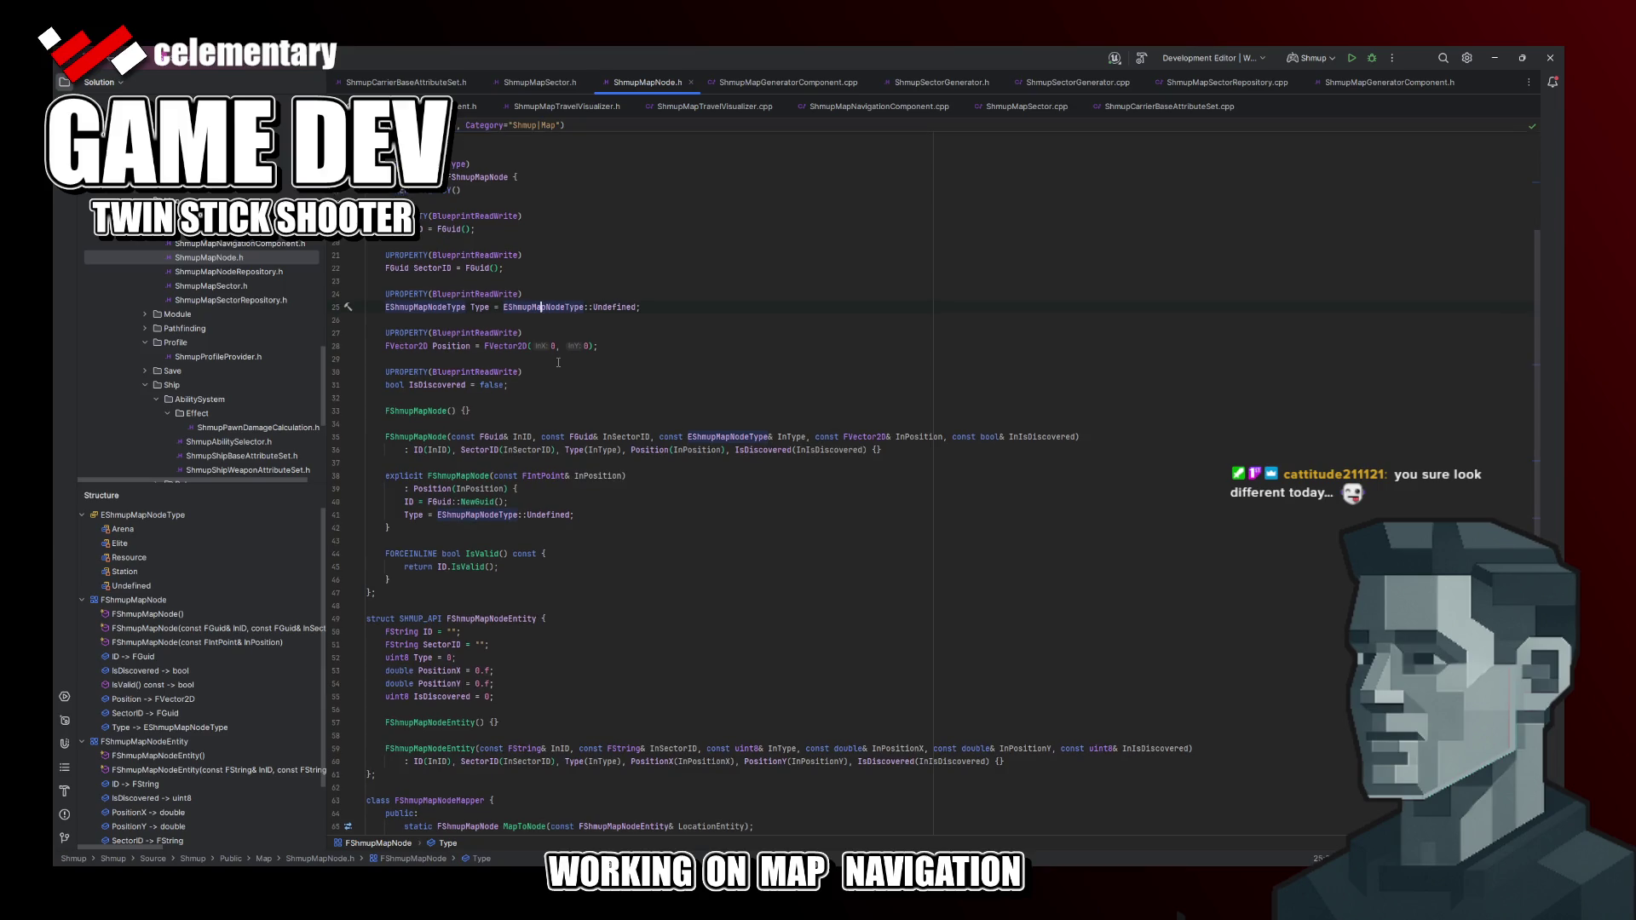
scroll(557, 361, "up", 3)
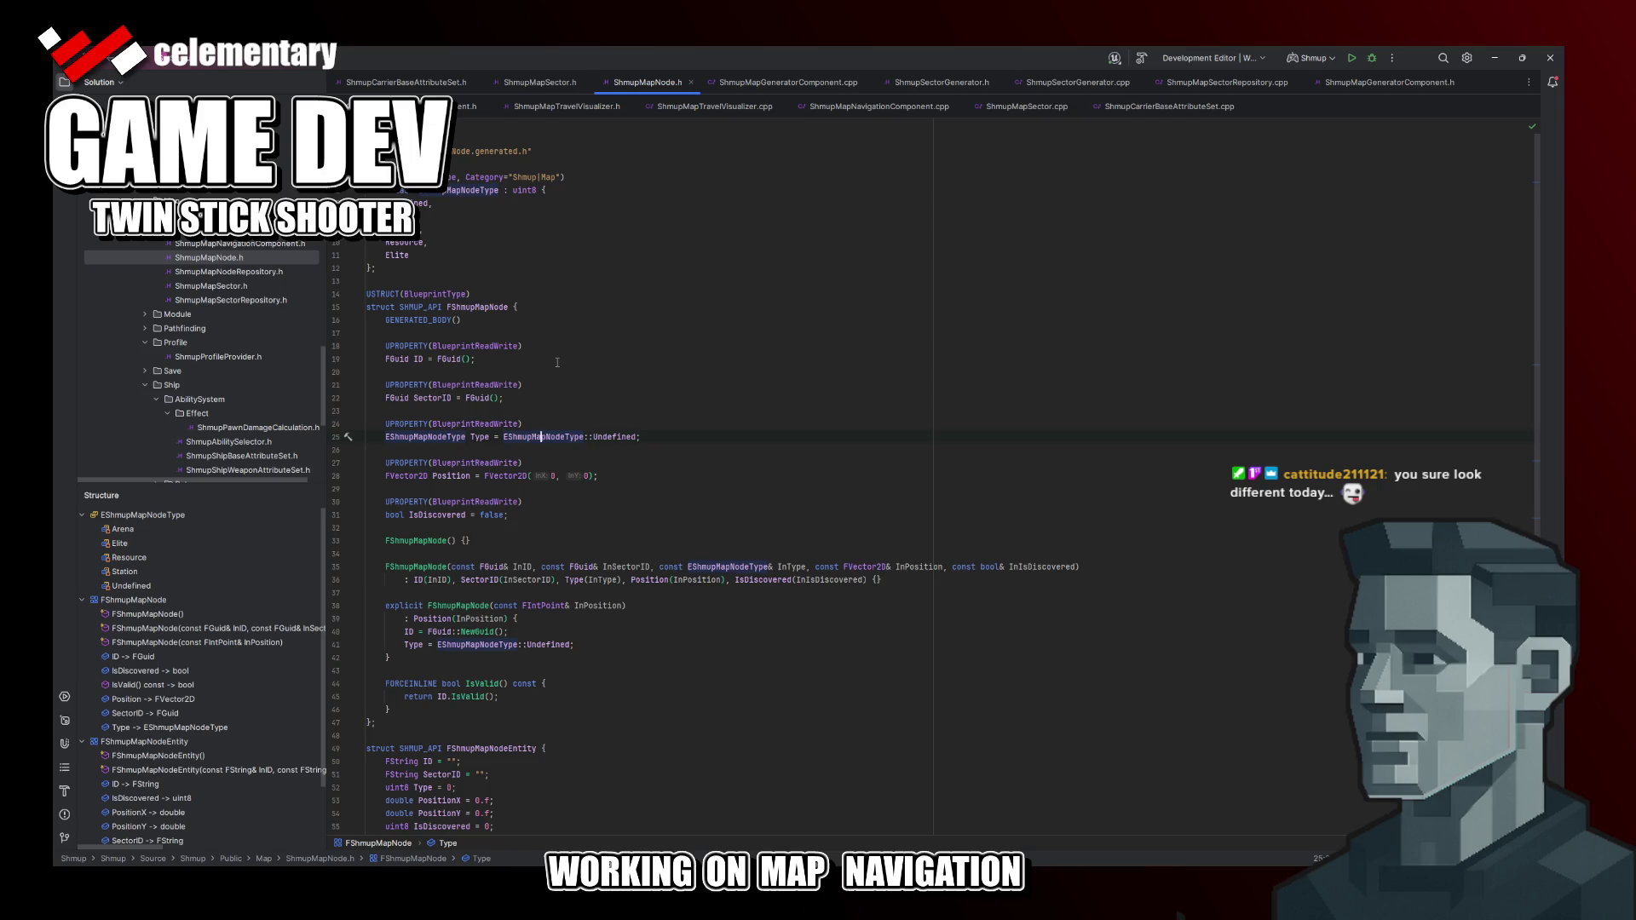
key("alt+Tab")
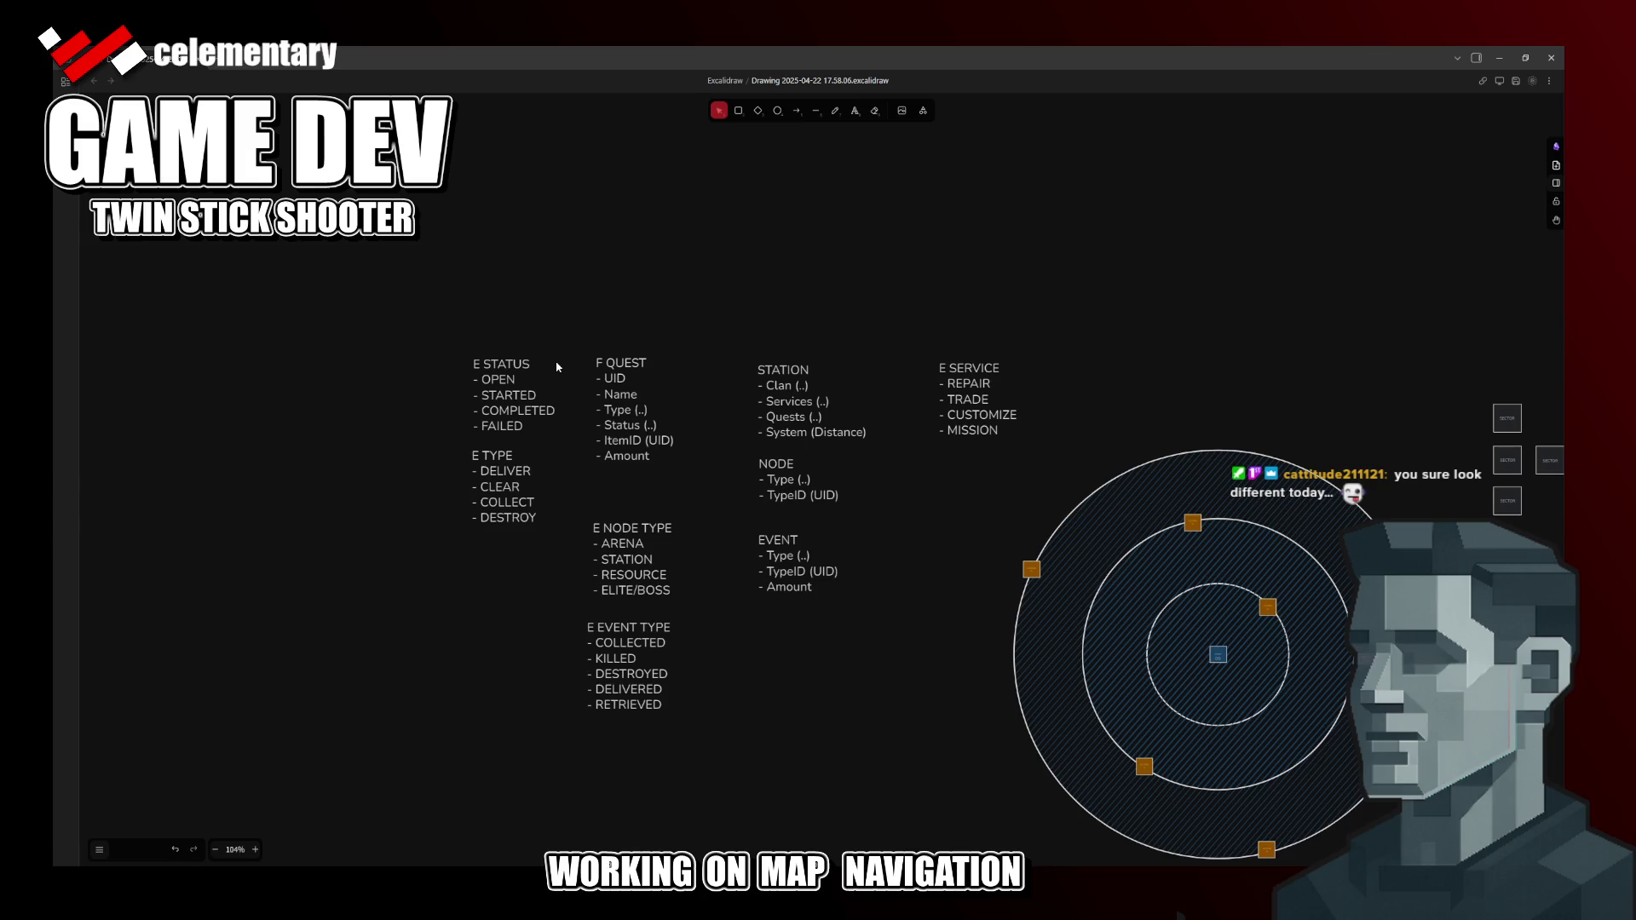
Step: Duplicate the STATION block above the diagram, retitle it ARENA and save
left_click_drag(570, 395, 634, 376)
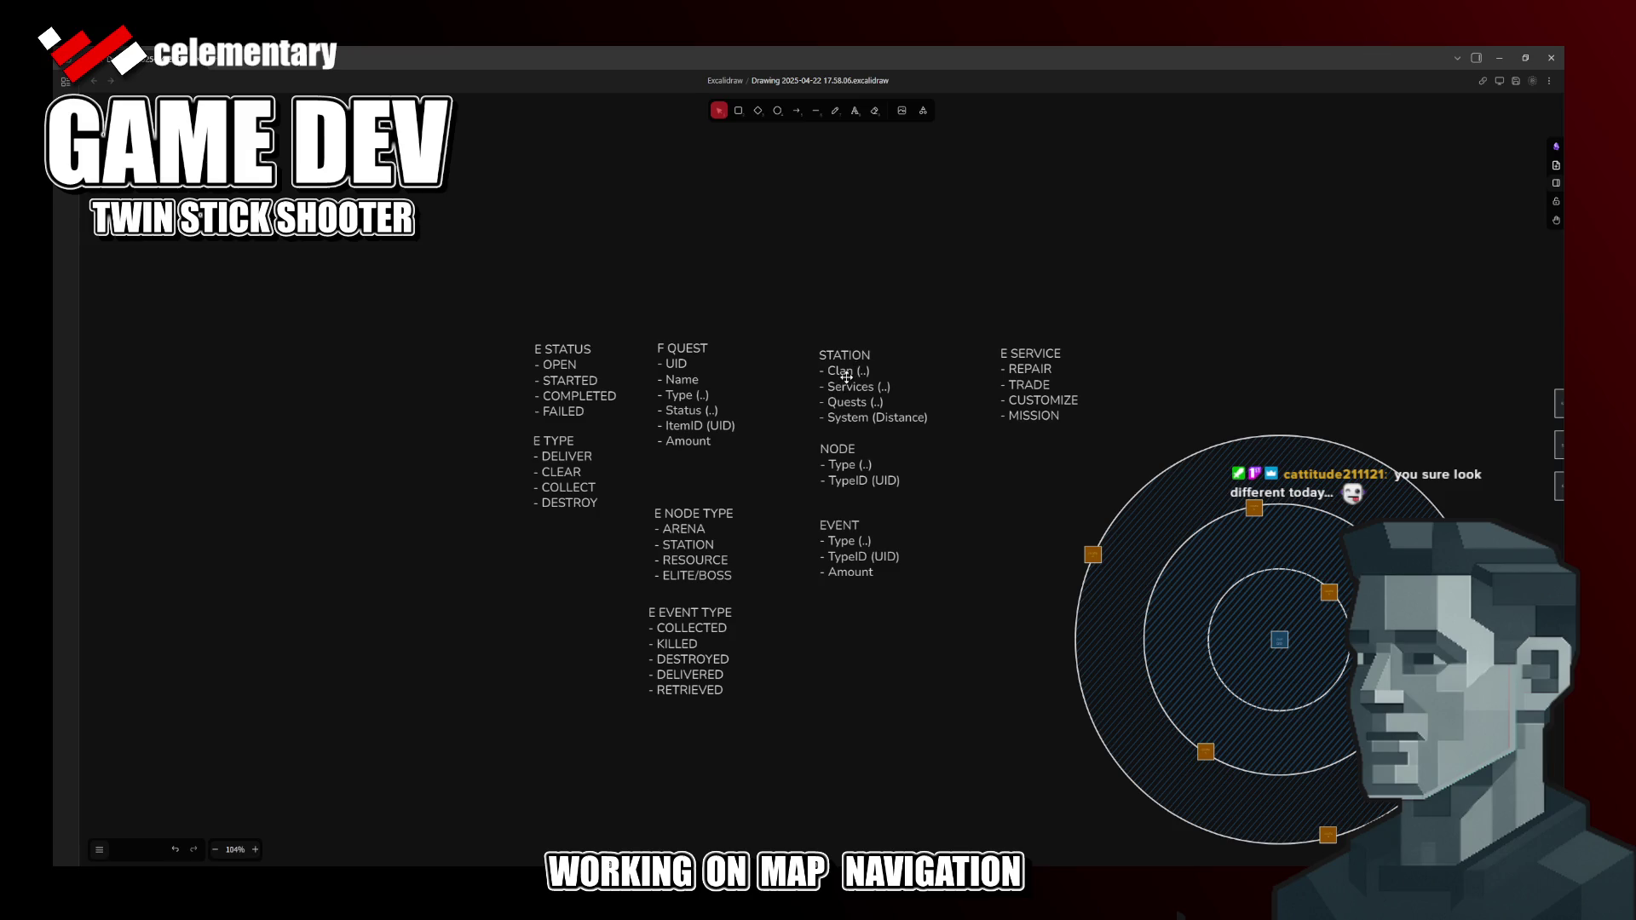
left_click_drag(845, 378, 687, 226)
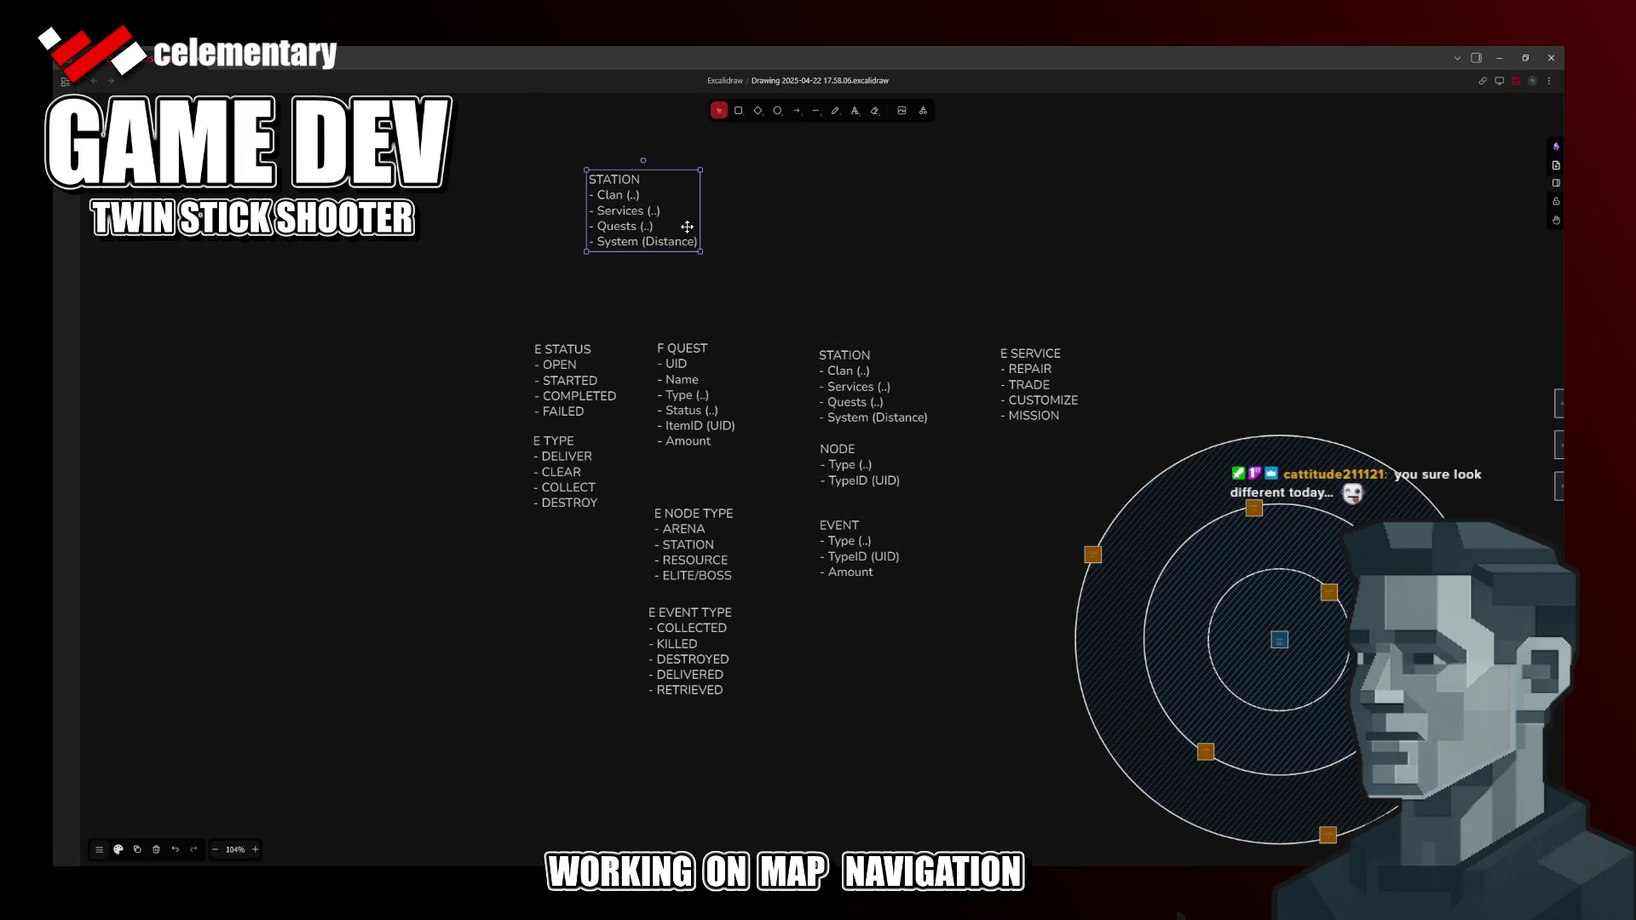
double_click(619, 180)
key("Delete")
key("Delete")
type("ARENA")
key("Return")
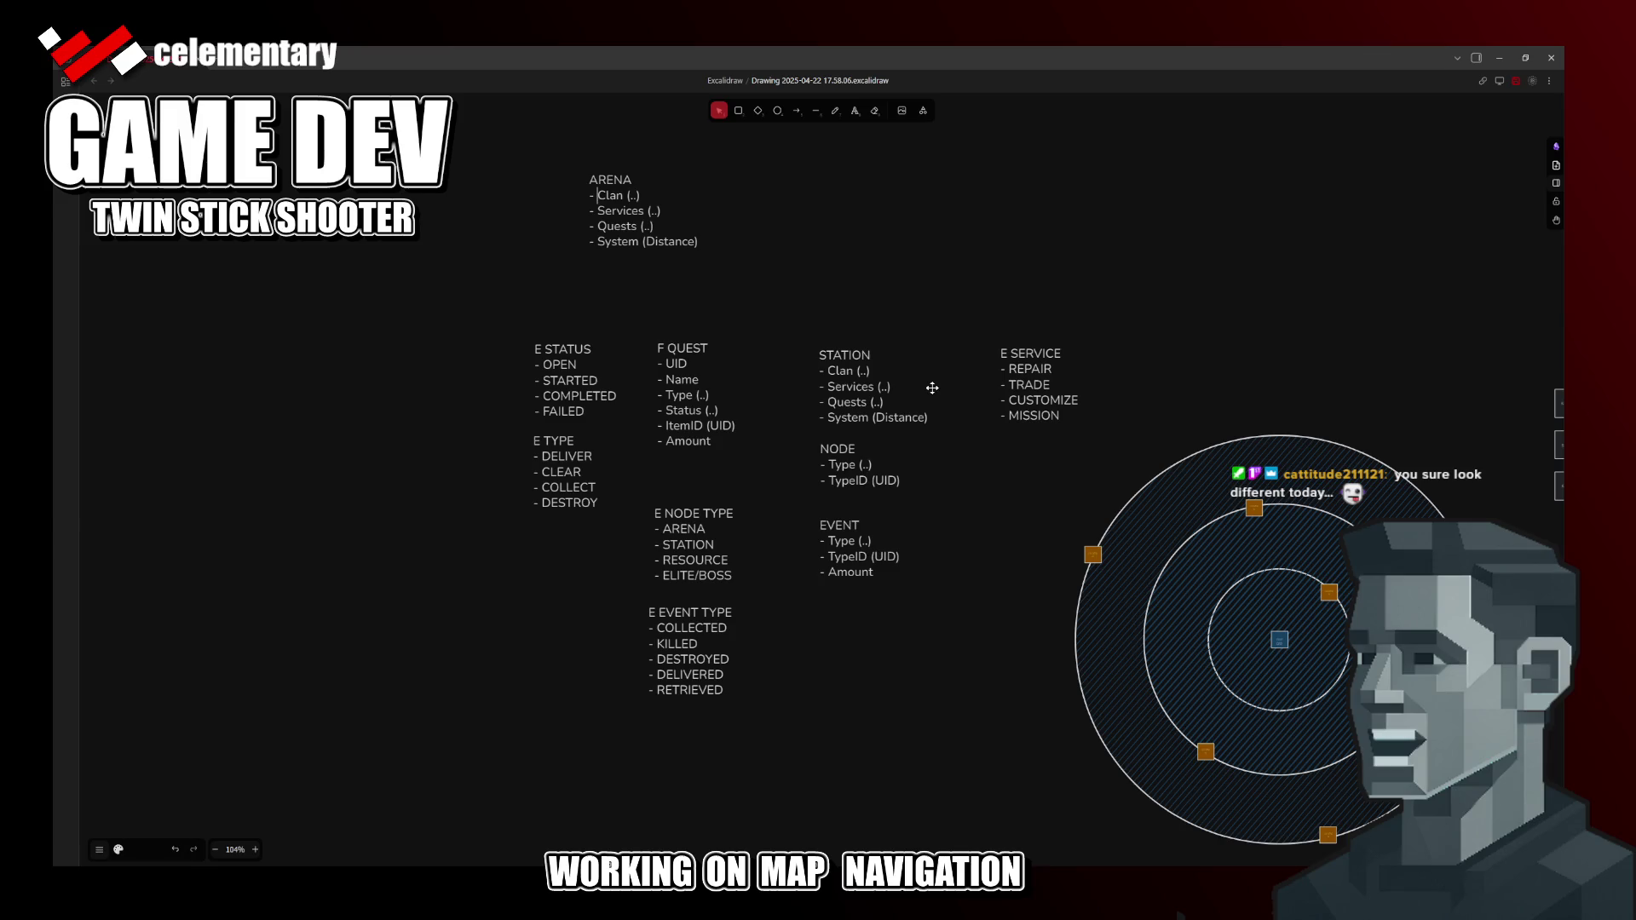
key("Escape")
key("ctrl+s")
key("Return")
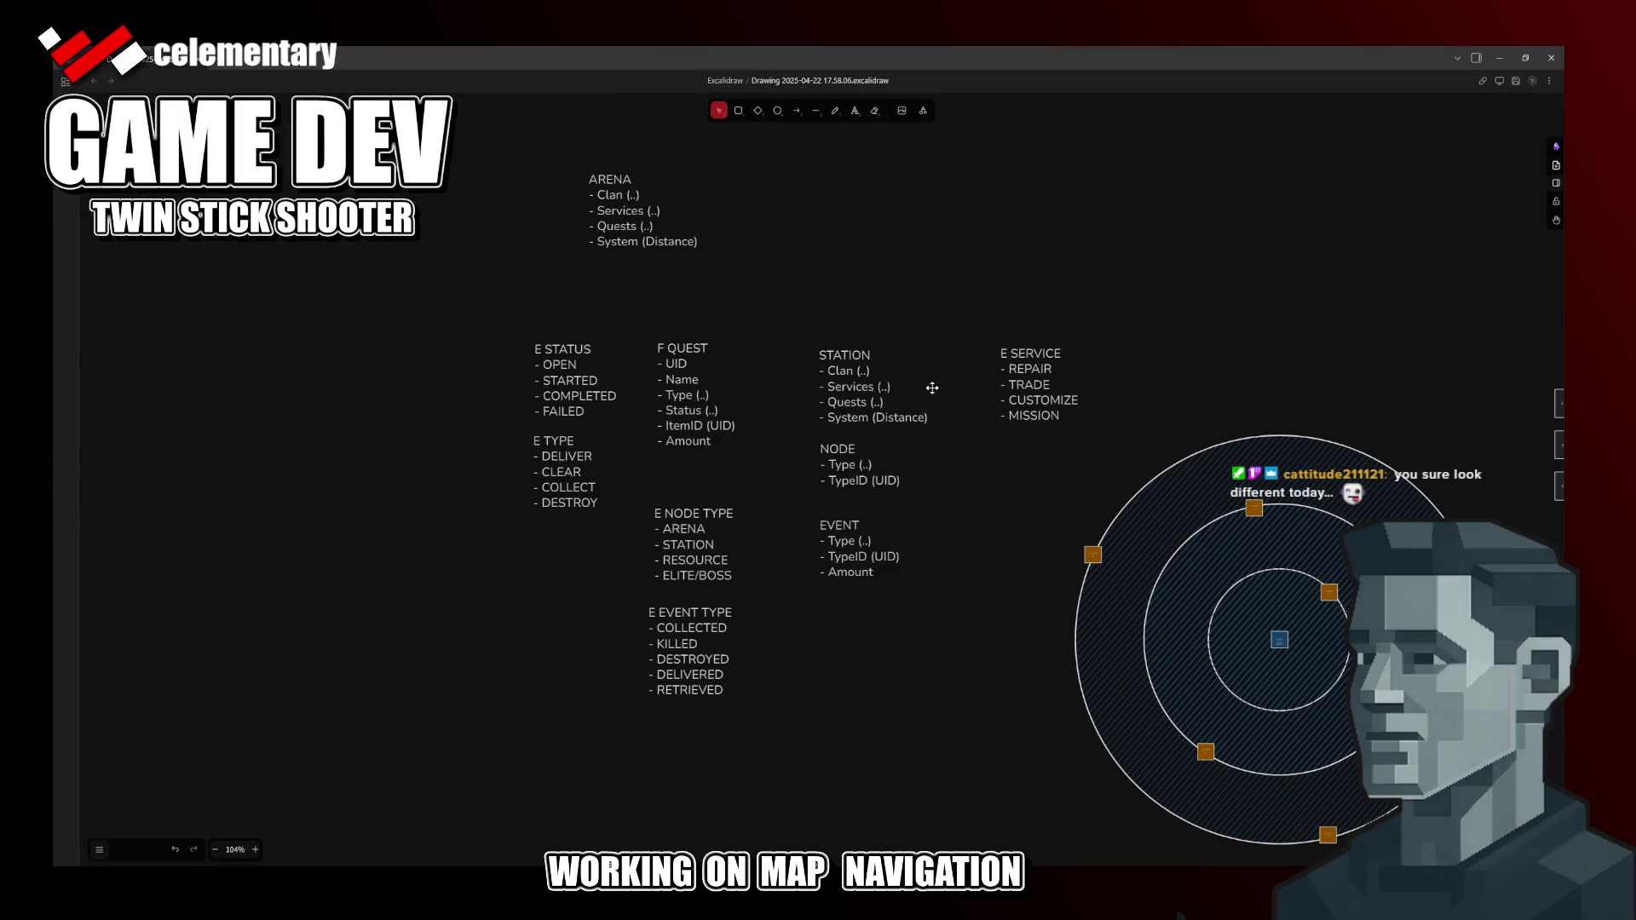
Step: Reopen the ARENA block and select its Clan (..) line
left_click(679, 231)
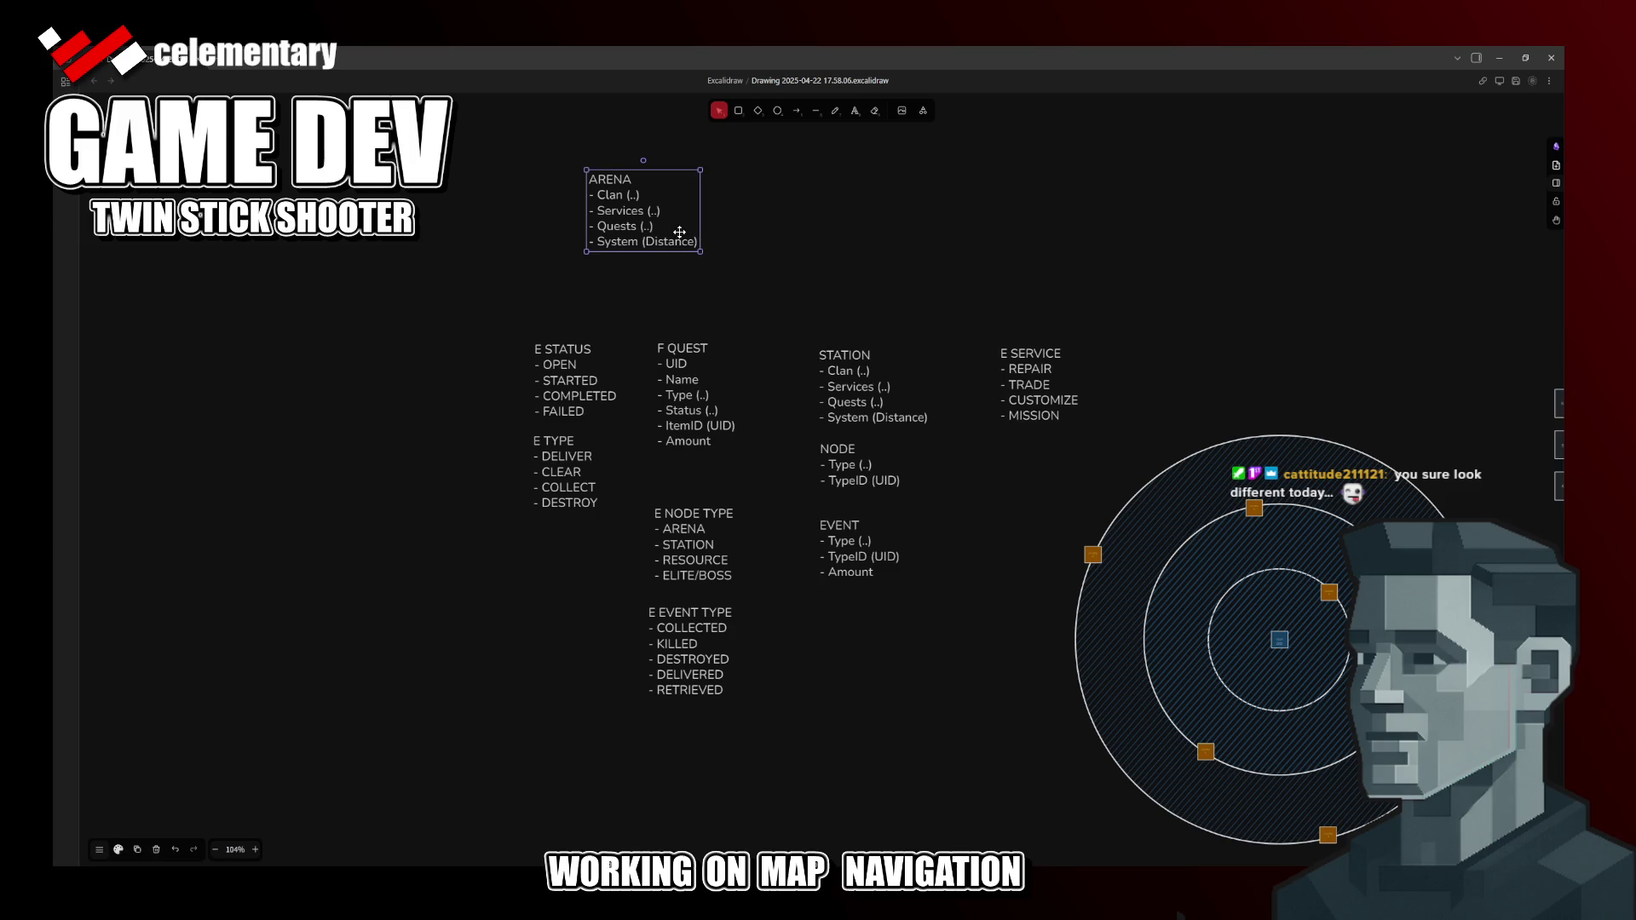
double_click(629, 196)
left_click(630, 197)
key("Left")
key("Left")
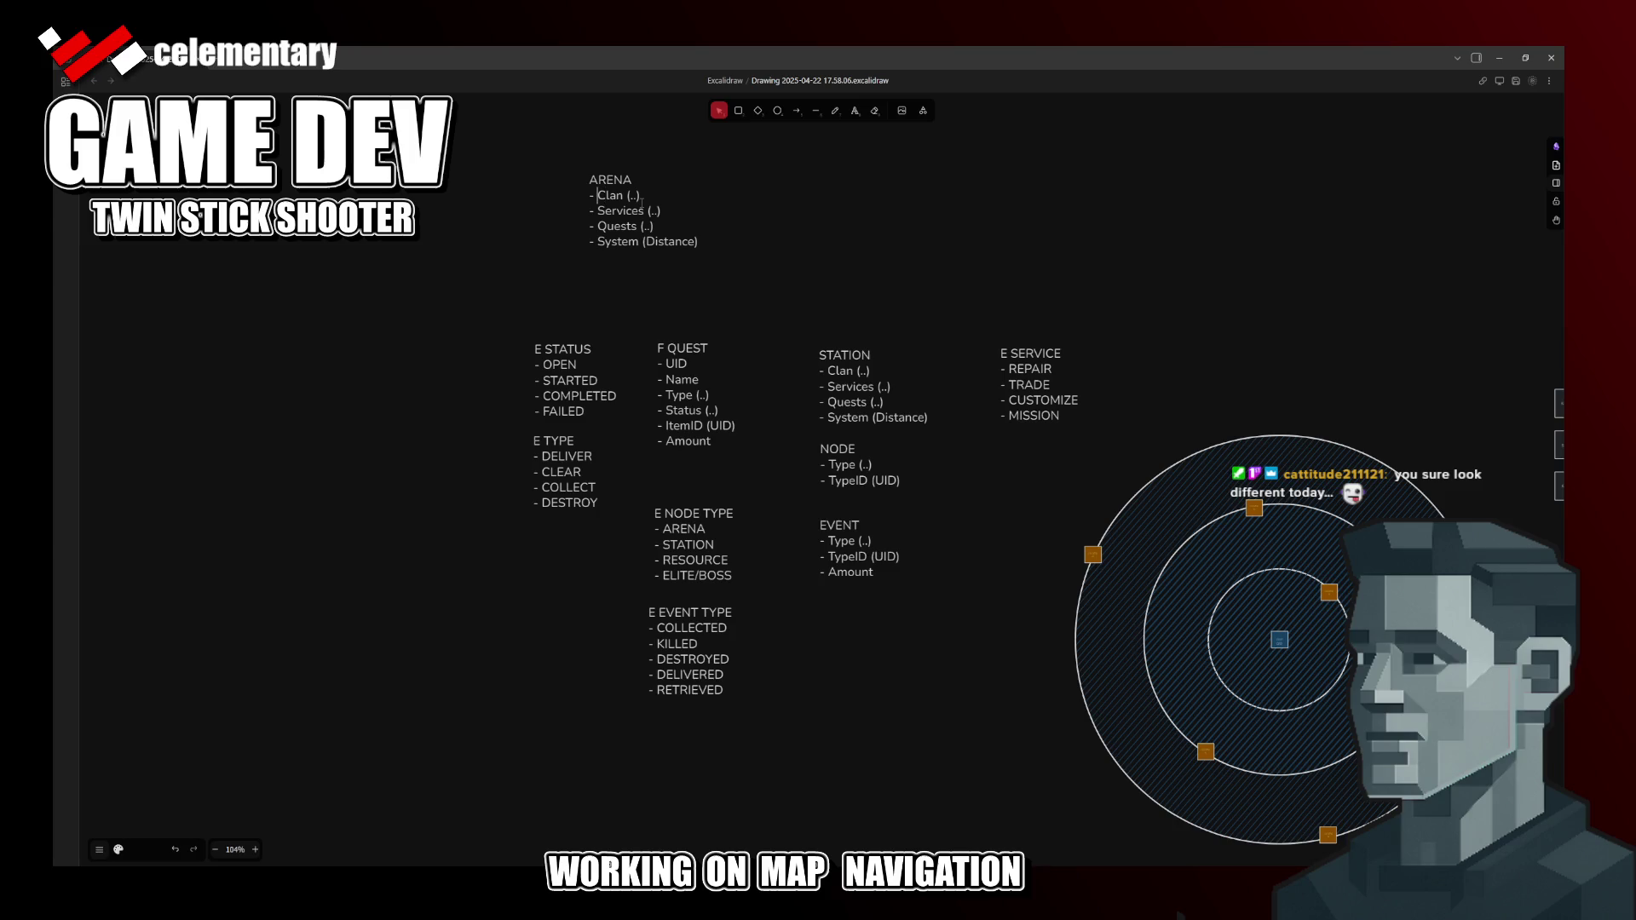
key("shift+End")
Step: Retitle the block F ARENA, replace Services (..) with Enemies (..) and save
left_click_drag(662, 191, 719, 278)
left_click(726, 278)
left_click(971, 312)
key("shift+End")
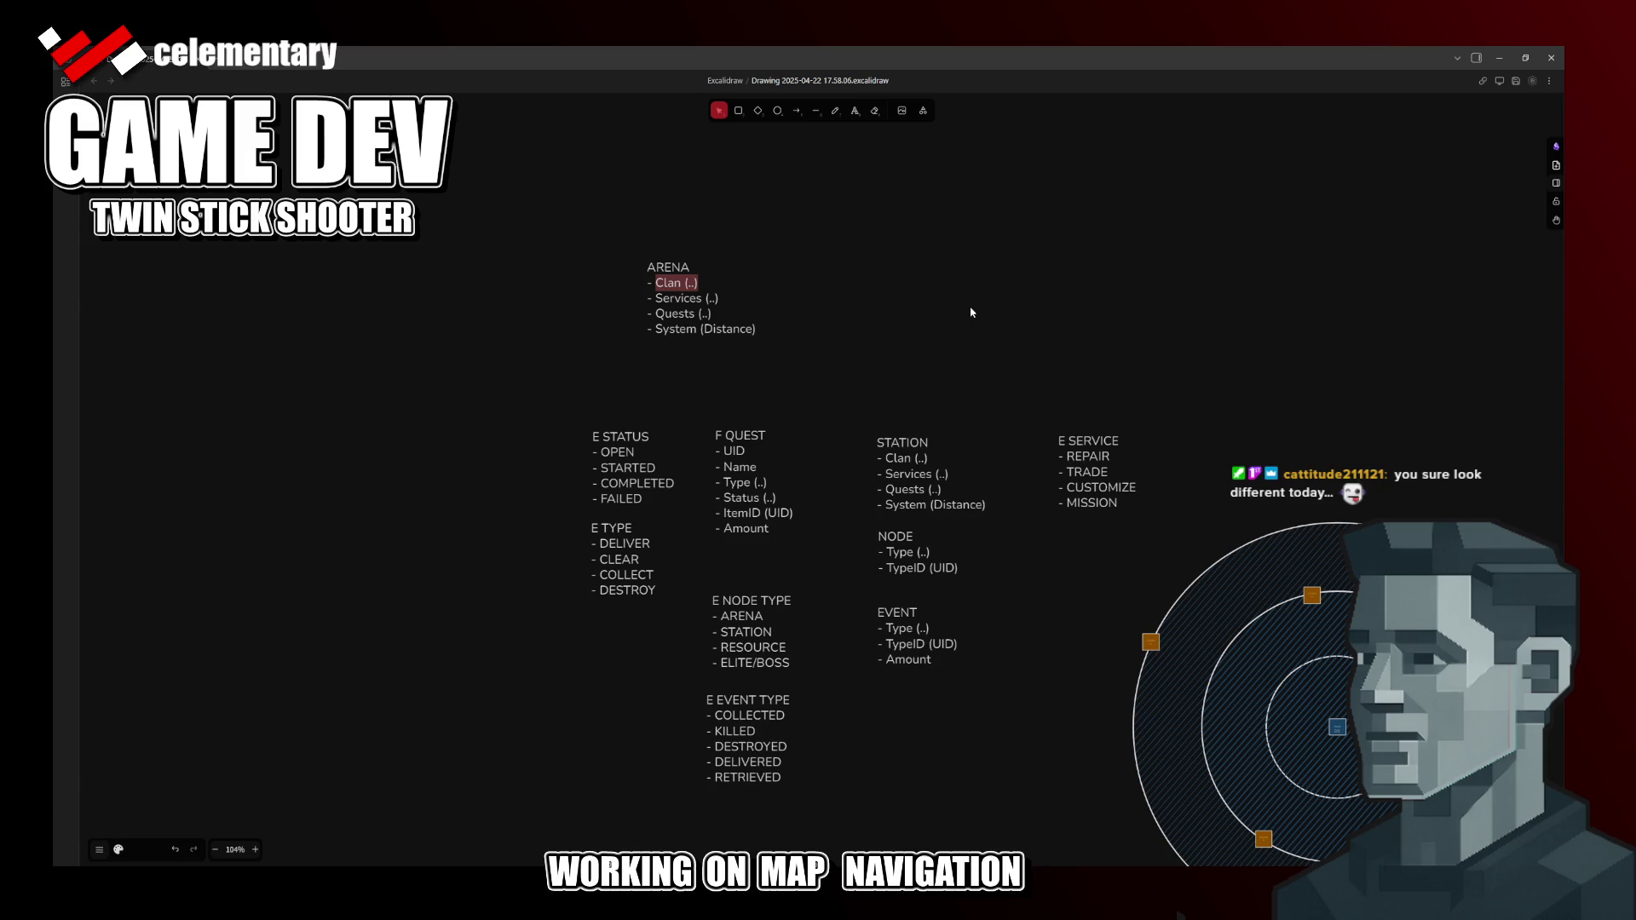
key("Right")
type("F")
key("Down")
key("Down")
key("Up")
key("shift+End")
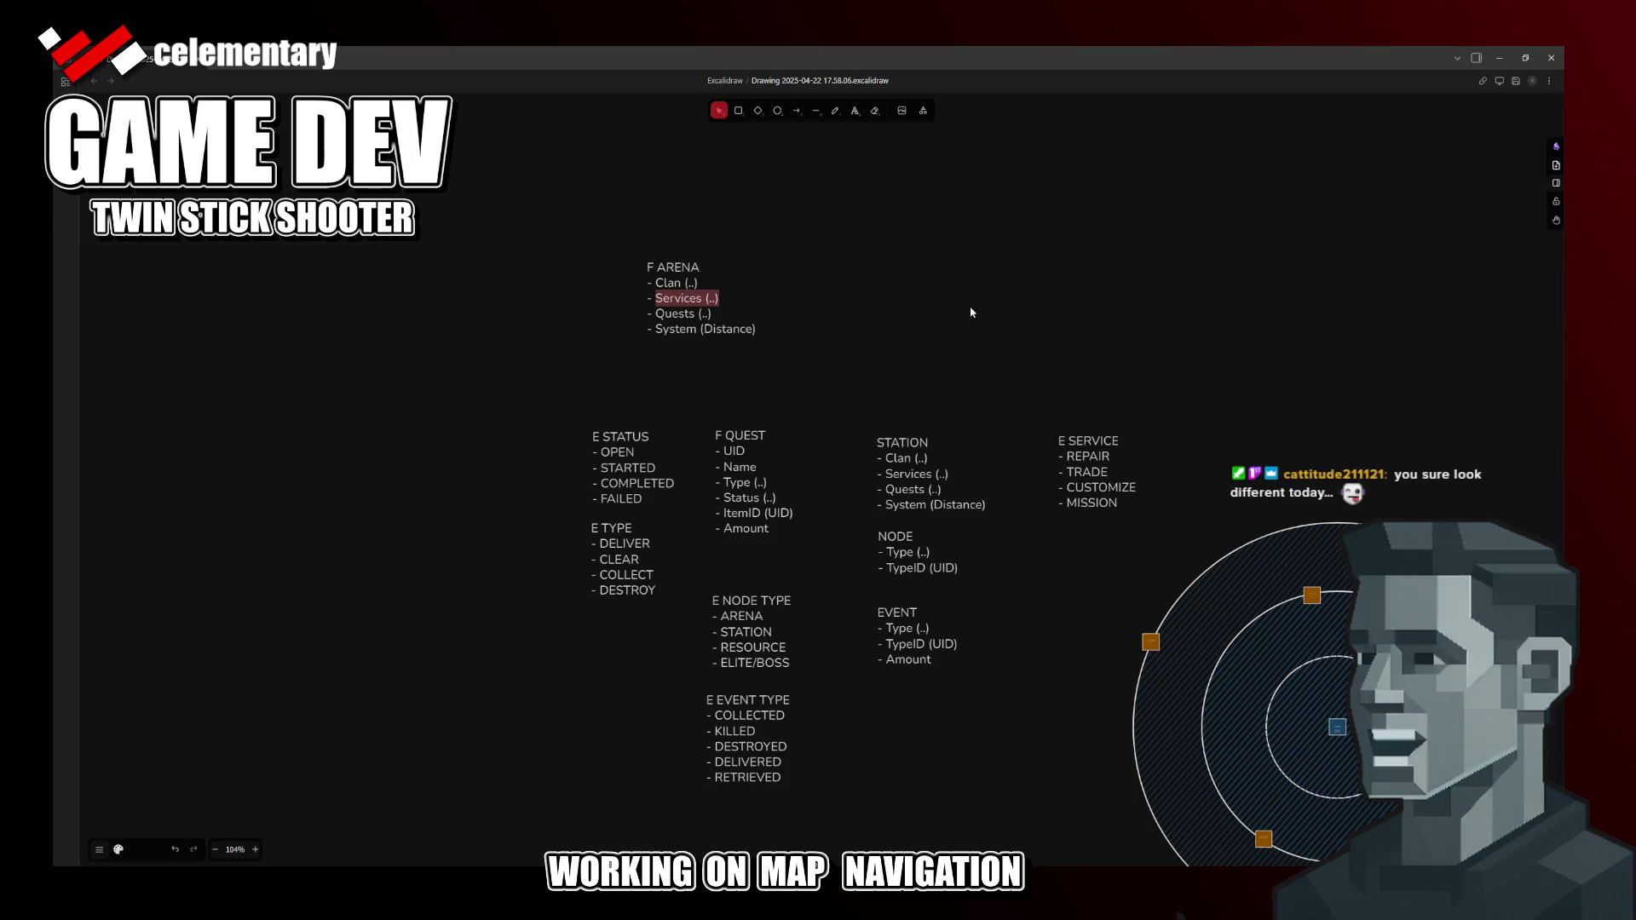
type("Enemeis")
key("BackSpace")
key("BackSpace")
key("BackSpace")
type("ies")
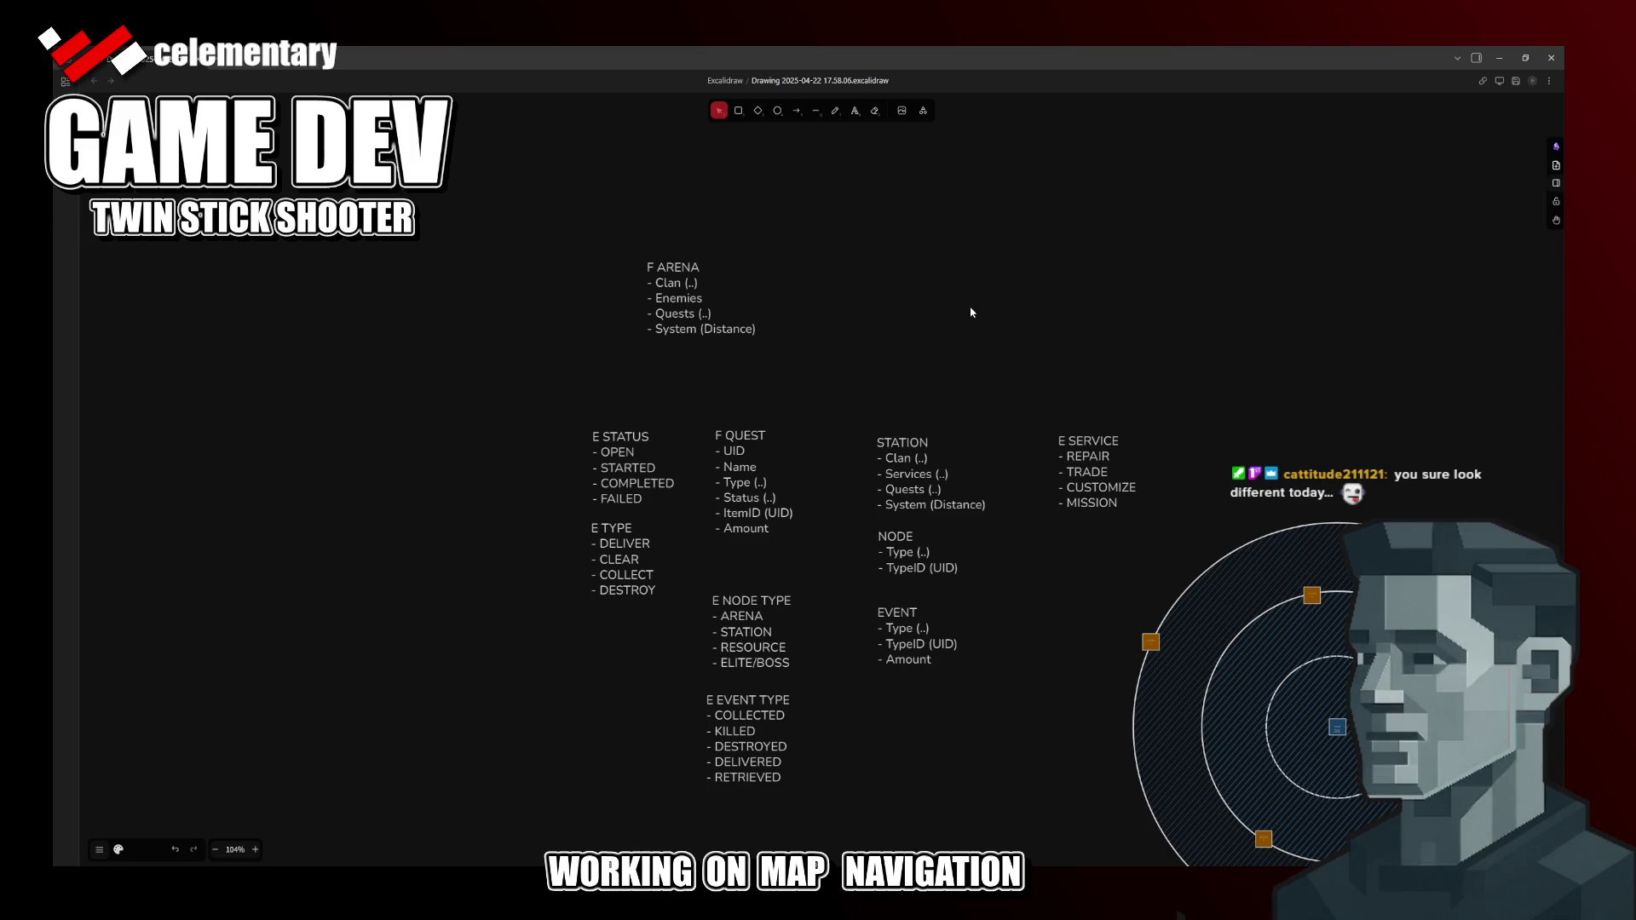
type(" (..)")
key("ctrl+s")
key("Escape")
Step: Replace the Quests (..) entry with Type
left_click(721, 321)
double_click(712, 331)
left_click(712, 330)
key("Up")
key("Home")
key("shift+End")
type("Tpe")
key("BackSpace")
key("BackSpace")
type("ype")
Step: Move Type to the top of the F ARENA list and save the drawing
key("shift+Up")
key("shift+End")
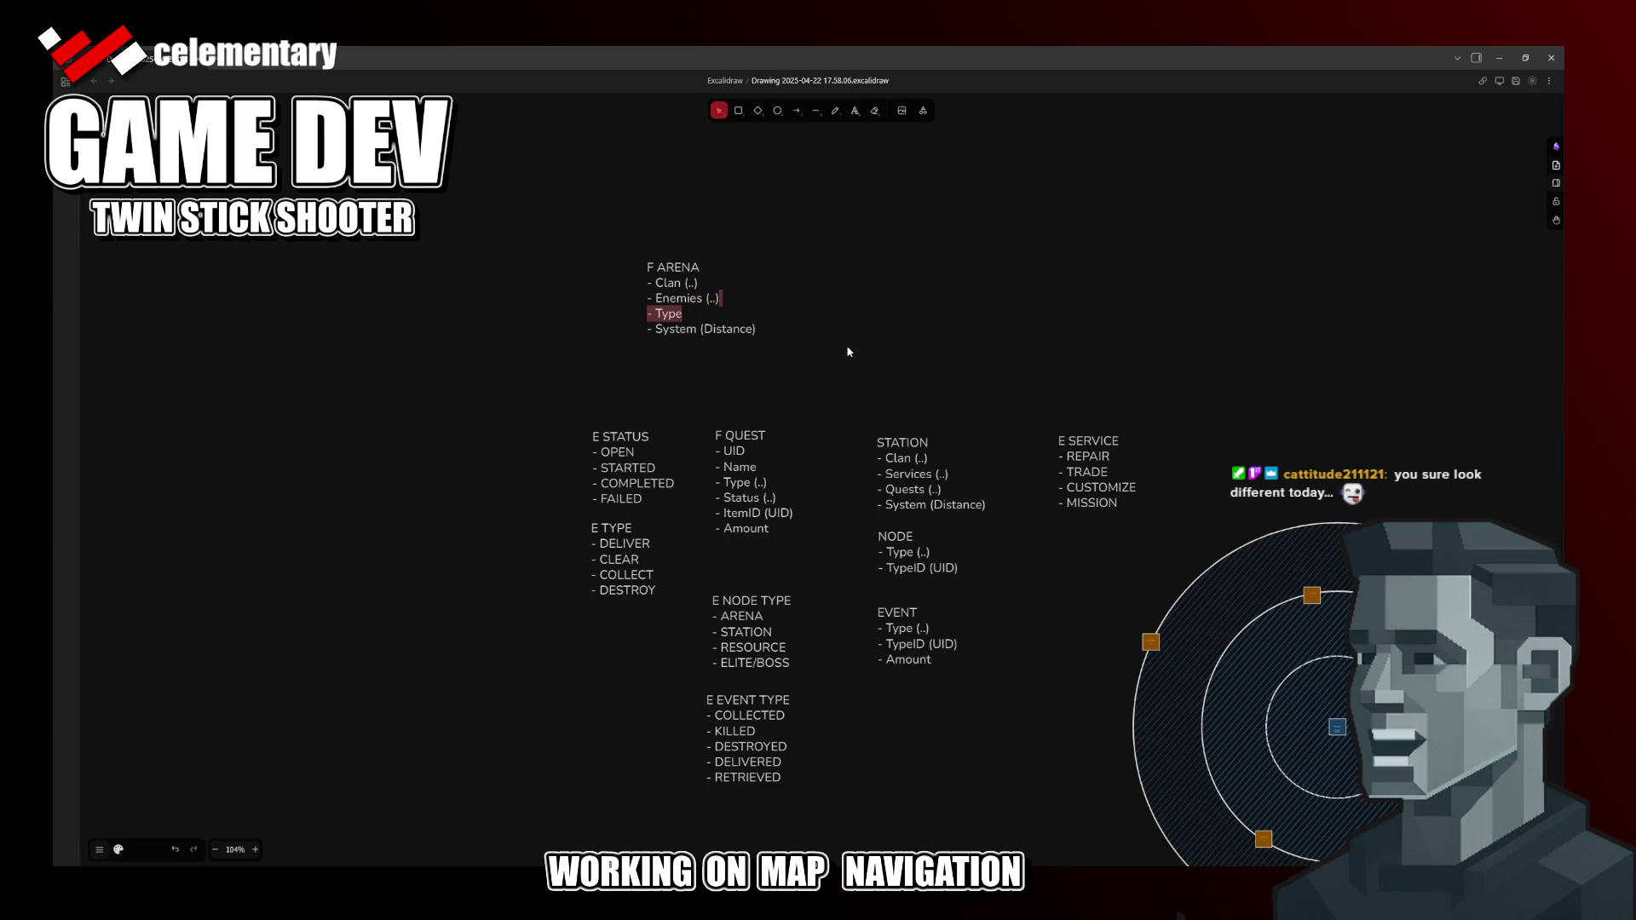
key("BackSpace")
key("Up")
key("Up")
key("End")
key("Return")
key("Return")
type("- Type")
key("Up")
key("BackSpace")
key("ctrl+s")
key("Return")
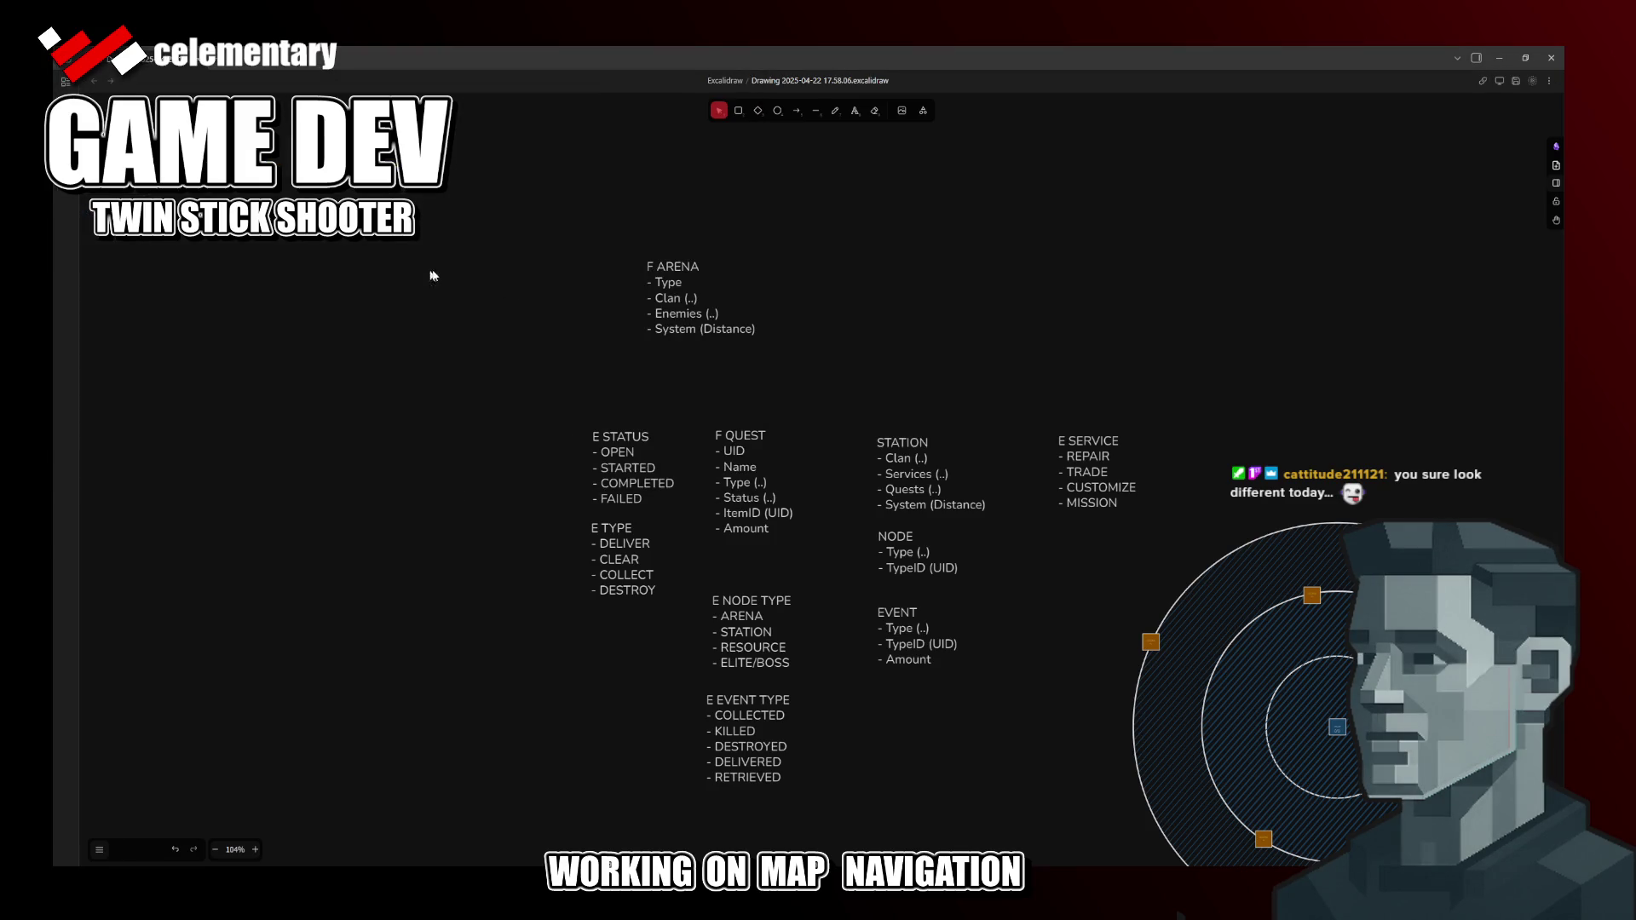
double_click(707, 314)
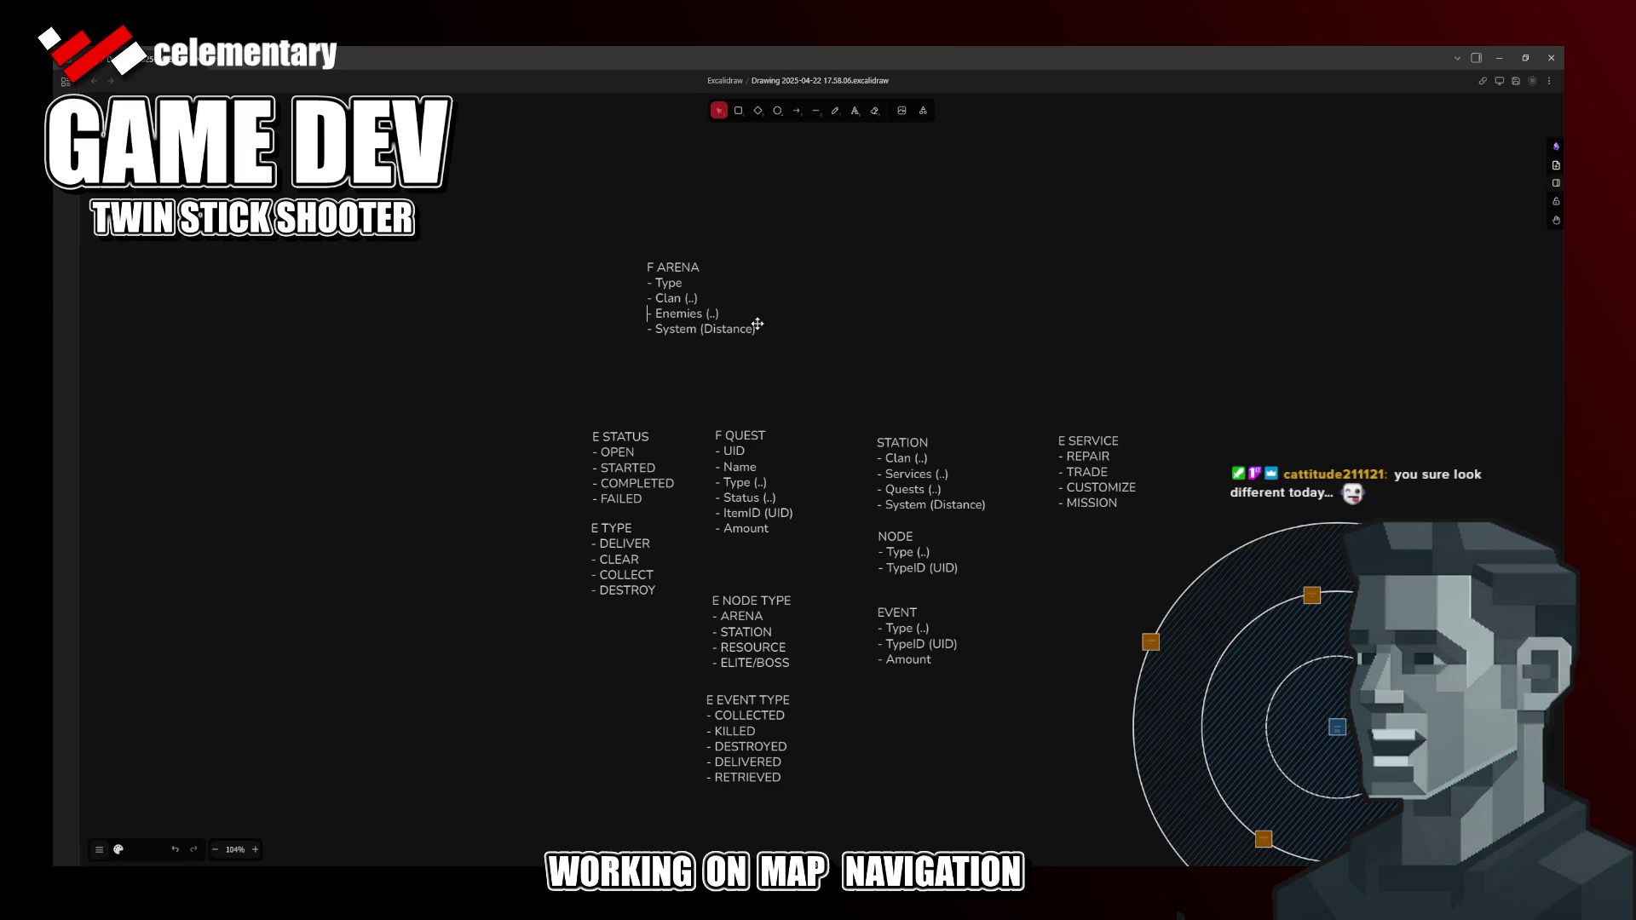
Step: Delete the Enemies line from F ARENA and add an empty bullet after System
key("ctrl+Left")
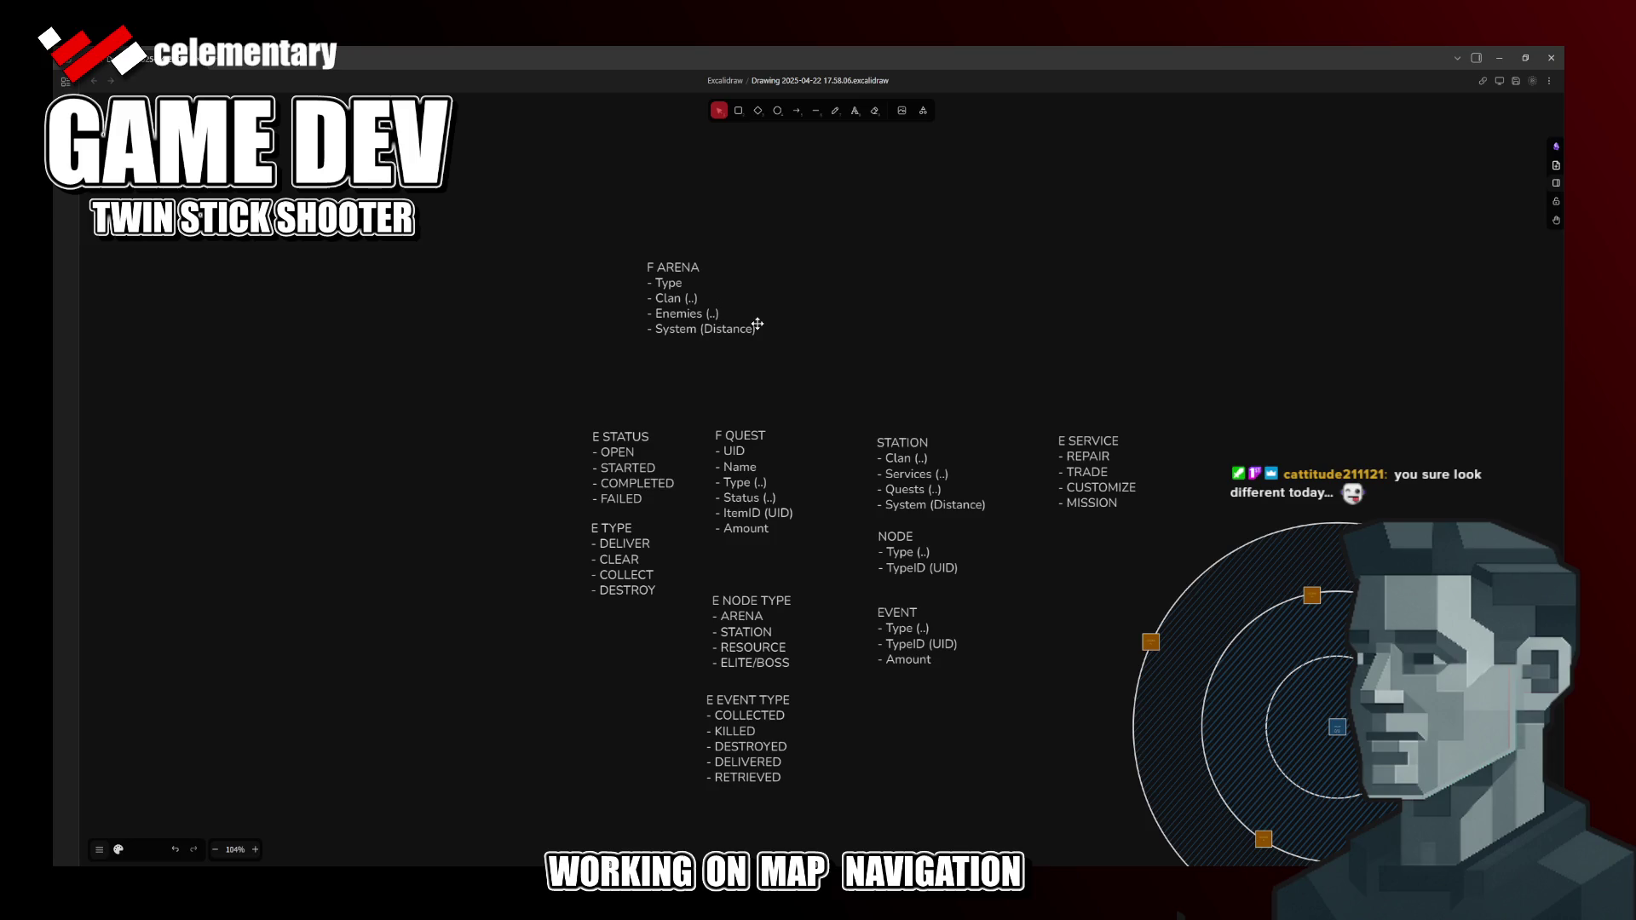
key("shift+Up")
key("BackSpace")
key("Return")
type("-")
Step: Change System (Distance) to System (..) in both F ARENA and STATION
double_click(716, 315)
type("..")
key("Escape")
left_click(943, 489)
double_click(942, 489)
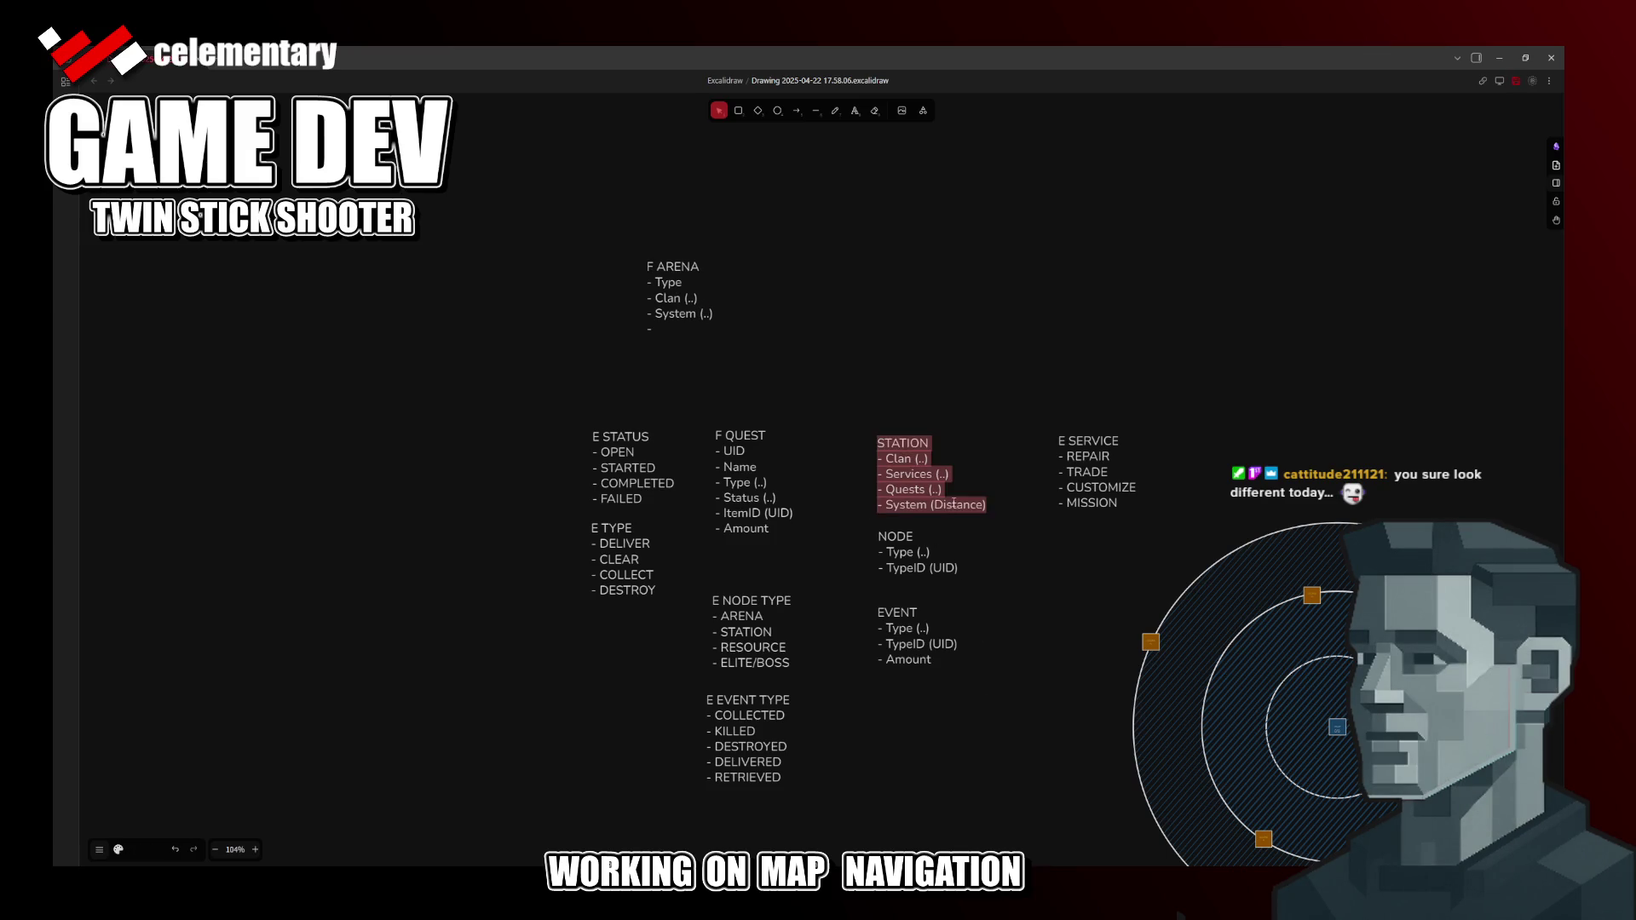
type("..")
key("Escape")
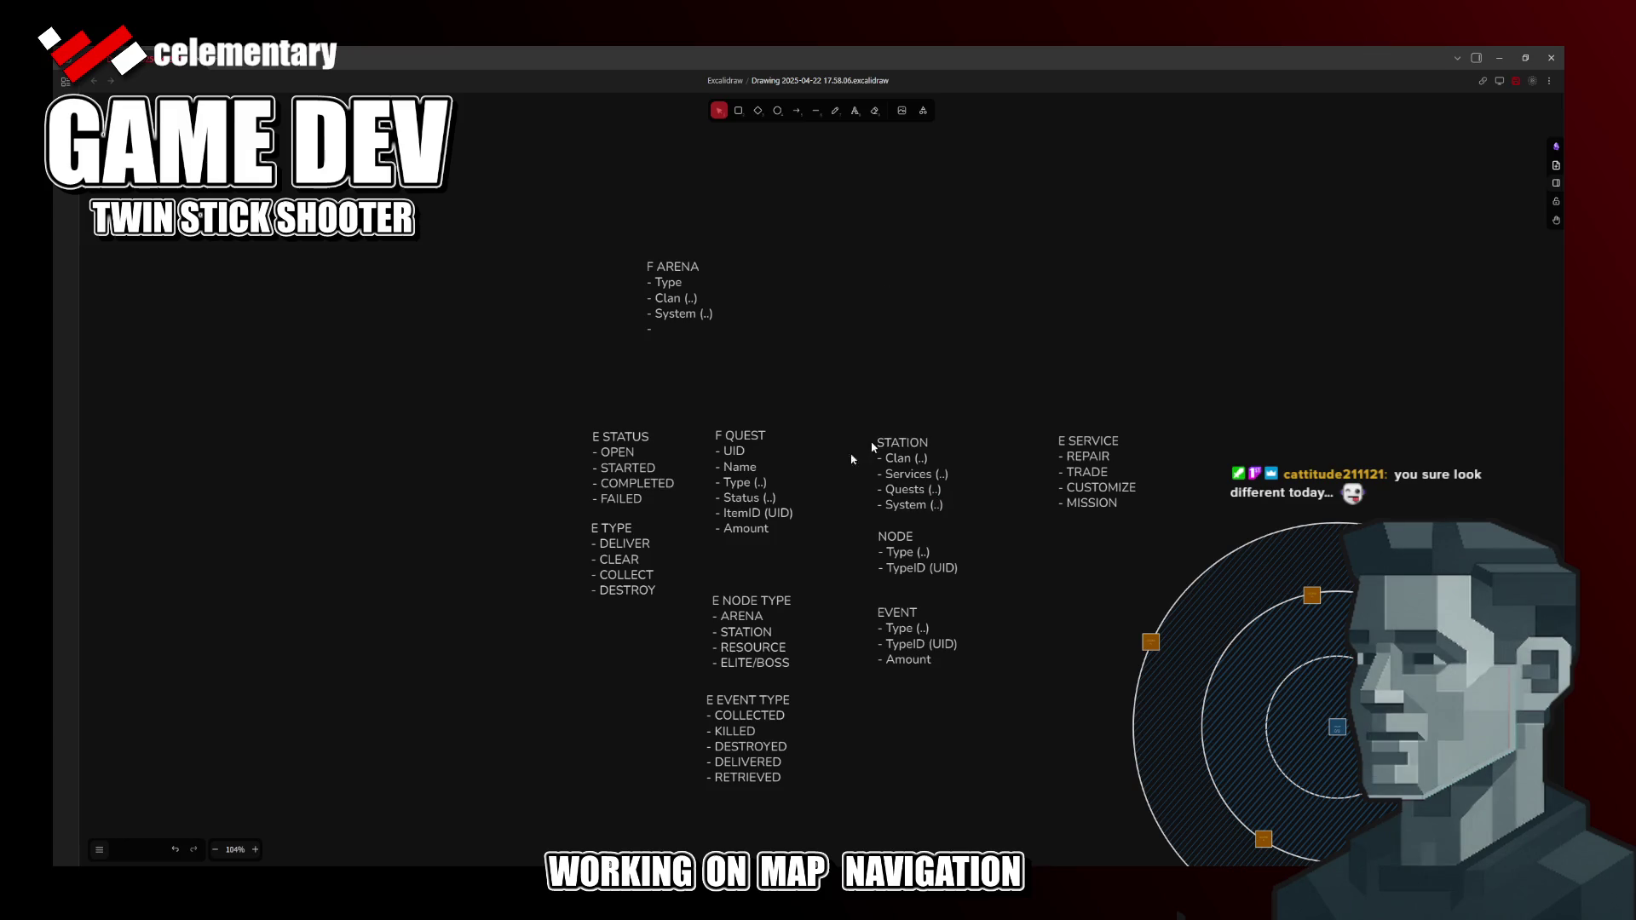
left_click(672, 330)
key("Return")
left_click(671, 329)
Step: Build in Rider and delete the duplicate EShmupMapNodeType enum from ShmupMapSector.h
left_click(823, 818)
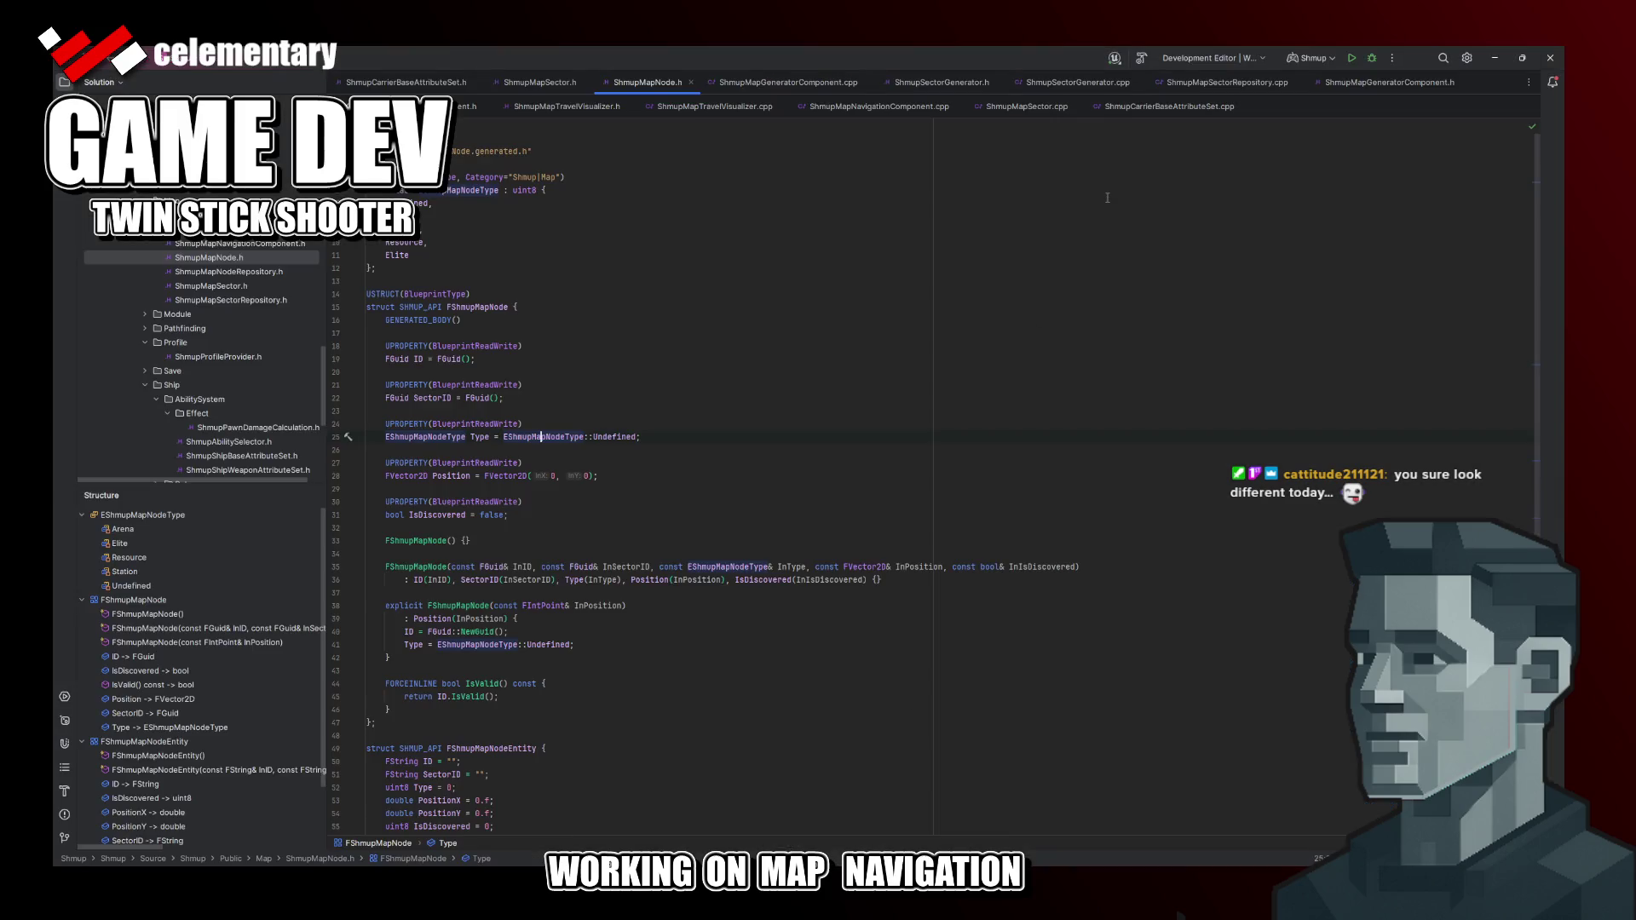
left_click(1355, 60)
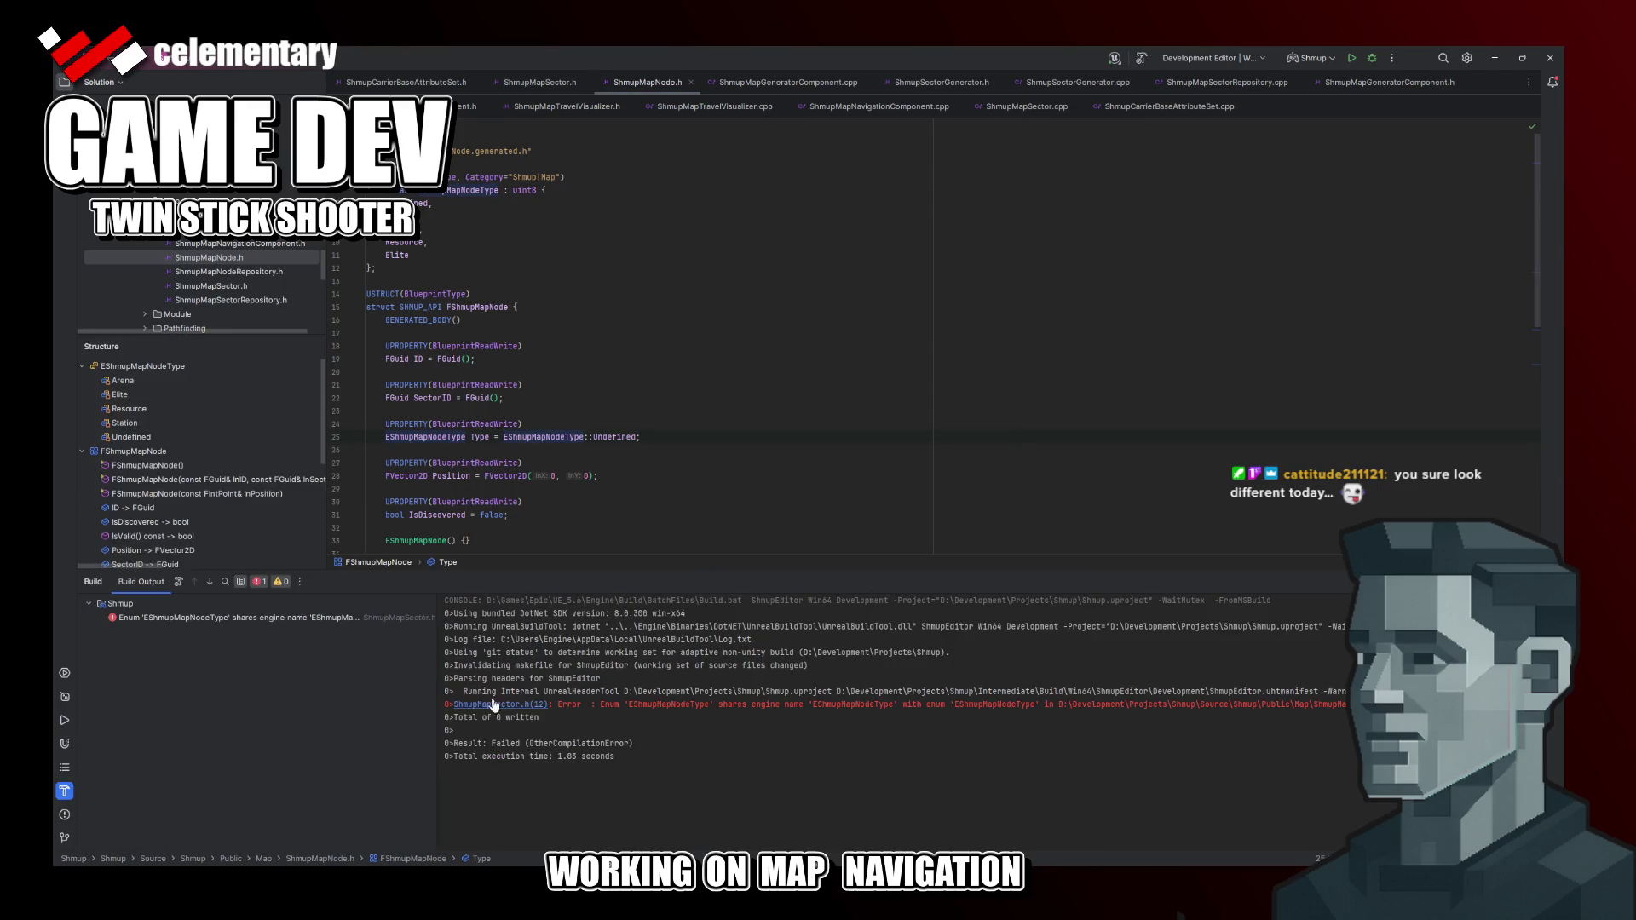
left_click(492, 705)
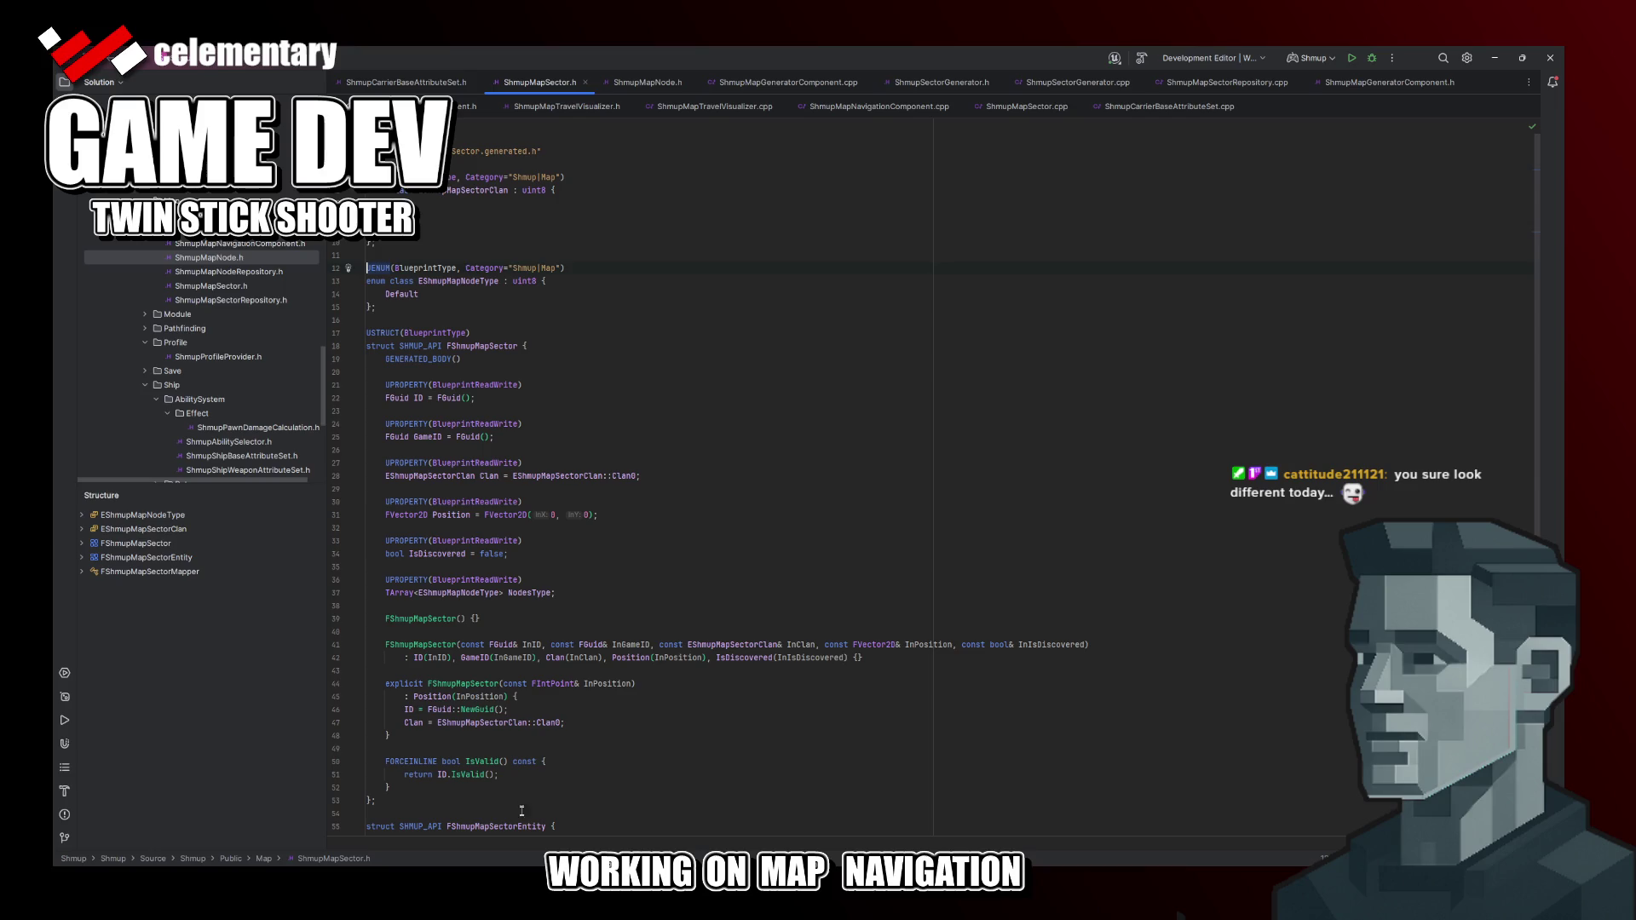
left_click(64, 791)
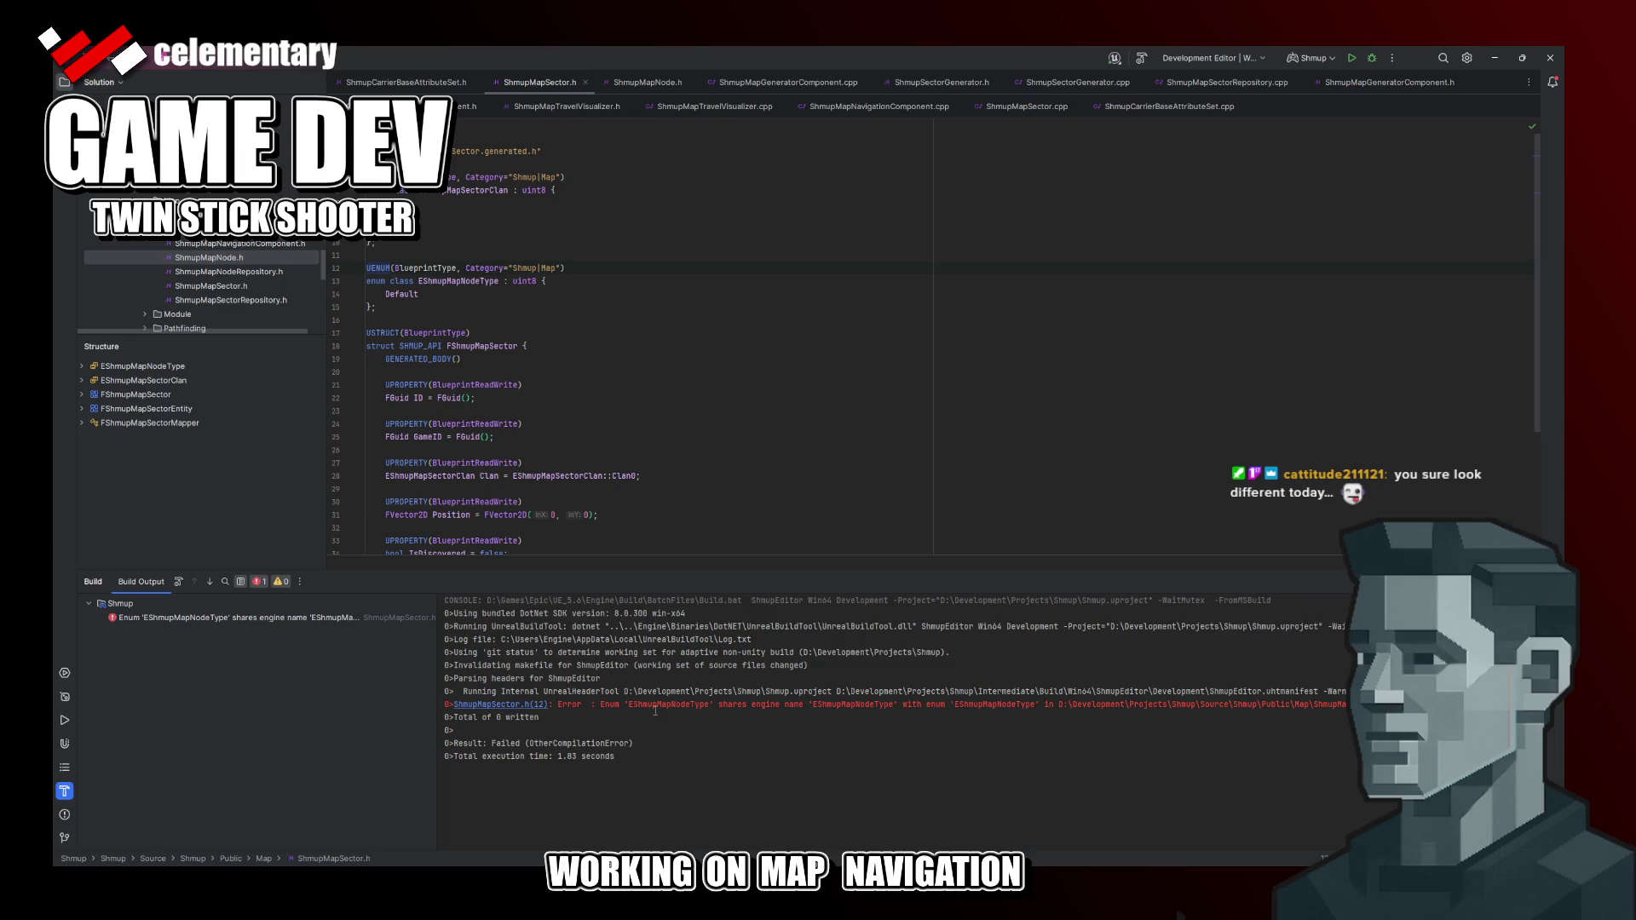
left_click(706, 475)
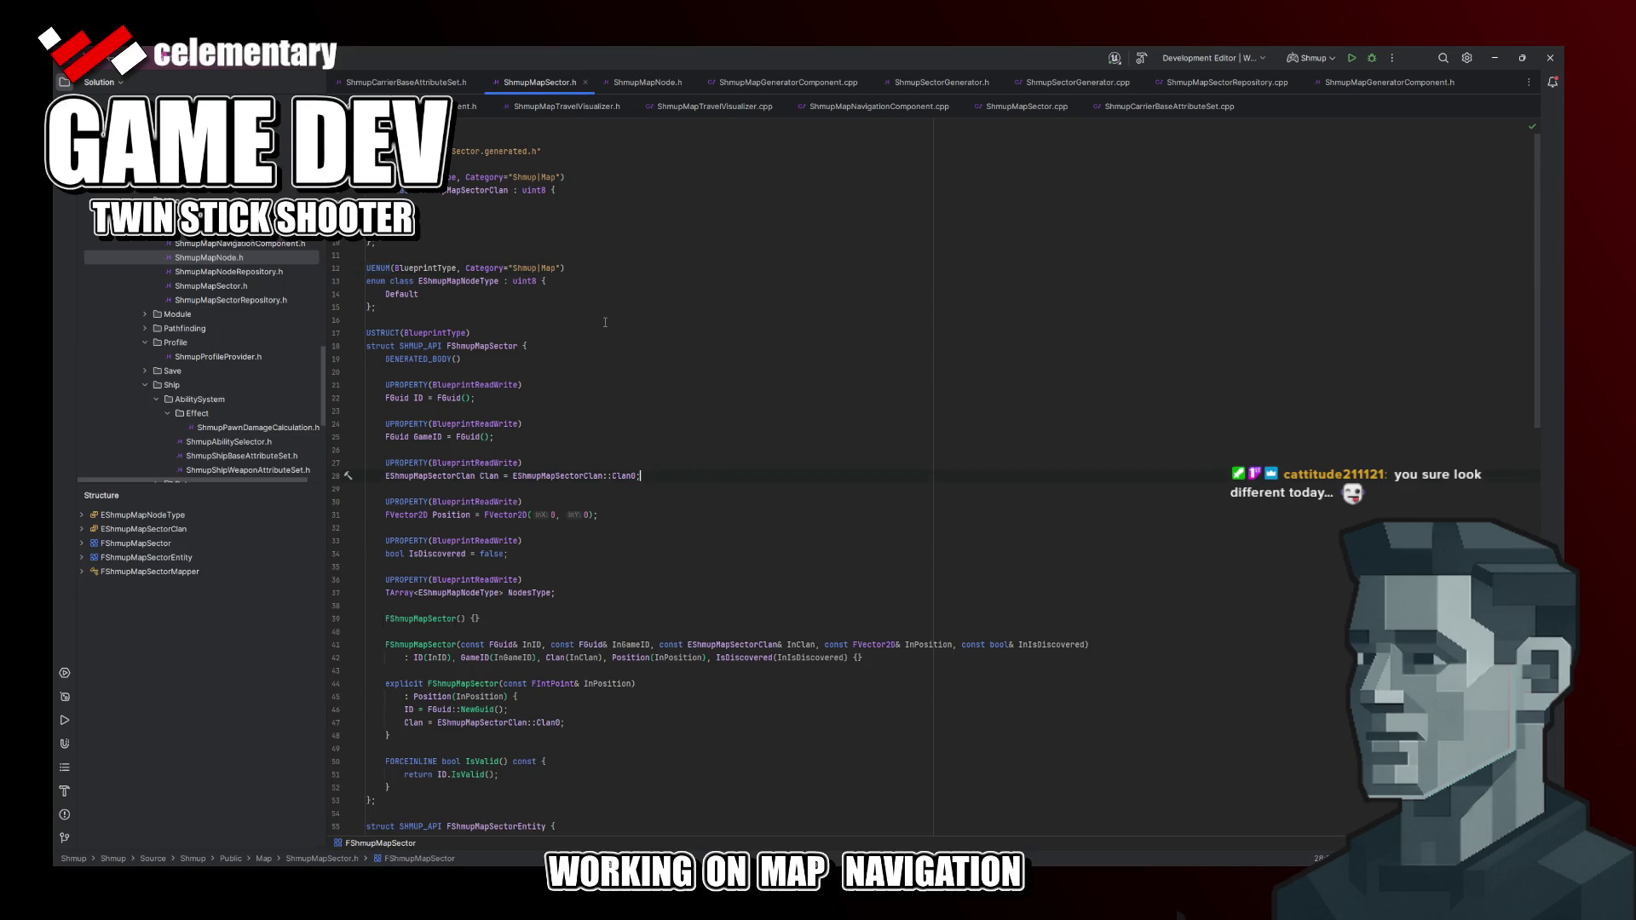
mouse_move(468, 281)
left_click(484, 307)
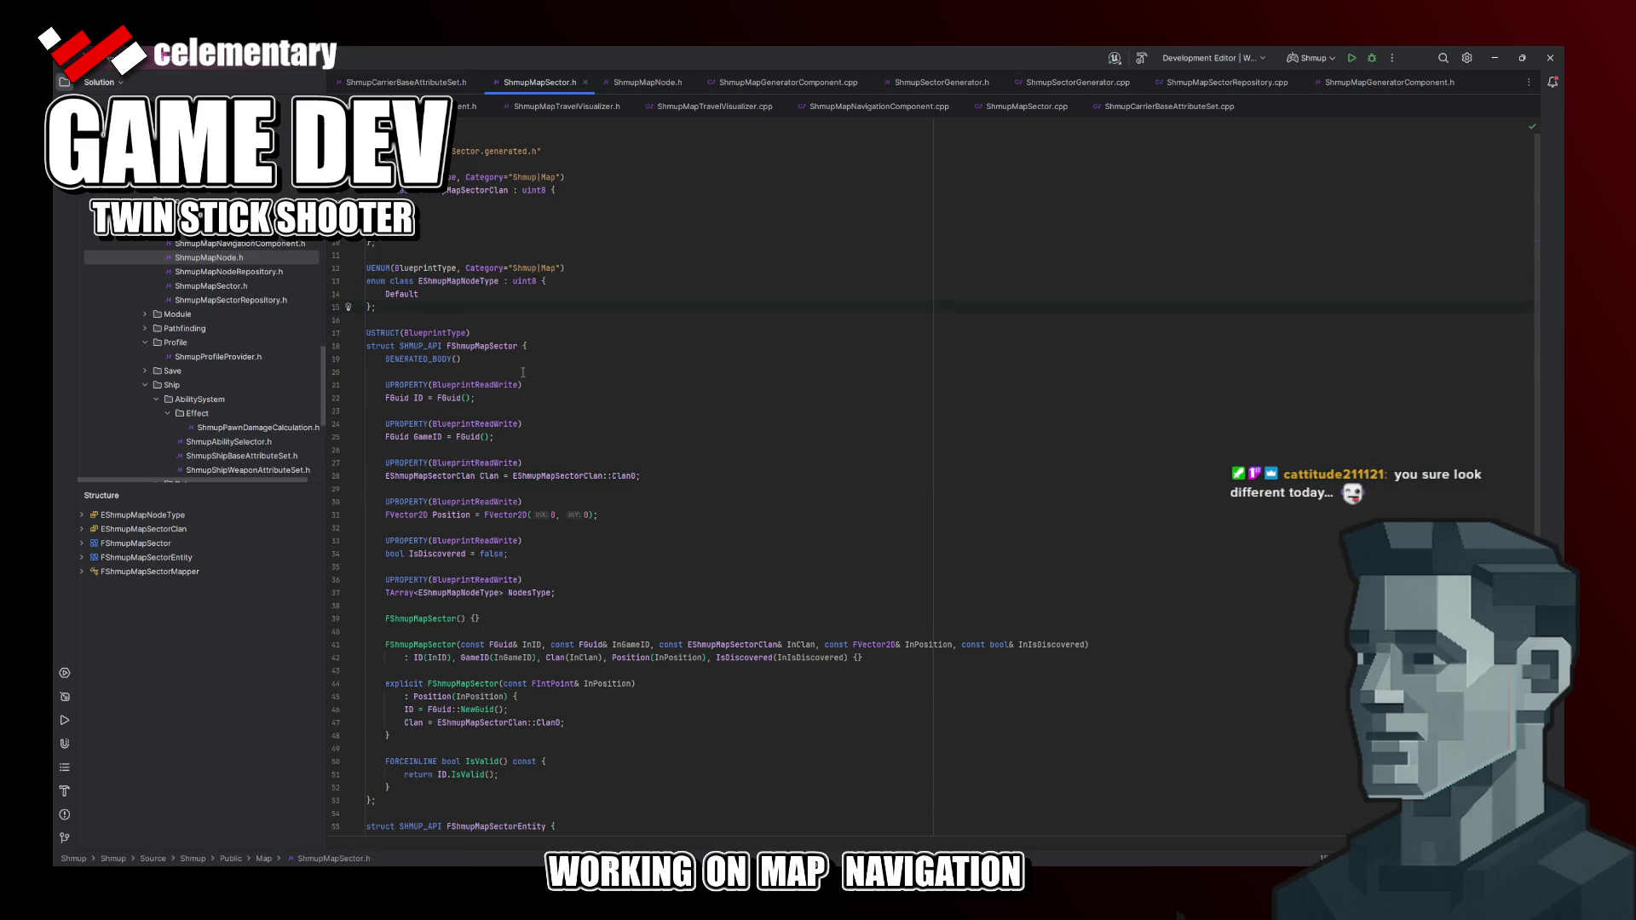
key("shift+Up")
key("shift+Up")
key("shift+Up")
key("BackSpace")
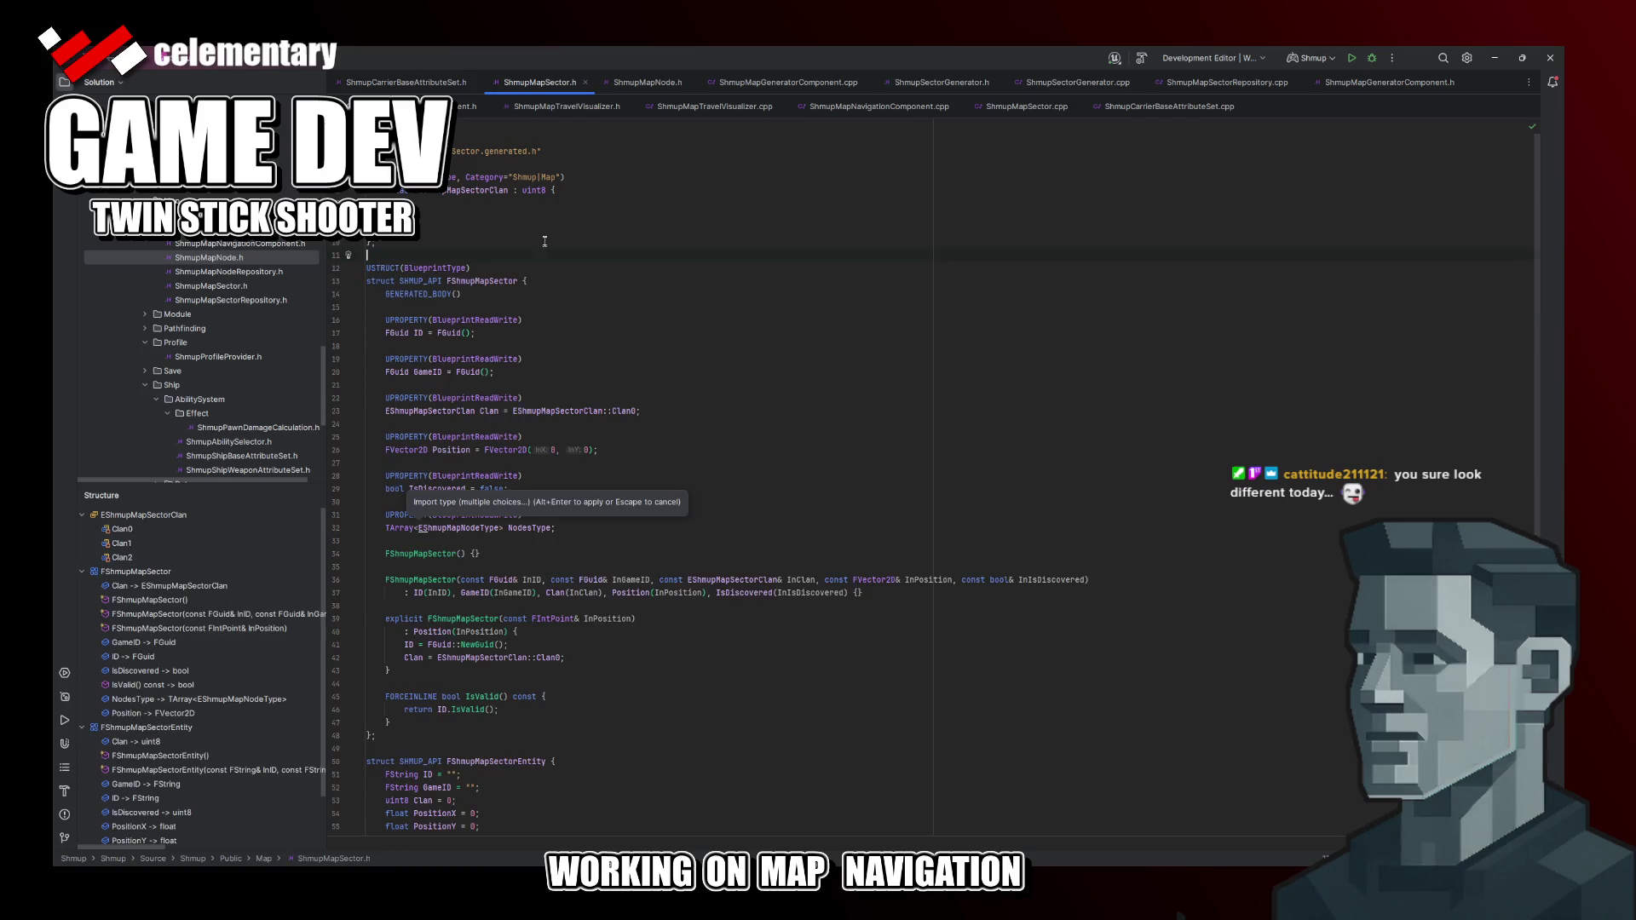
scroll(627, 374, "down", 5)
scroll(628, 374, "down", 1)
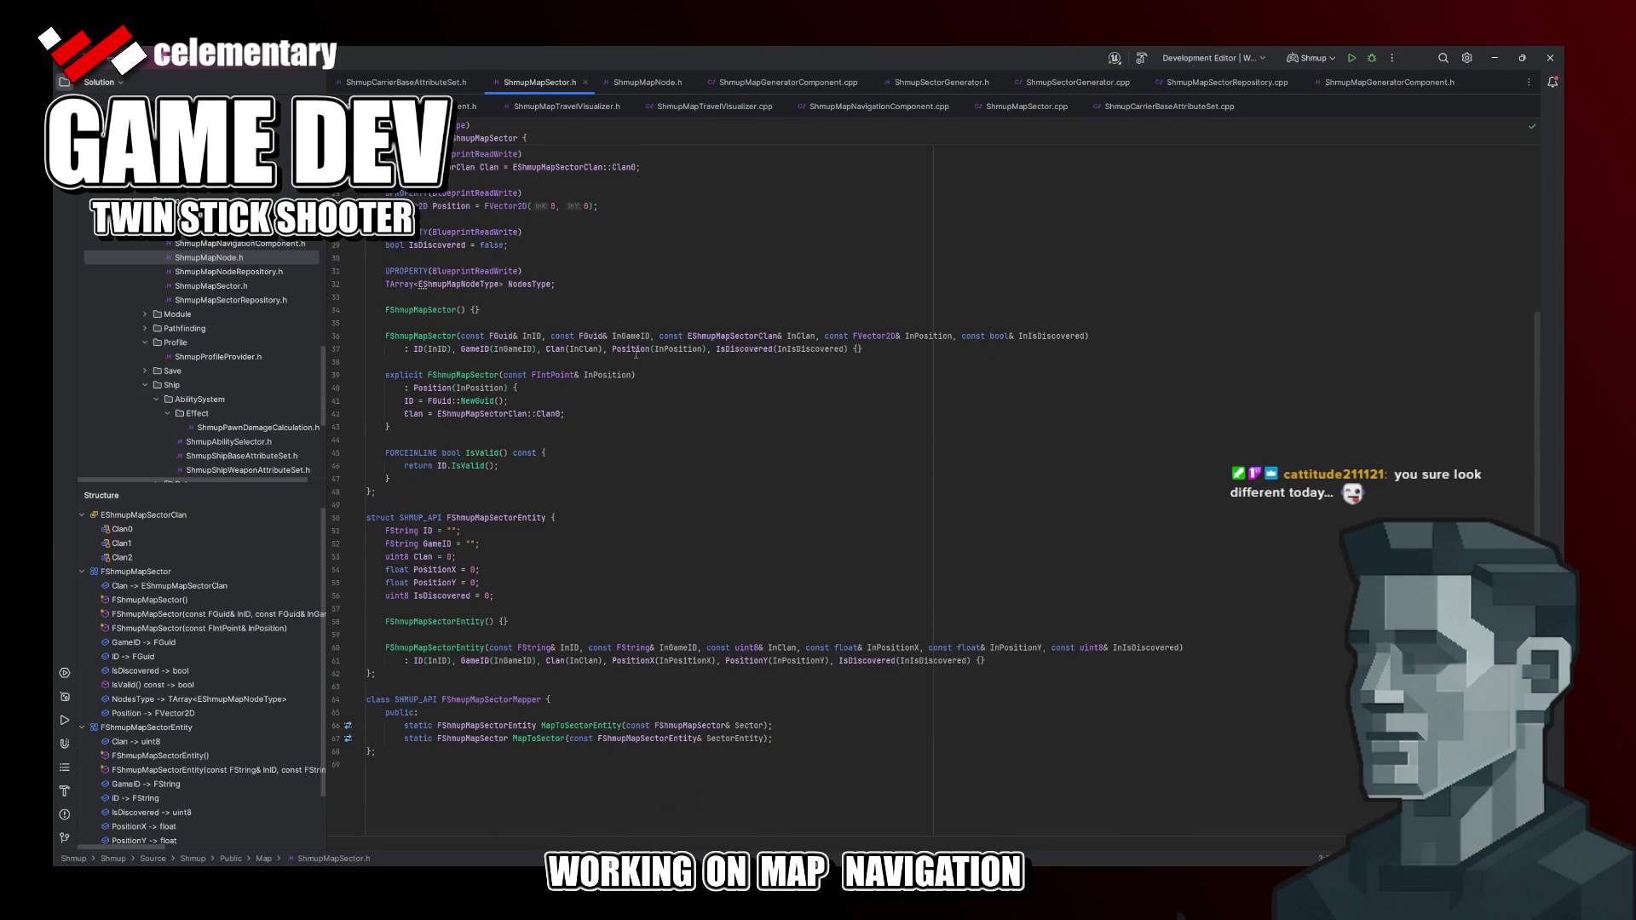
Step: Apply the include-header fix, rebuild, and jump to the BattleArena error in the generator
left_click(1142, 58)
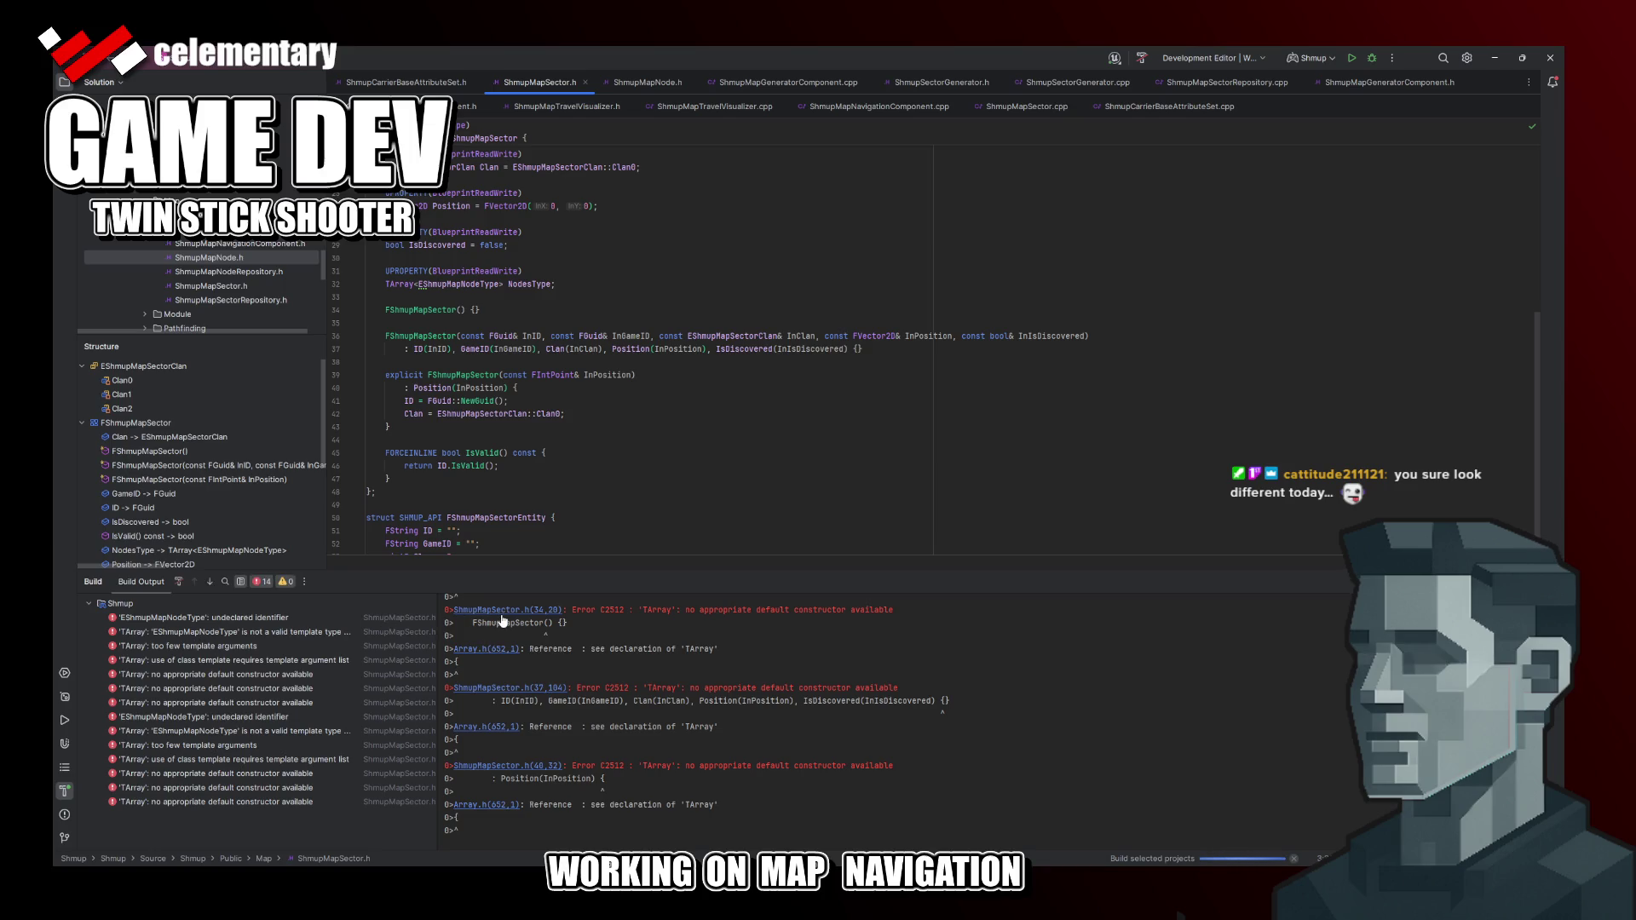
left_click(64, 791)
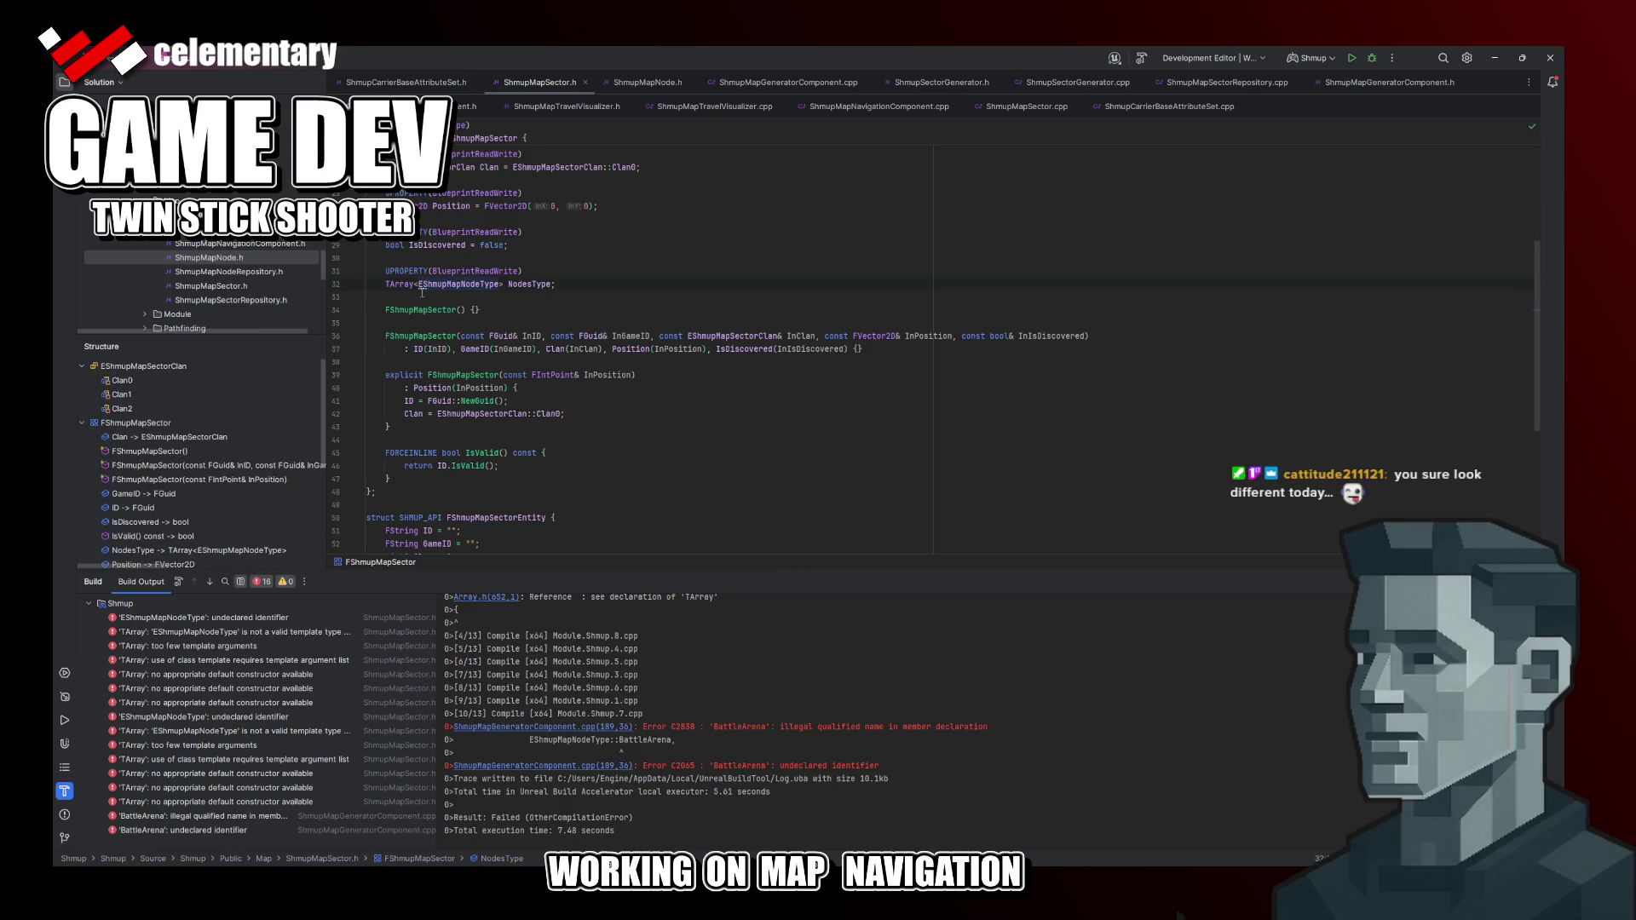
key("Escape")
key("alt+Return")
key("Down")
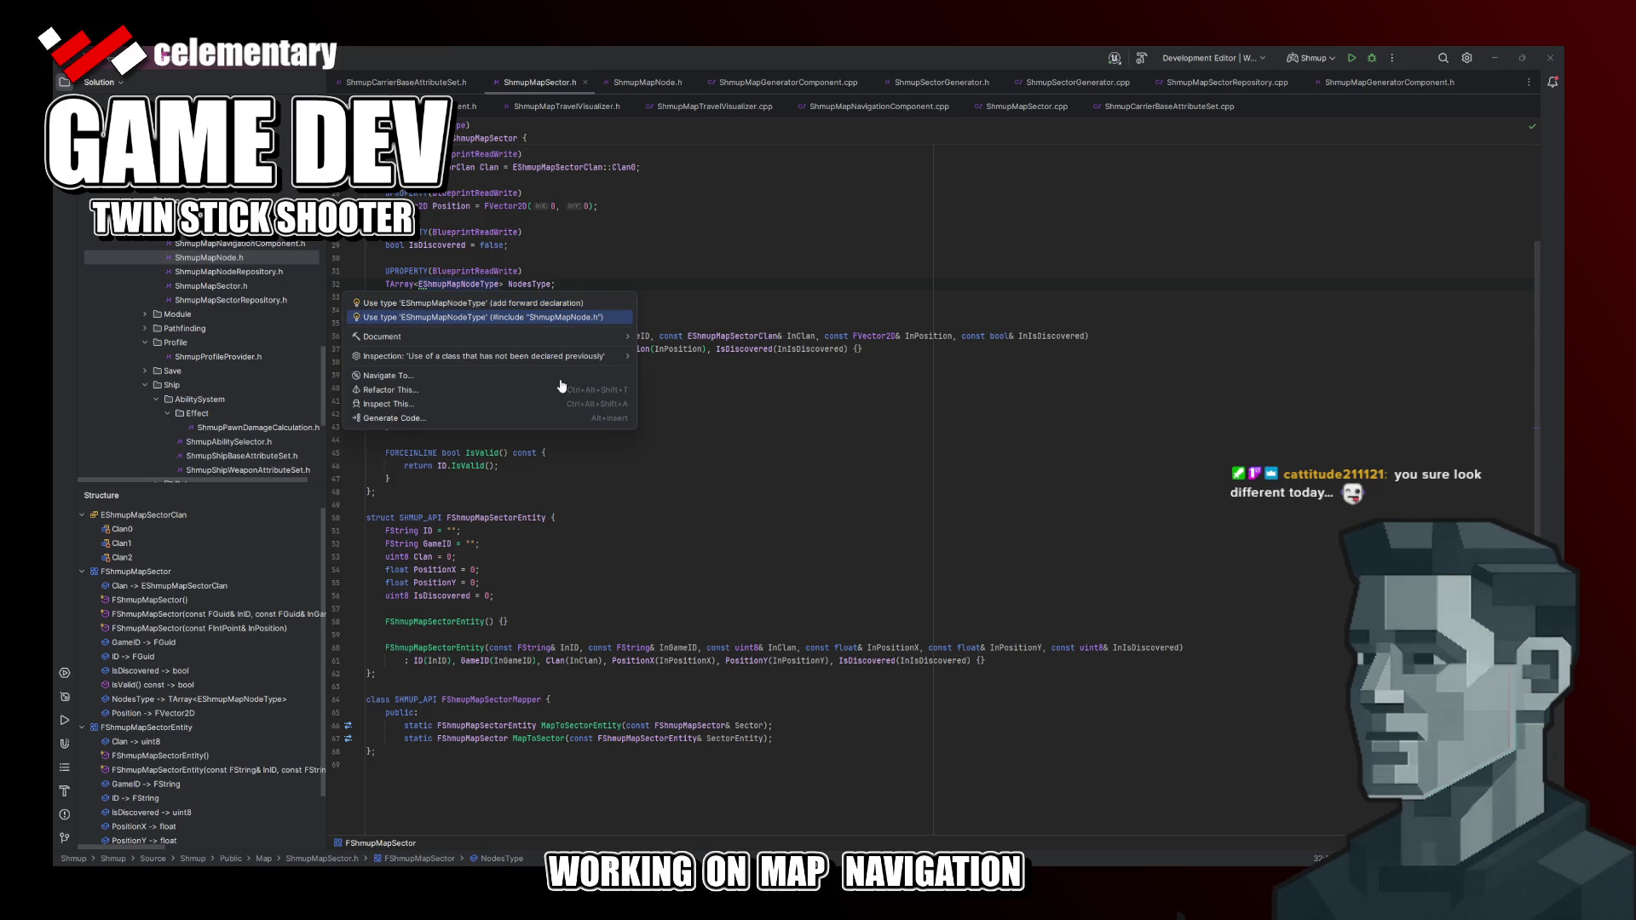
key("Return")
left_click(1140, 58)
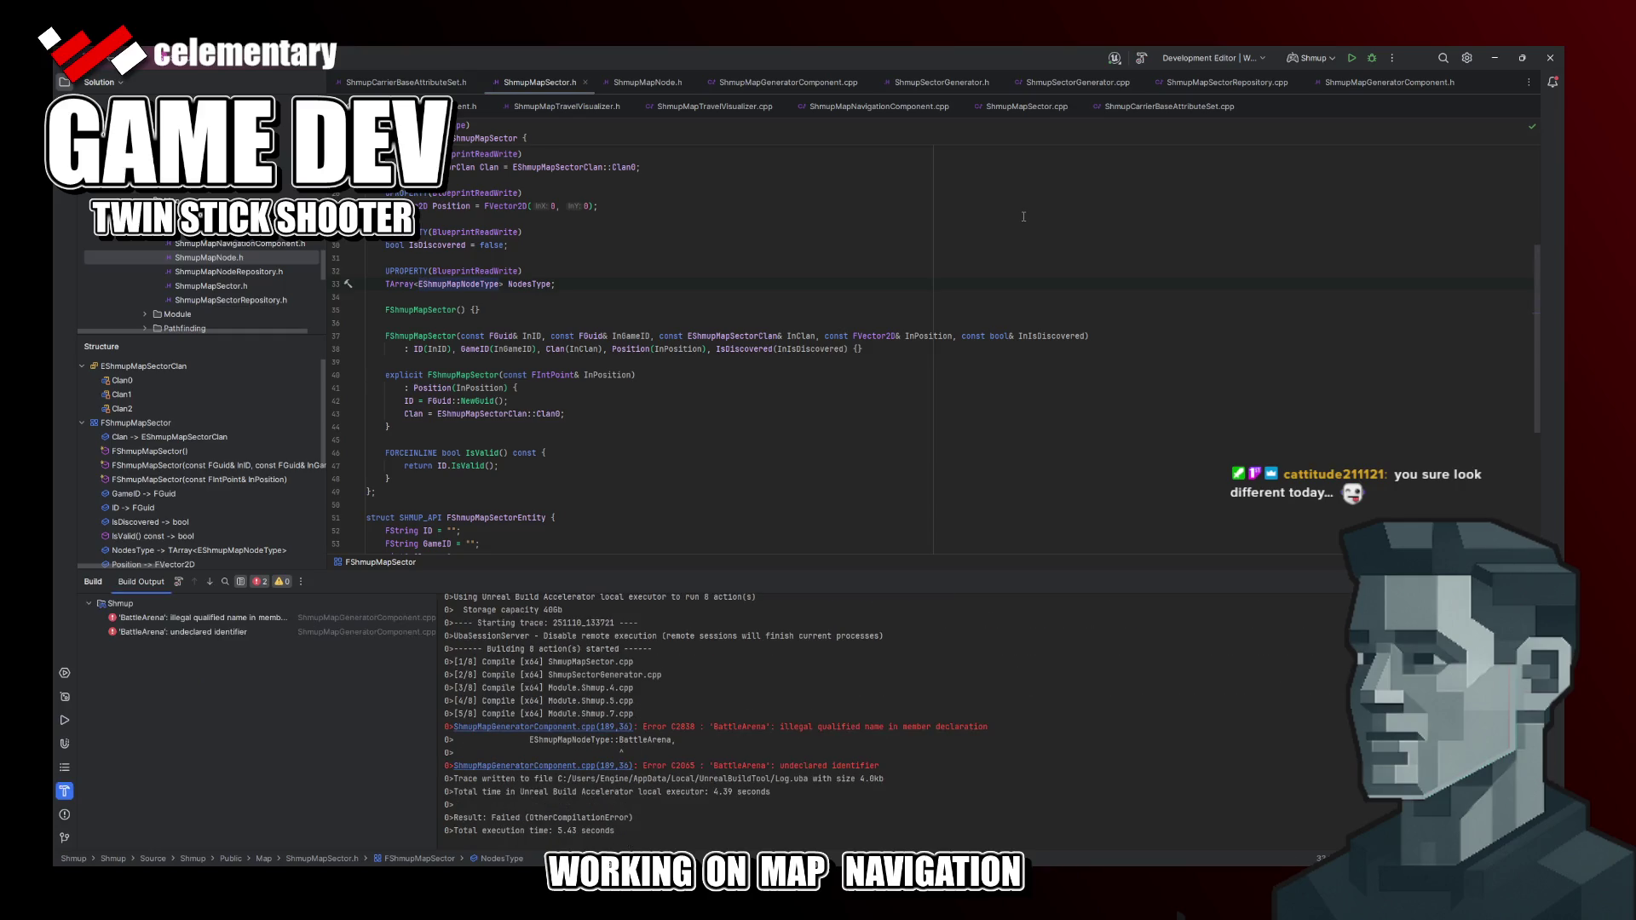
left_click(566, 728)
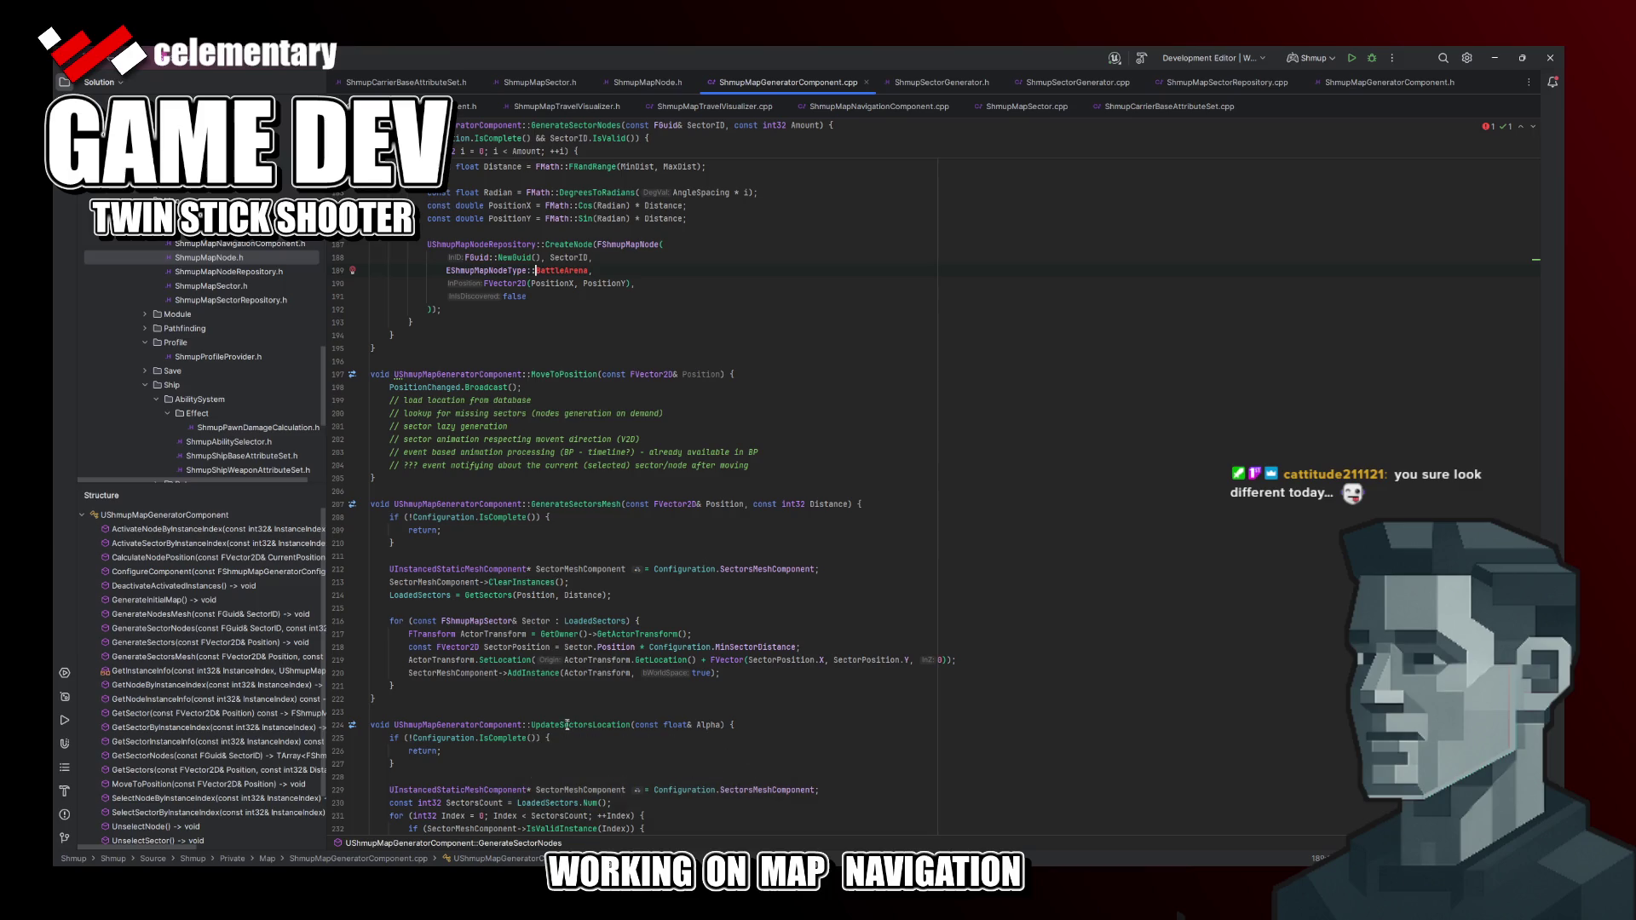
scroll(515, 368, "up", 5)
scroll(516, 368, "up", 5)
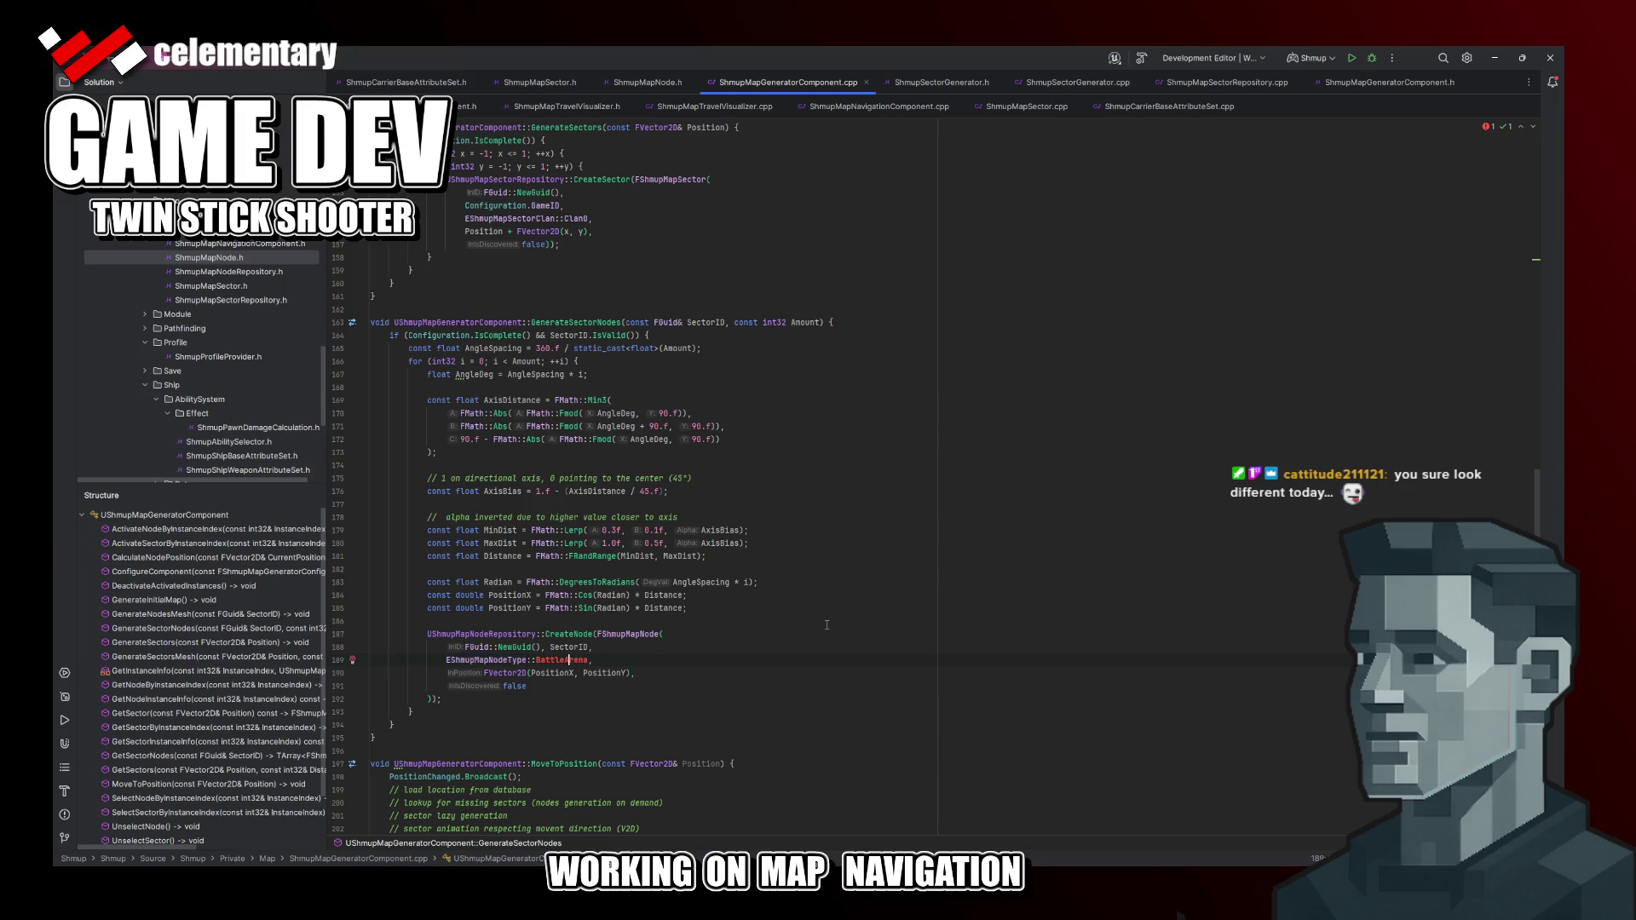
Step: Change EShmupMapNodeType::BattleArena to Arena, rebuild until it succeeds, and start the game
key("ctrl+shift+Left")
key("BackSpace")
key("ctrl+shift+b")
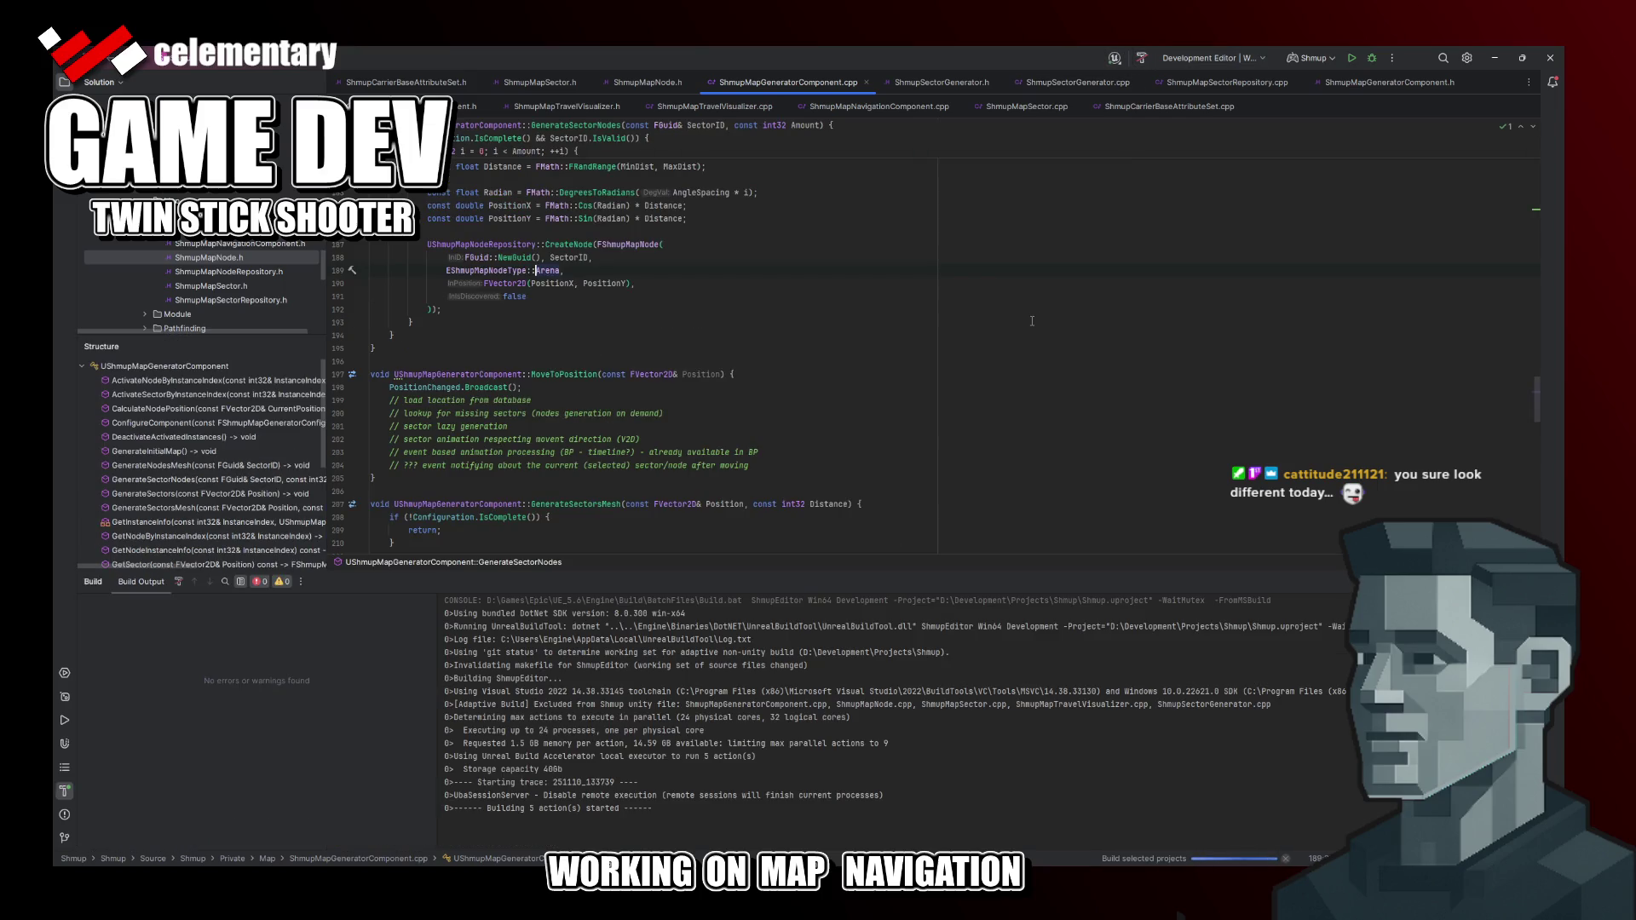
scroll(1030, 321, "down", 3)
scroll(1024, 326, "down", 3)
scroll(1016, 330, "down", 4)
scroll(1007, 333, "down", 3)
scroll(1008, 334, "up", 6)
scroll(1007, 334, "up", 7)
scroll(1007, 333, "down", 3)
scroll(1009, 333, "down", 2)
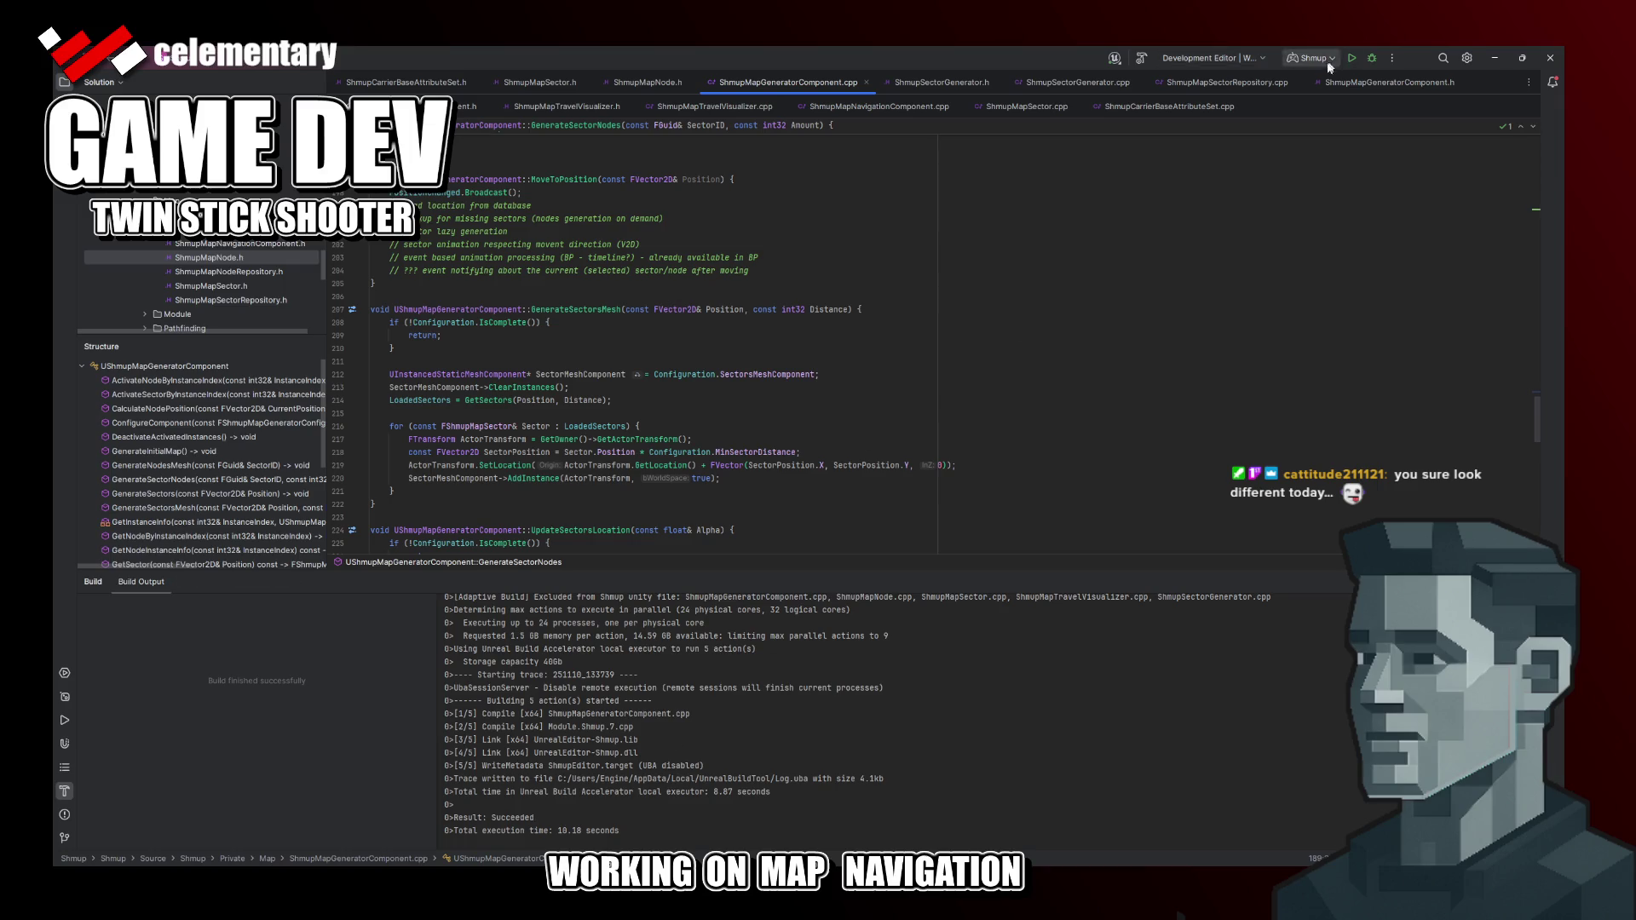
left_click(1356, 63)
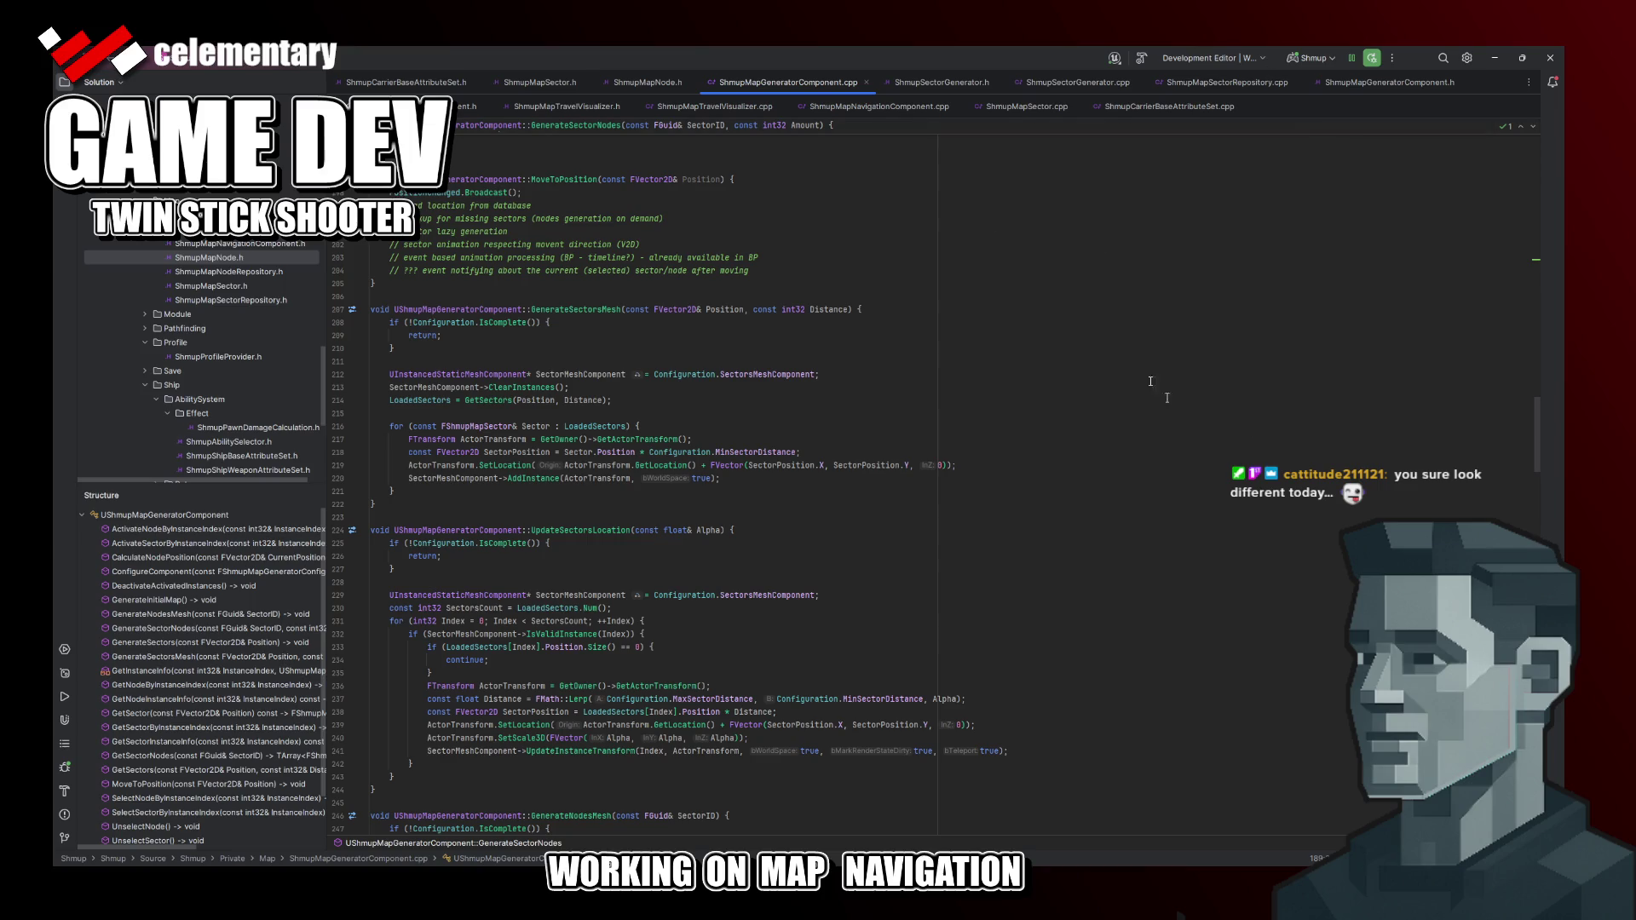
Step: Stop the debug session and rerun the project without debugging
left_click(1374, 59)
left_click(1352, 60)
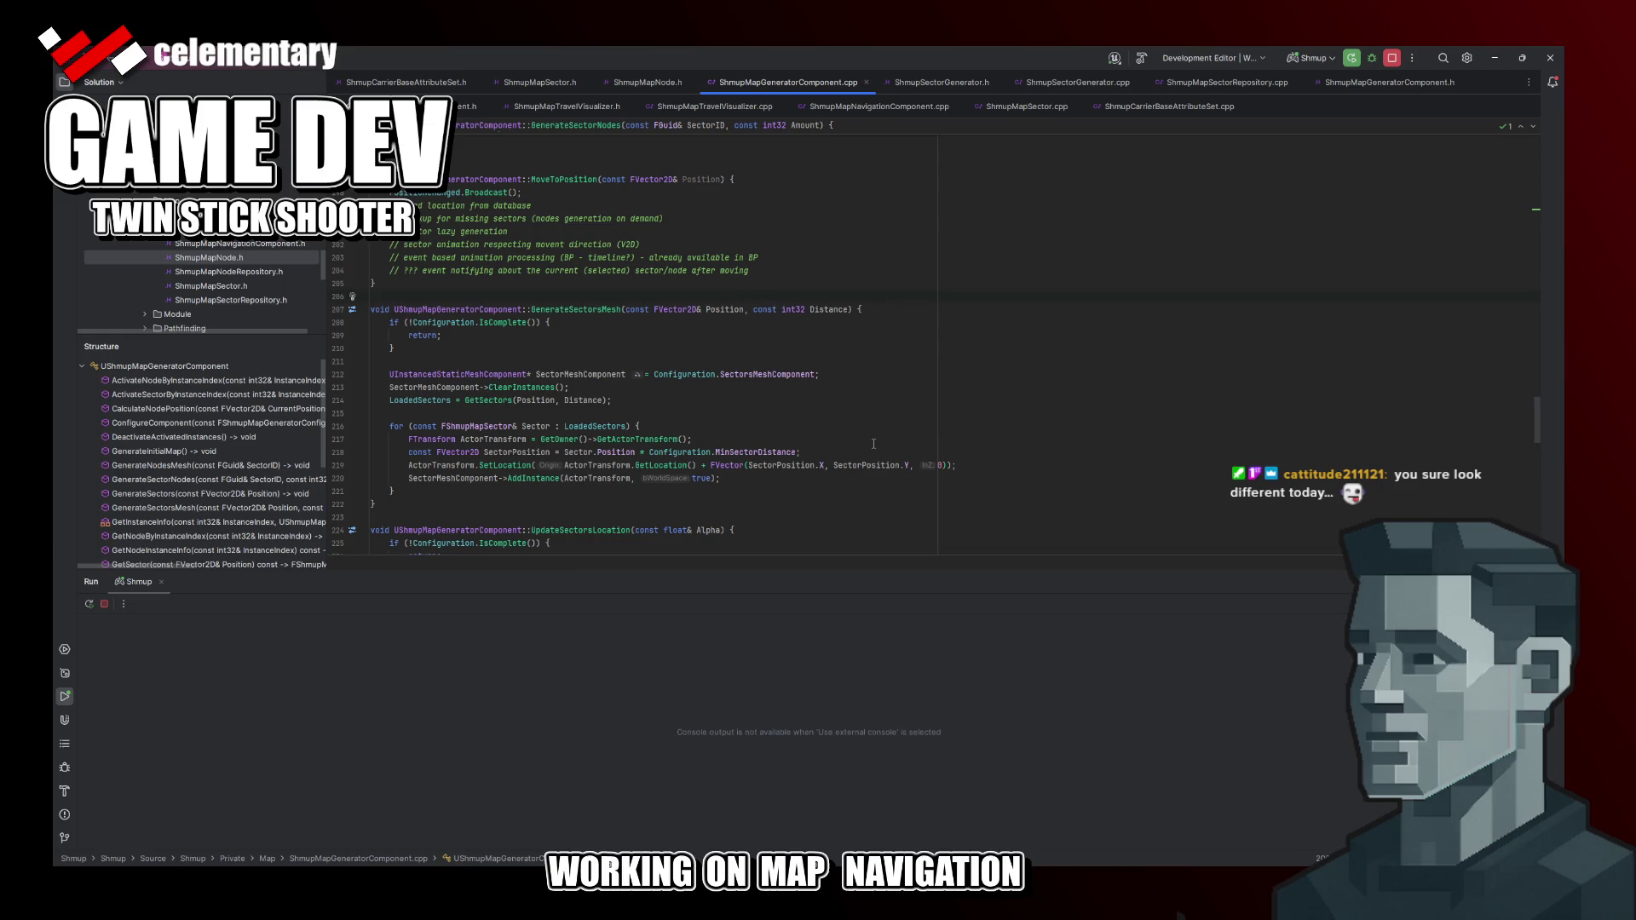
left_click_drag(872, 435, 374, 283)
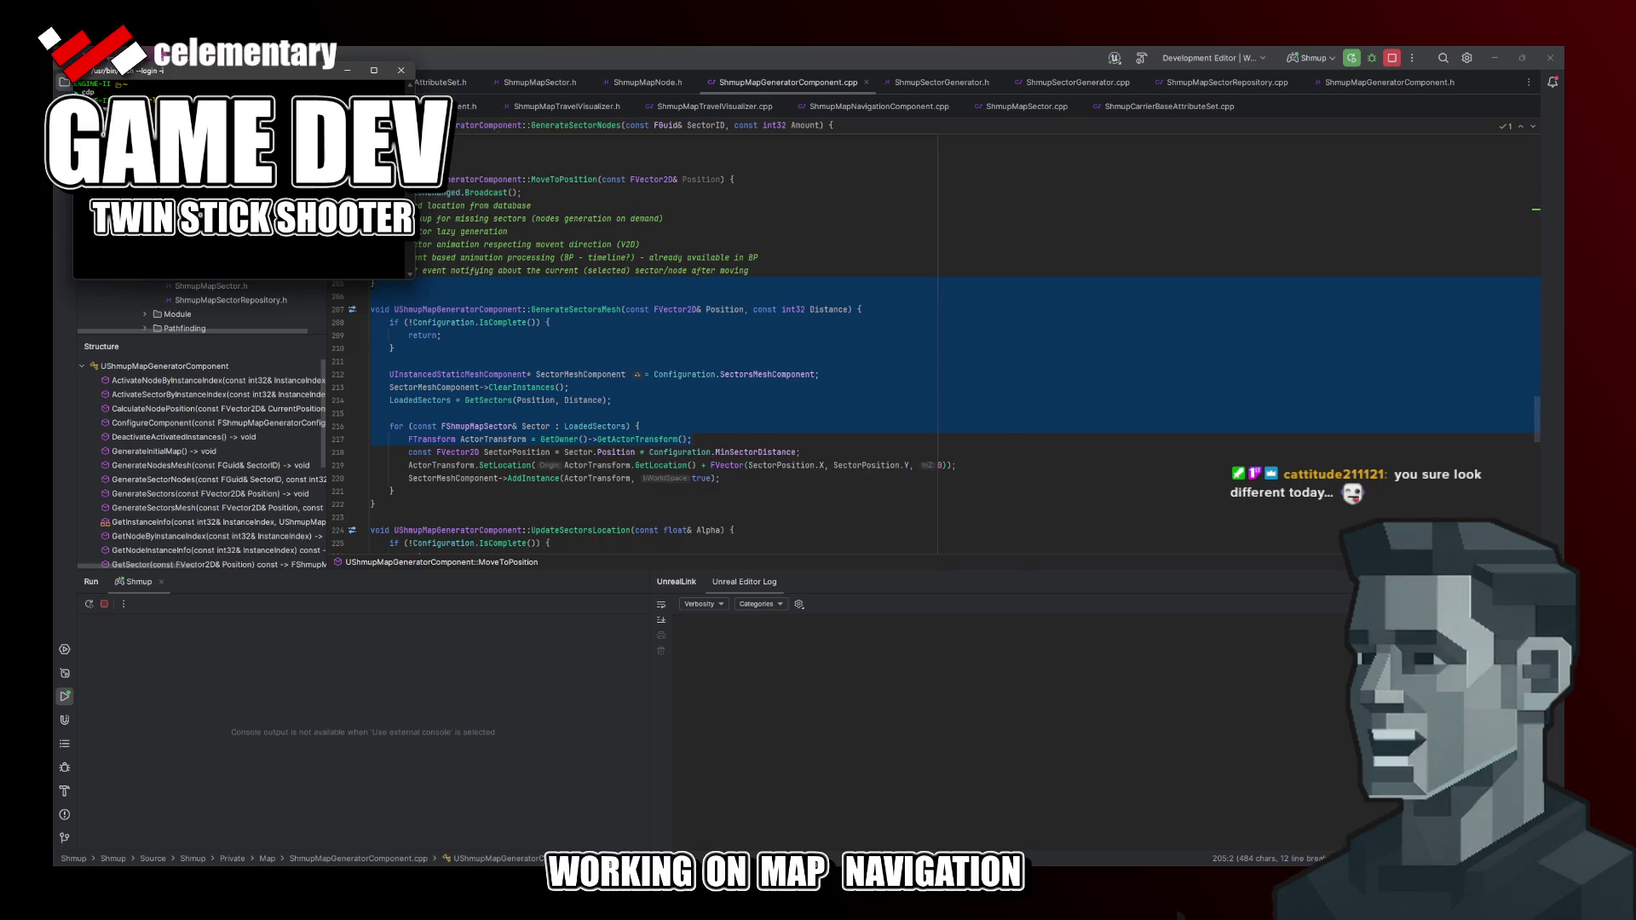
Step: Confirm the terminal command and close the terminal once Unreal Editor opens
key("Return")
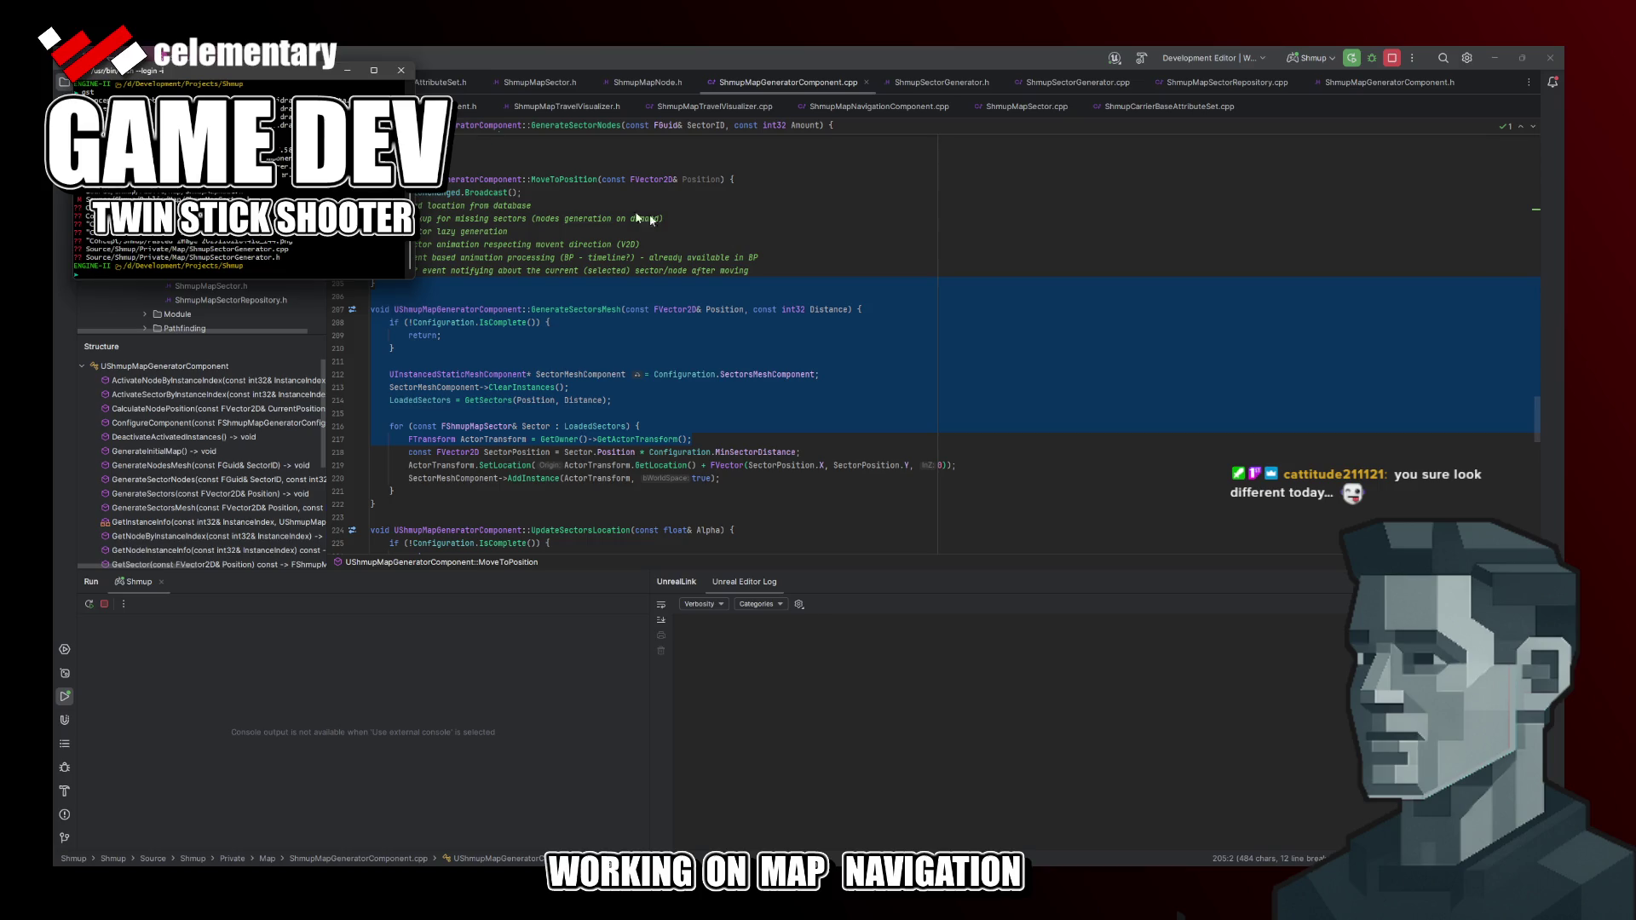
left_click(842, 251)
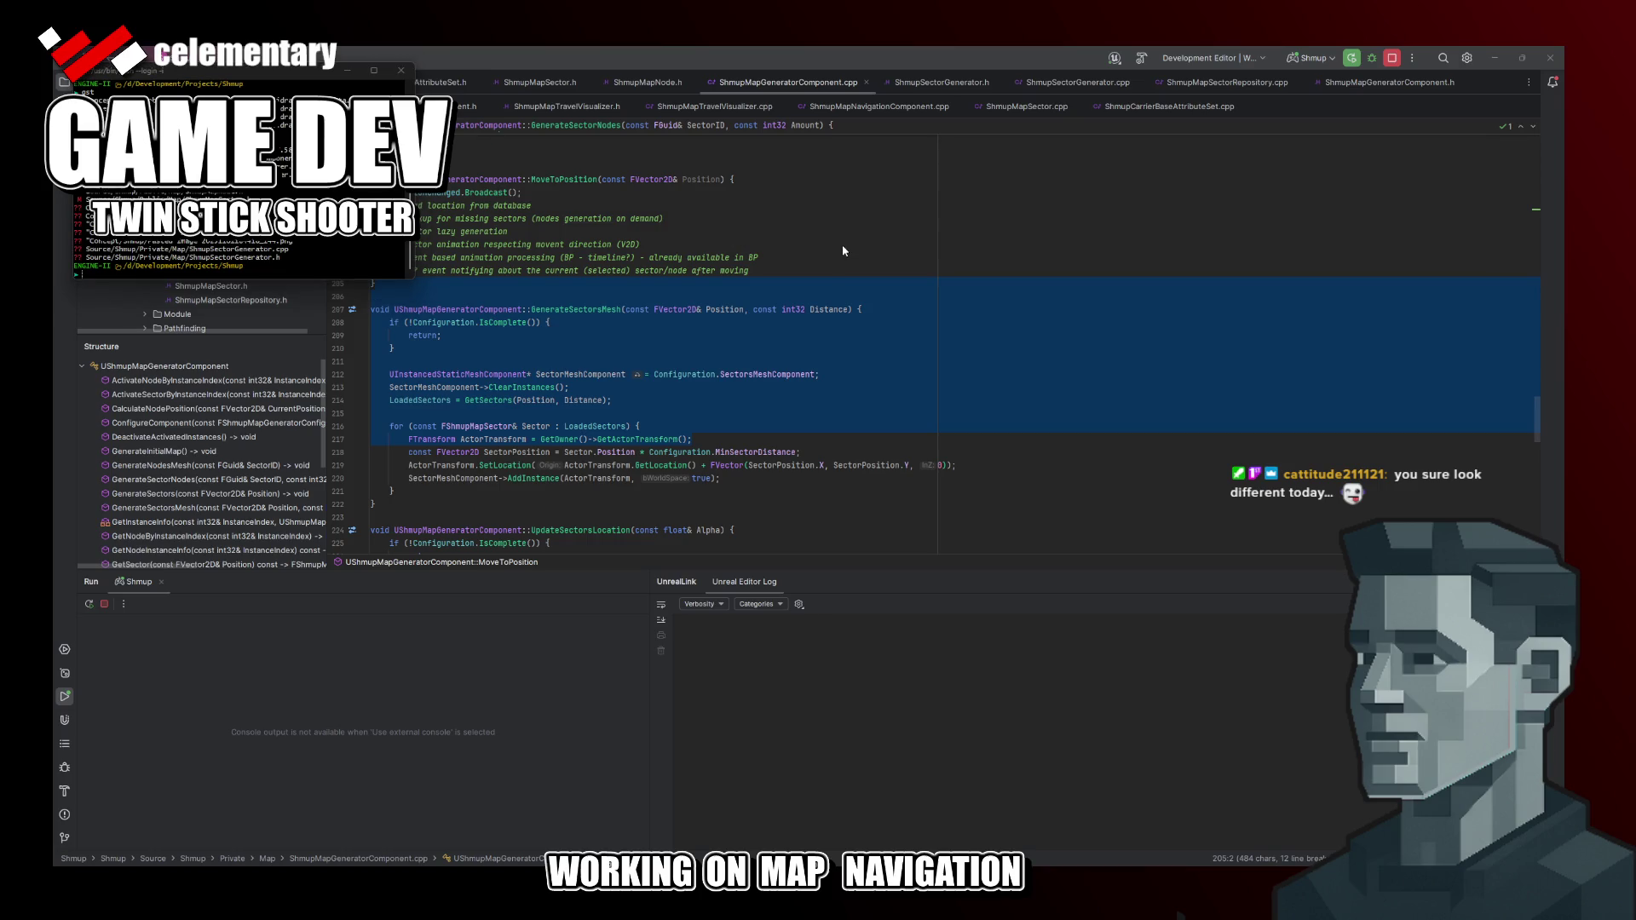
left_click(349, 71)
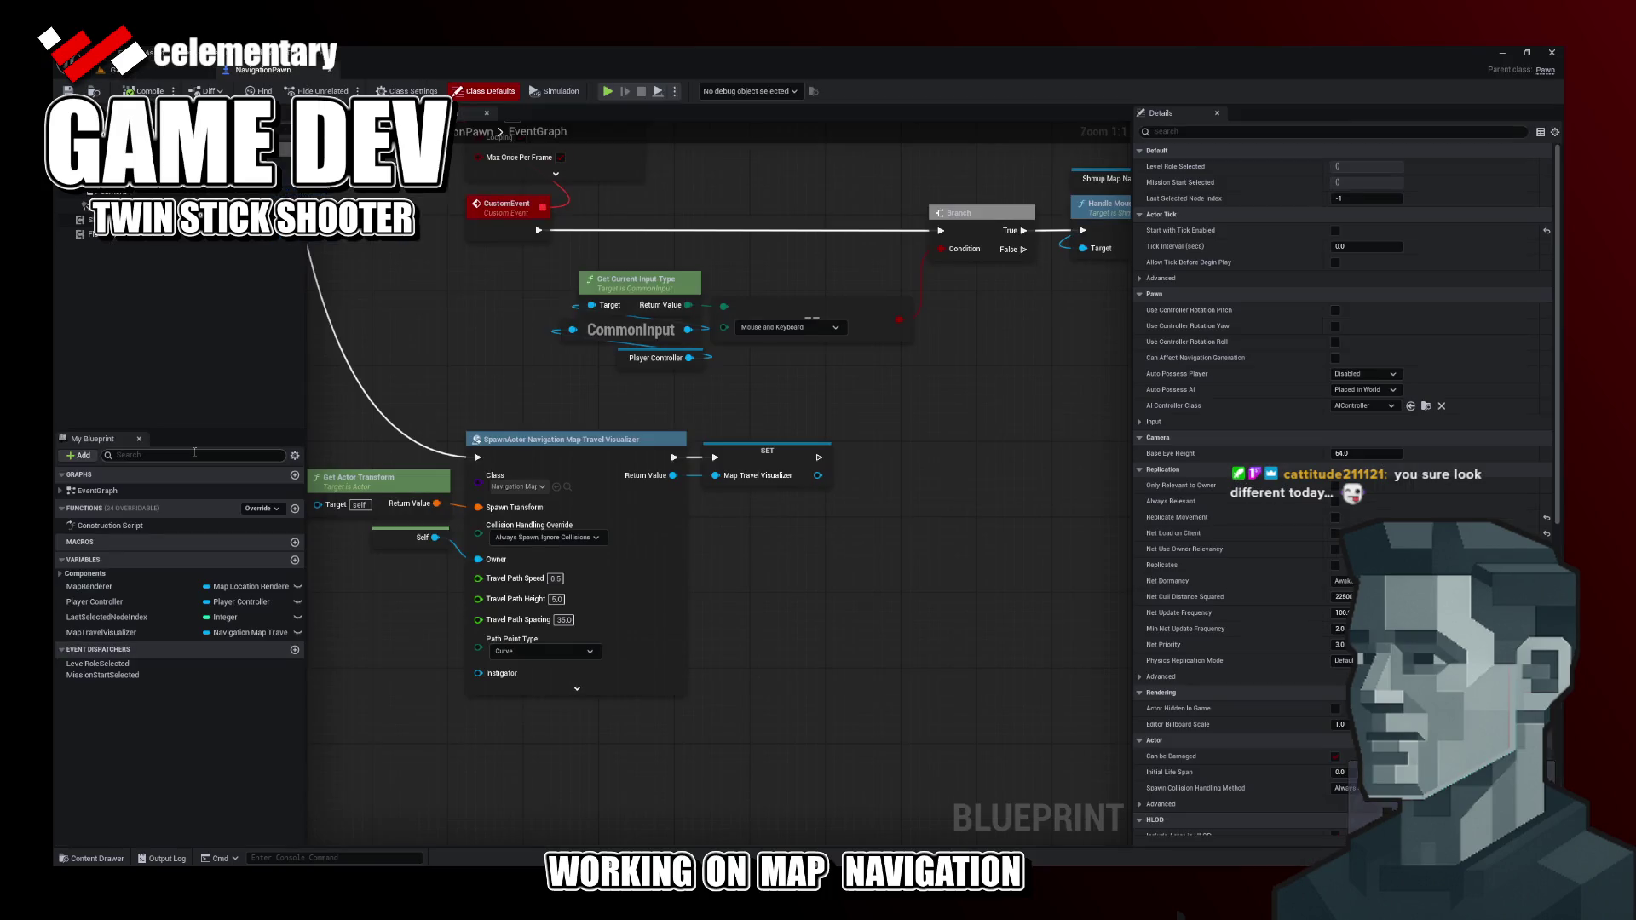
scroll(611, 484, "down", 8)
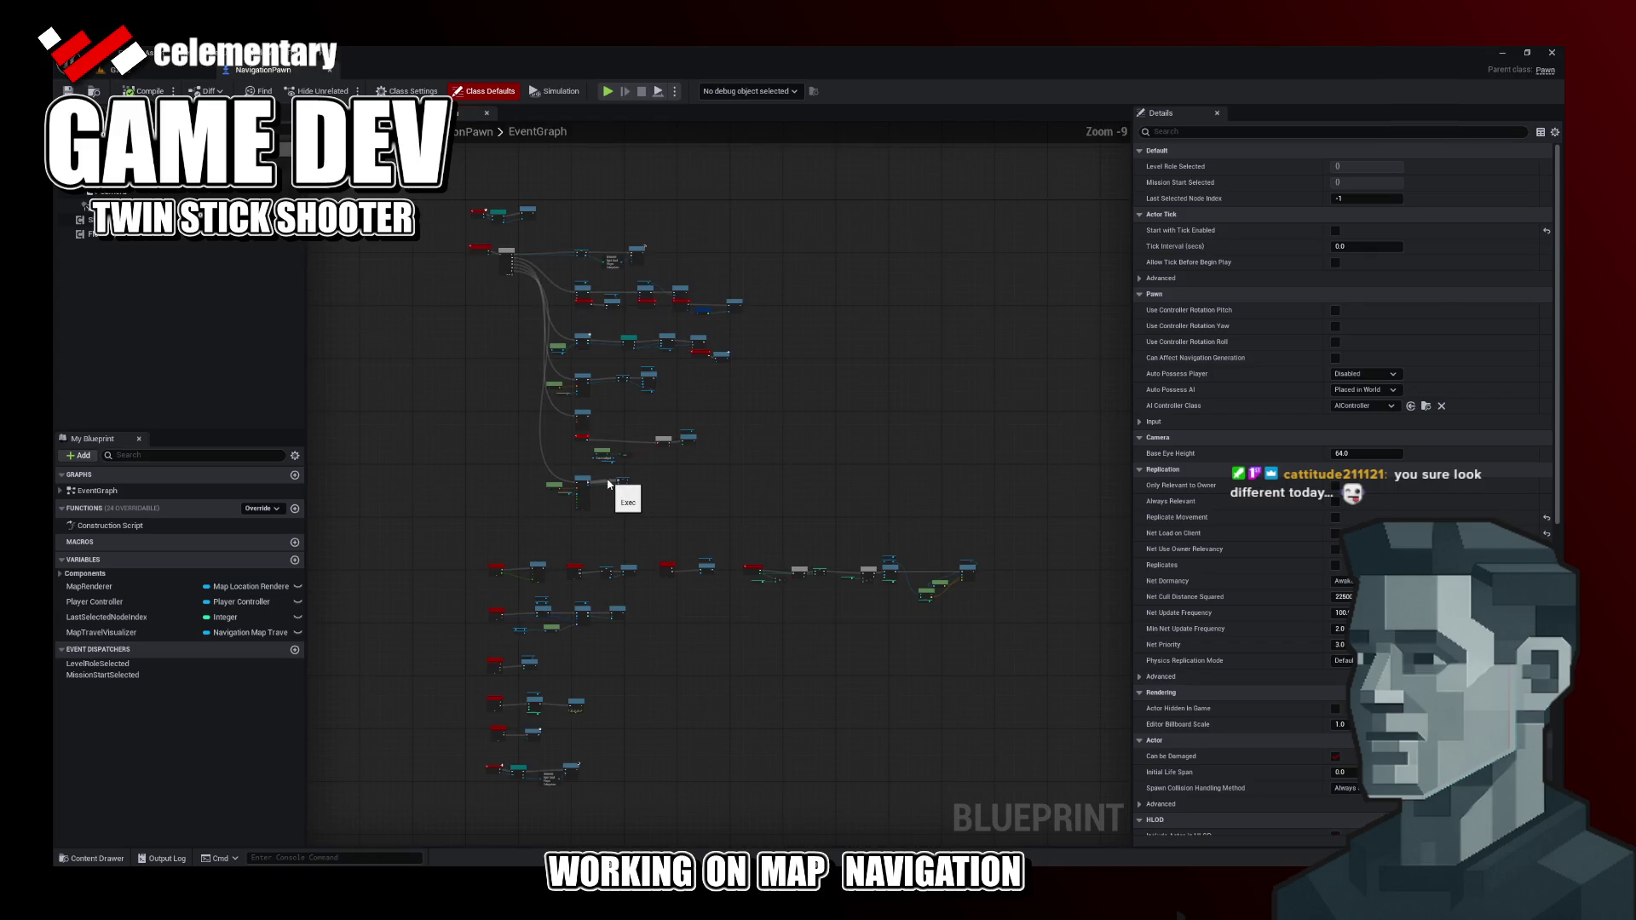
scroll(610, 483, "up", 1)
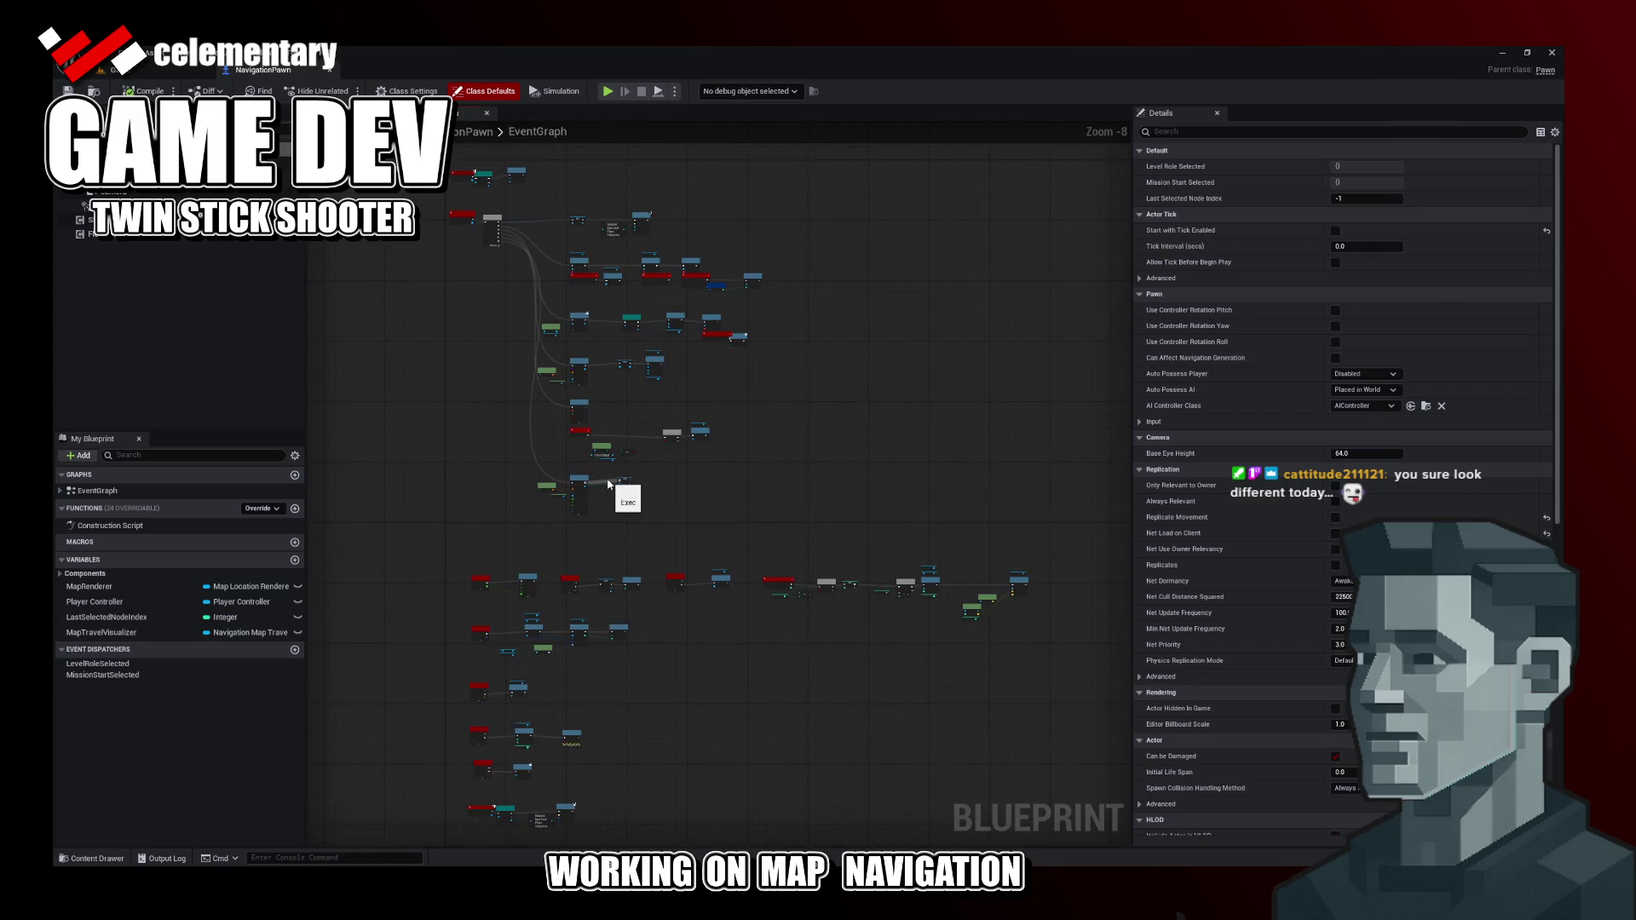
Step: Play the navigation map in the editor, pick the profile and a node to view its Mission panel
left_click(166, 71)
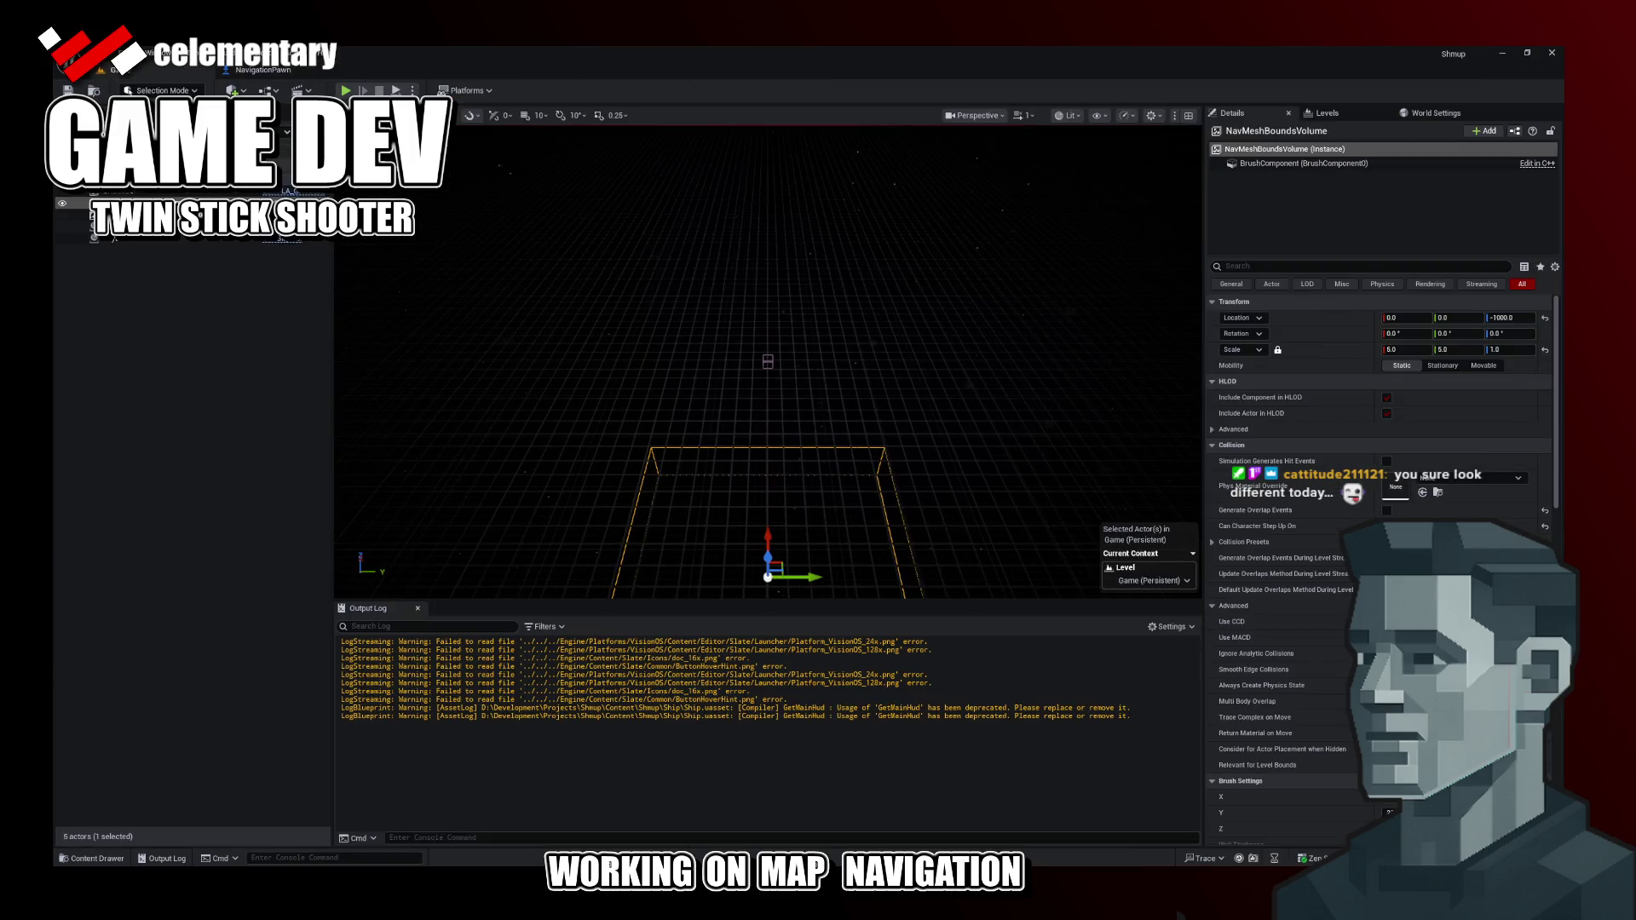
left_click(345, 91)
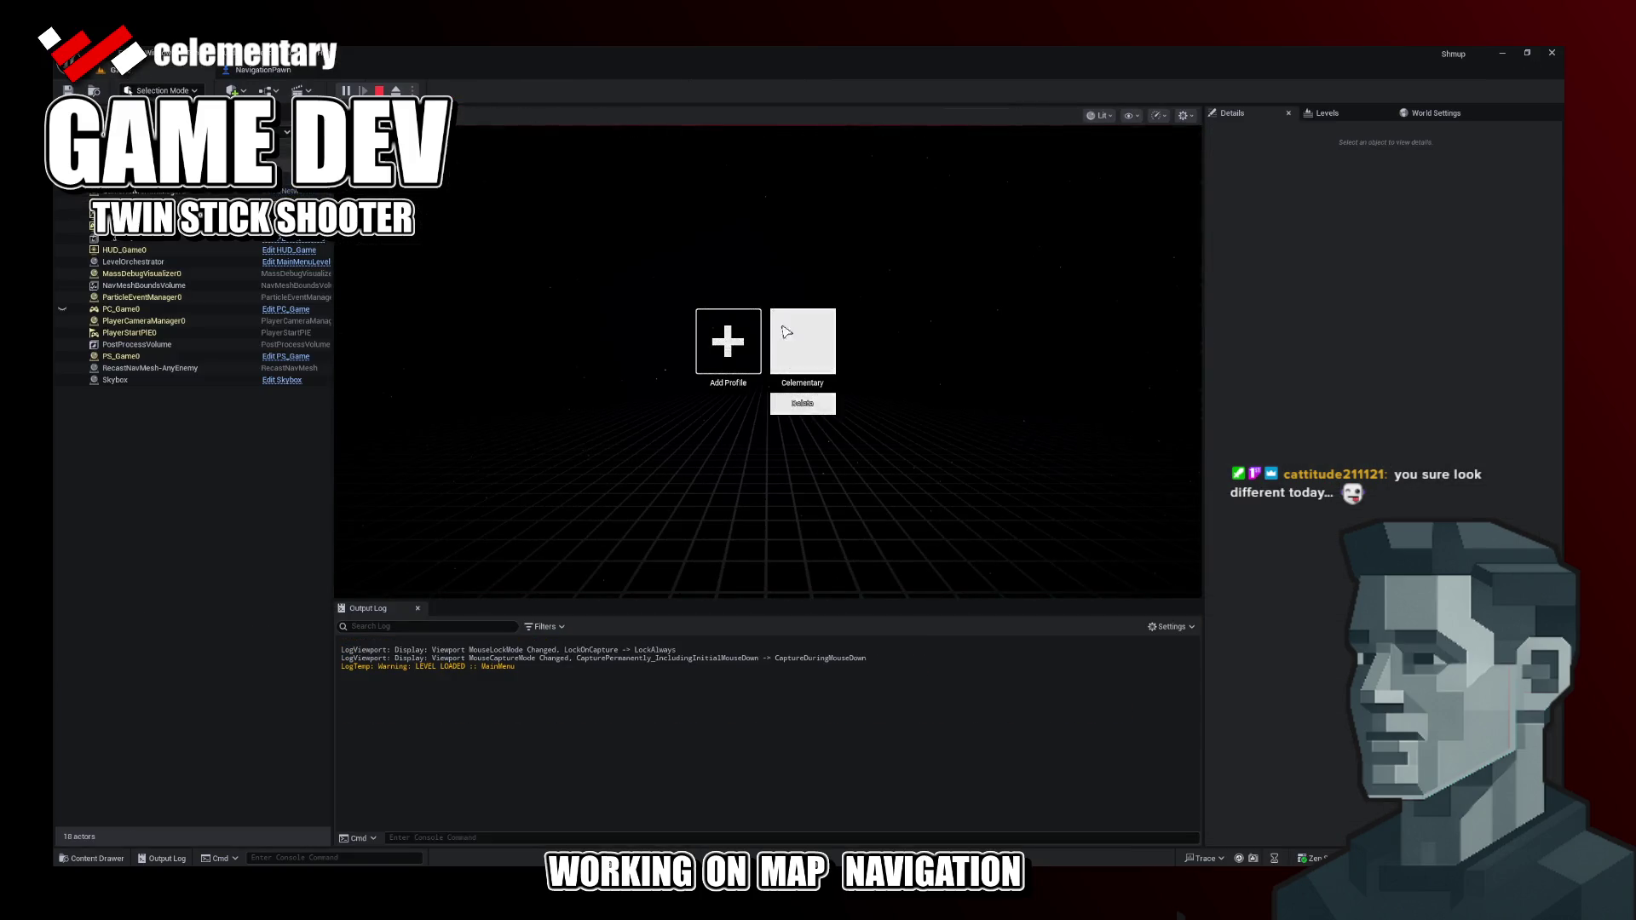
left_click(778, 307)
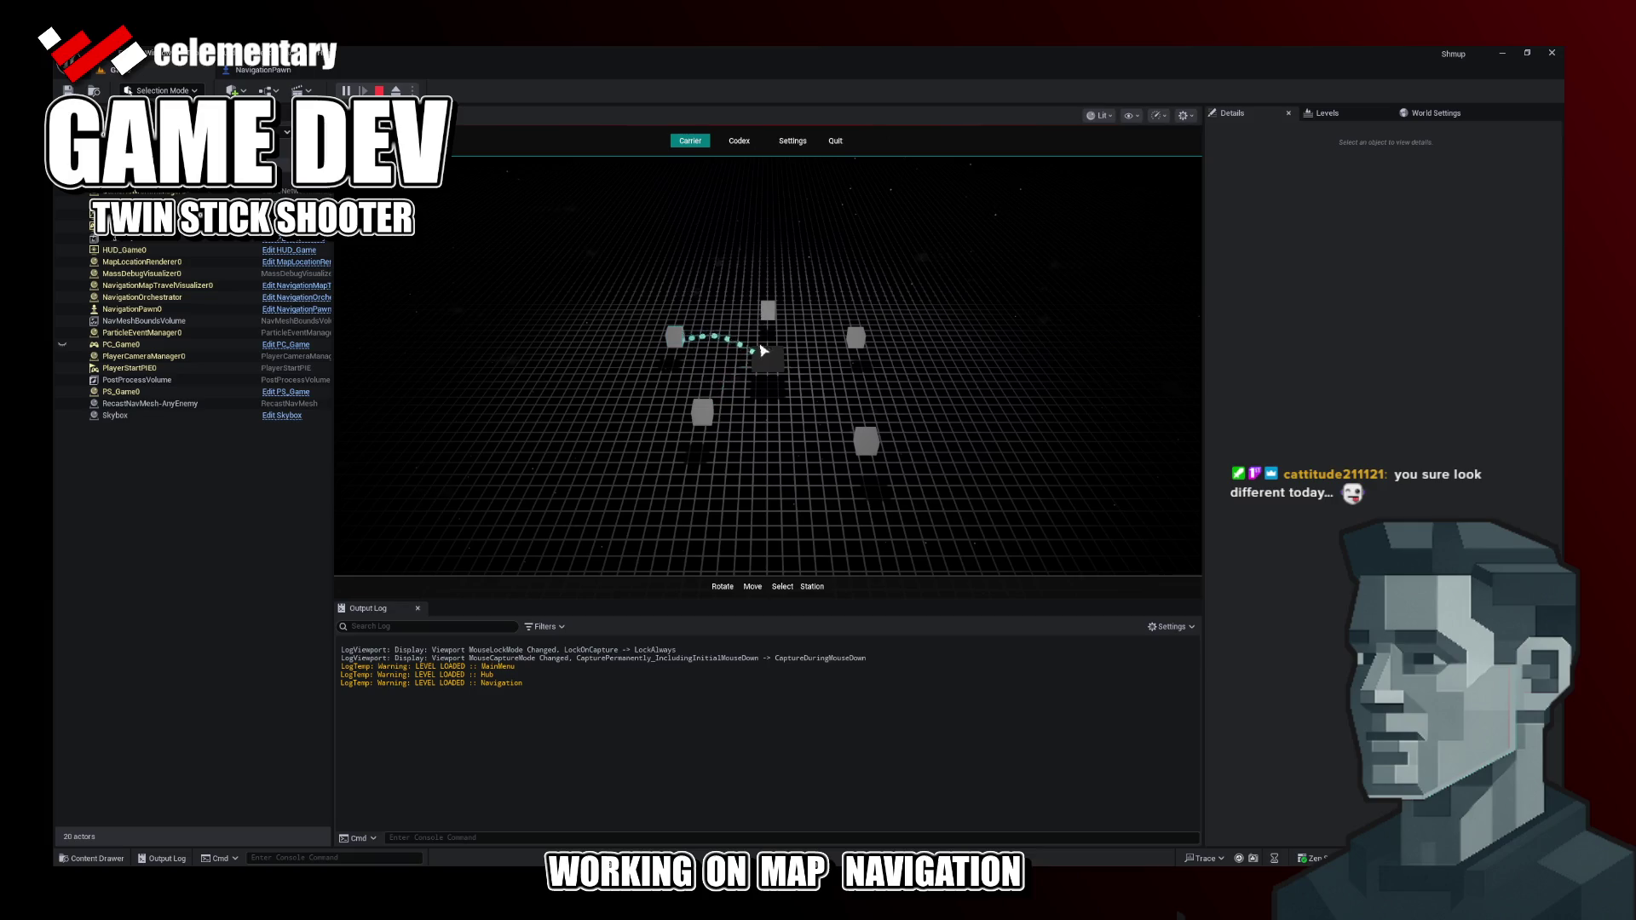
left_click(767, 368)
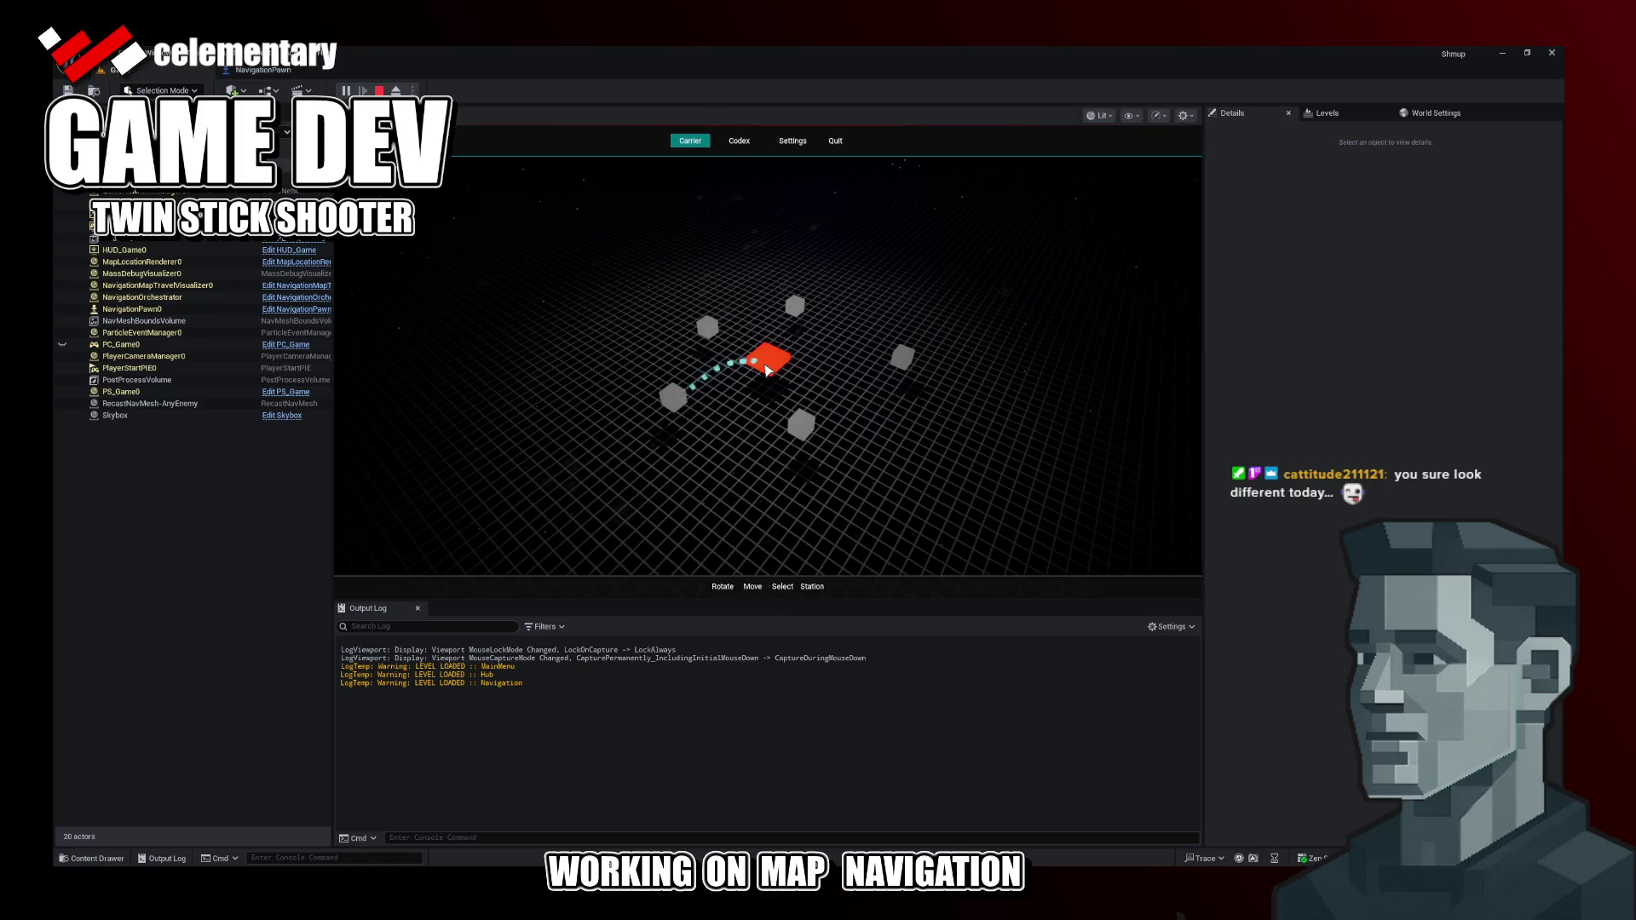
left_click(713, 328)
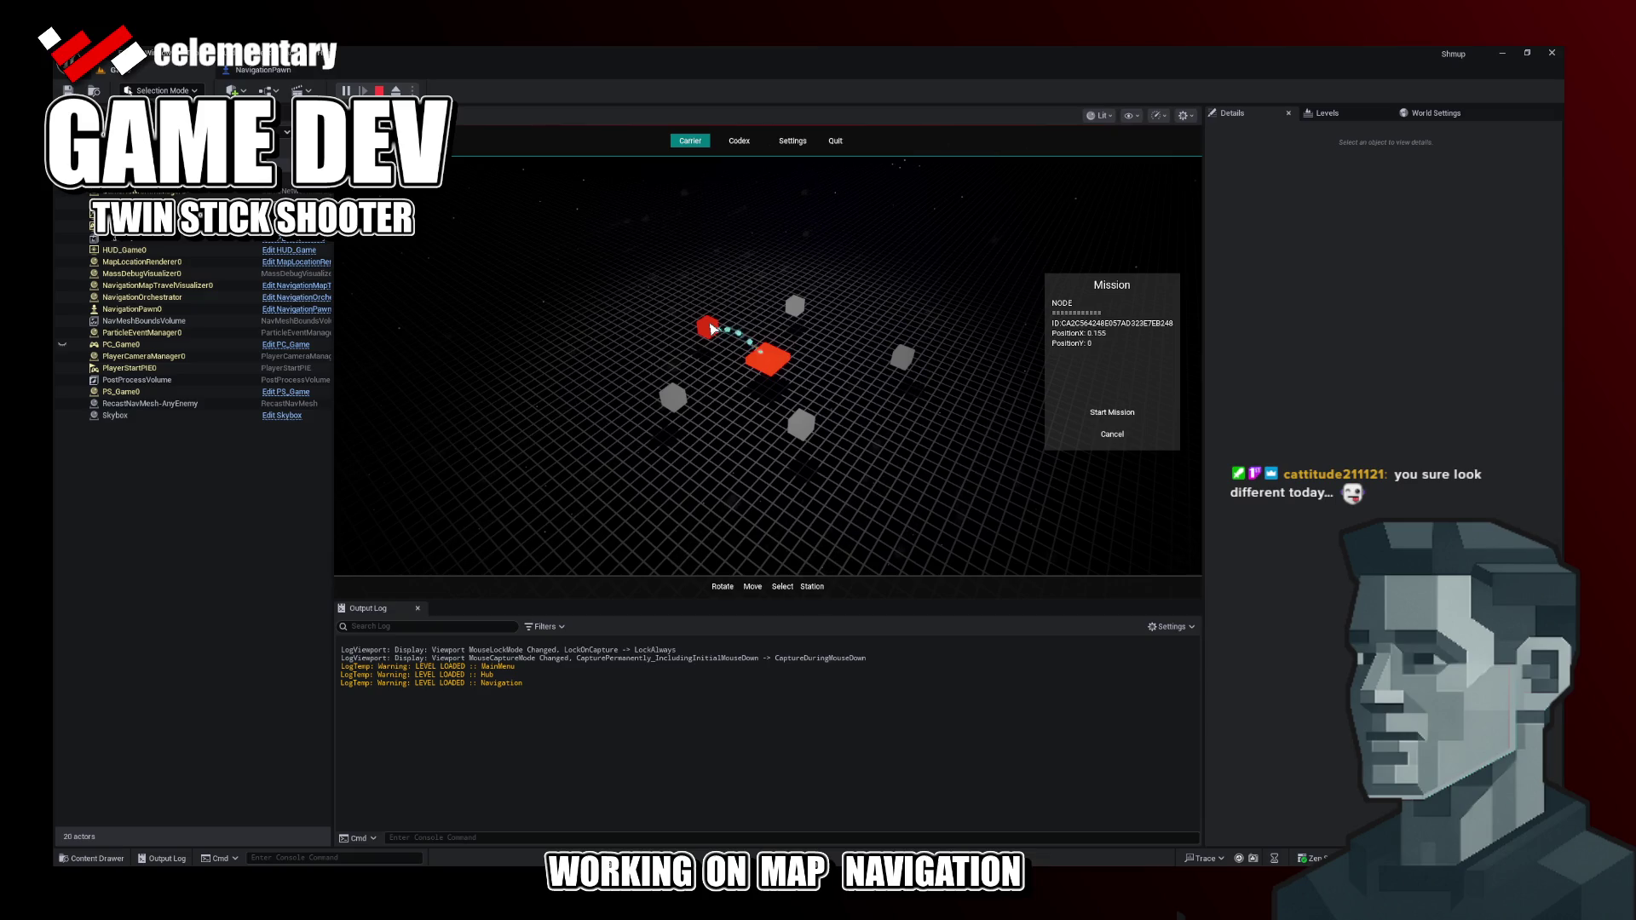
Step: End the play session and switch back through Rider to the Excalidraw diagram
key("Escape")
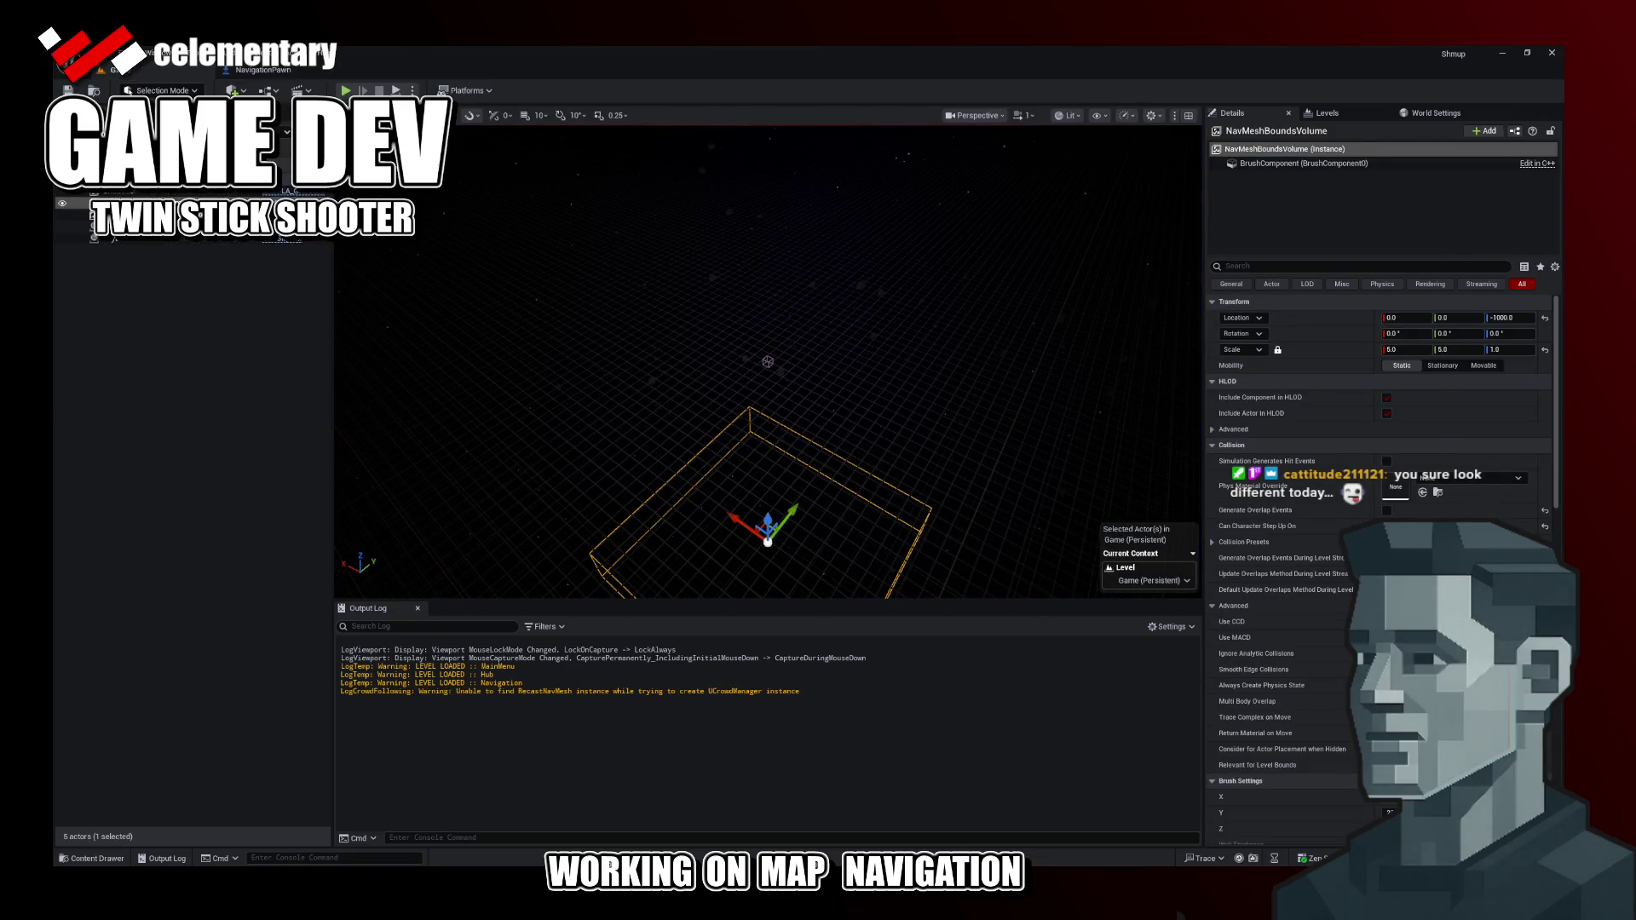
key("alt+Tab")
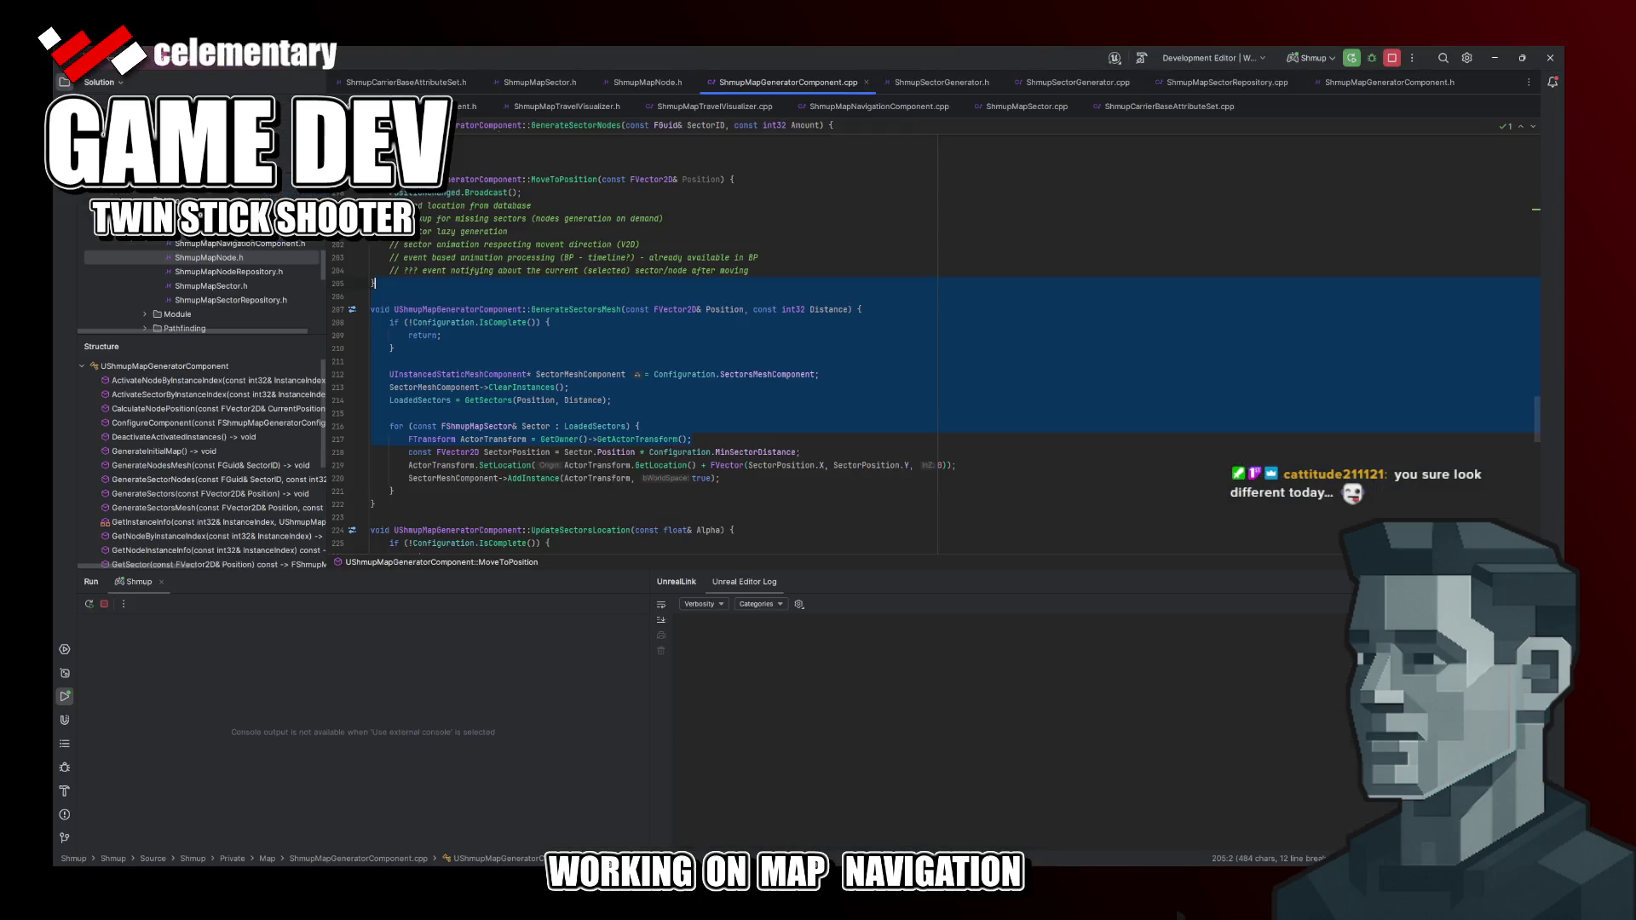
key("alt+Tab")
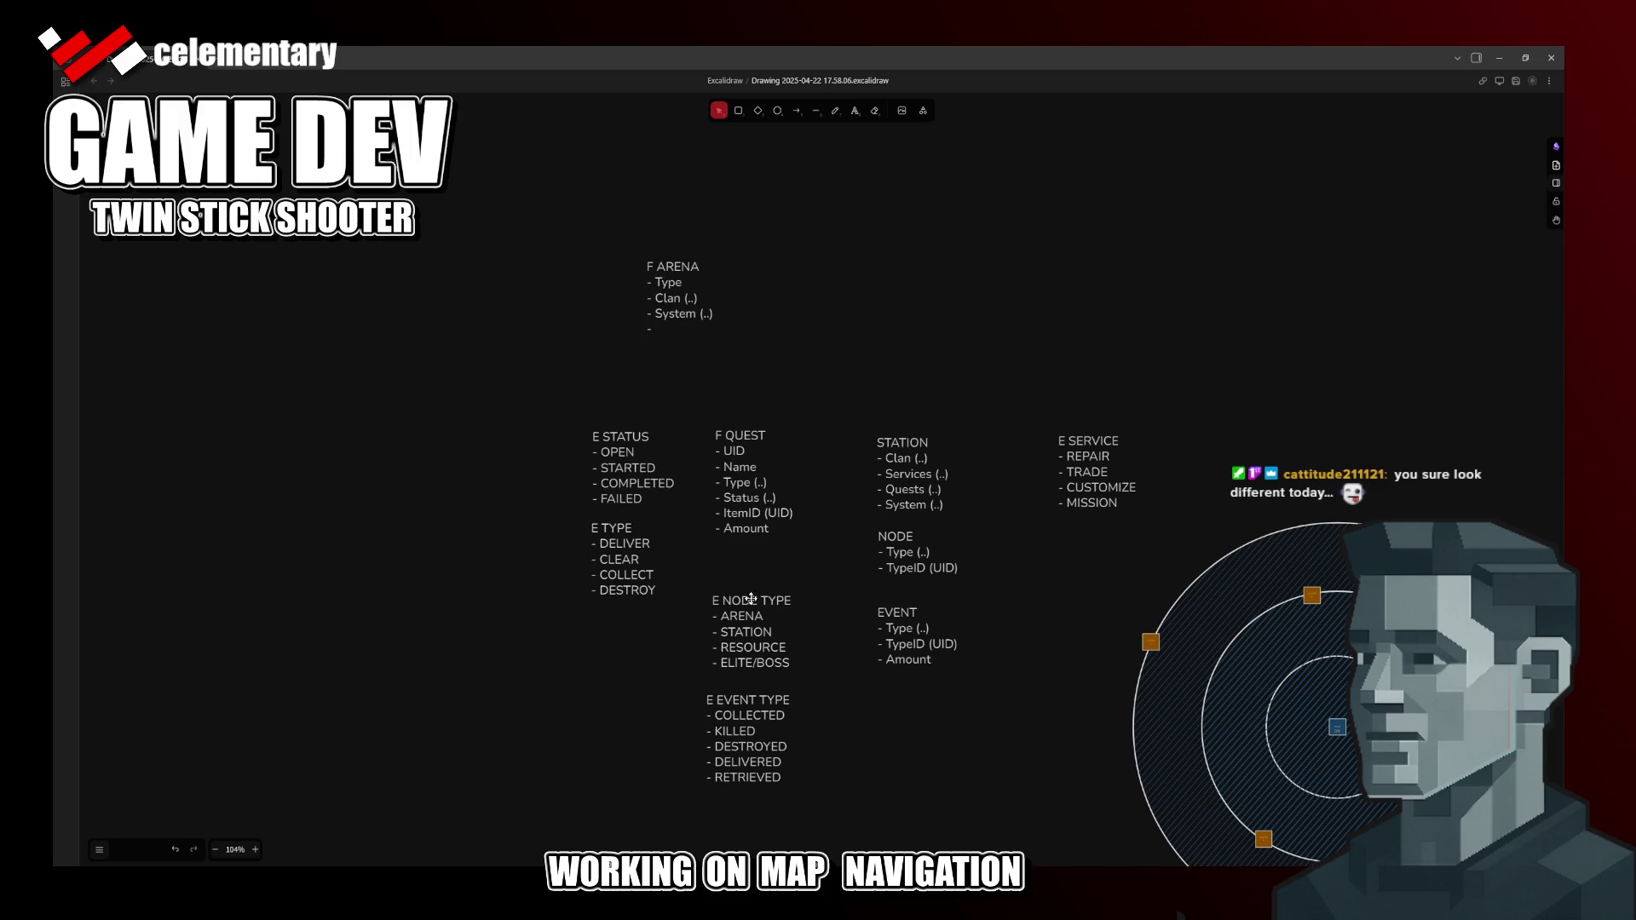
scroll(752, 599, "down", 2)
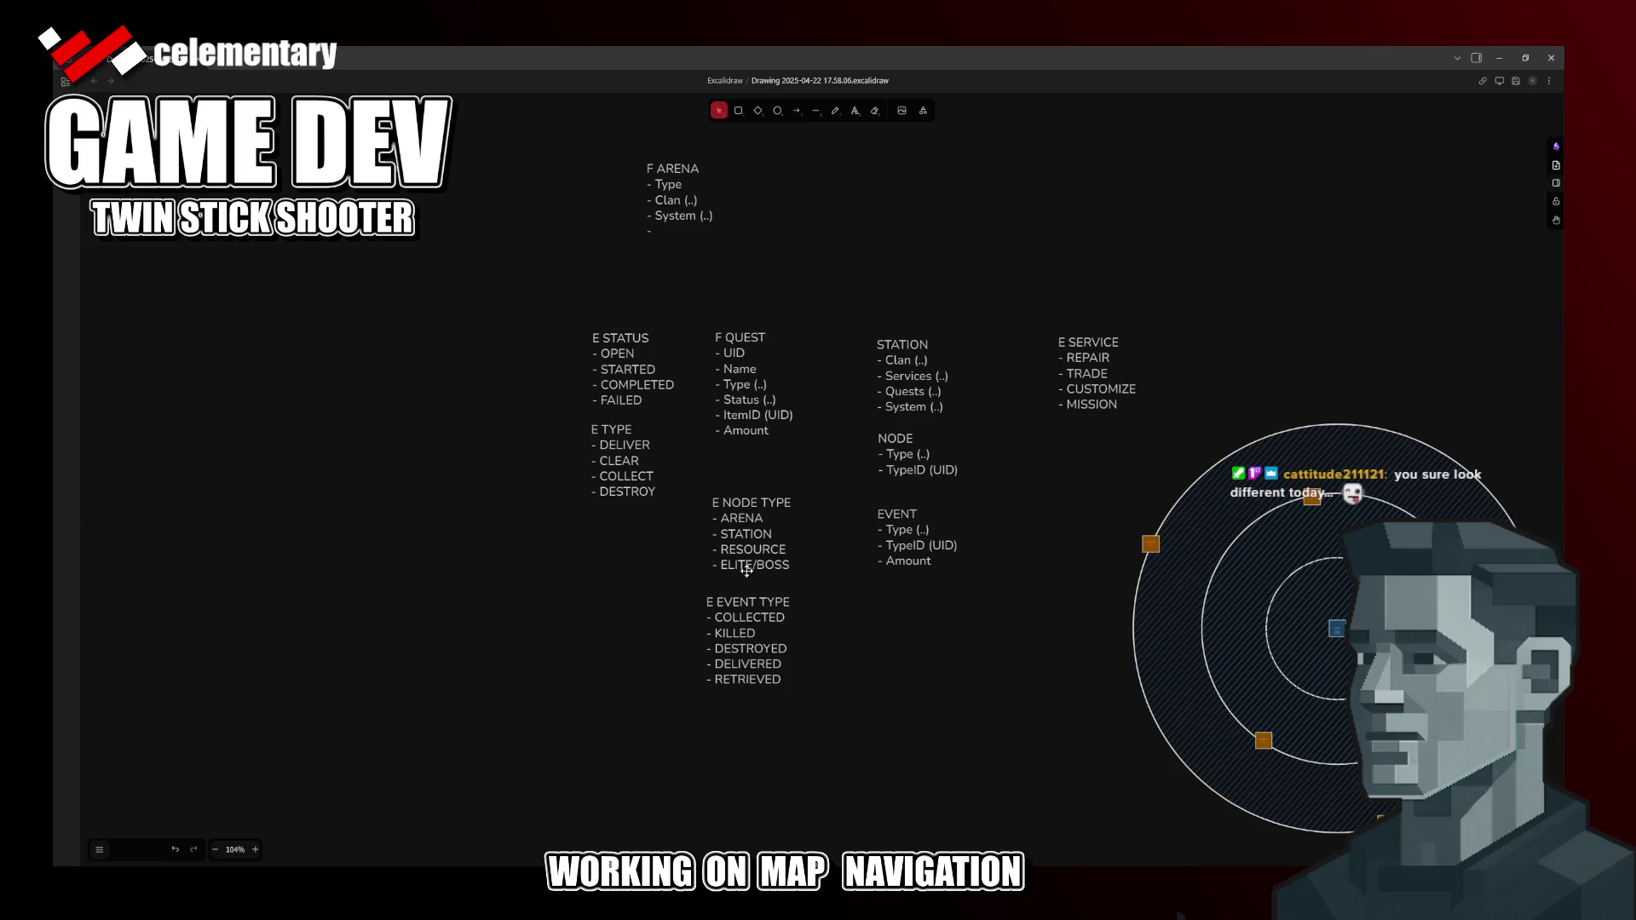
left_click(748, 521)
double_click(748, 520)
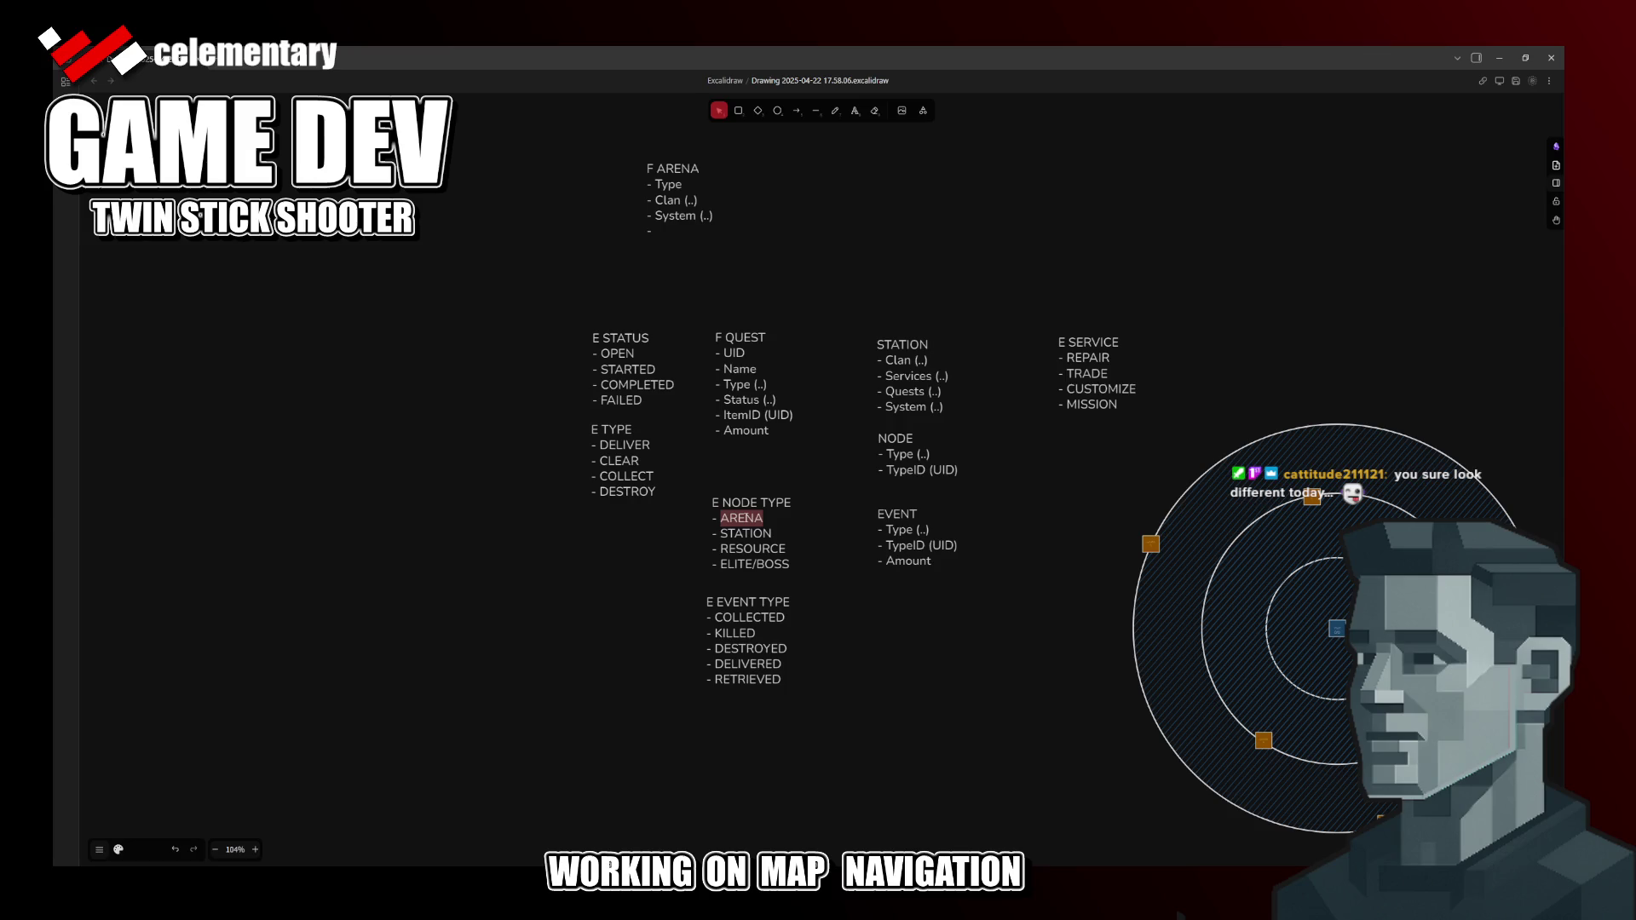
left_click(775, 521)
left_click_drag(793, 303, 769, 456)
left_click(647, 374)
key("Return")
left_click(644, 392)
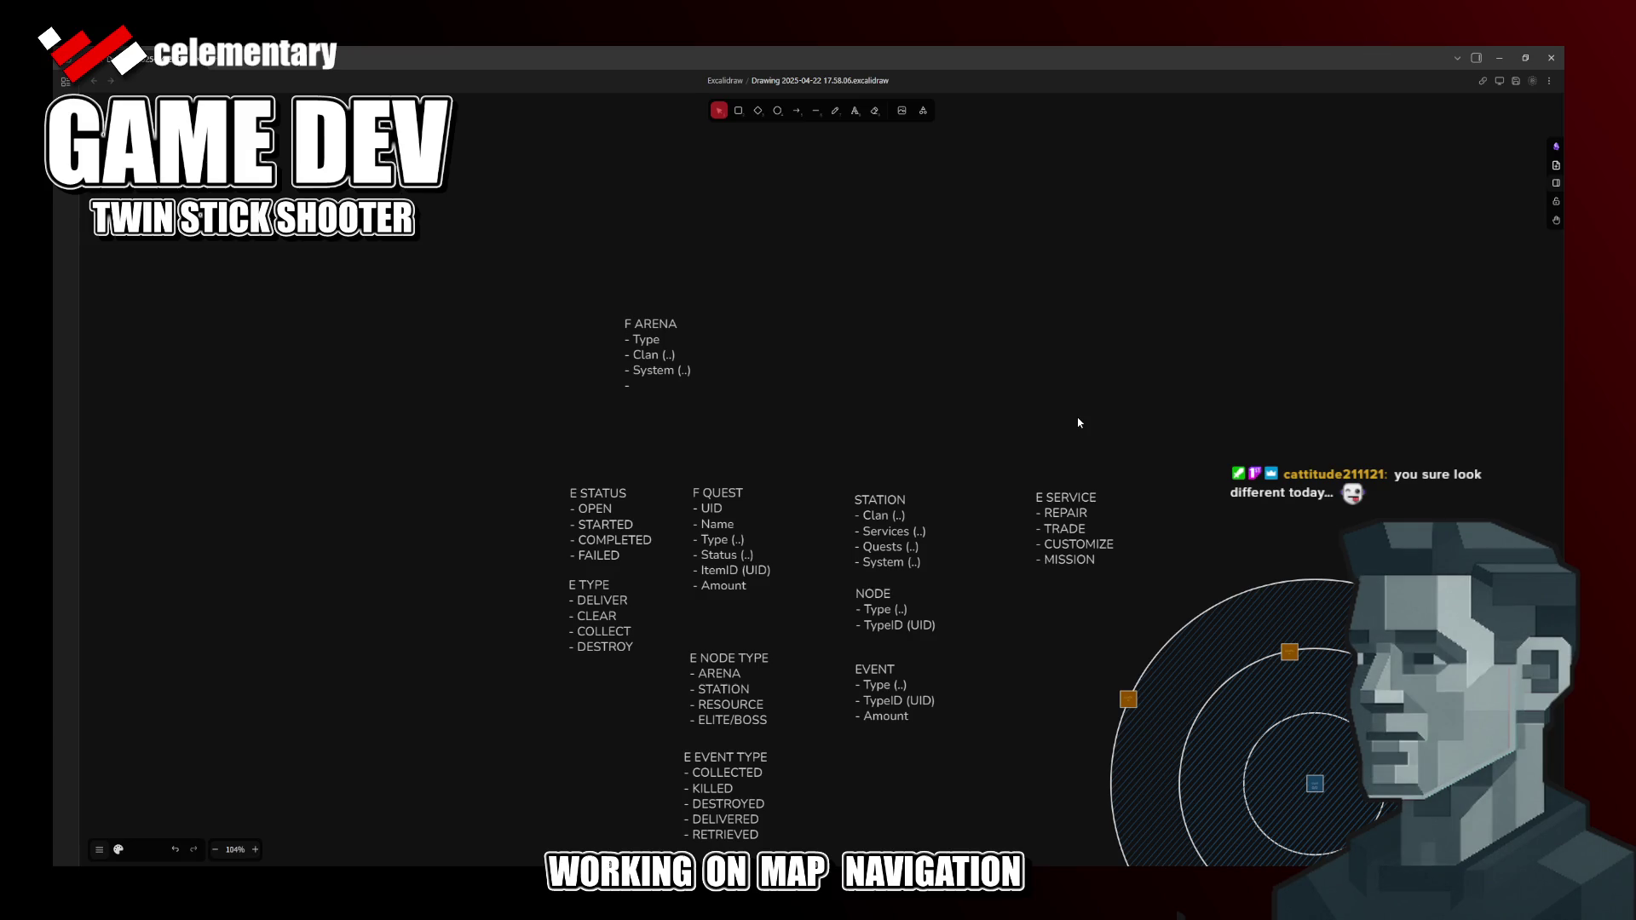
Step: Rename the F ARENA heading to DA ARENA, add a '- Rounds [' entry and save
key("BackSpace")
key("BackSpace")
type("DA")
key("Down")
type("R")
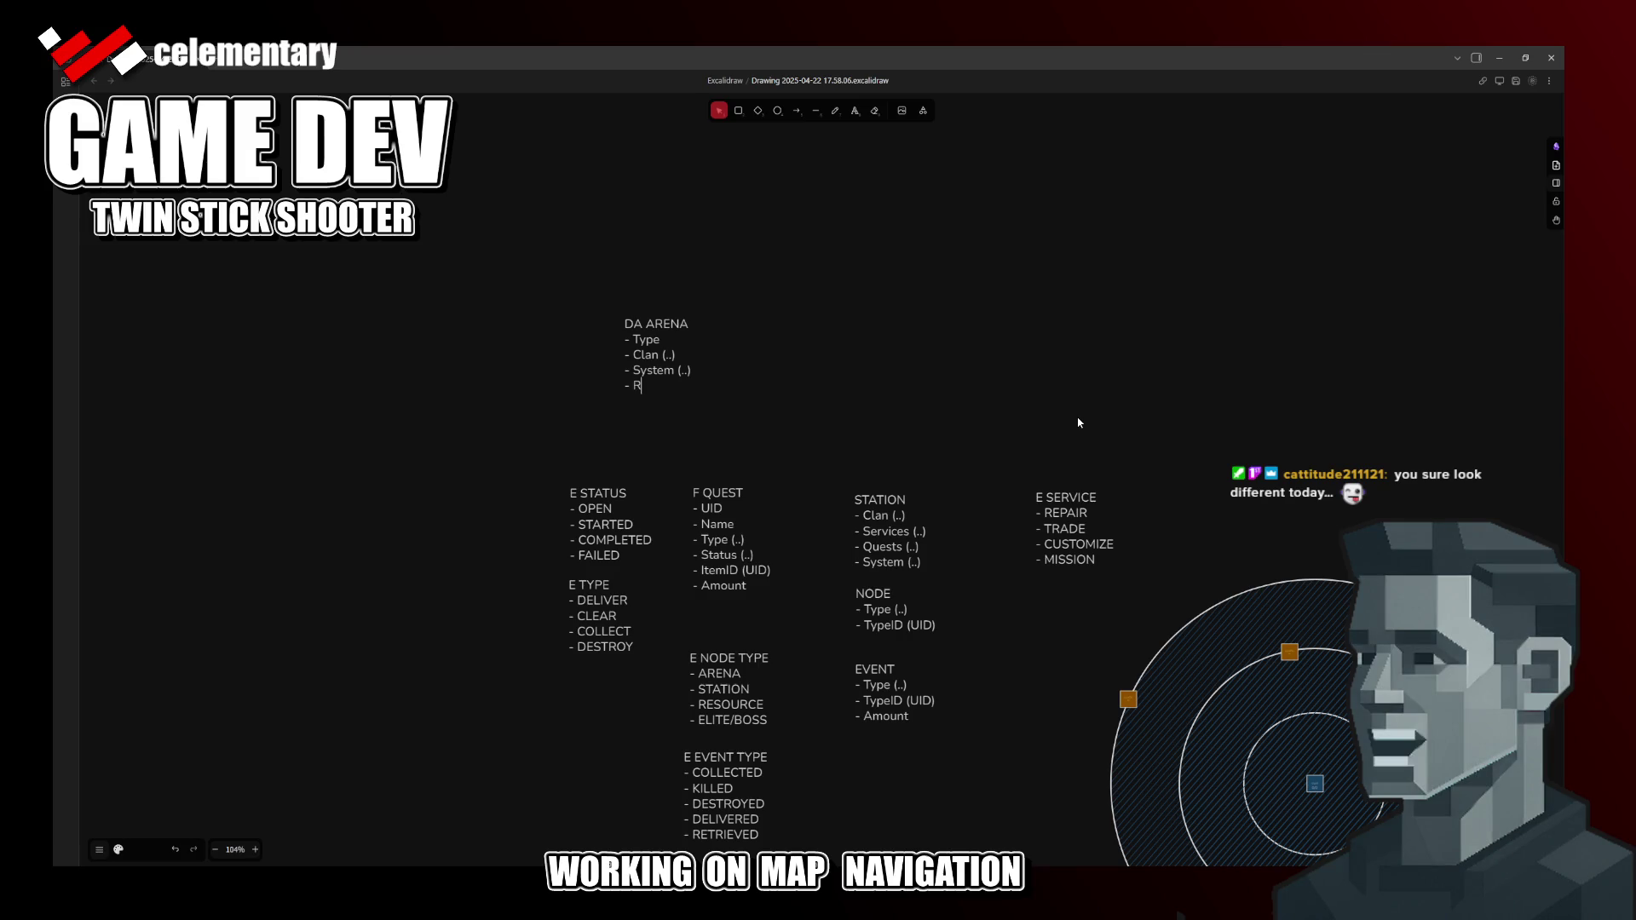
type("ou")
type("nds")
type(" (")
type("..")
type(")")
key("ctrl+s")
key("Return")
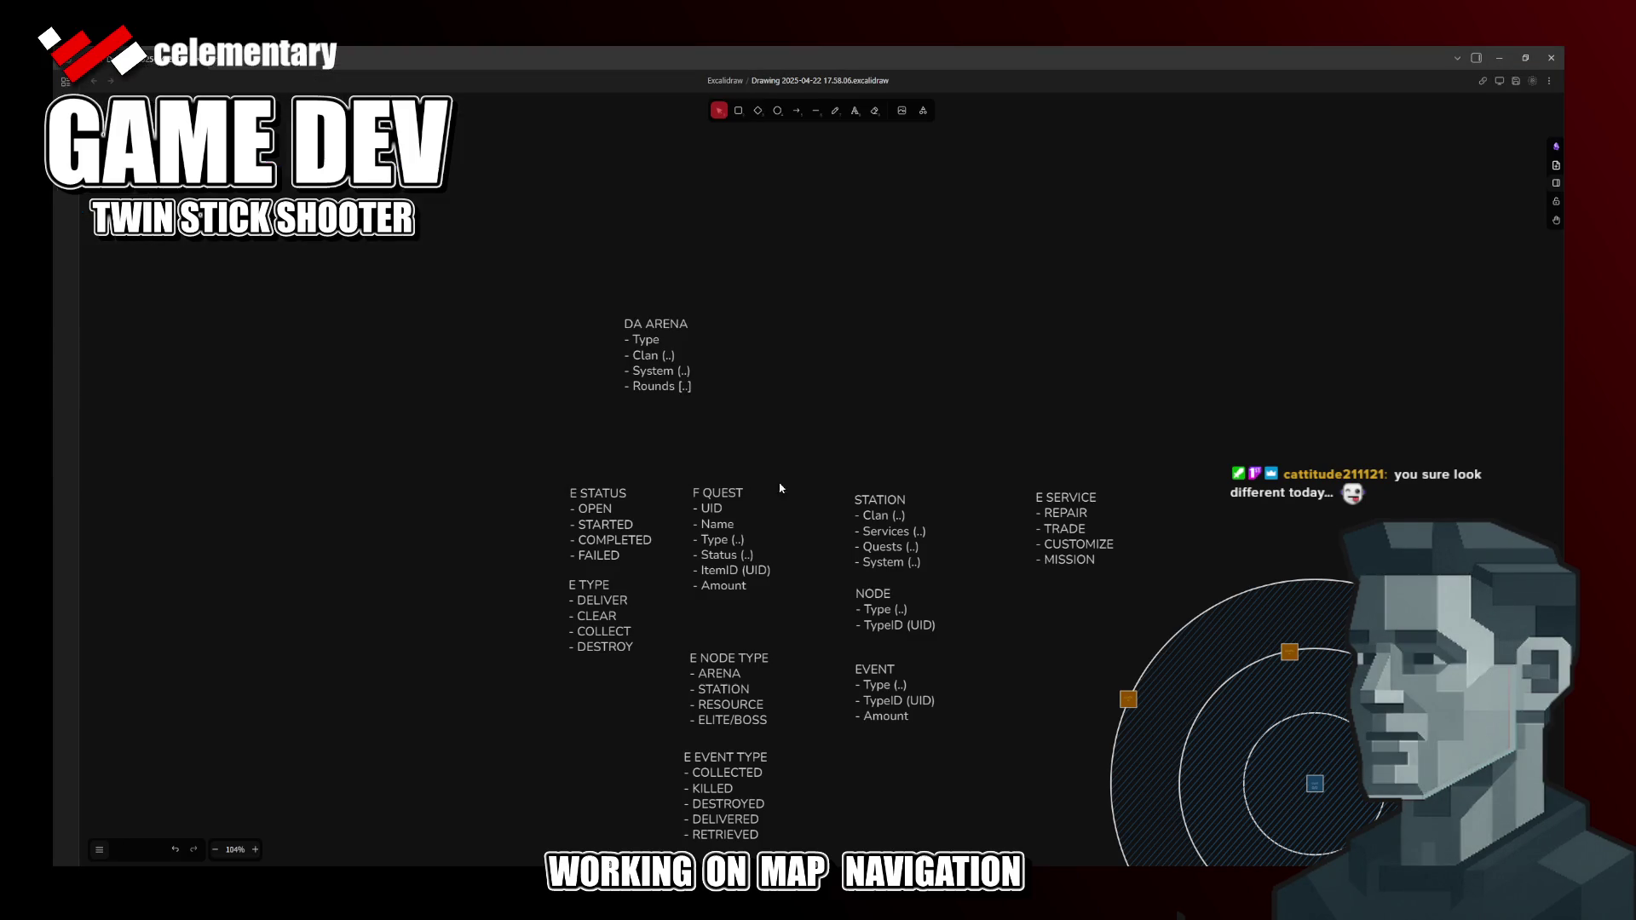
Step: Reopen the DA ARENA notes and insert an empty line inside the Rounds brackets
double_click(666, 385)
left_click(666, 386)
key("Return")
key("Return")
key("Up")
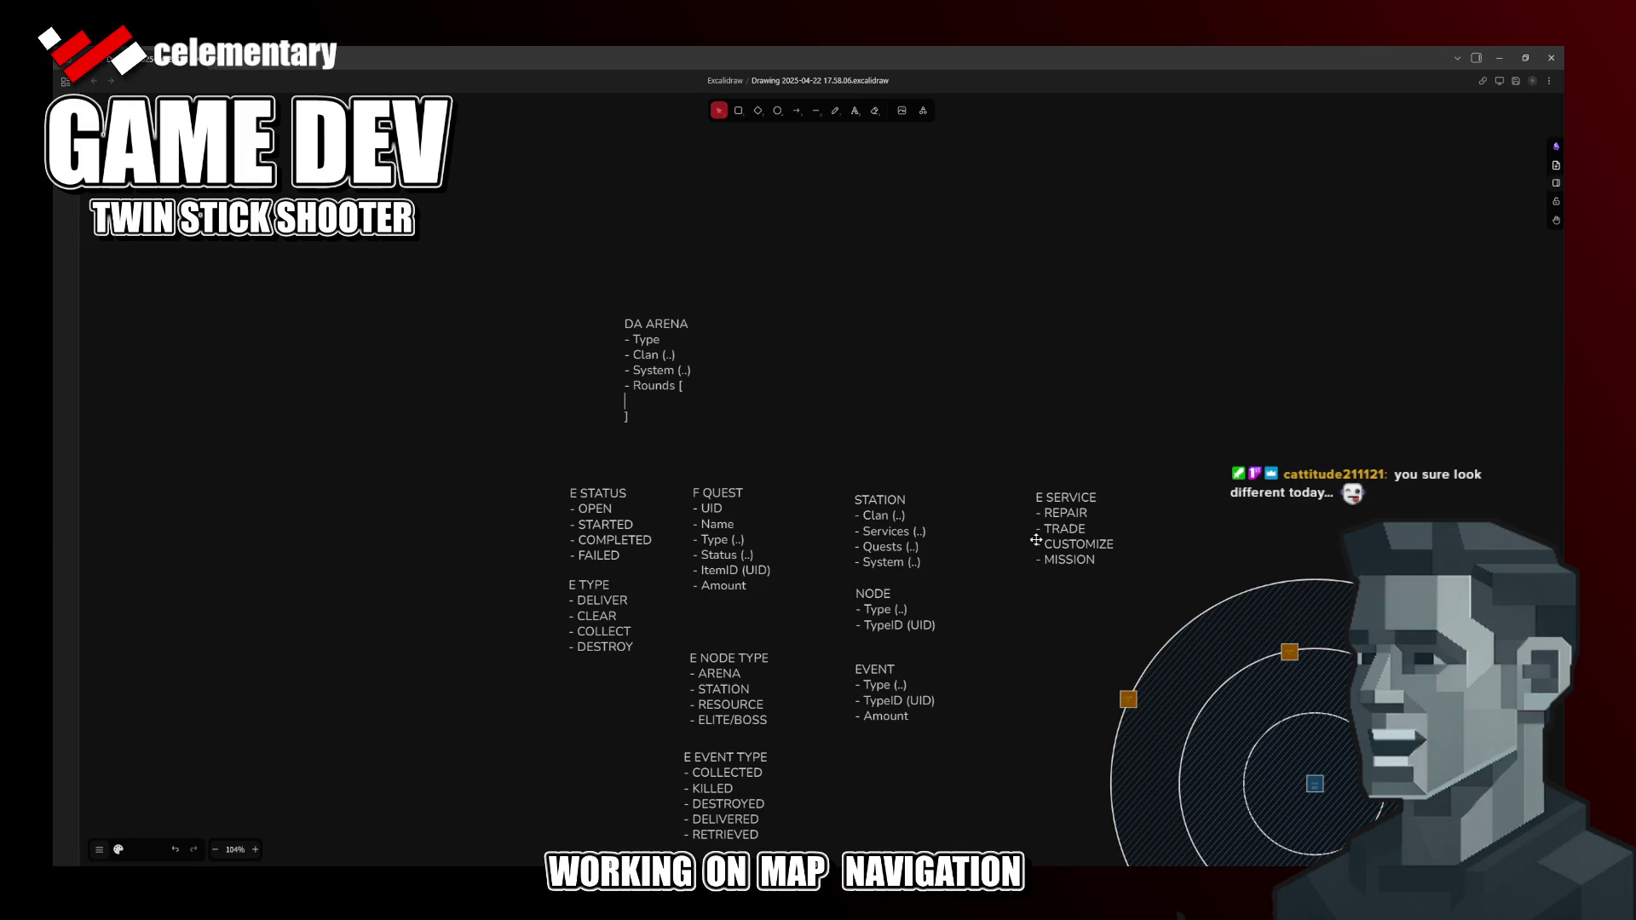
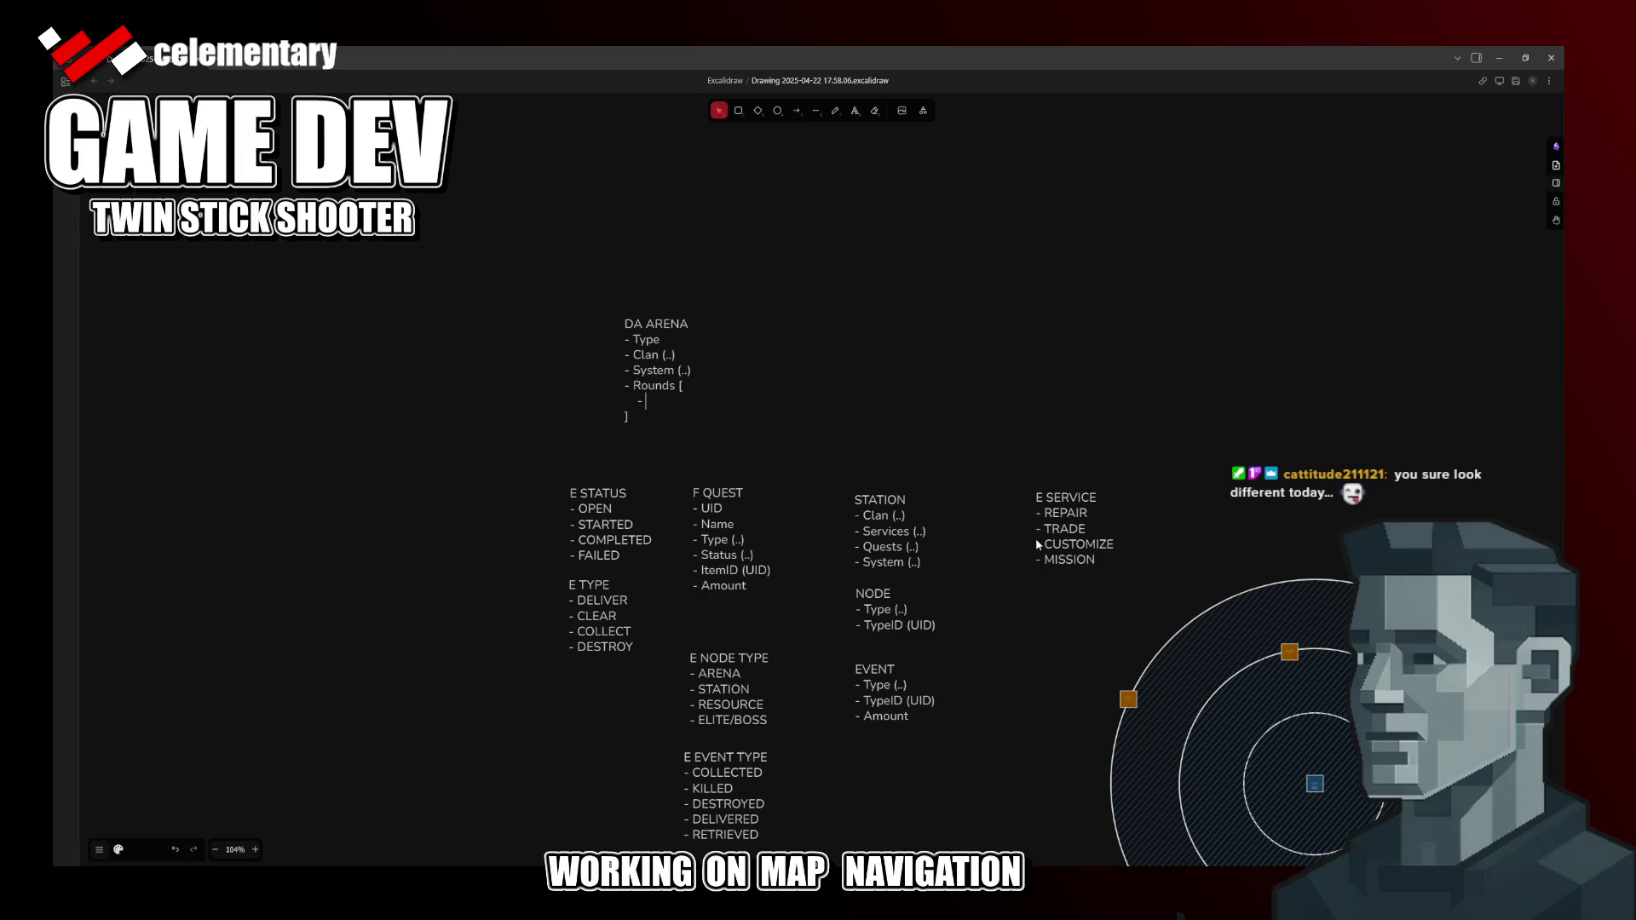
Step: Put DA ARENA's Rounds entry on one line as Rounds [..] and save the drawing
key("shift+Up")
key("shift+End")
key("ctrl+s")
Step: Rename the STATION block to DA STATION and save the drawing
left_click(878, 494)
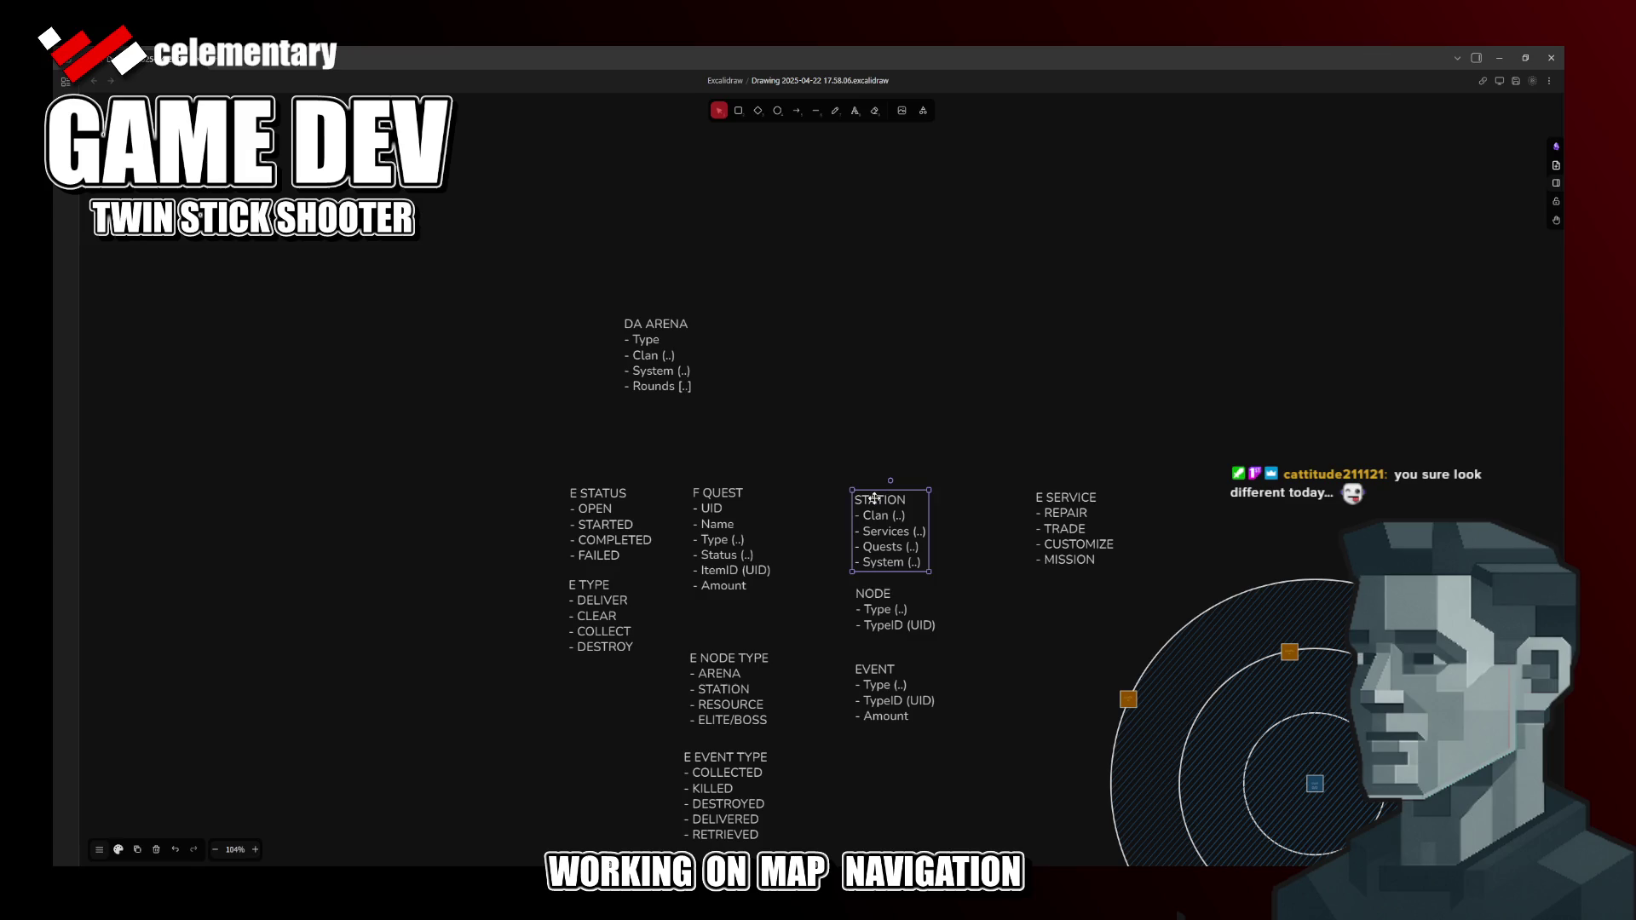
double_click(882, 494)
key("Left")
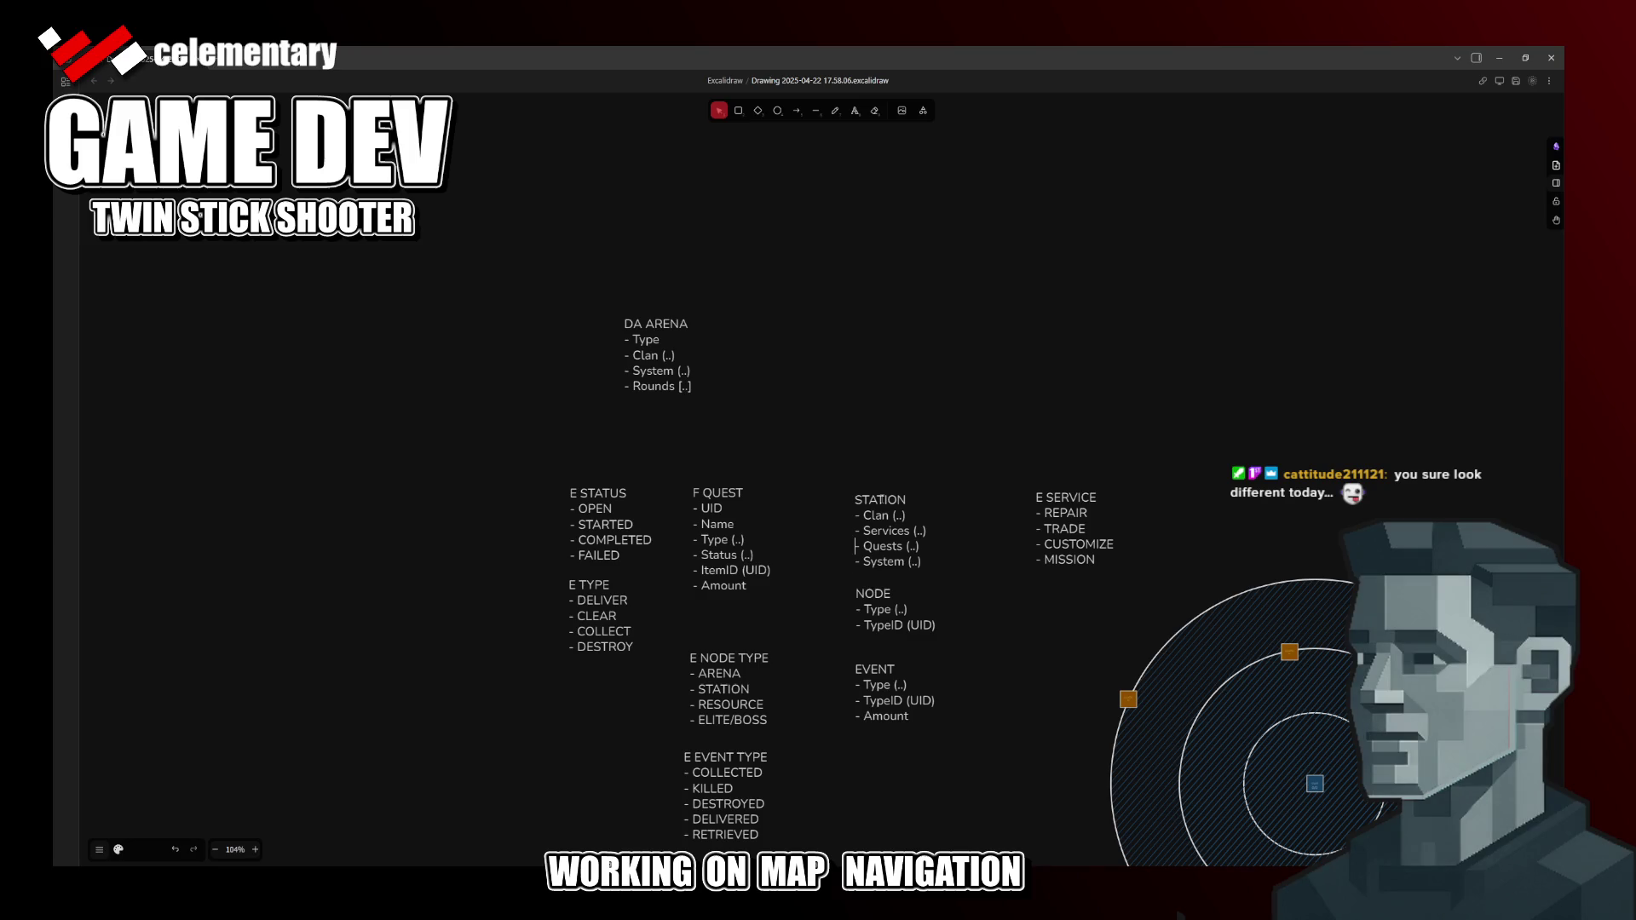
type("DA")
key("ctrl+s")
key("Return")
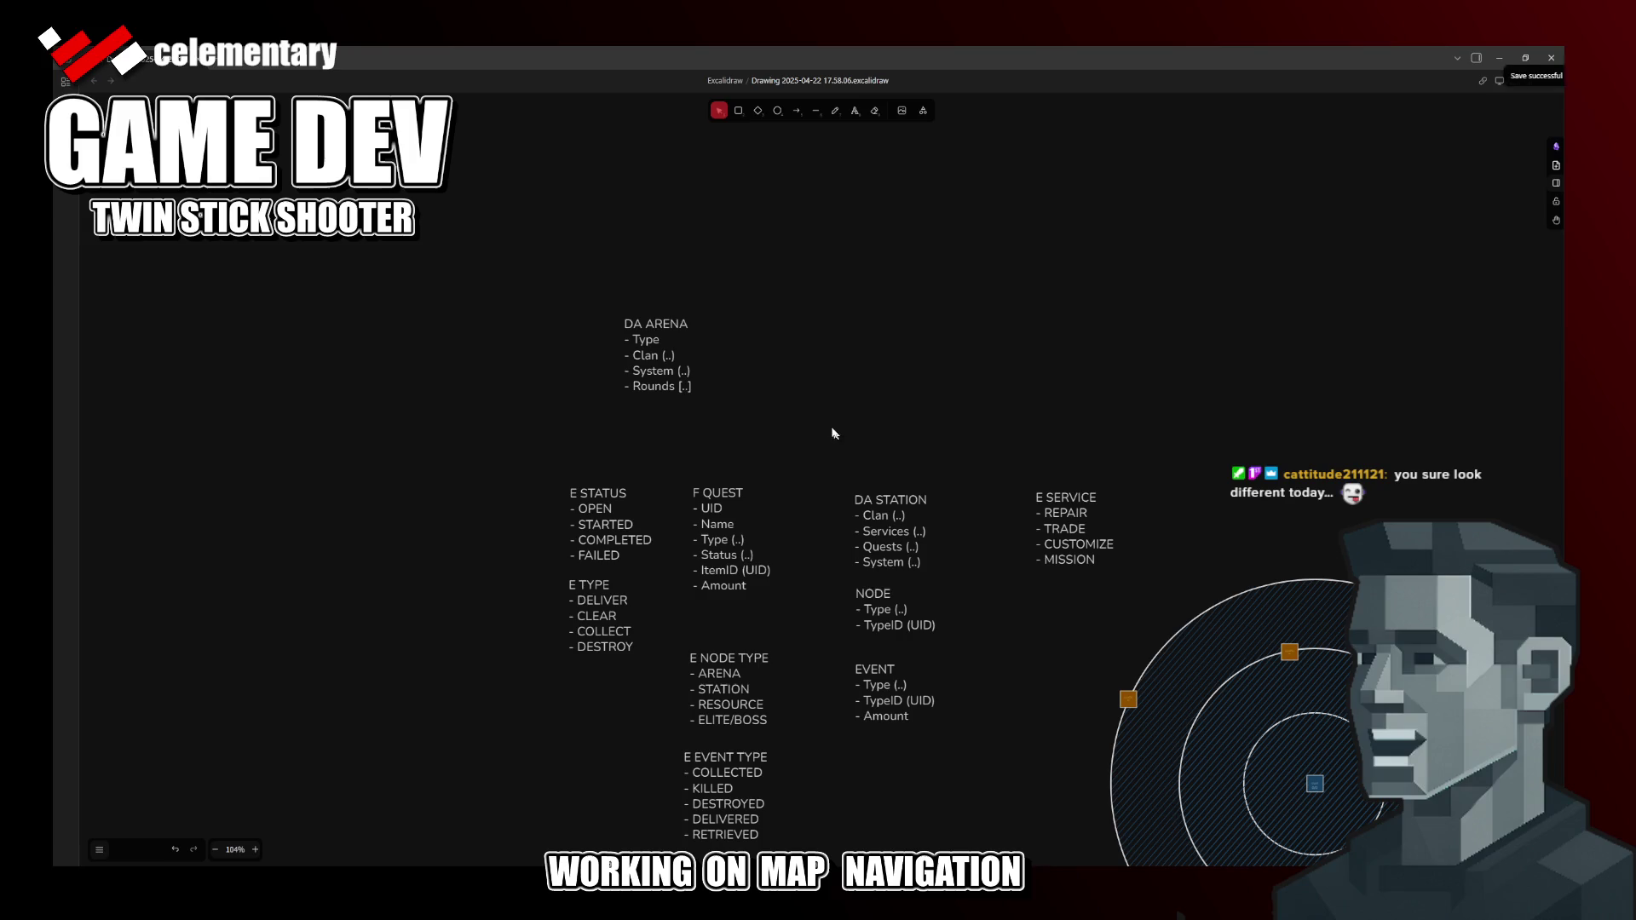
scroll(812, 441, "up", 1)
Step: Start a new text label above the diagram
left_click(855, 110)
left_click(873, 292)
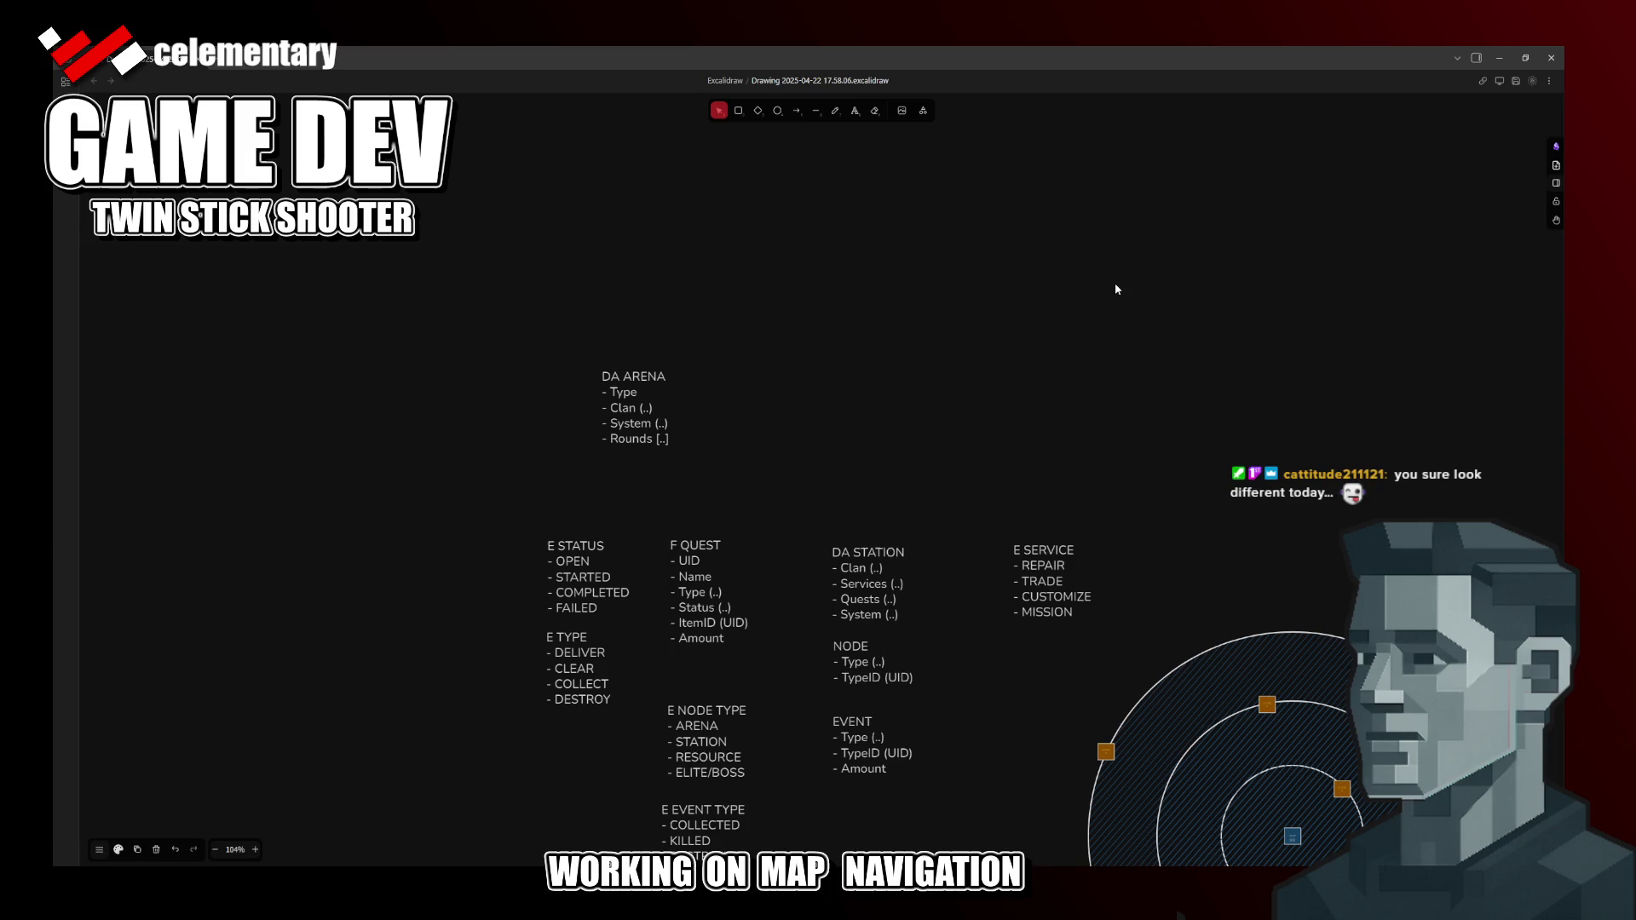
type("DT STATIO")
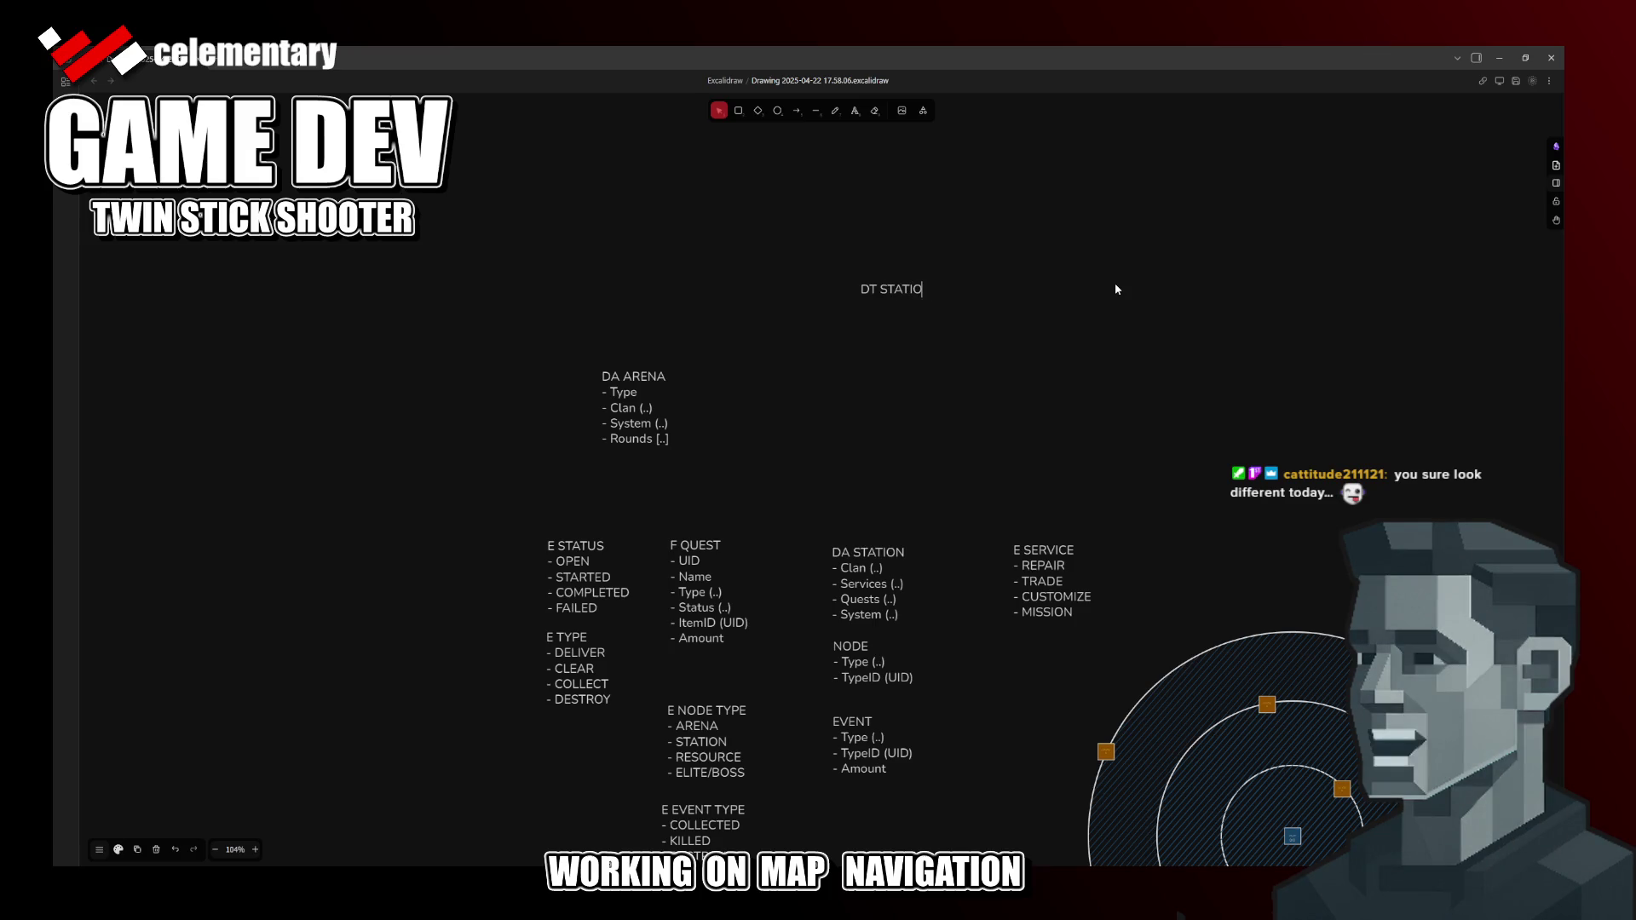
type("N")
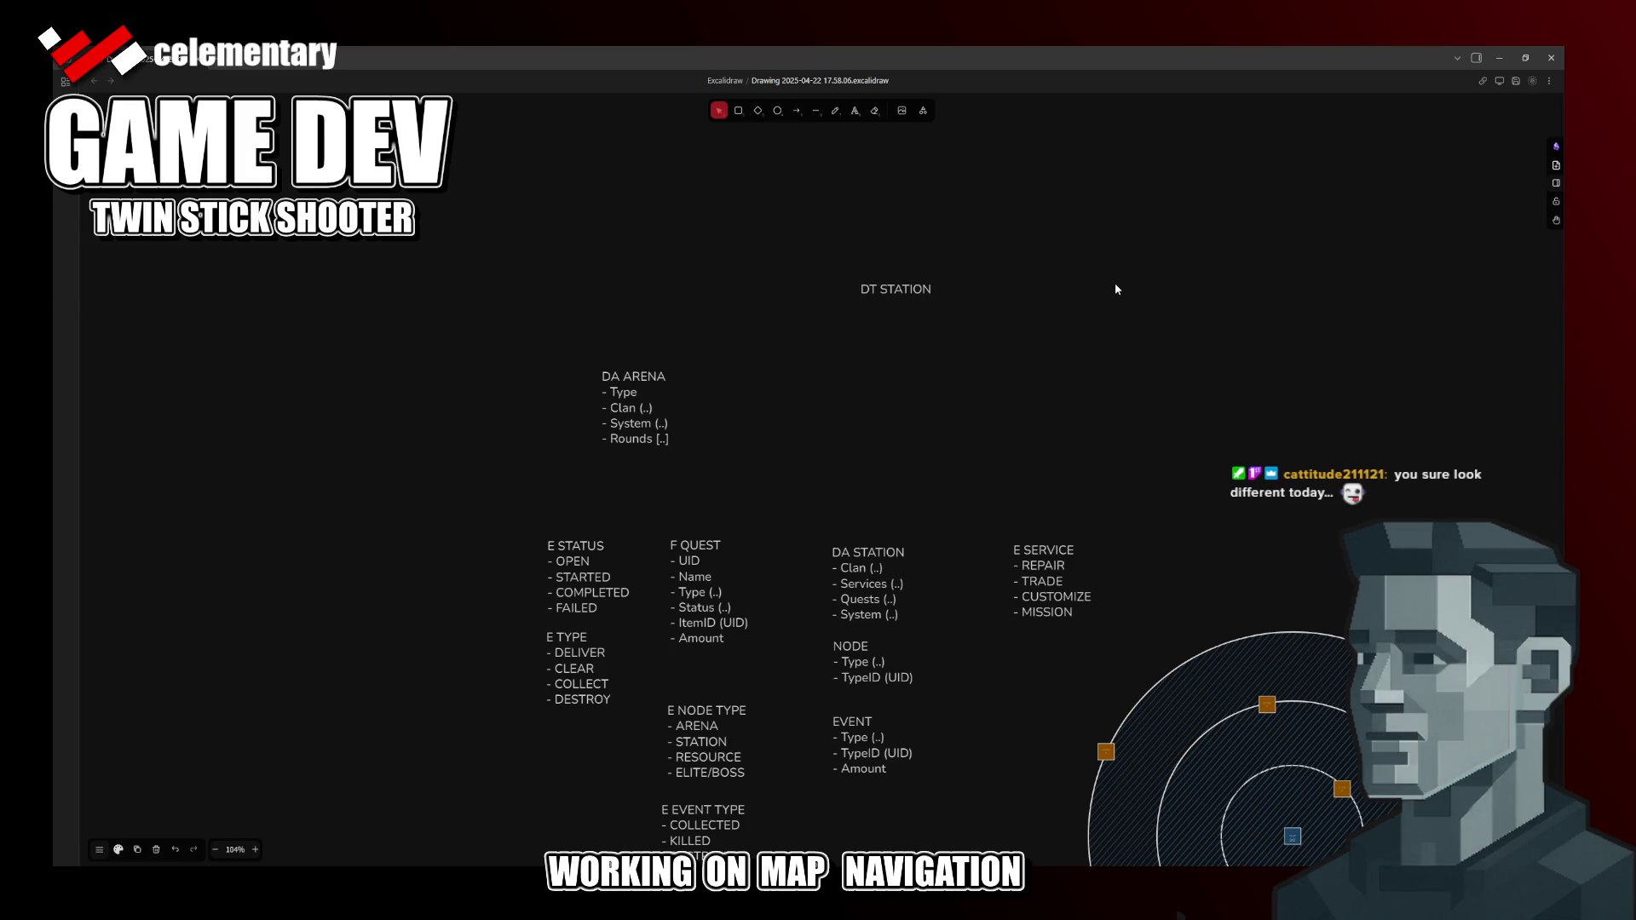
type("- DA STATION")
Step: Write the DT STATION / [..] DA STATION label, duplicate it and edit the copy to DT ARENA / [..] DA ARENA
key("Delete")
key("Delete")
type("[..]")
key("Escape")
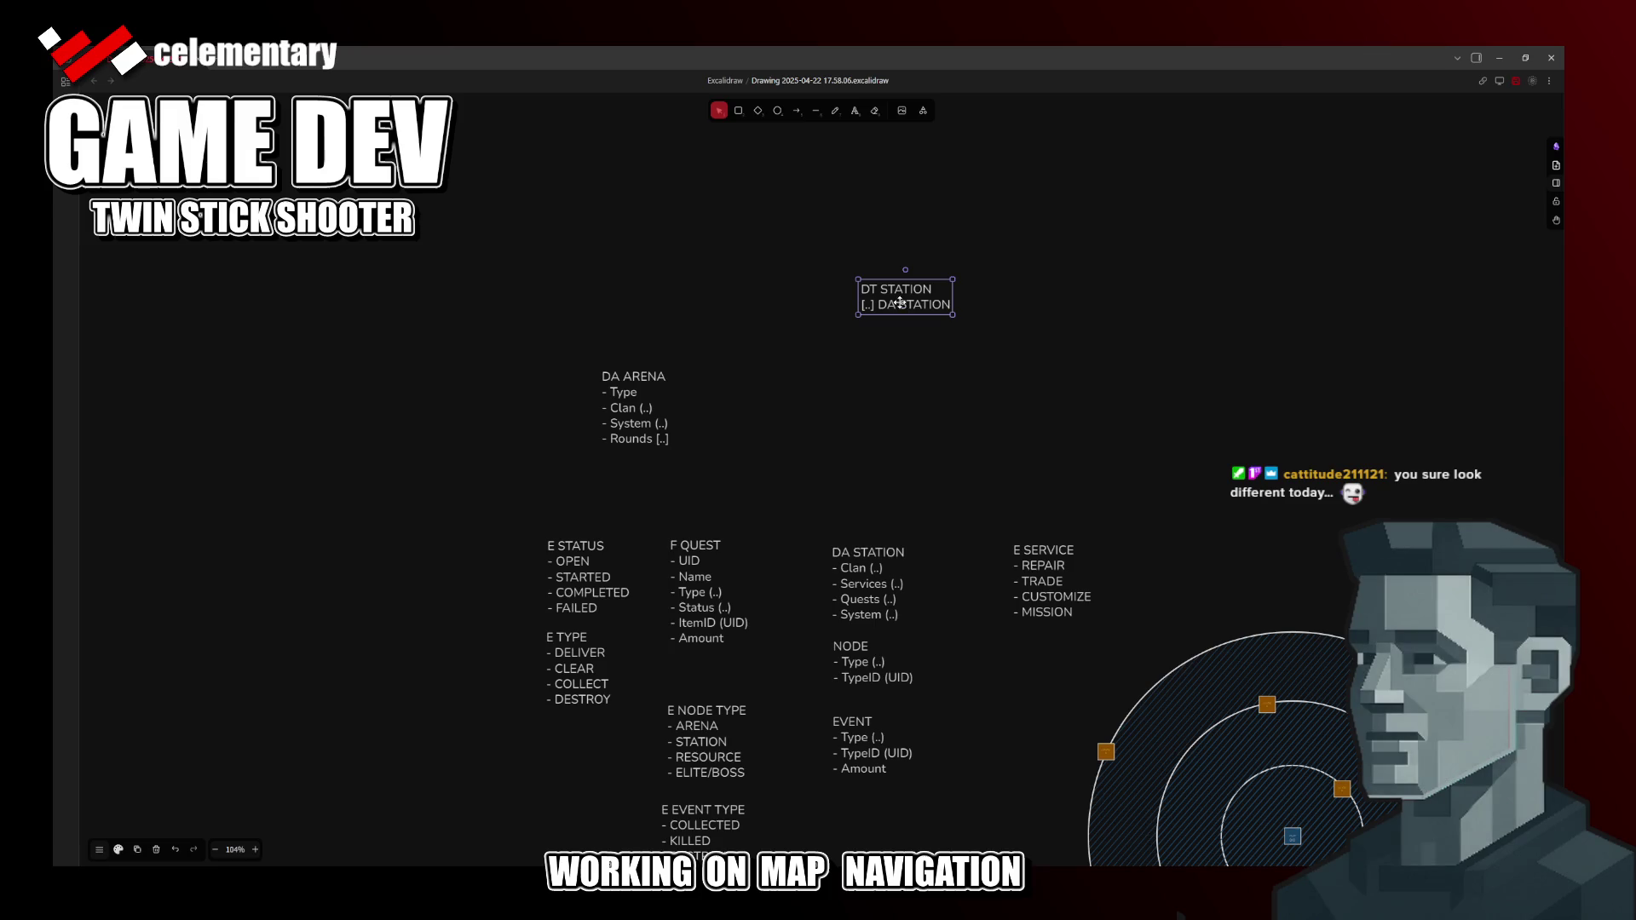
left_click_drag(901, 306, 880, 393)
double_click(880, 392)
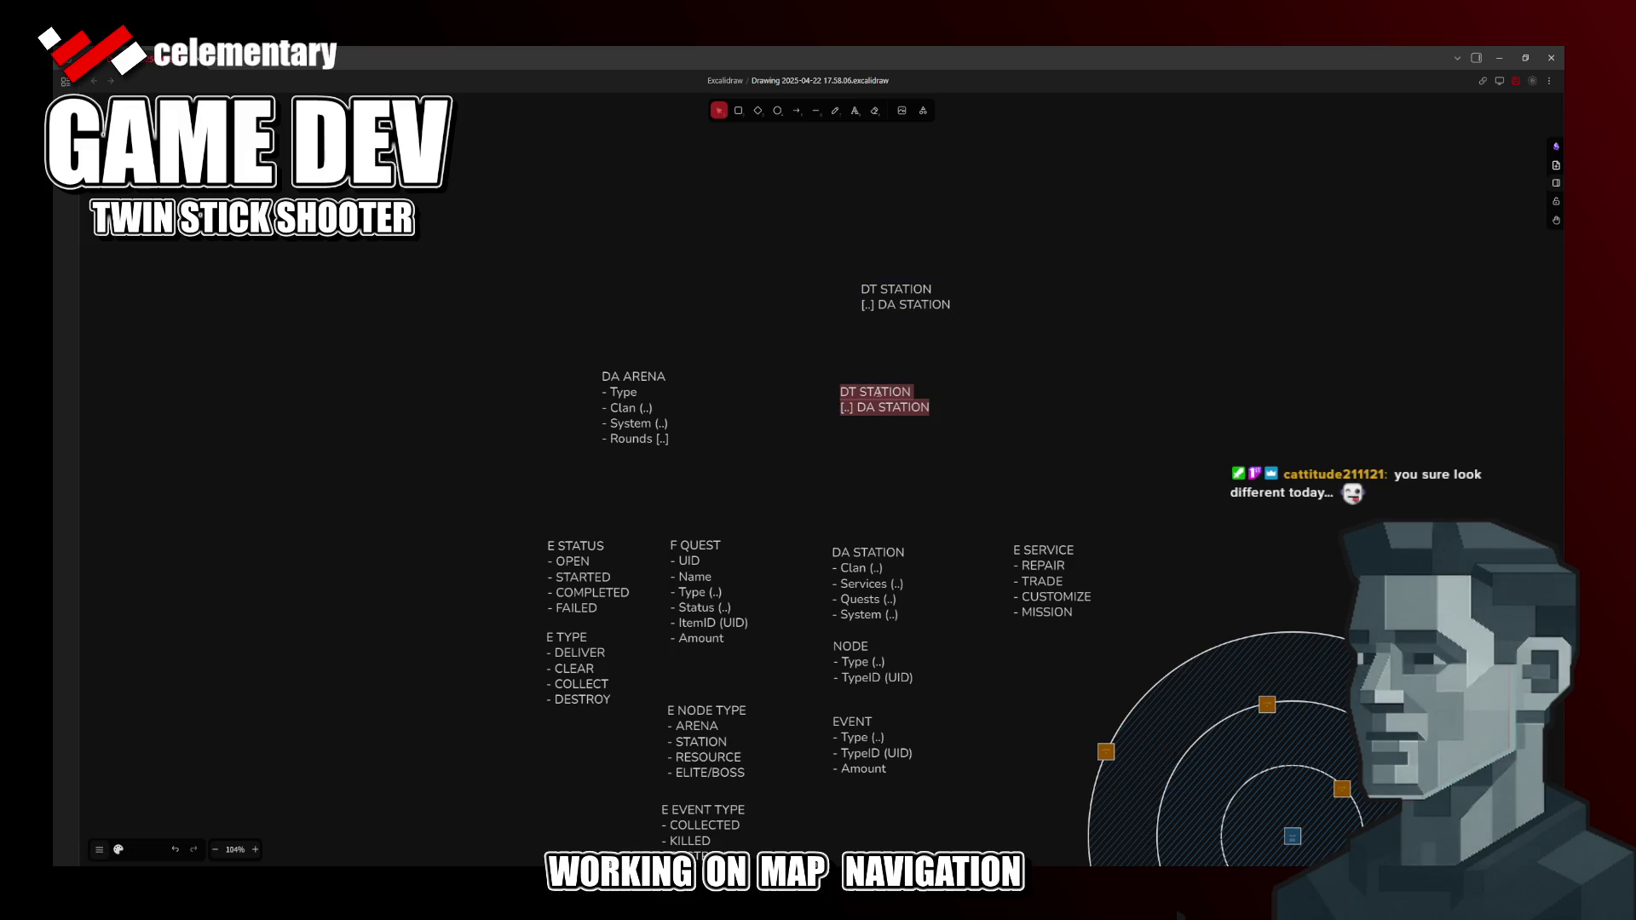
key("shift+End")
type("ARENA")
key("Down")
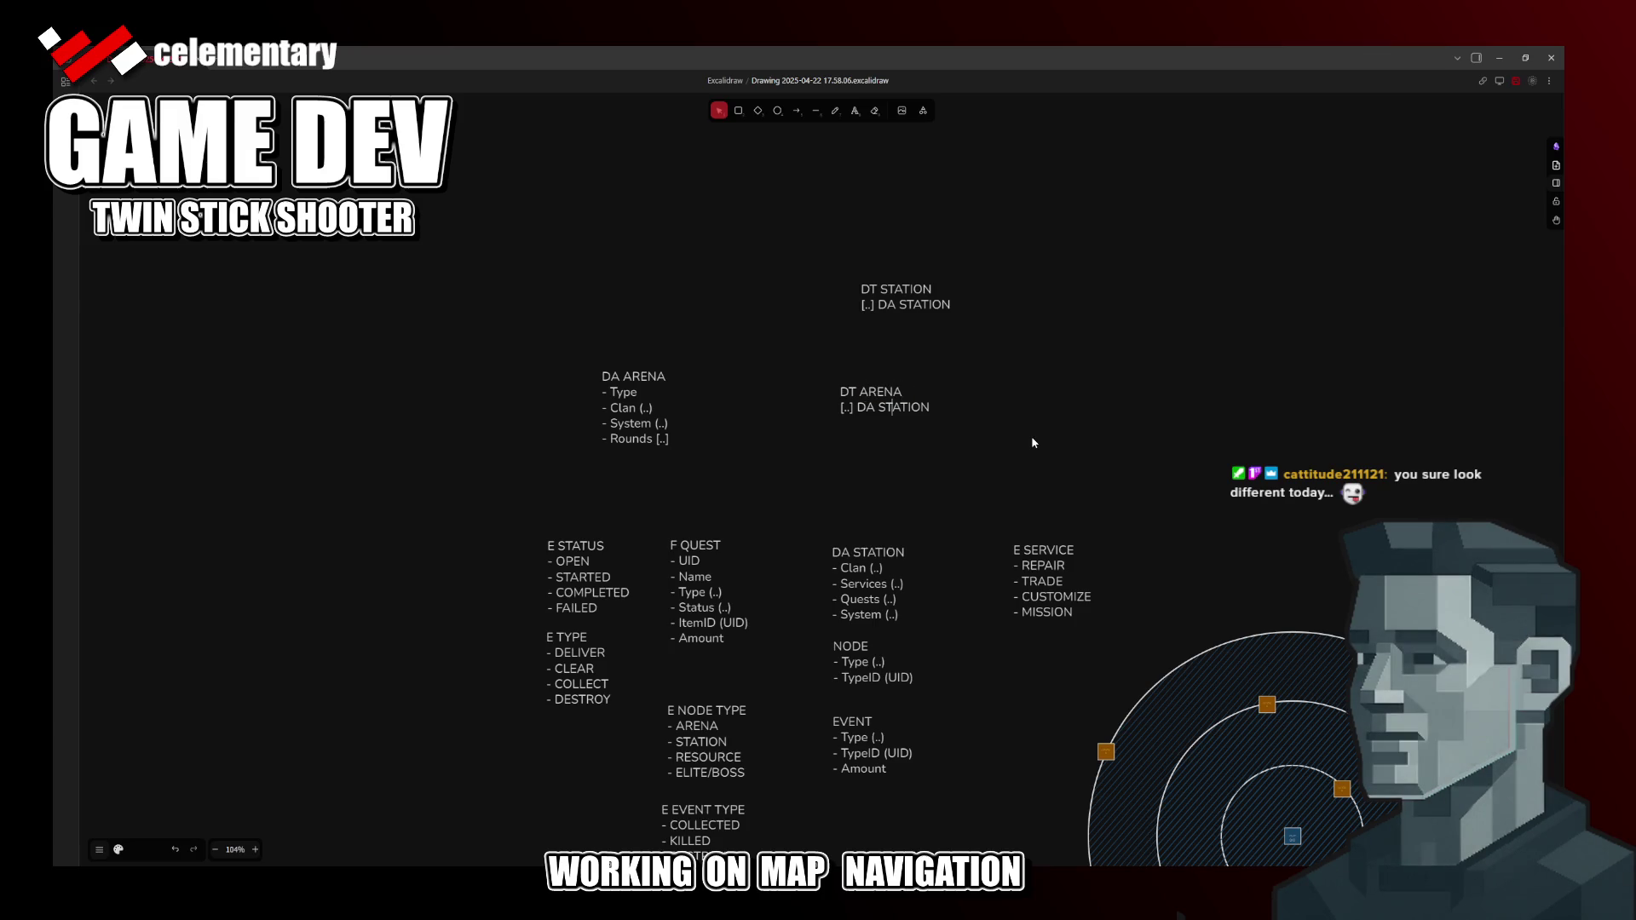
key("End")
key("ctrl+shift+Left")
type("AREN")
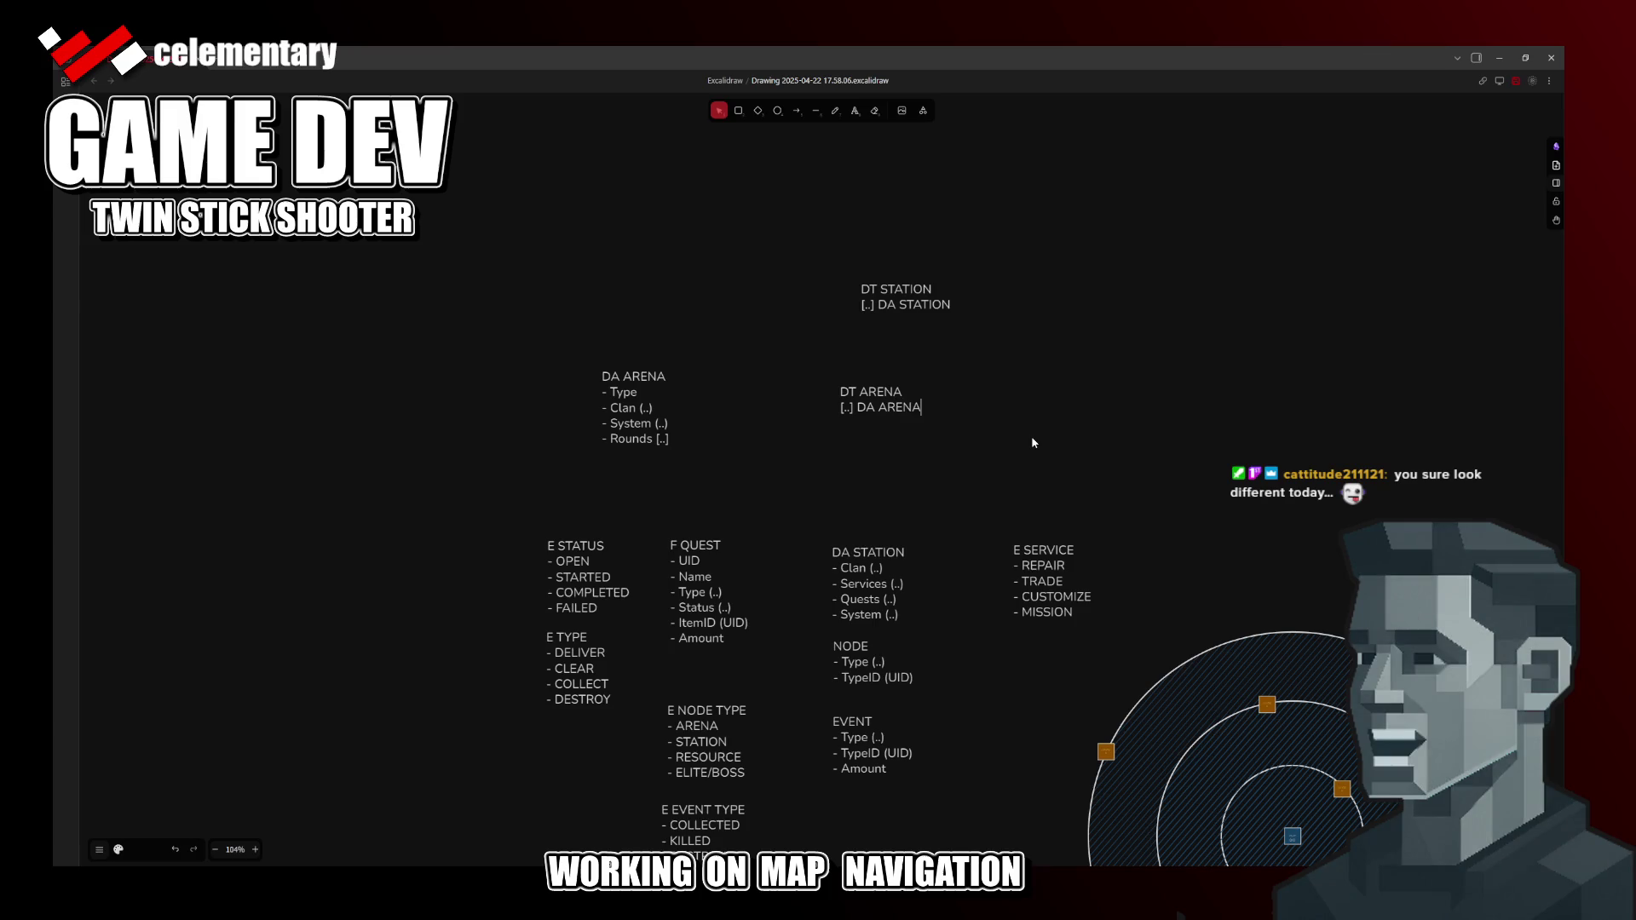
type("A")
Step: Place DT ARENA above DA ARENA and DA STATION under DT STATION, moving the arena pair up
left_click_drag(878, 403, 646, 342)
left_click_drag(860, 571, 896, 353)
mouse_move(711, 294)
left_mouse_down()
mouse_move(596, 465)
mouse_move(656, 374)
left_mouse_up()
left_click(744, 431)
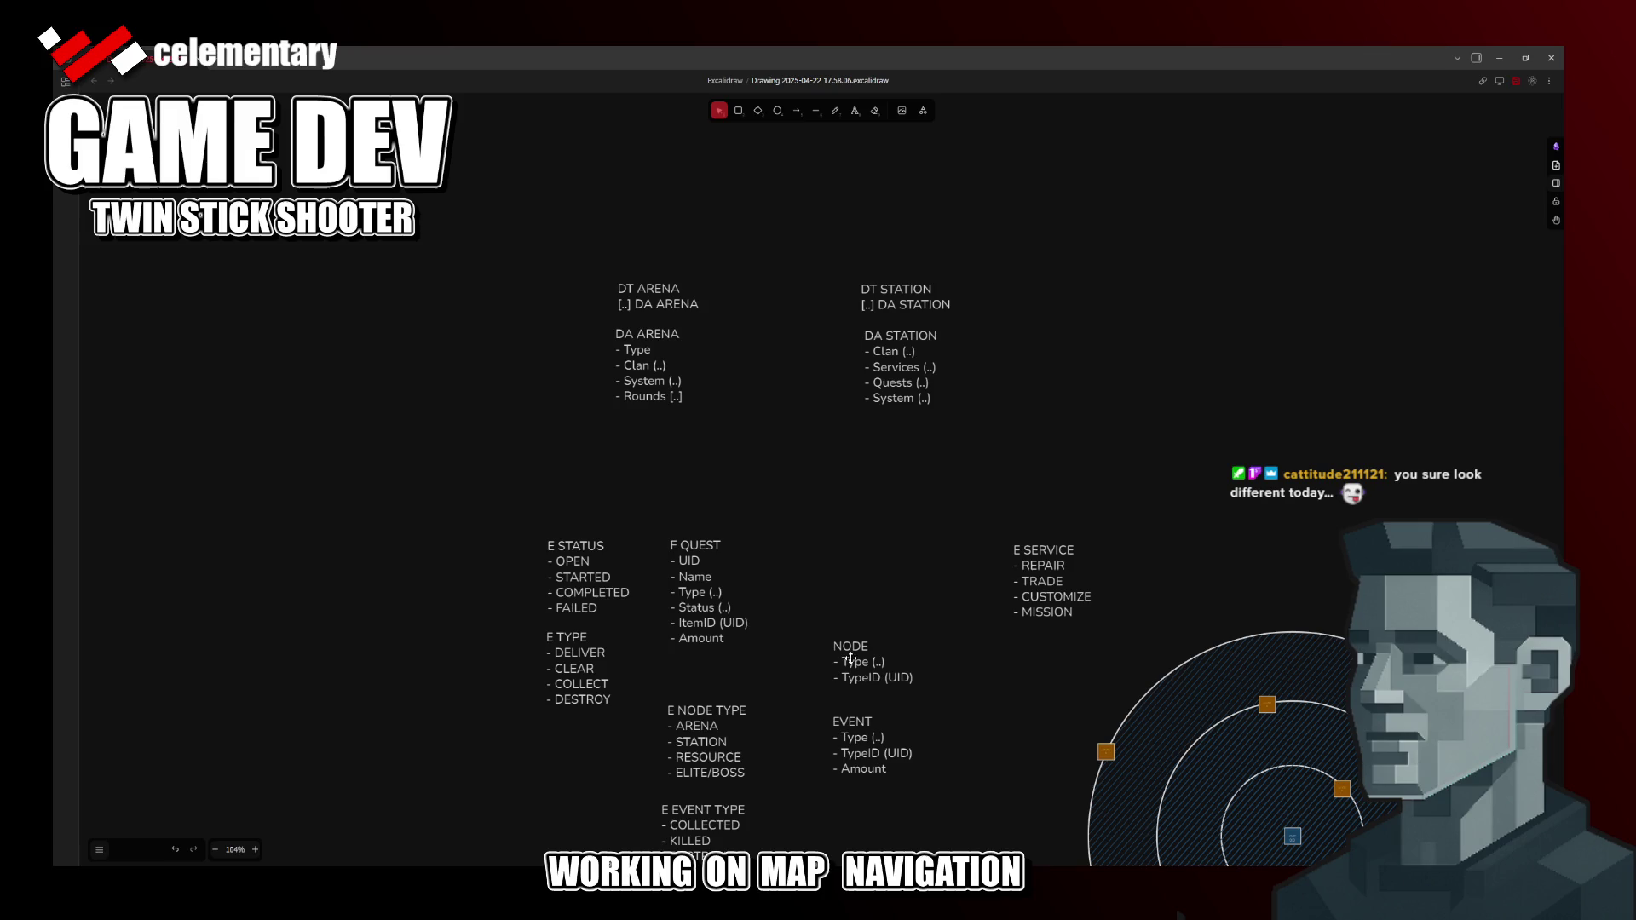
Step: Rename the E STATUS and E TYPE enums to E QUEST STATUS and E QUEST TYPE
left_click(849, 661)
scroll(759, 657, "down", 2)
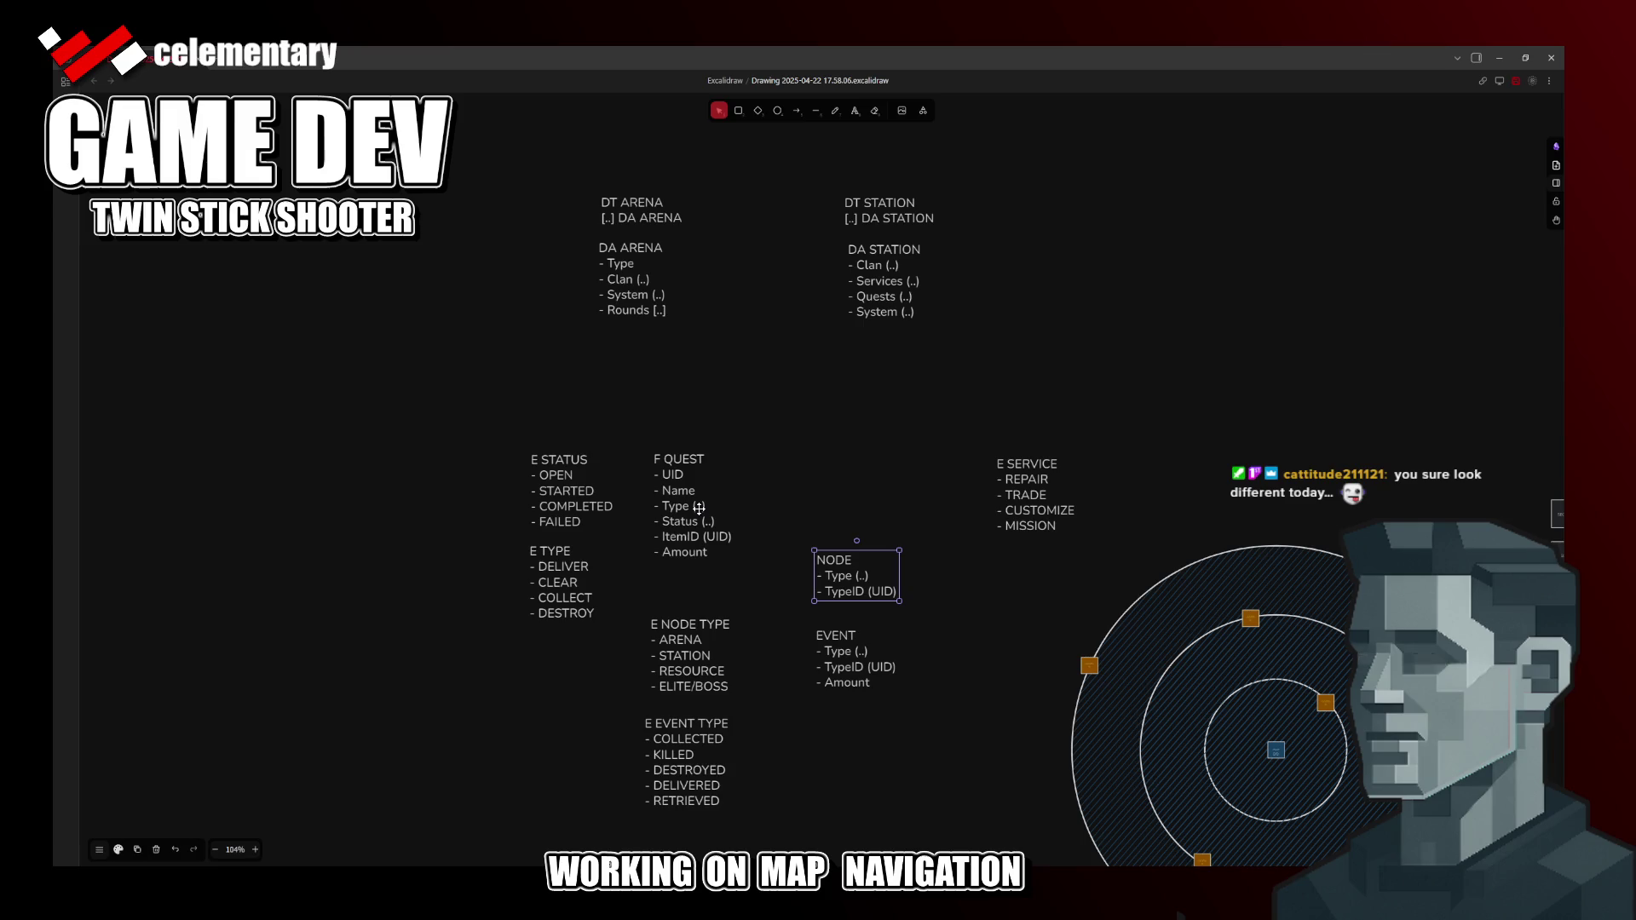
left_click(571, 482)
double_click(540, 461)
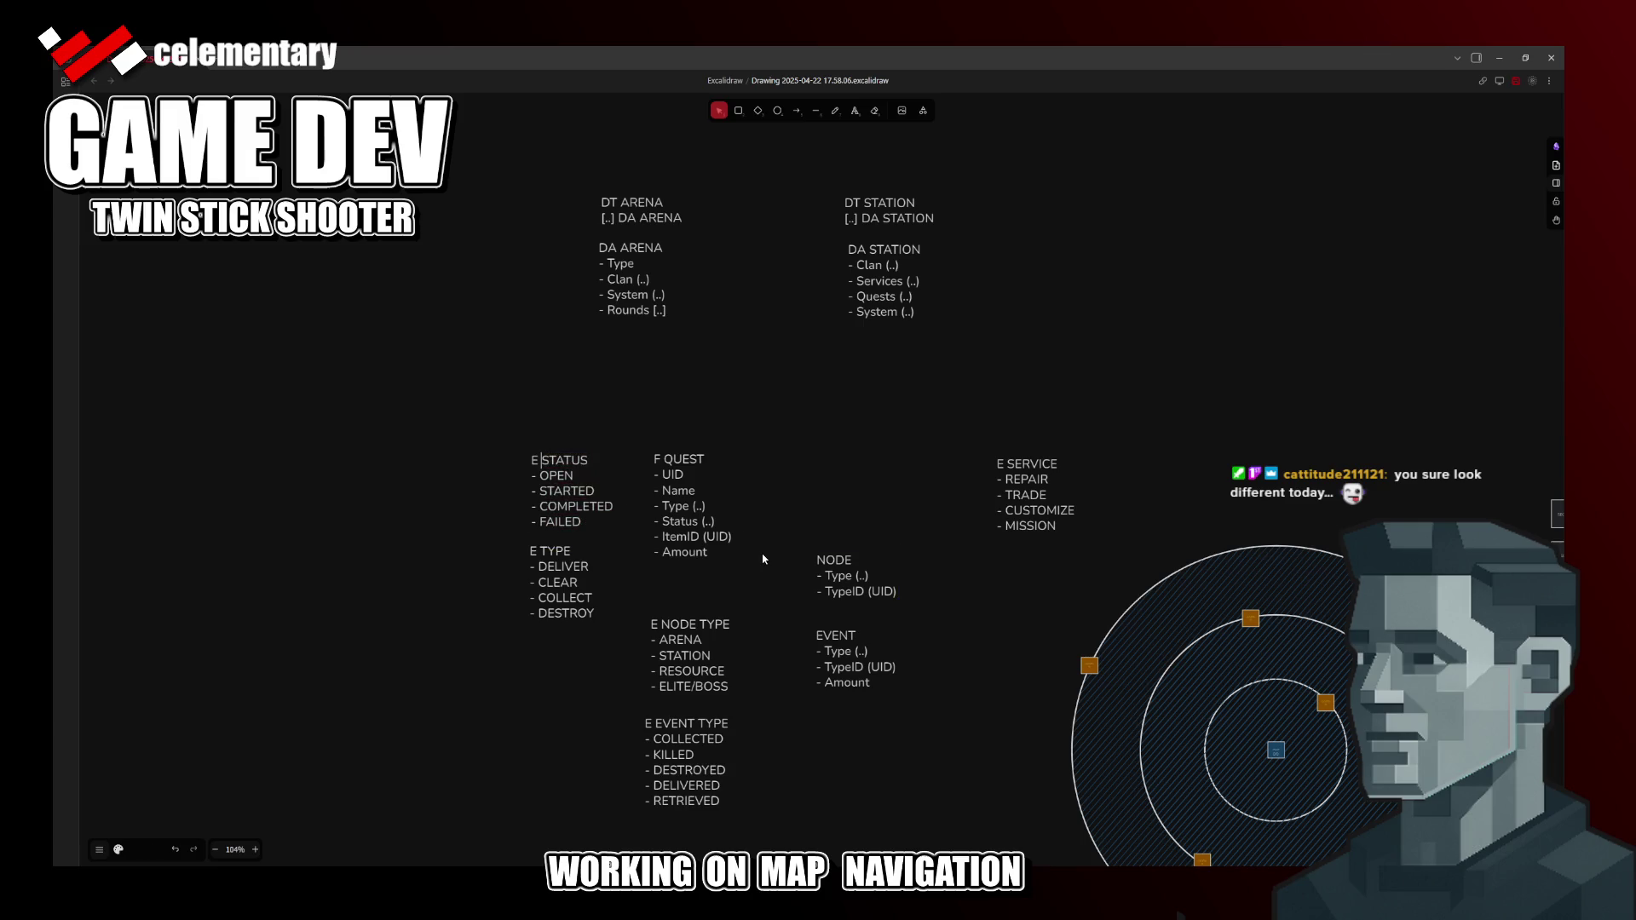
type("QUEST")
left_click(541, 552)
double_click(540, 551)
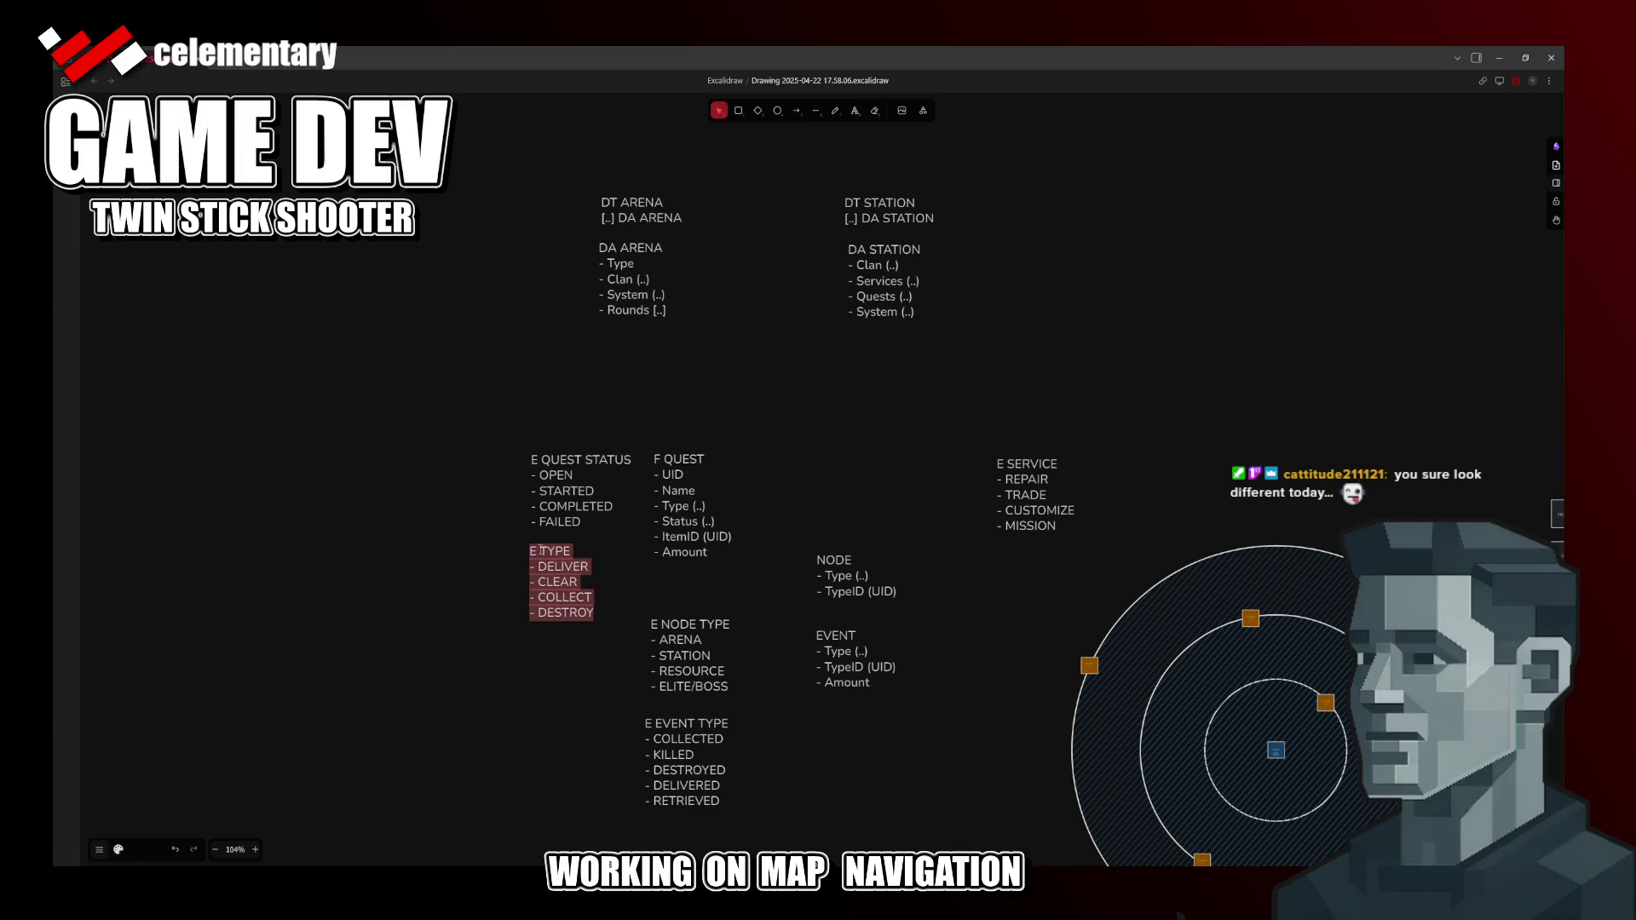
type("QUEST")
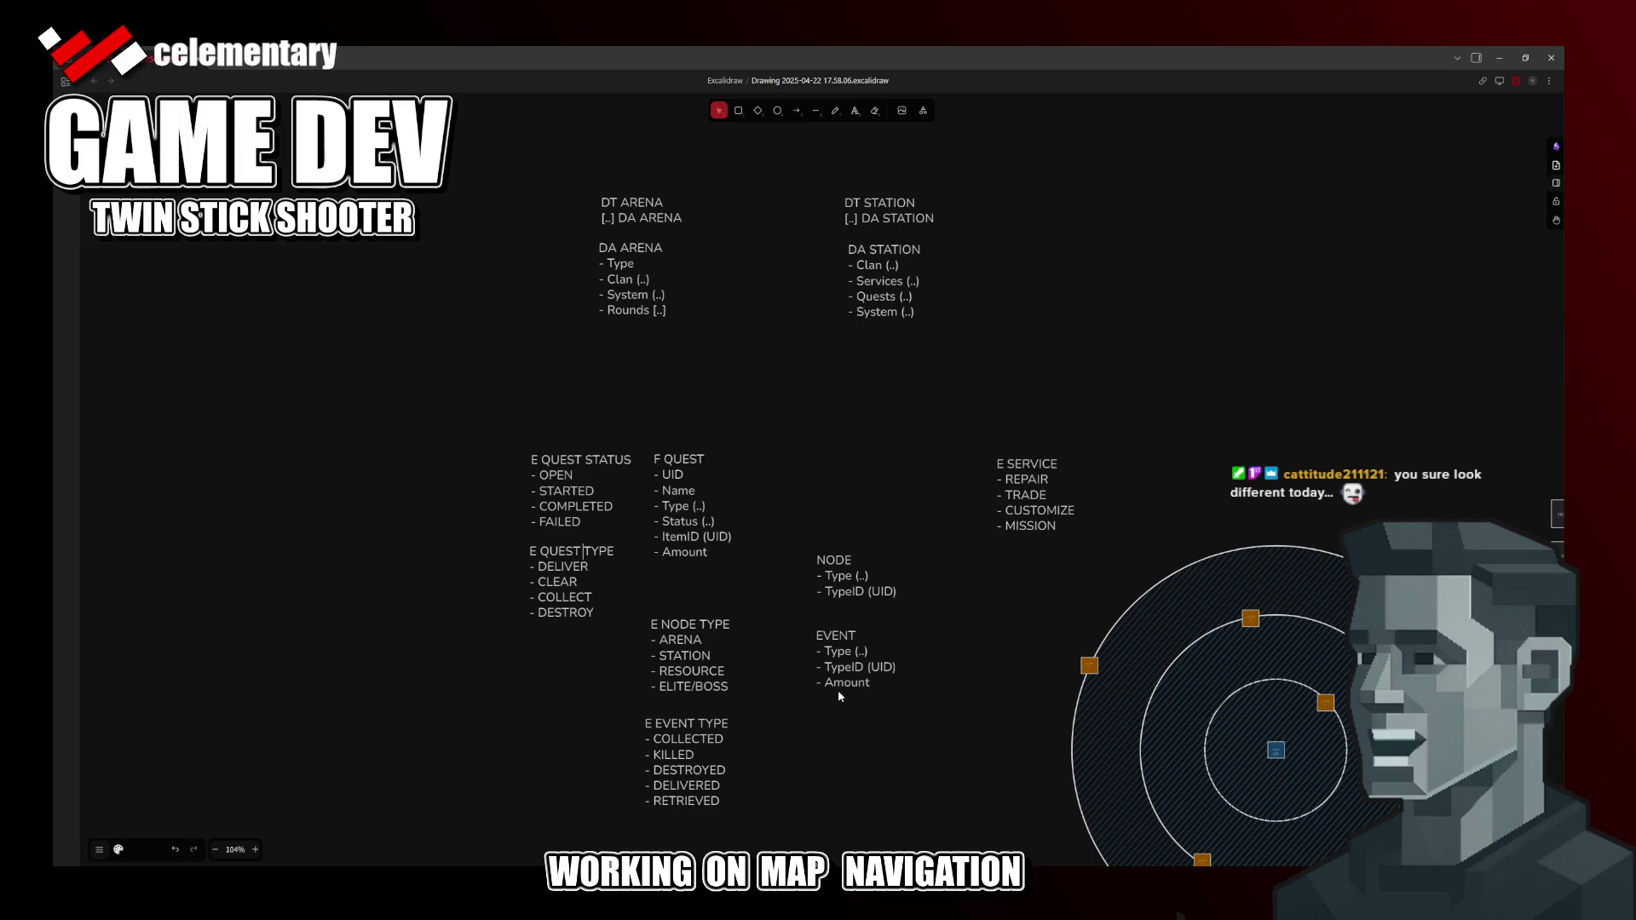
Step: Line up E QUEST STATUS, E QUEST TYPE and F QUEST side by side on the left
left_click_drag(567, 475, 342, 505)
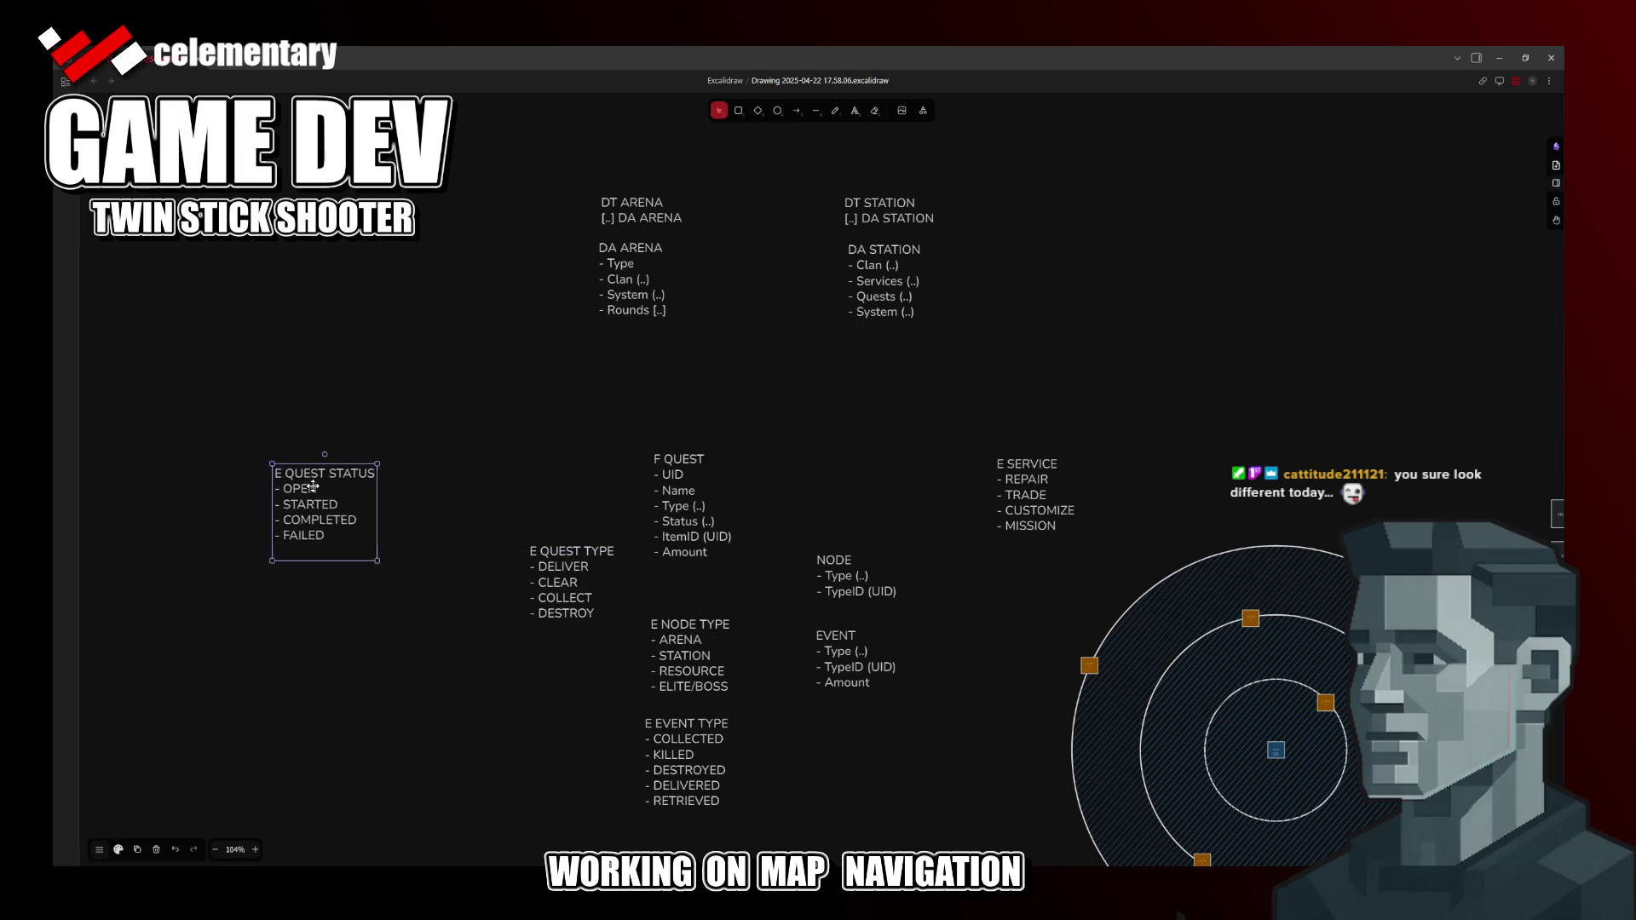
left_click_drag(550, 589, 445, 528)
left_click(566, 558)
mouse_move(660, 506)
left_mouse_down()
mouse_move(535, 540)
mouse_move(564, 520)
left_mouse_up()
left_click(675, 520)
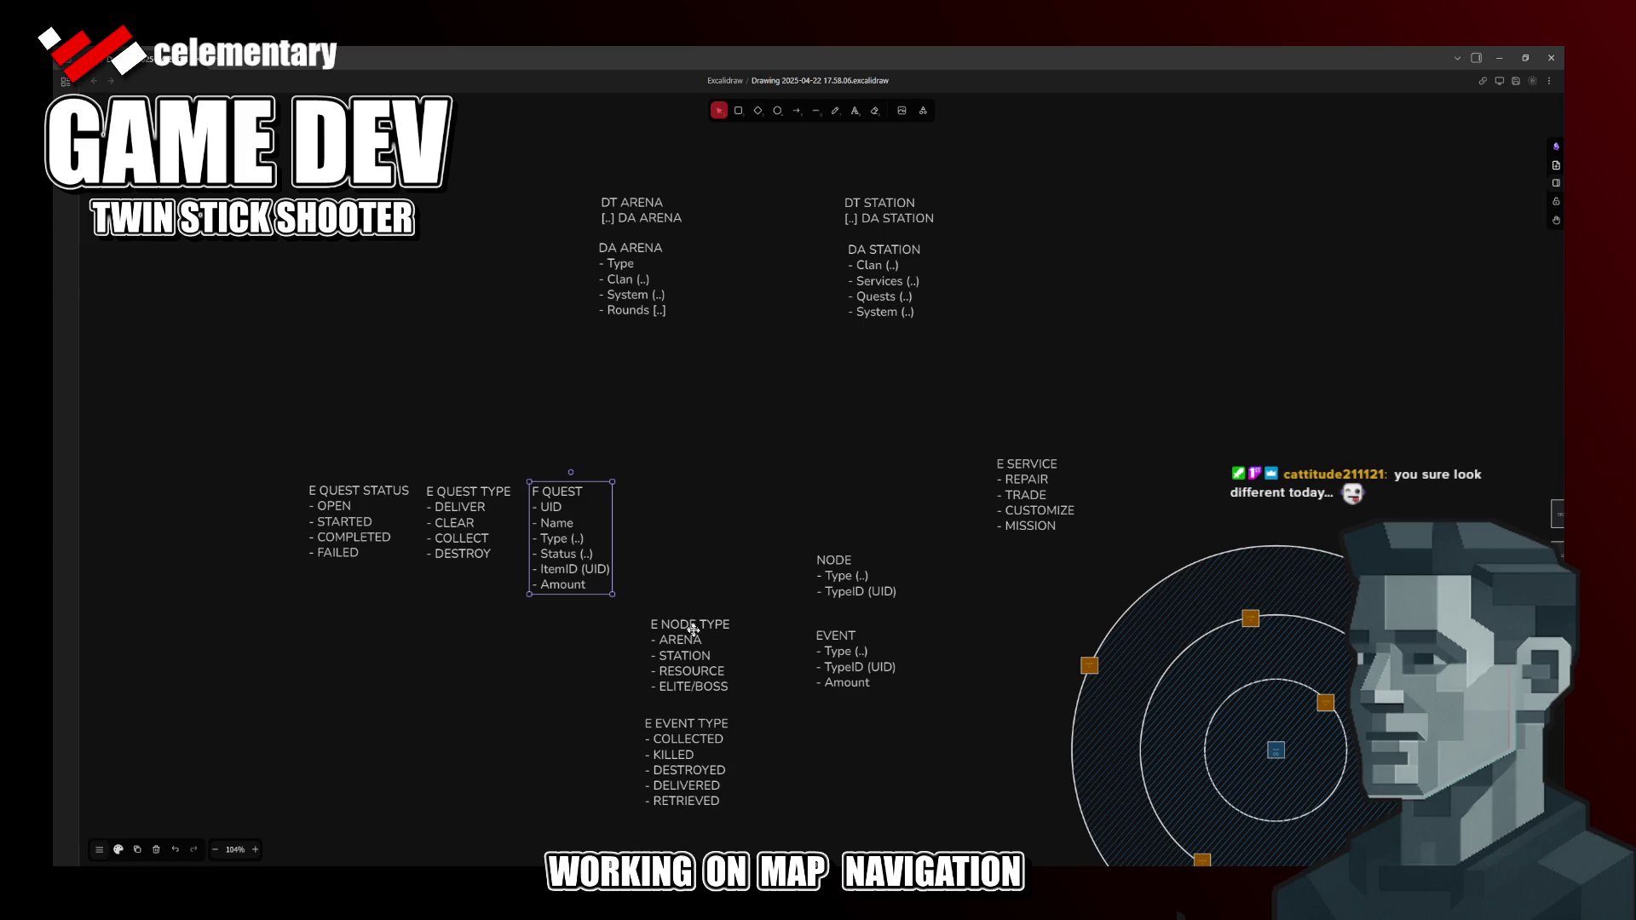
Step: Shift E NODE TYPE and E EVENT TYPE right and move E SERVICE up beside DA STATION
left_click_drag(682, 656, 700, 620)
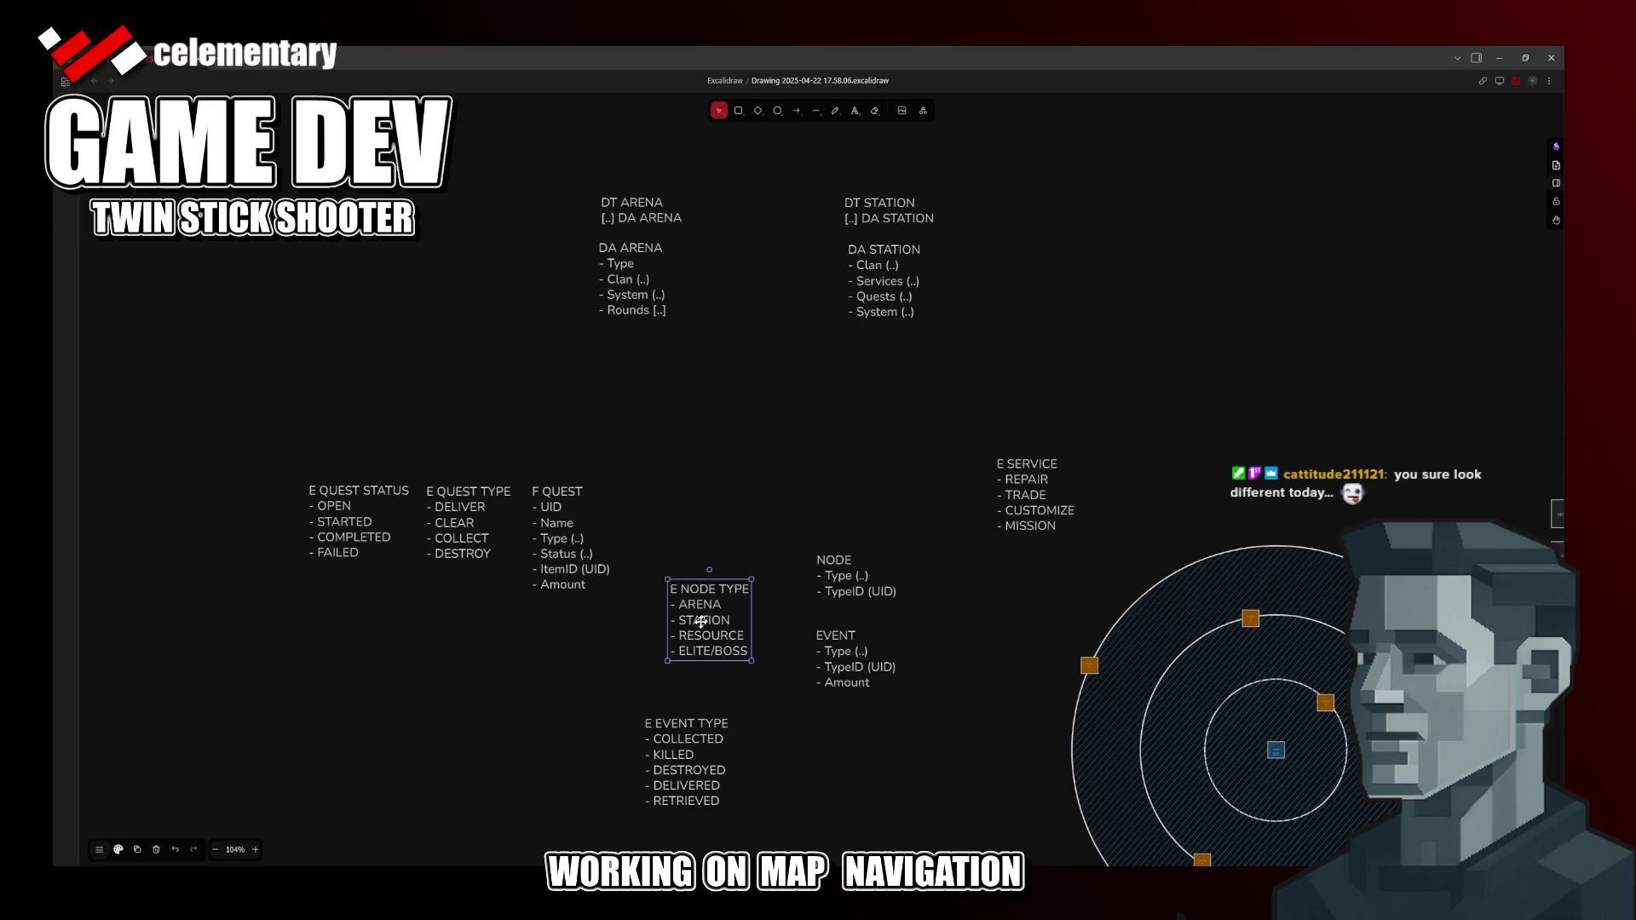
left_click_drag(693, 770, 753, 772)
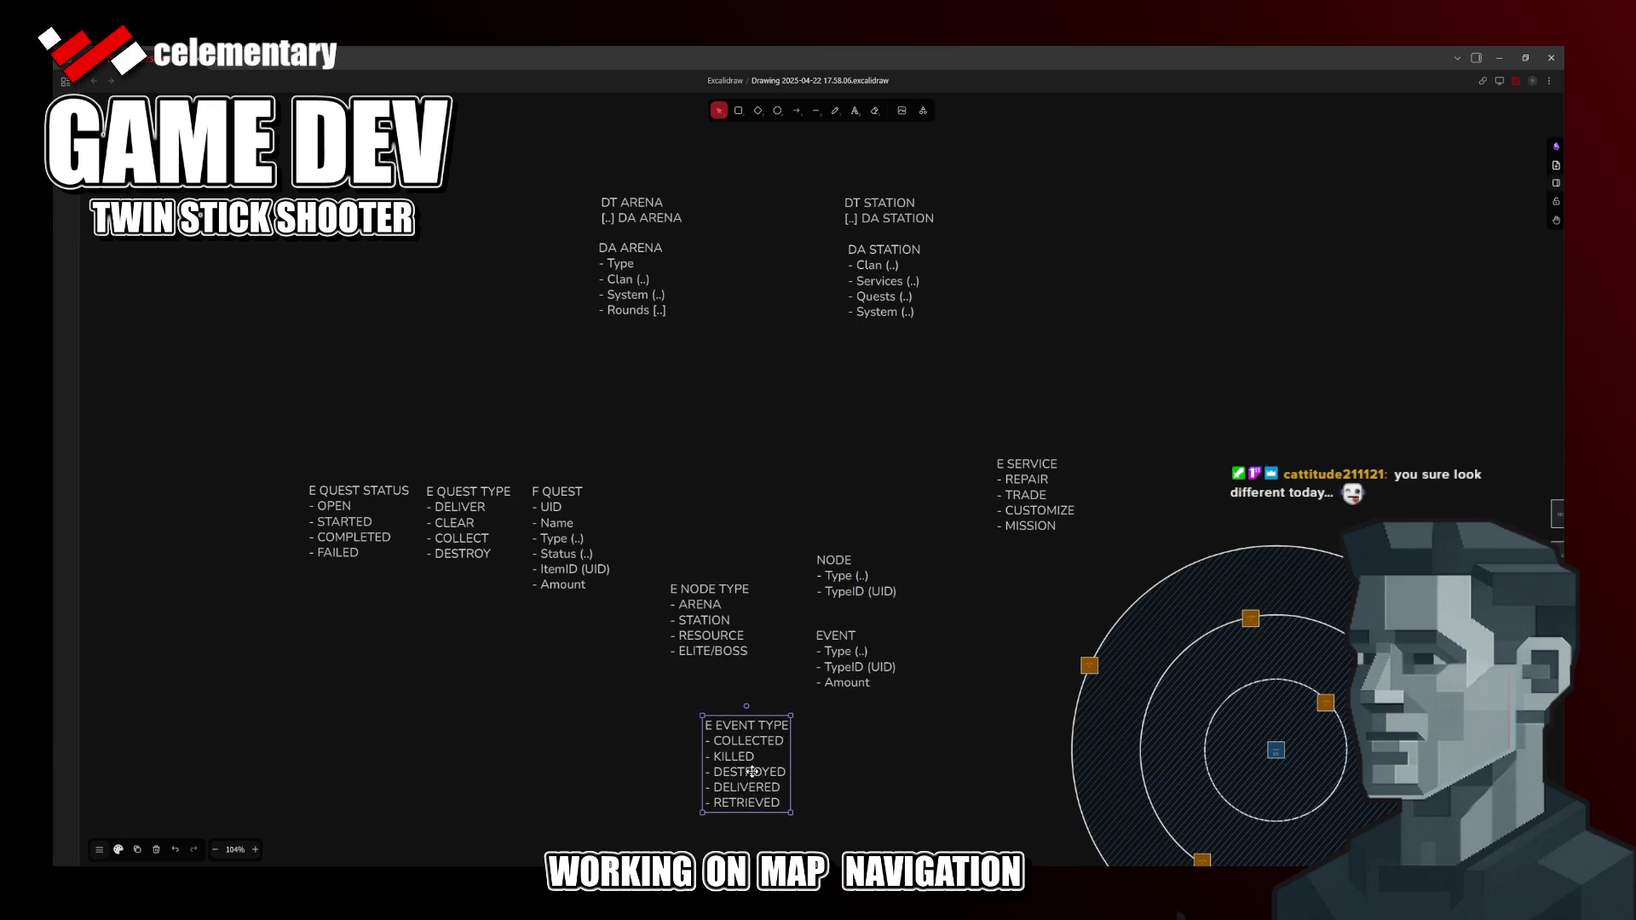
mouse_move(1023, 518)
left_mouse_down()
mouse_move(878, 415)
mouse_move(1016, 301)
left_mouse_up()
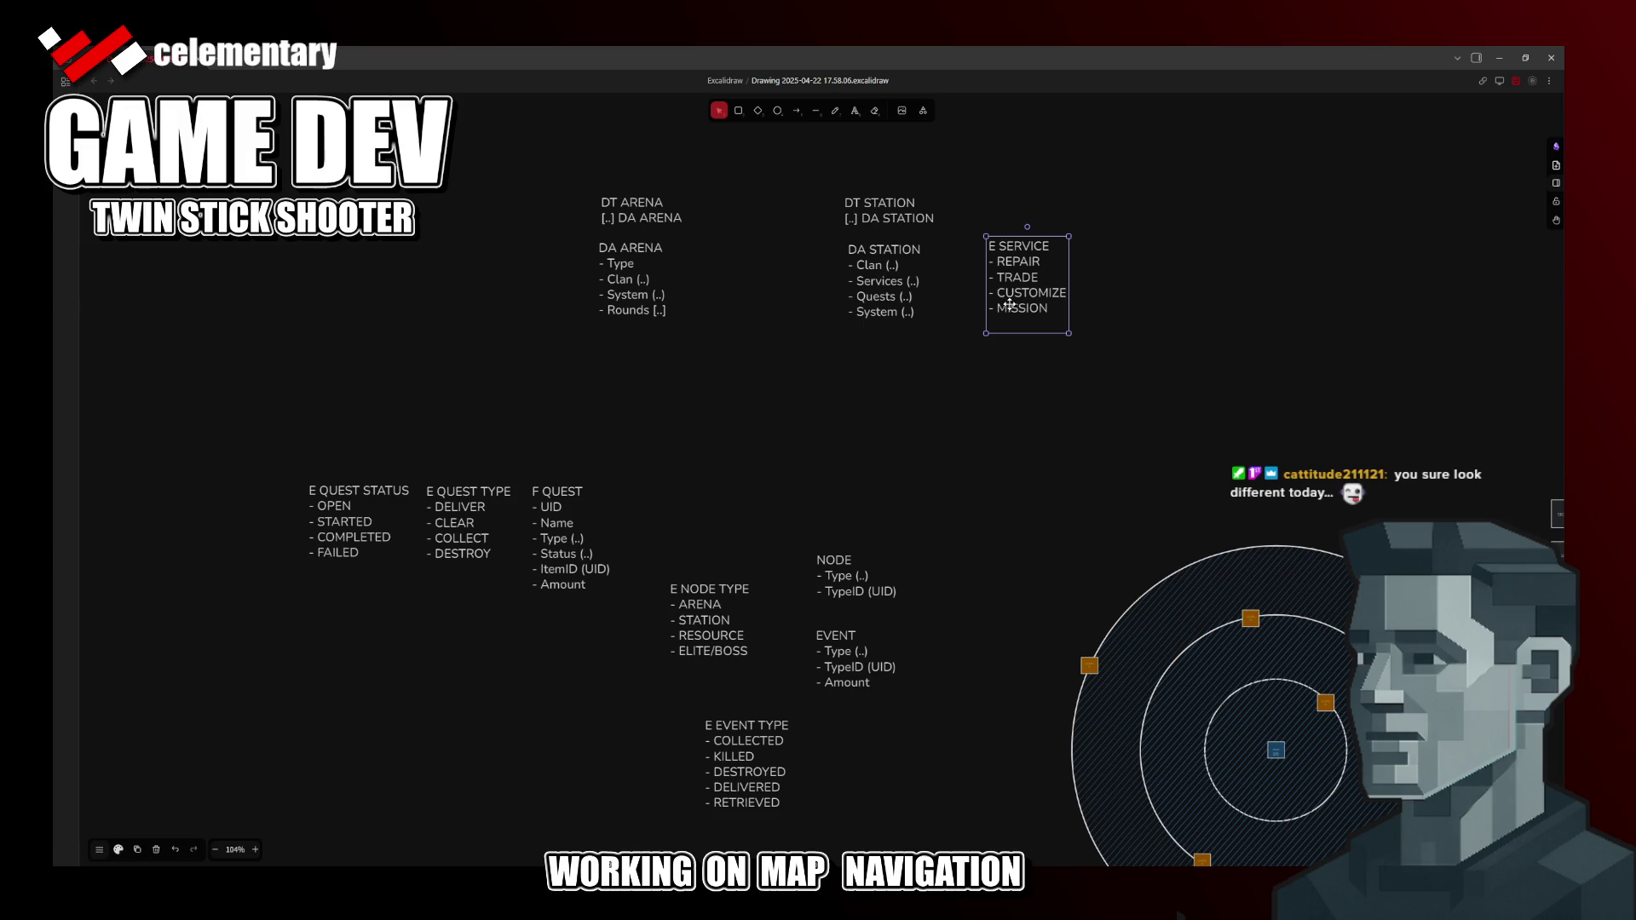
Step: Rename the F QUEST block to DA QUEST
double_click(554, 491)
left_click(558, 492)
key("Escape")
double_click(566, 491)
key("Left")
key("Right")
key("BackSpace")
type("D")
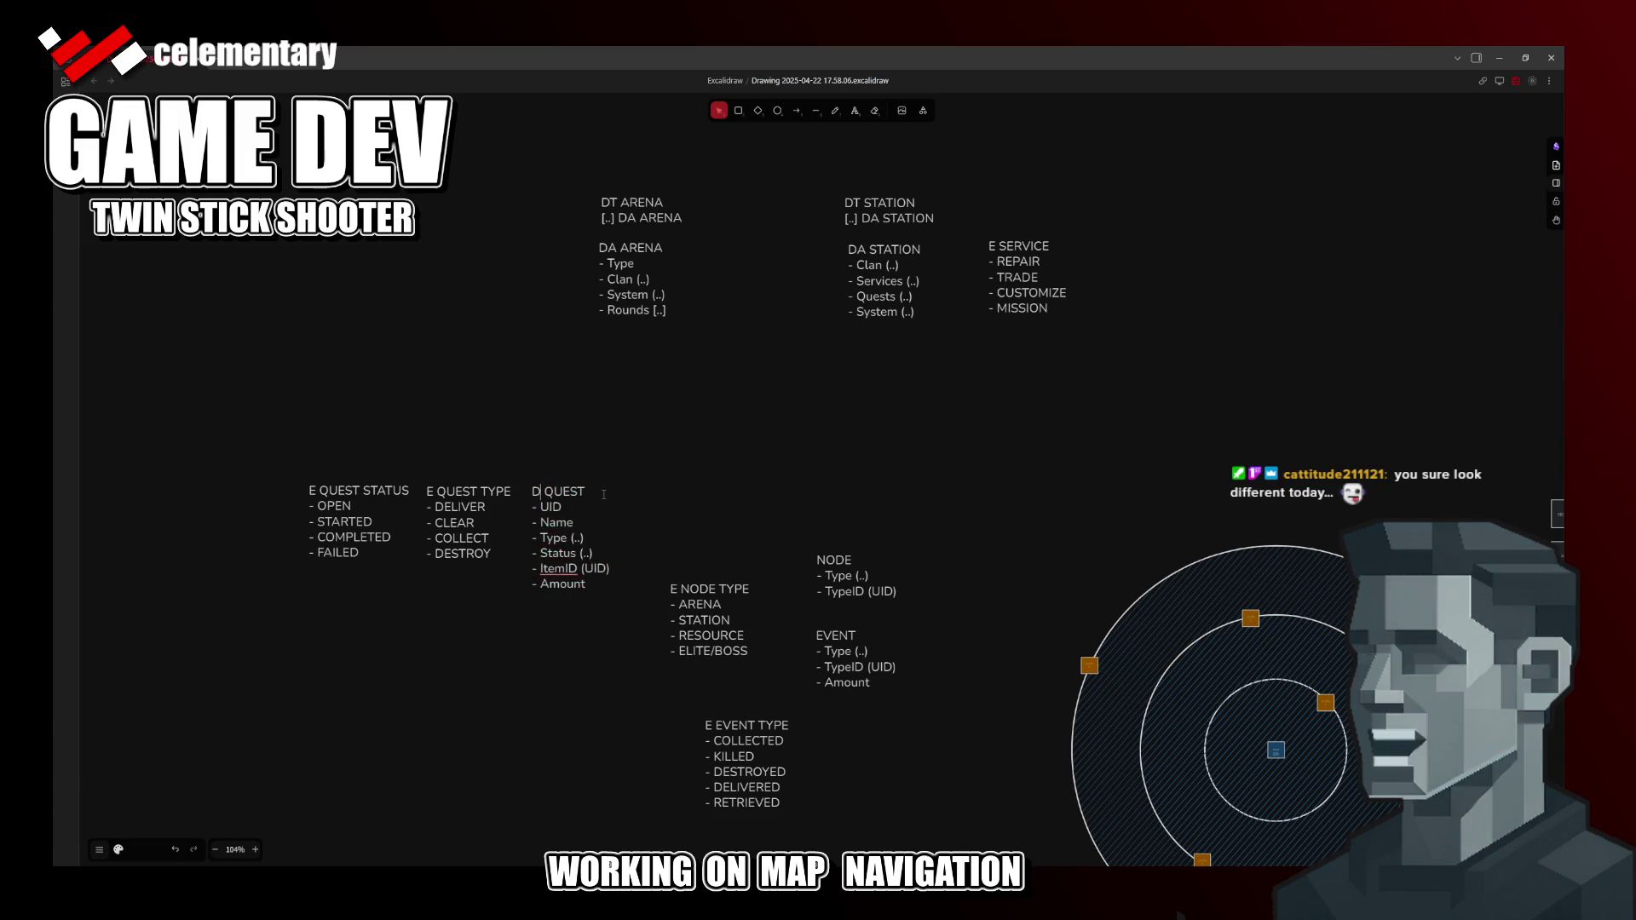
type("A")
left_click(485, 642)
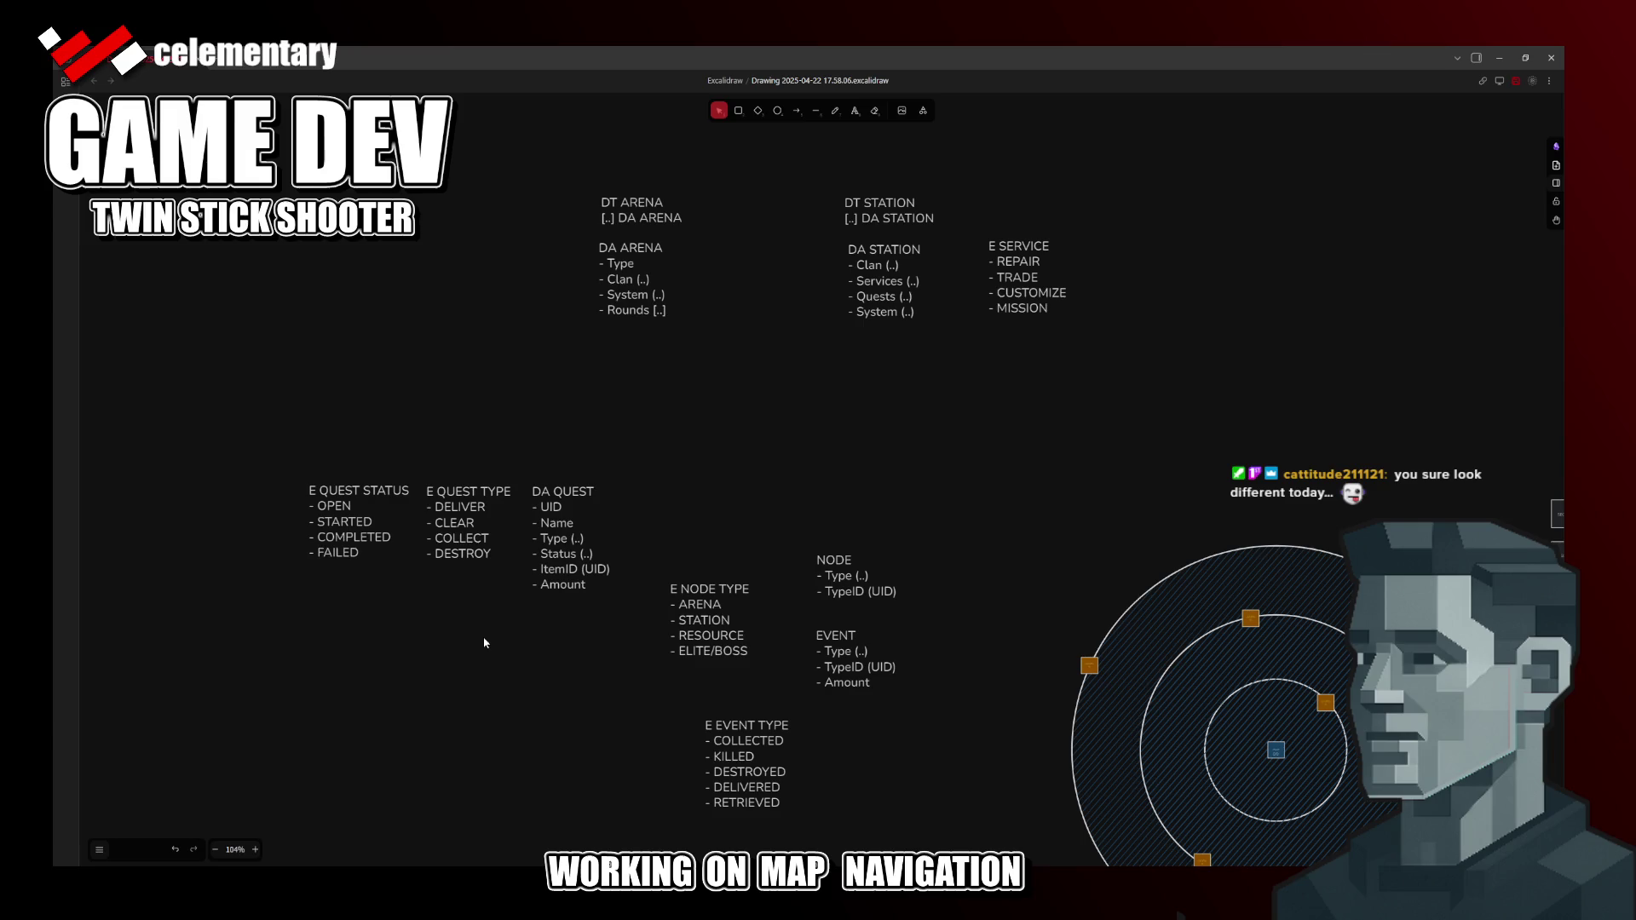
Step: Duplicate the DT ARENA label and edit the copy into DT QUEST / [..] DA QUEST
left_click(623, 233)
left_click_drag(624, 229, 447, 257)
double_click(458, 231)
left_click(458, 232)
double_click(462, 231)
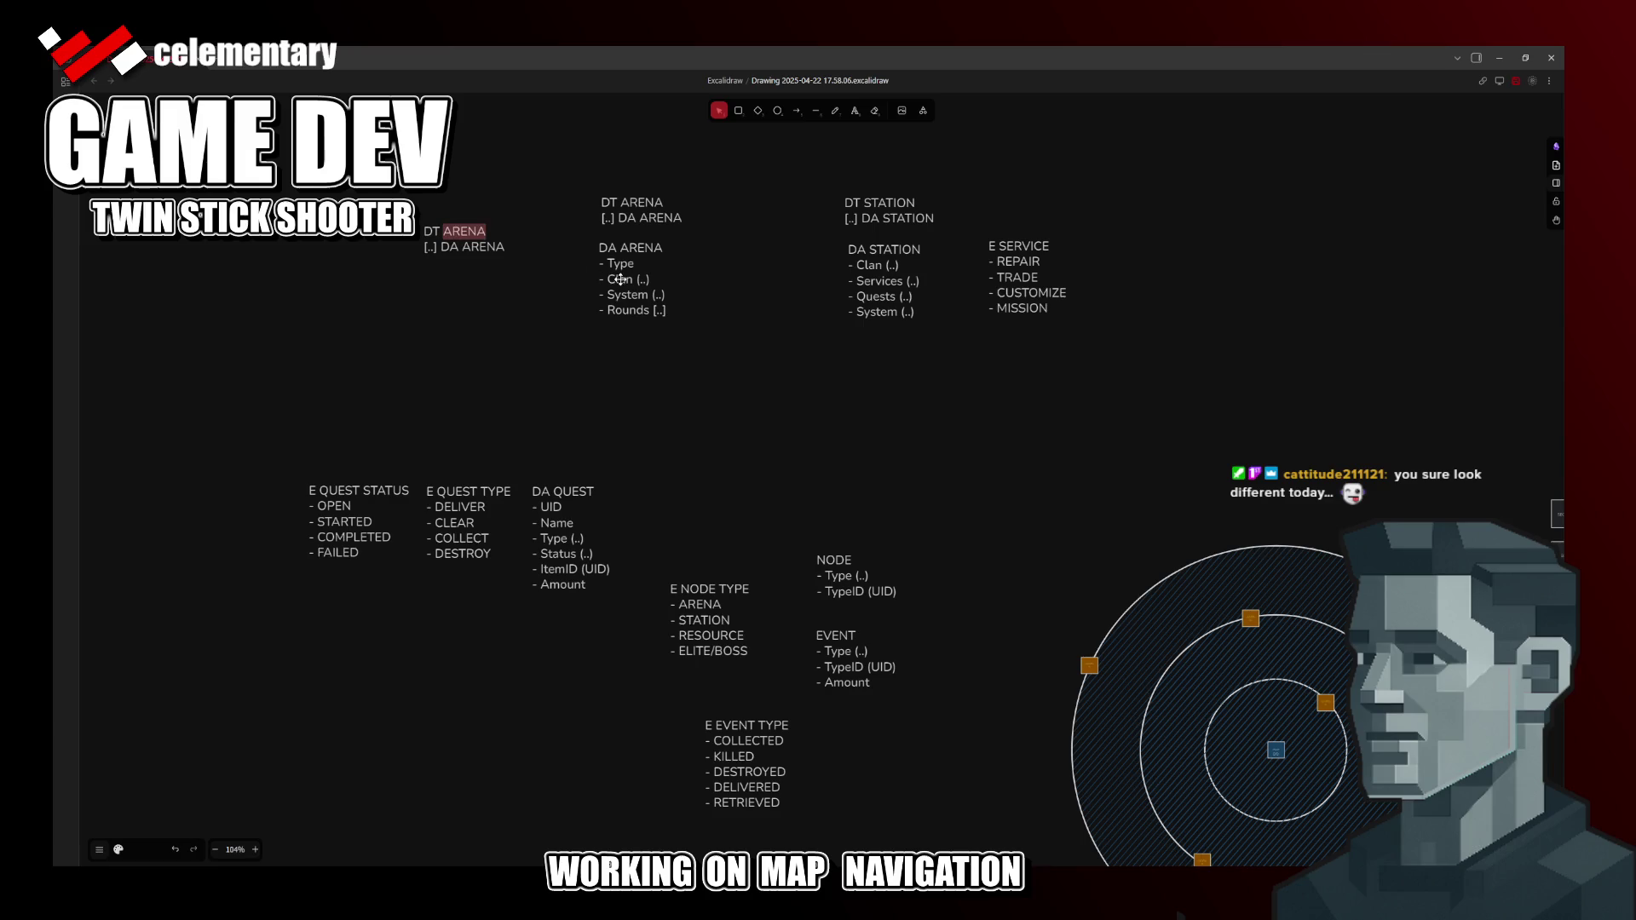
type("QUEST")
double_click(481, 247)
type("QUEST")
left_click_drag(469, 254, 438, 229)
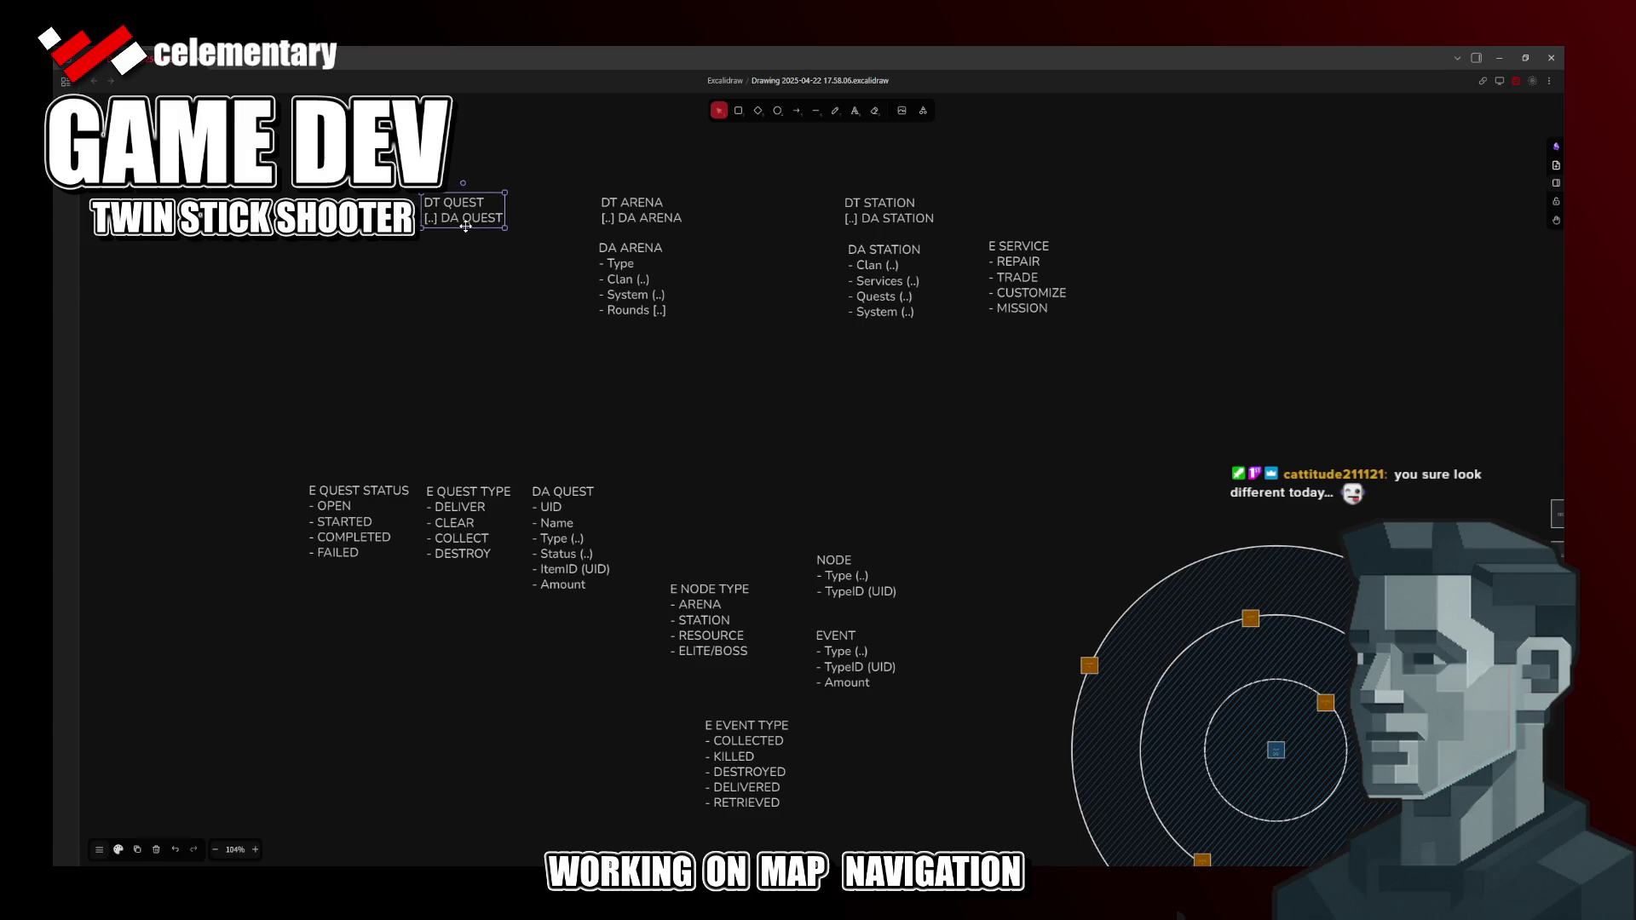
Step: Move DA QUEST under DT QUEST with both quest enums below it, and E SERVICE below DA STATION
left_click_drag(558, 523, 418, 283)
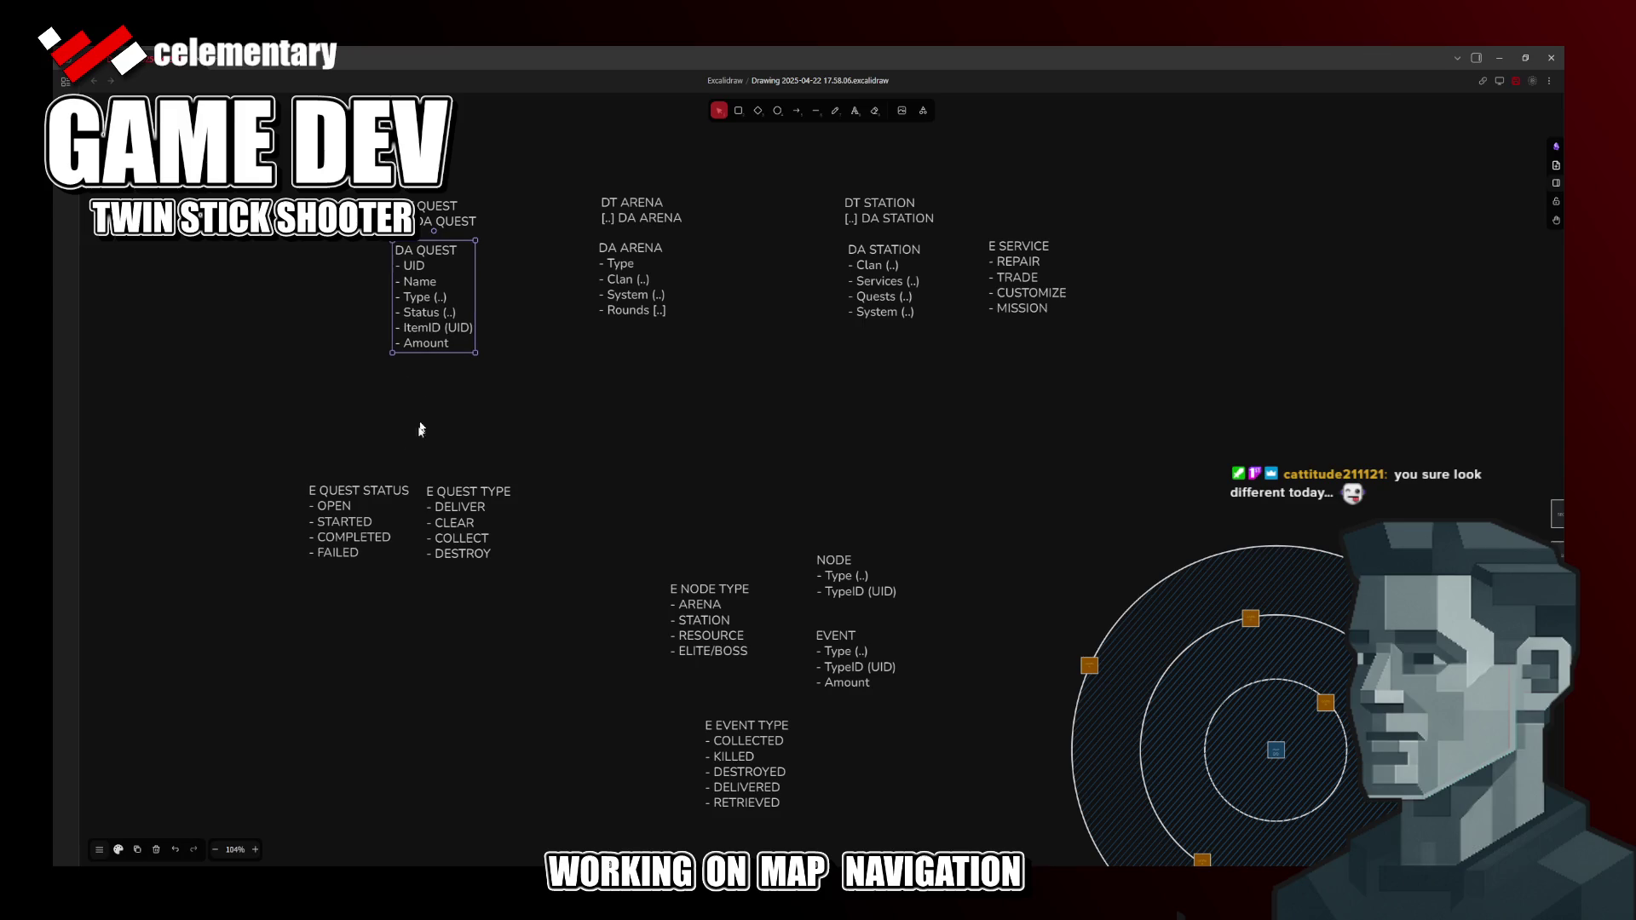
left_click_drag(244, 463, 518, 599)
left_click_drag(469, 537, 495, 430)
left_click(845, 461)
mouse_move(707, 430)
left_mouse_down()
mouse_move(647, 537)
mouse_move(668, 478)
left_mouse_up()
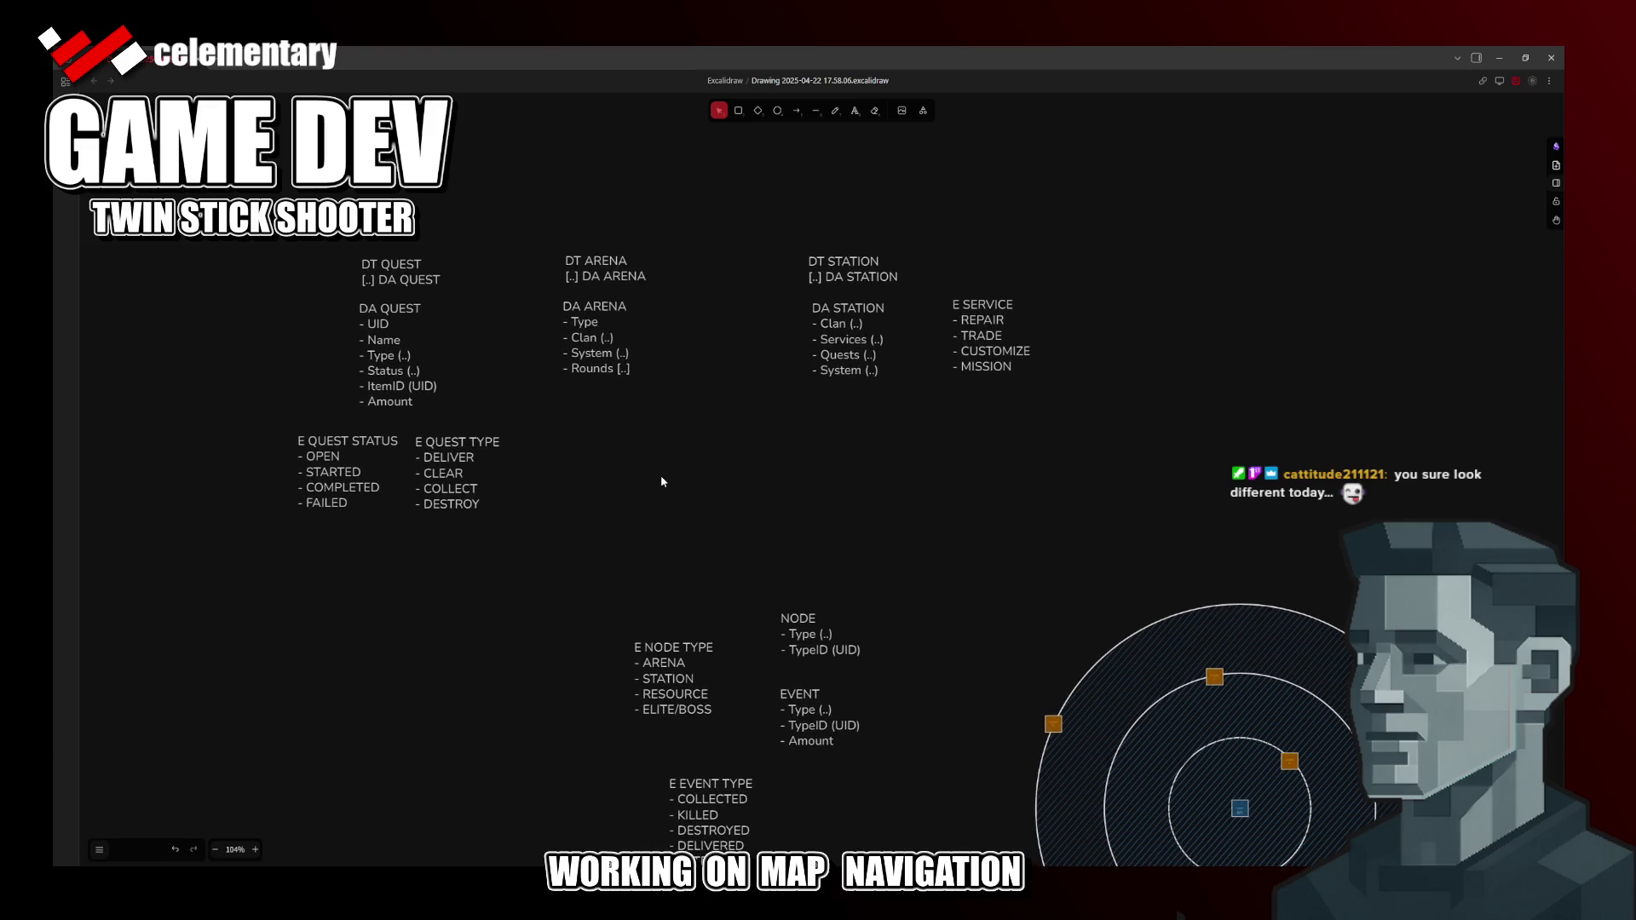
left_click_drag(973, 336, 833, 438)
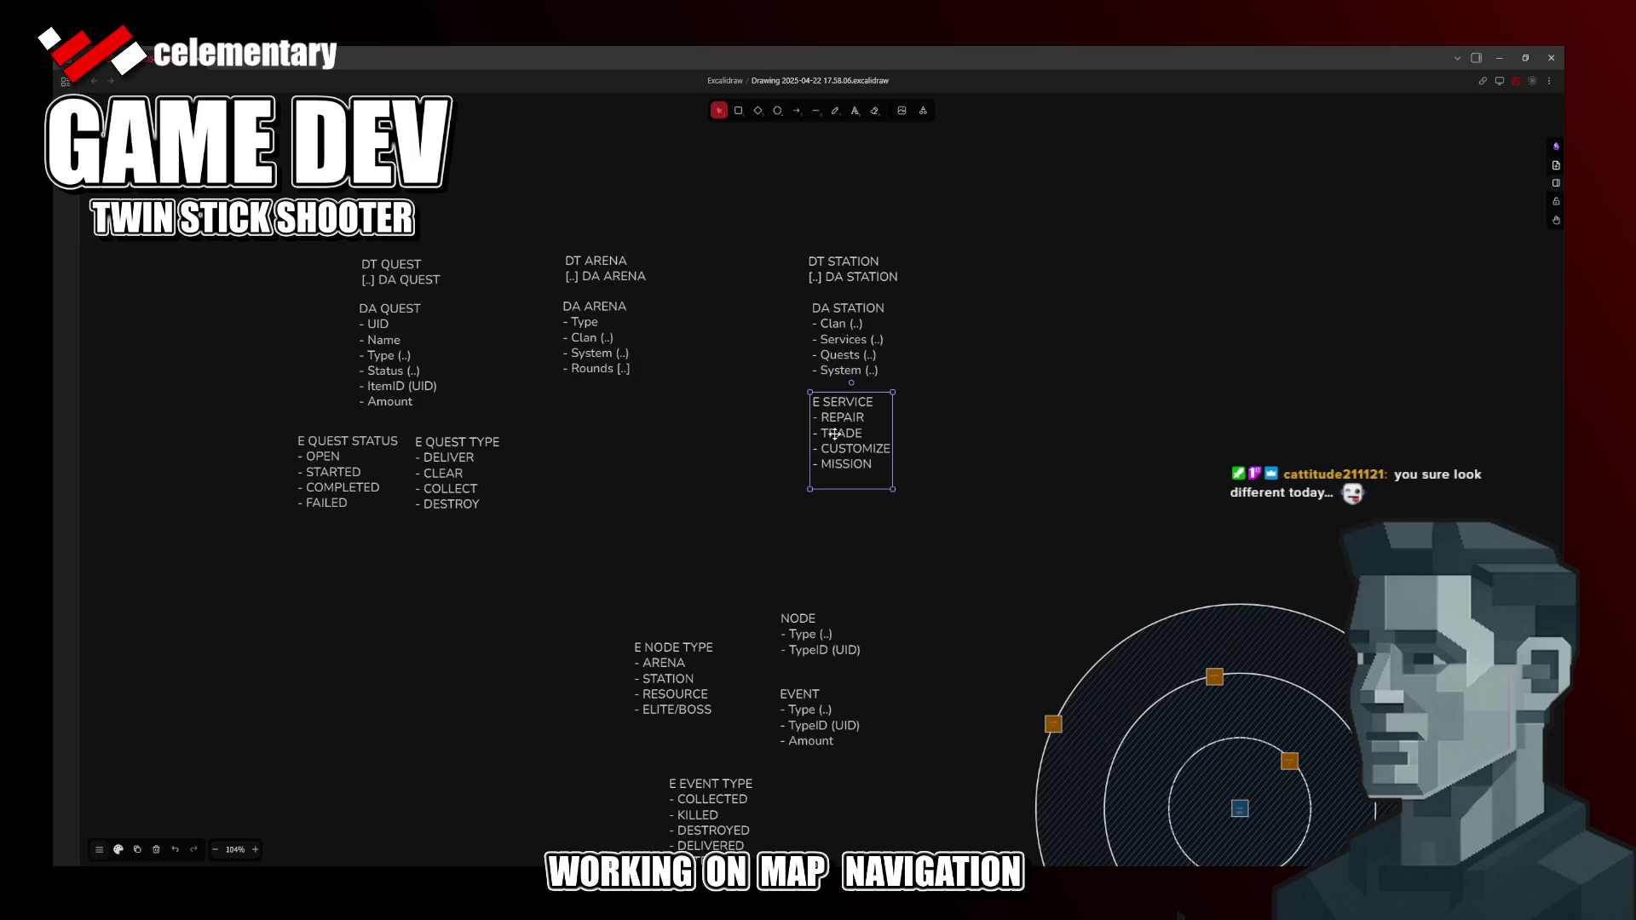
left_click_drag(834, 437, 835, 438)
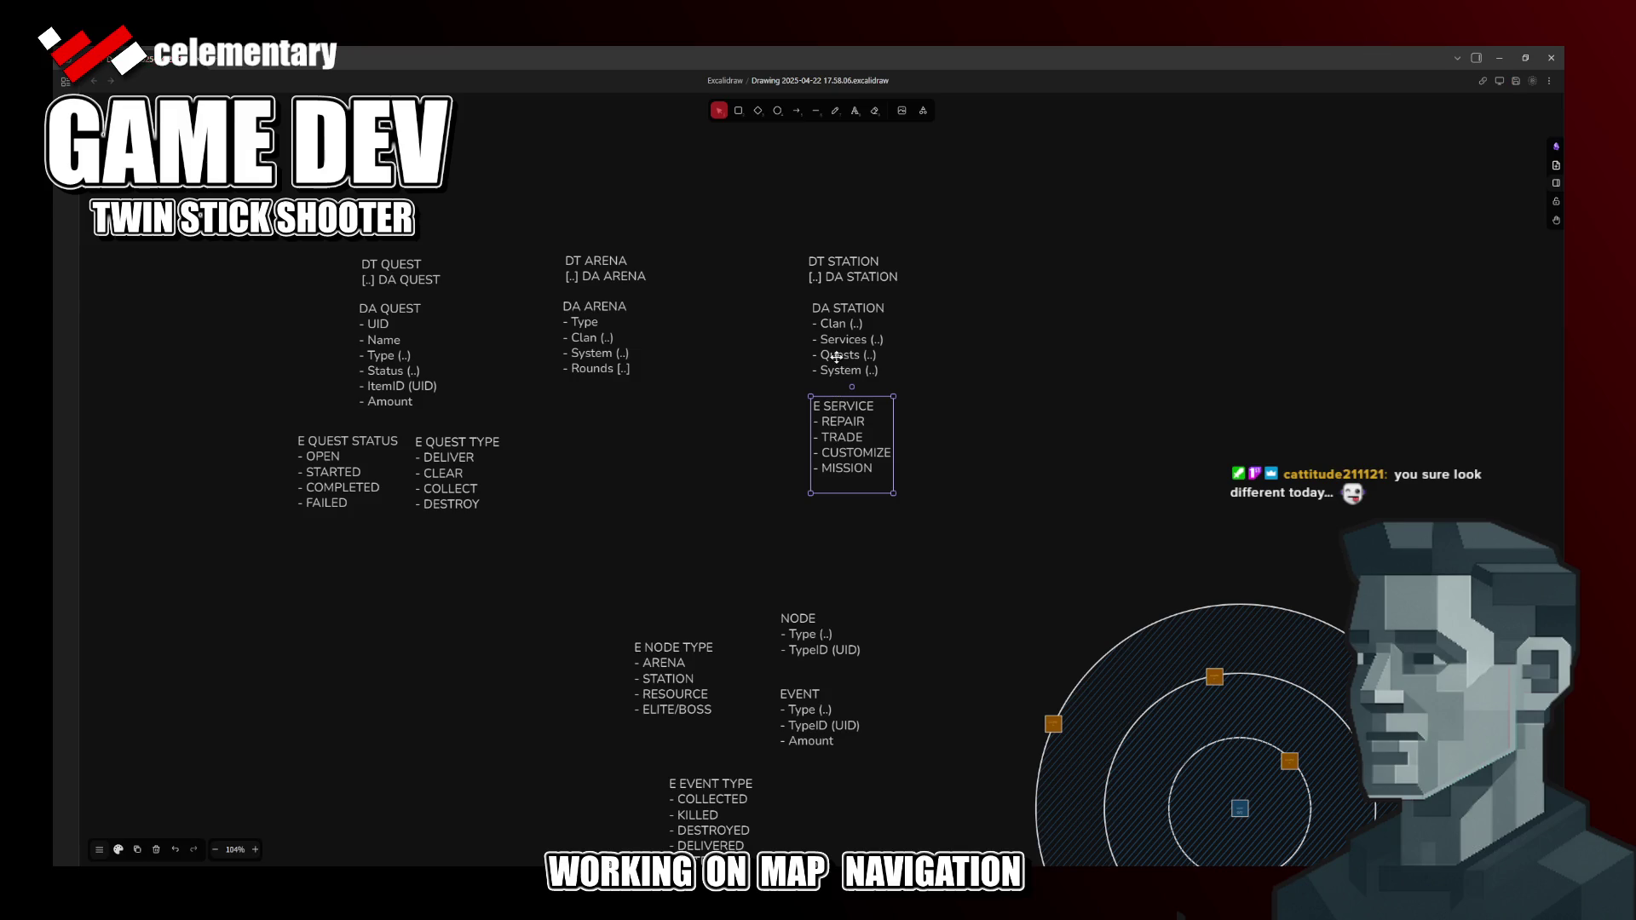
Step: Edit DA STATION's Quests entry, removing the (..) placeholder
double_click(837, 355)
left_click(879, 355)
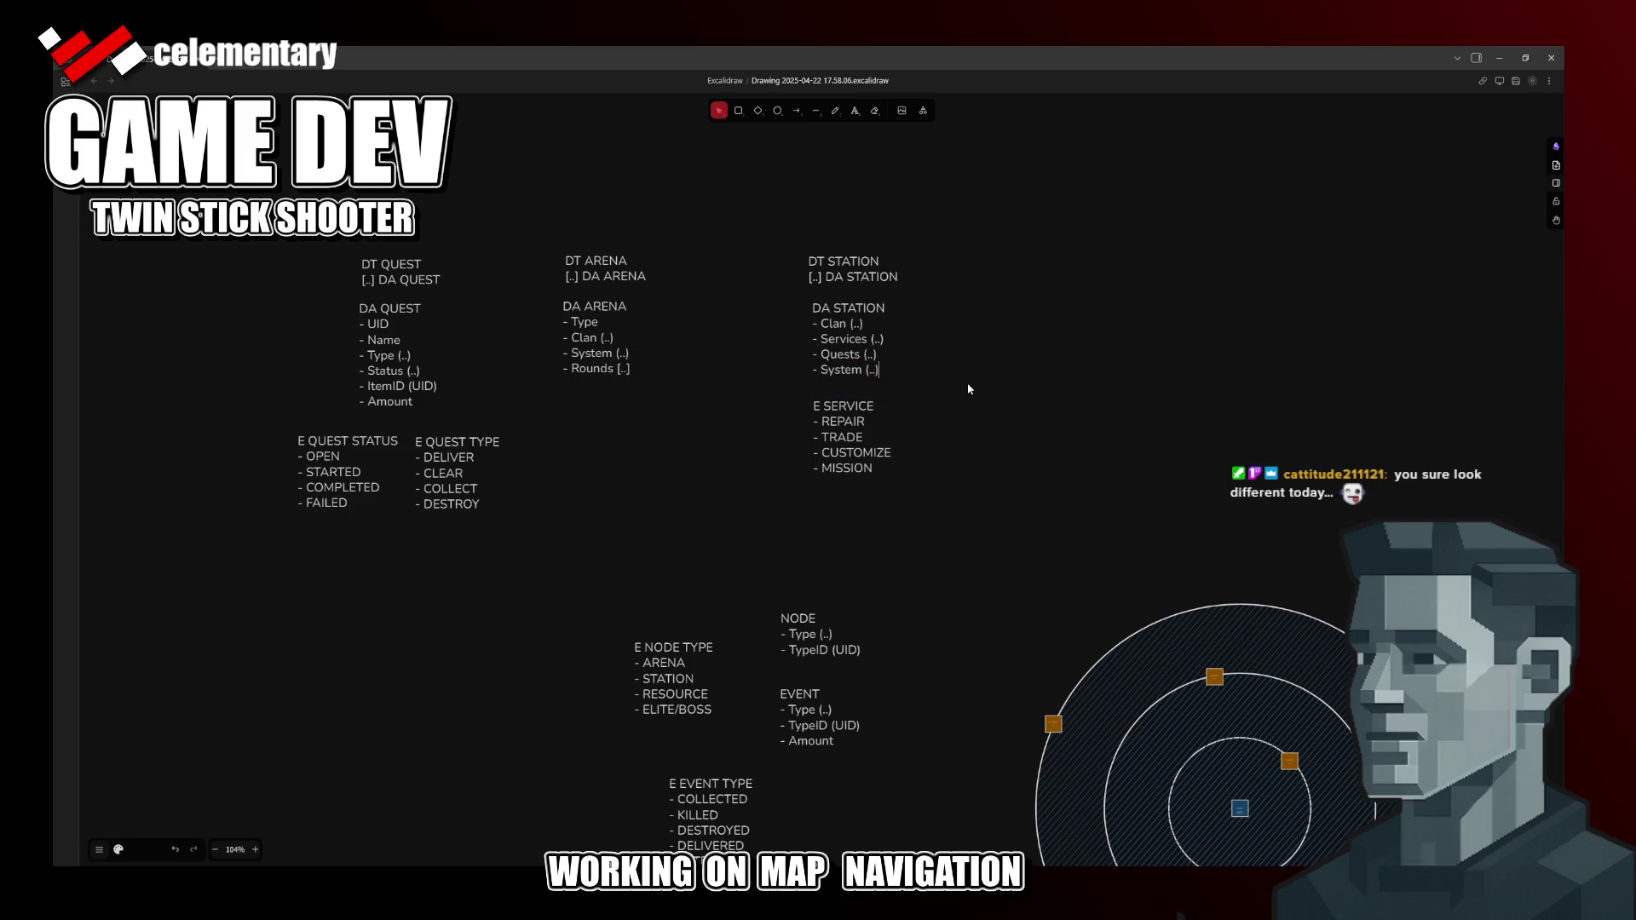
key("BackSpace")
key("BackSpace")
type("[")
type("UID")
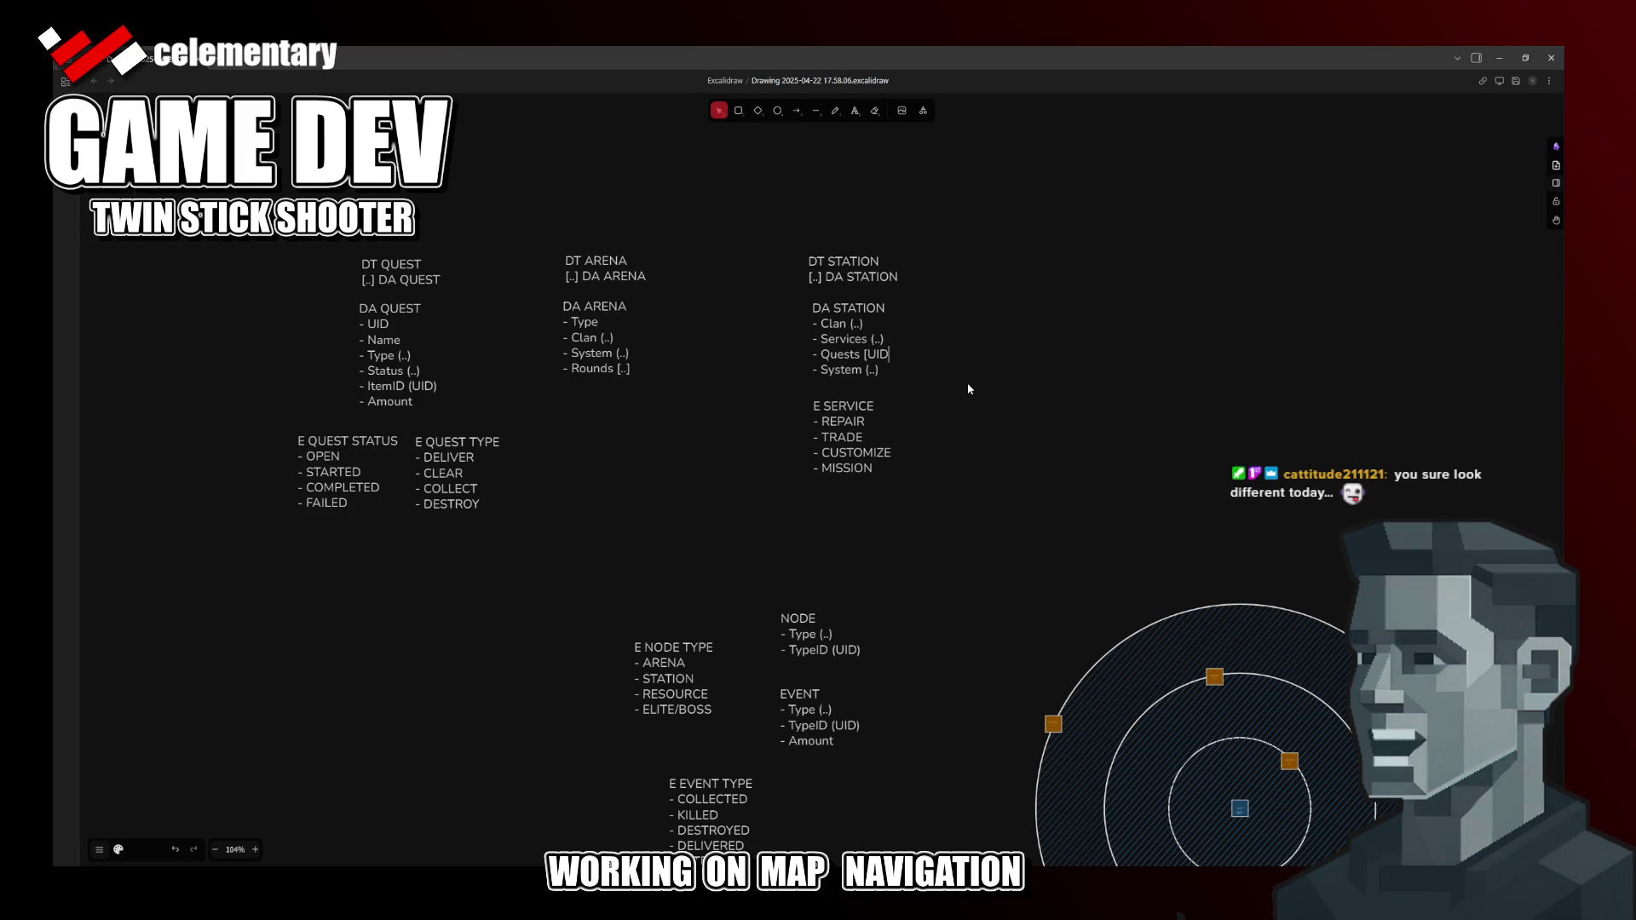
type("]")
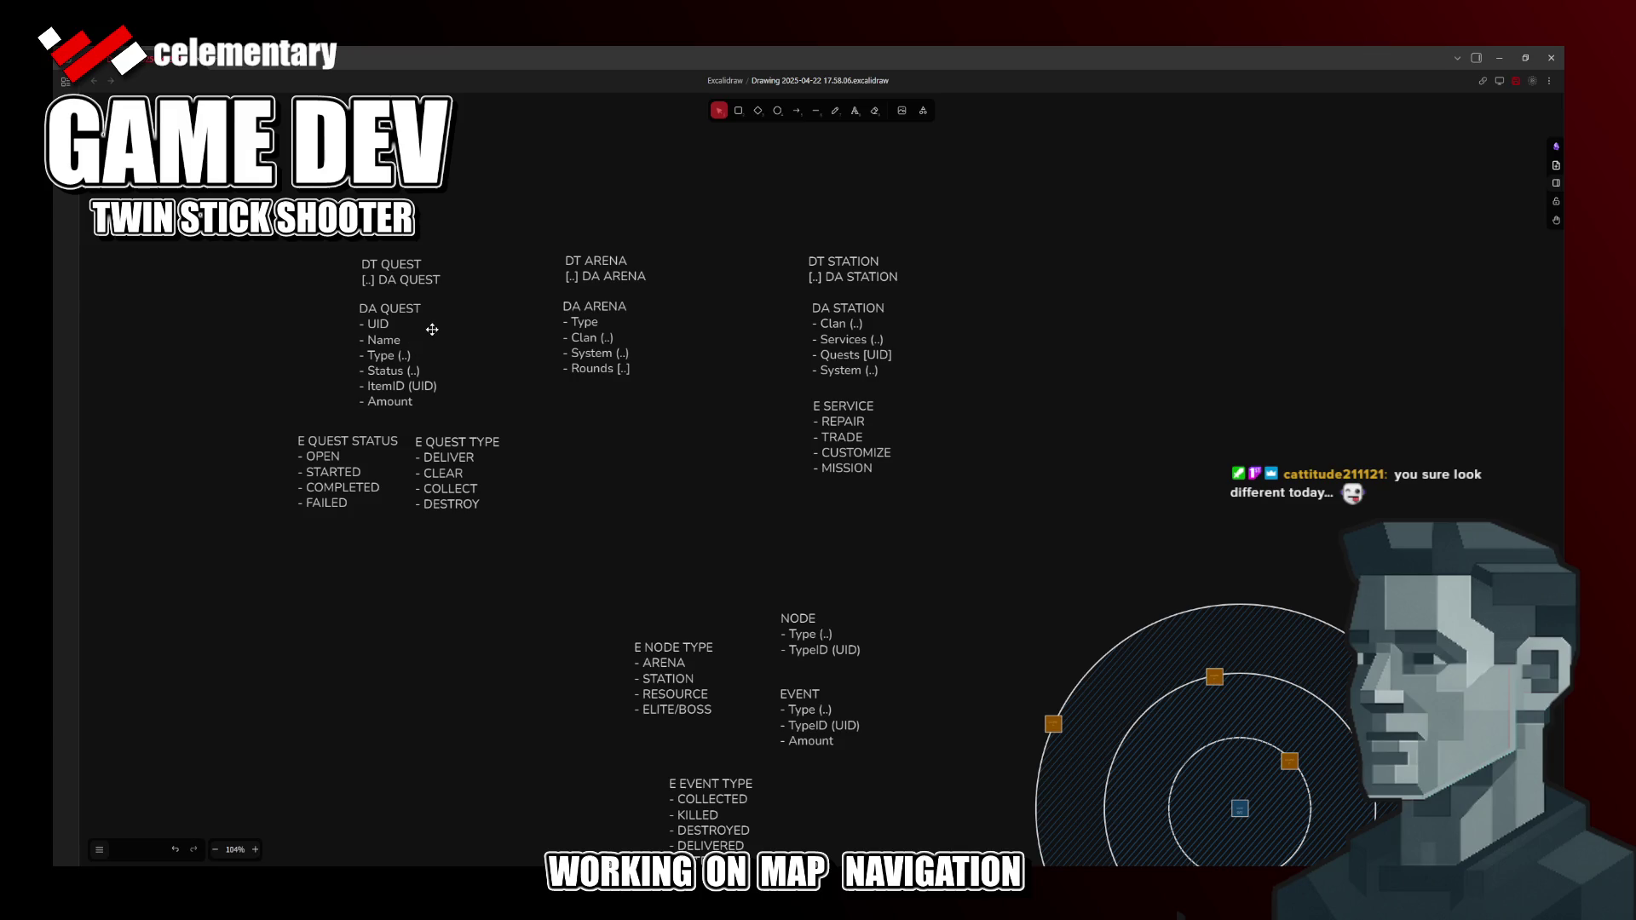
Step: Set DA QUEST's Type to (E QUEST TYPE) and Status to (E QUEST STATUS)
double_click(404, 355)
left_click(405, 356)
key("BackSpace")
key("BackSpace")
type("E QUEST TYPE")
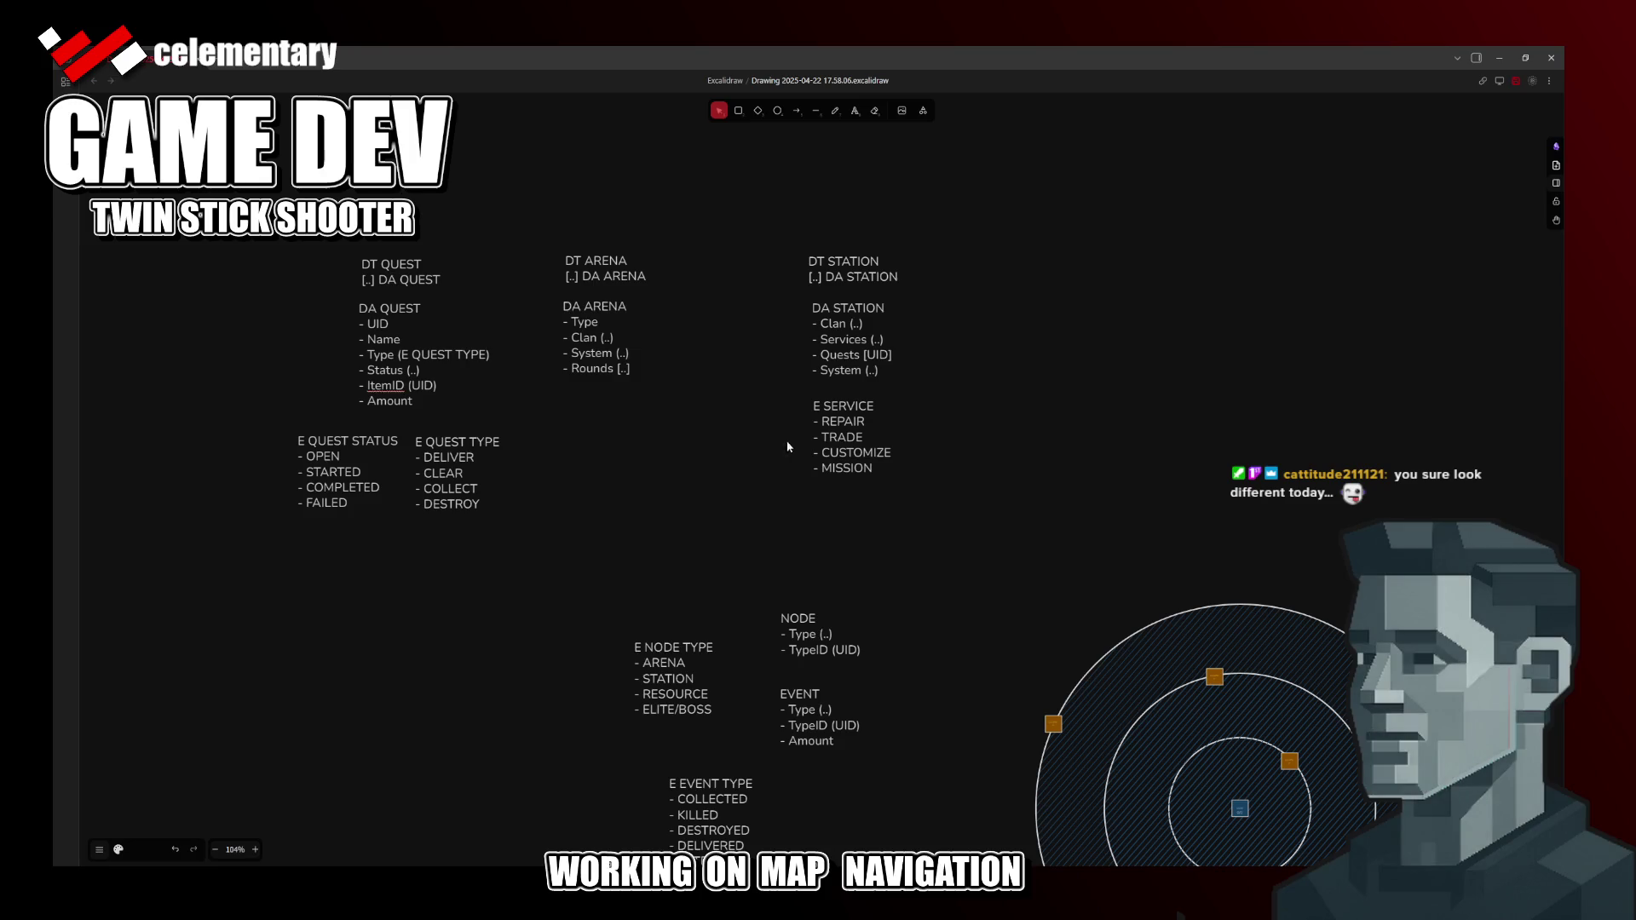
key("Down")
type("E QUEST STGA")
key("BackSpace")
key("BackSpace")
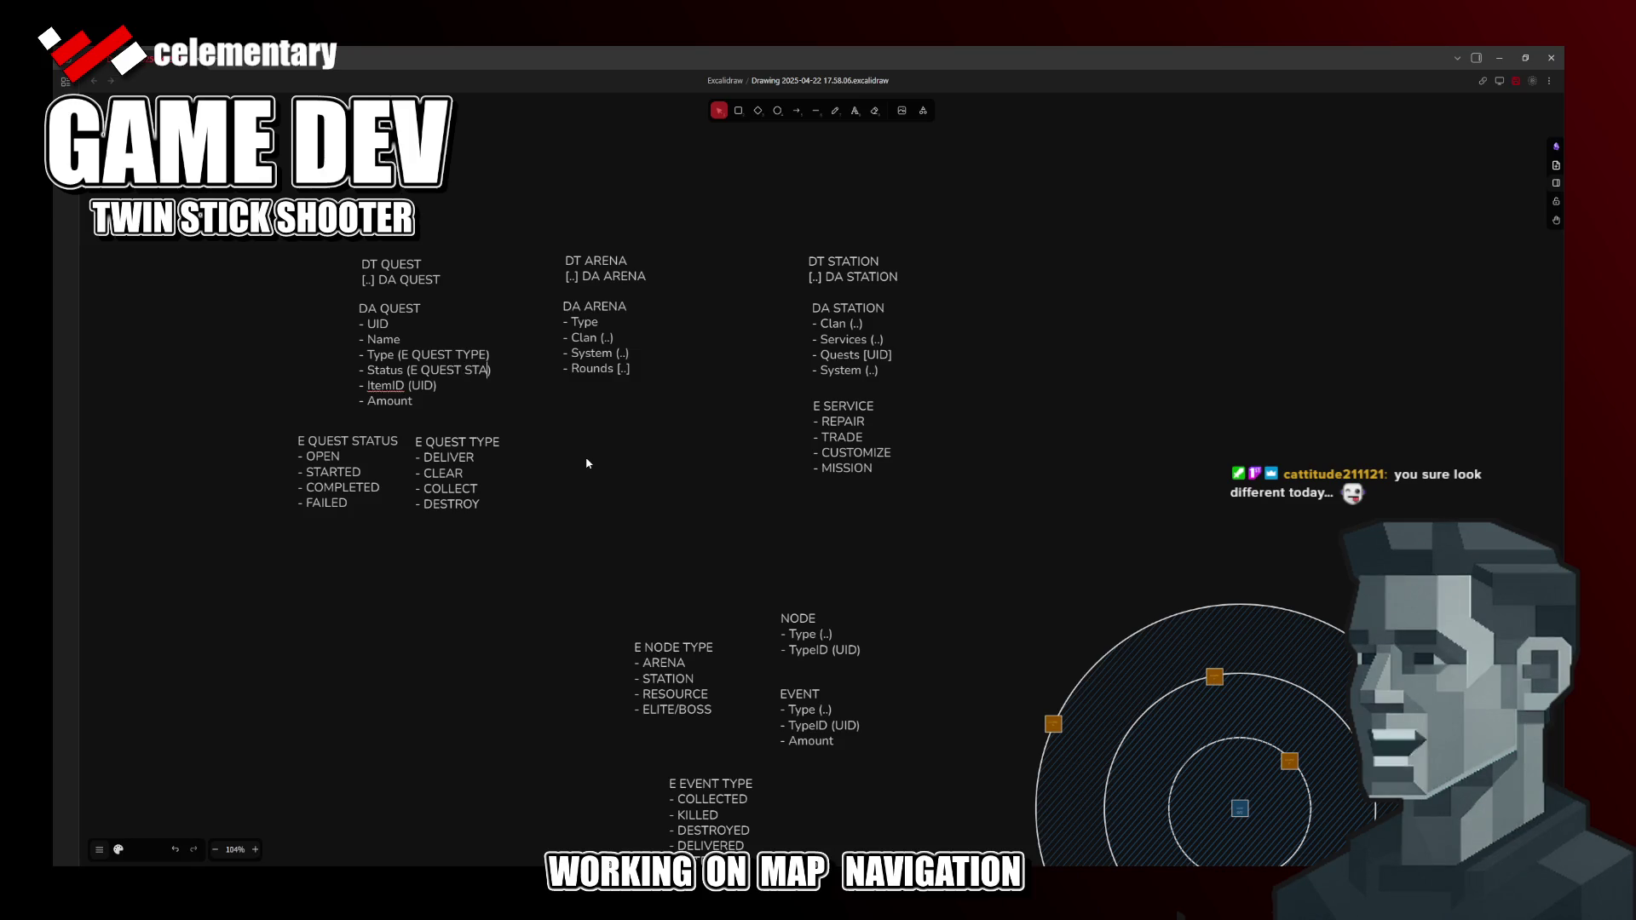
type("ATUS")
left_click(587, 464)
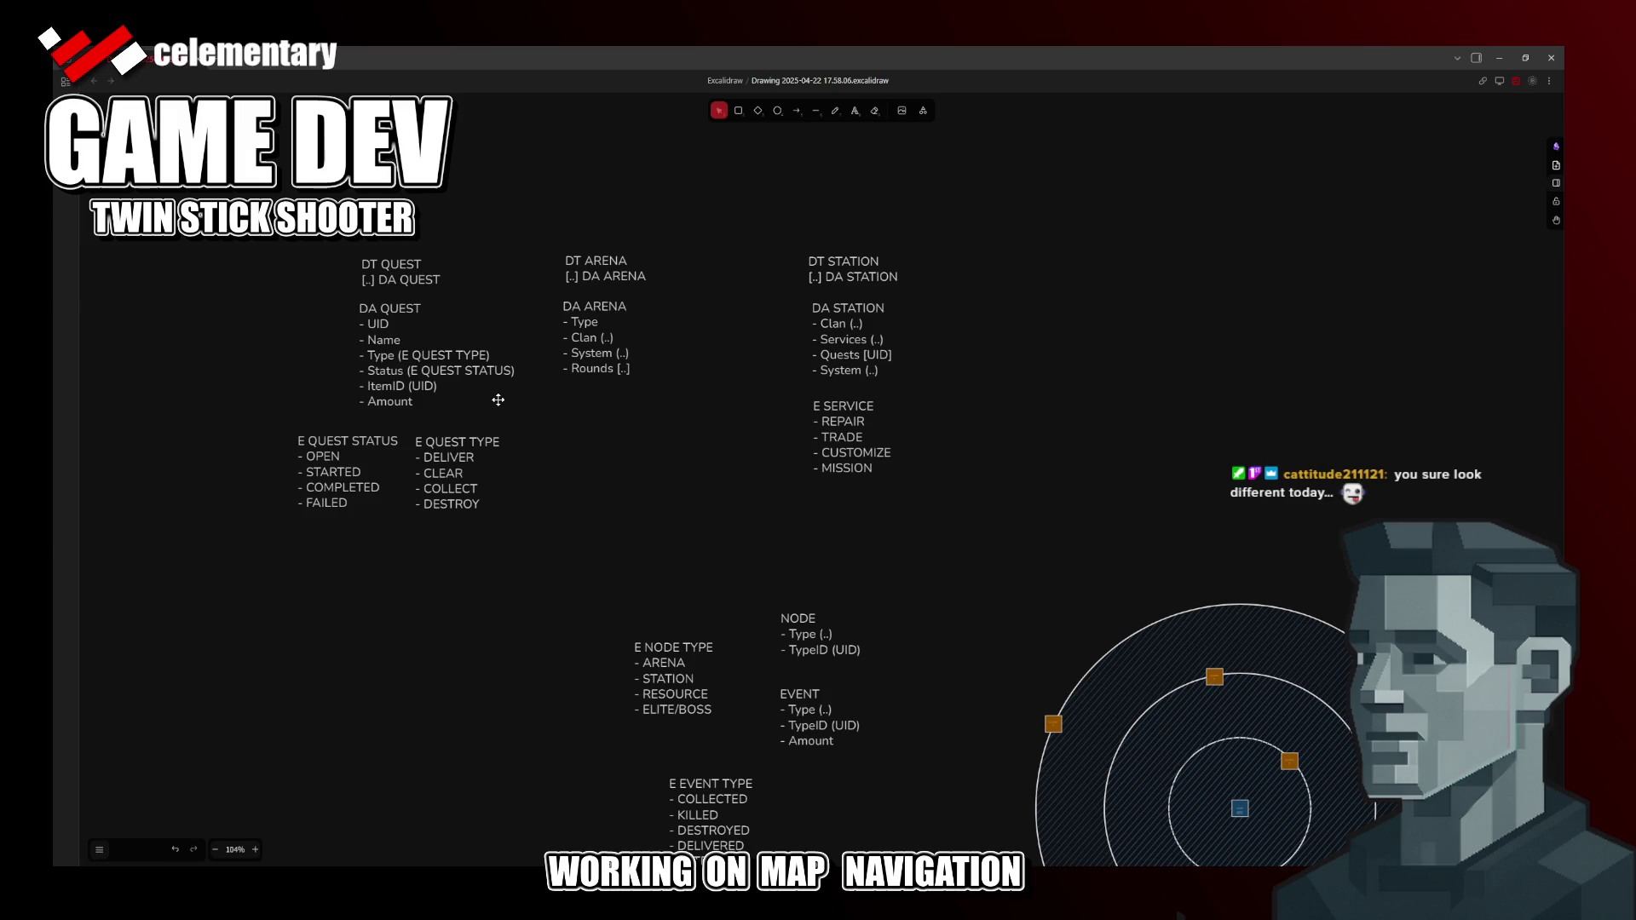
Step: Set DA STATION's Services to (E STATION SERVICE) and rename E SERVICE to E STATION SERVICE
left_click(606, 355)
double_click(876, 335)
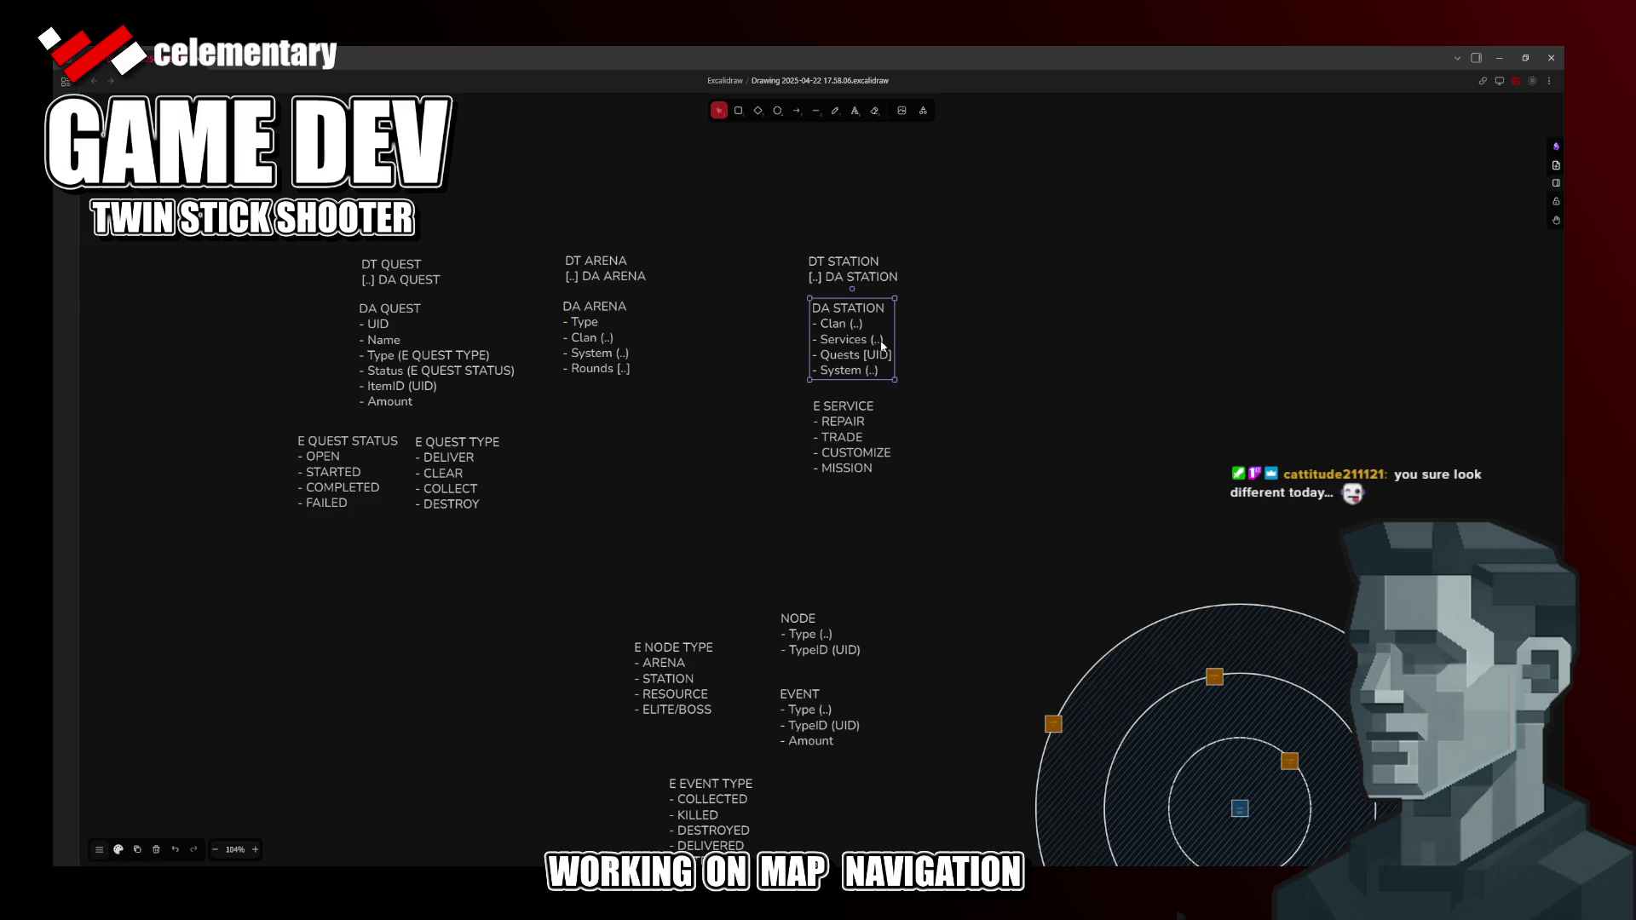
left_click(874, 338)
key("BackSpace")
key("BackSpace")
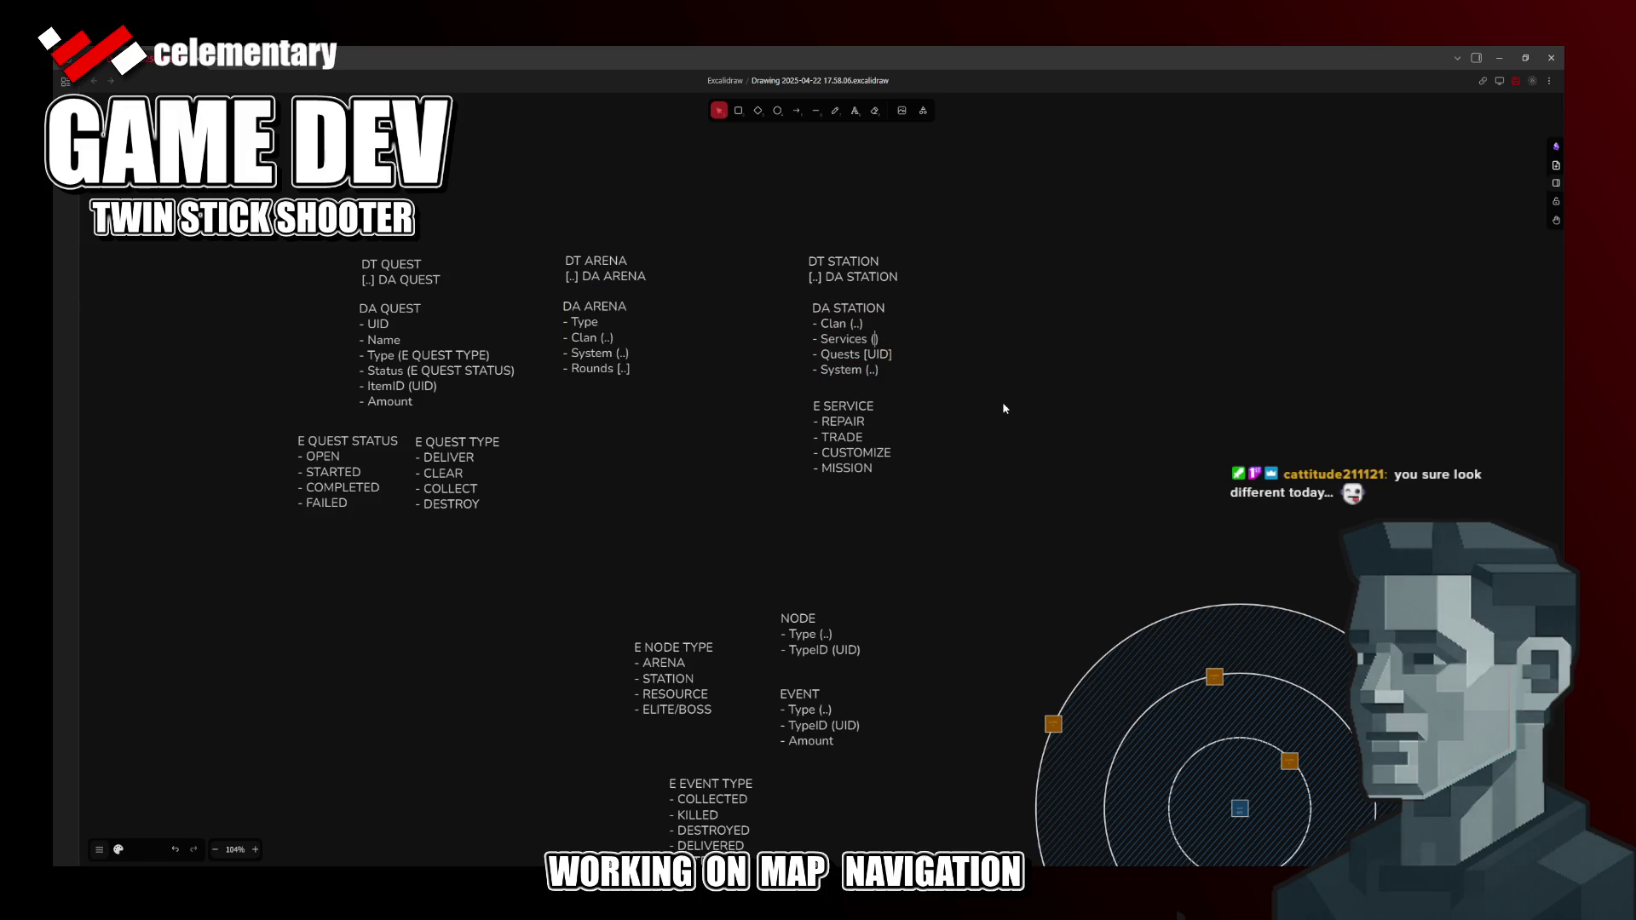
type("E STATION SERICE")
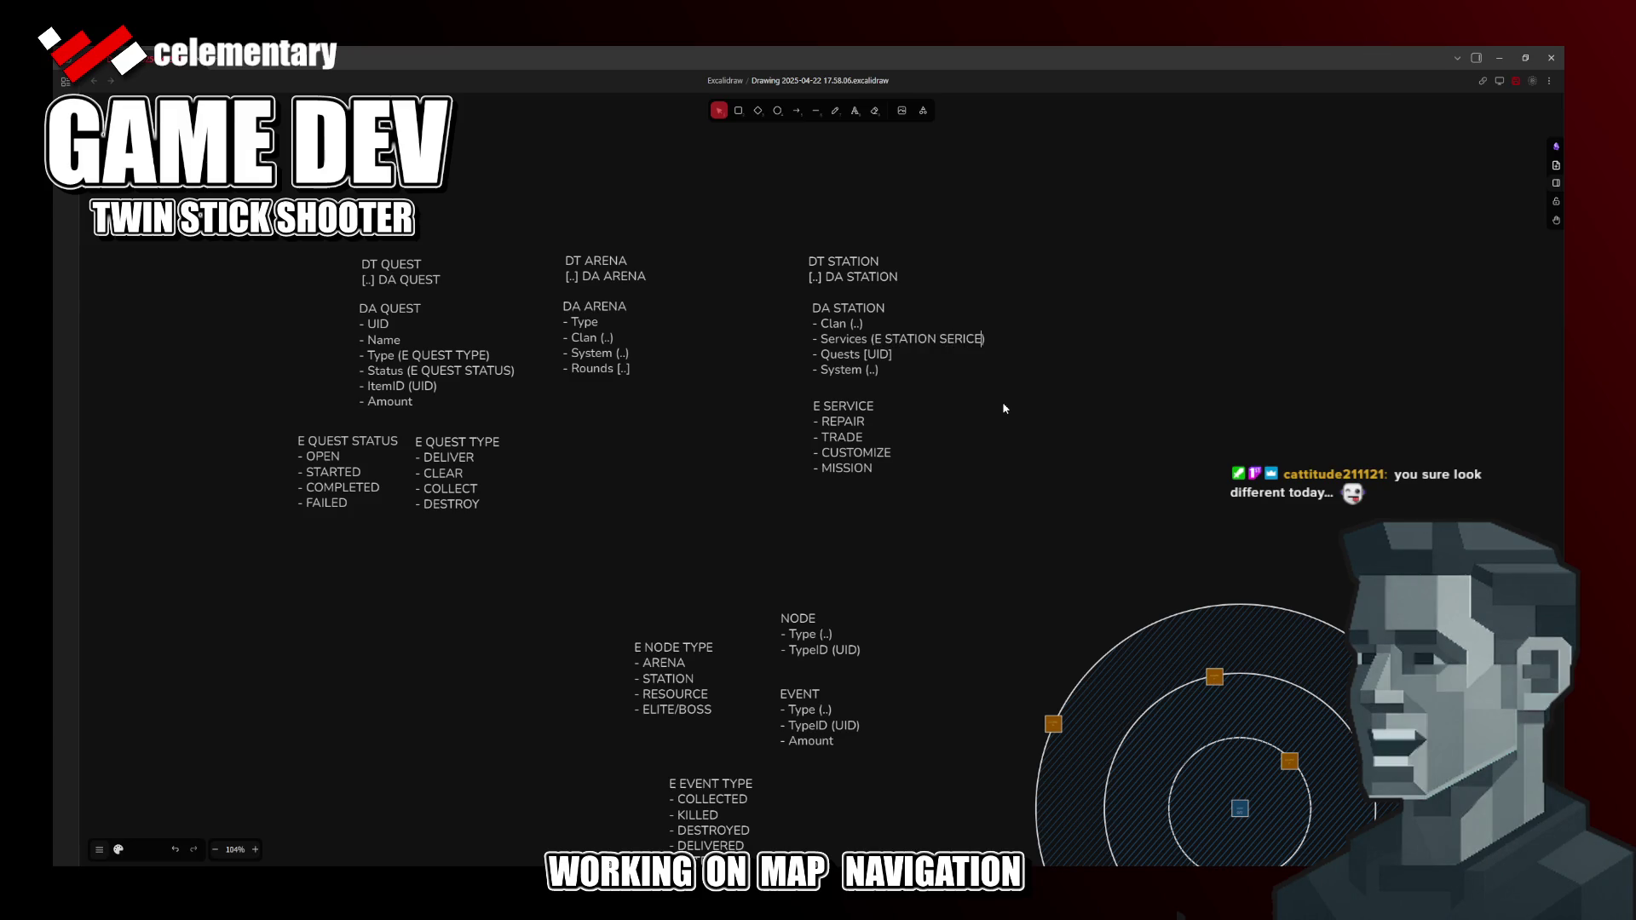
key("BackSpace")
type("VICE")
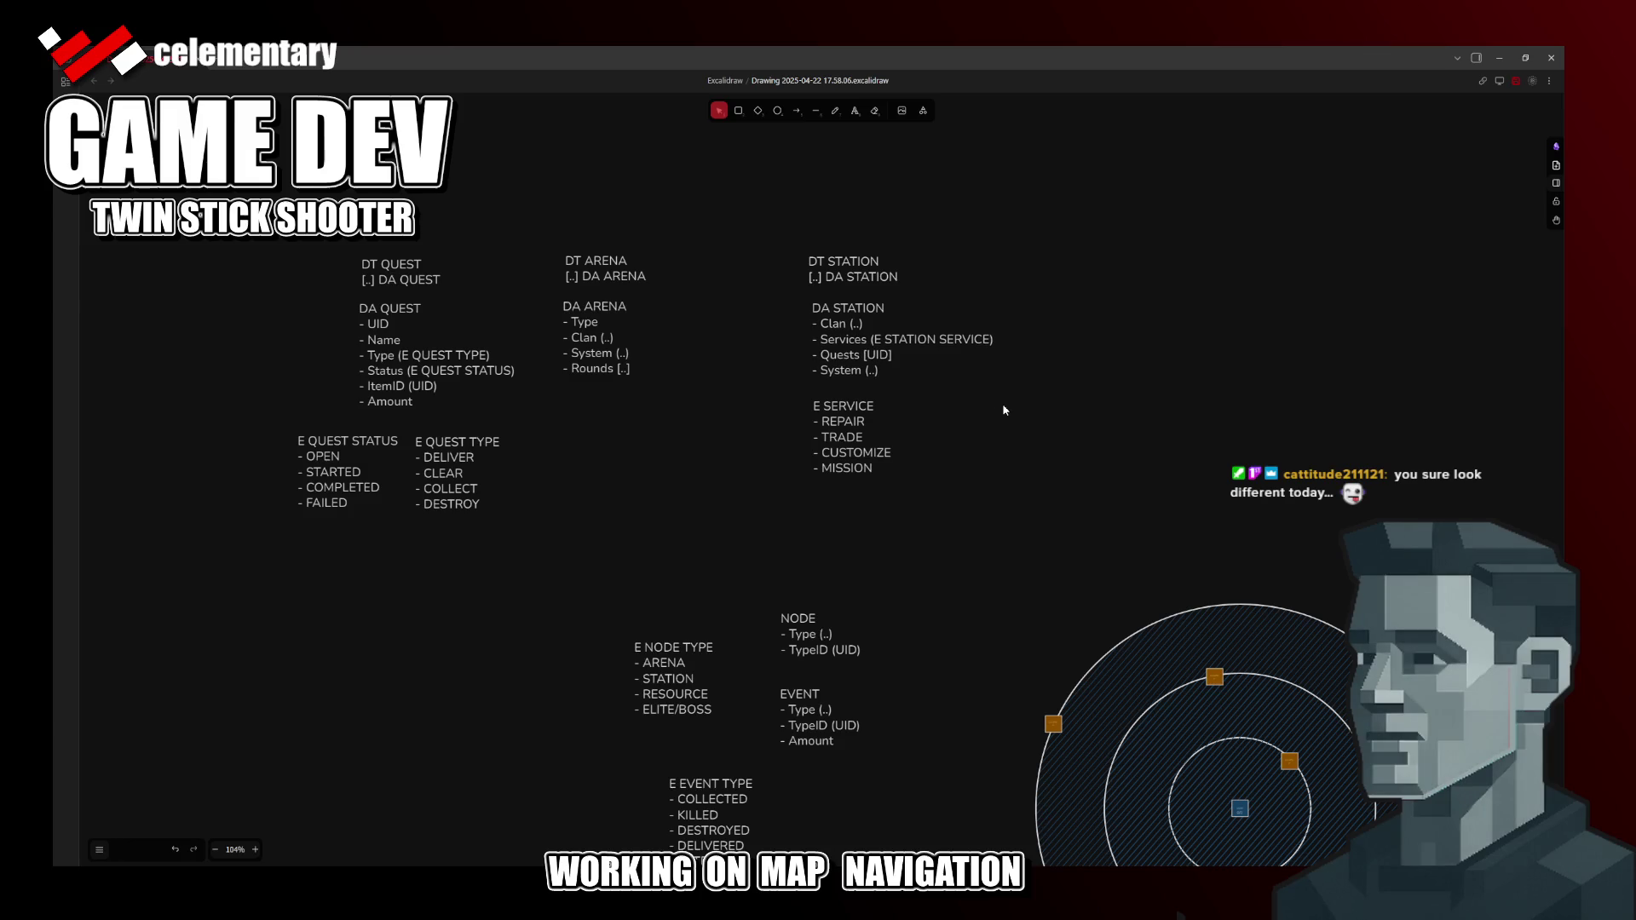
left_click(840, 409)
double_click(825, 407)
type("TATION")
scroll(854, 570, "down", 1)
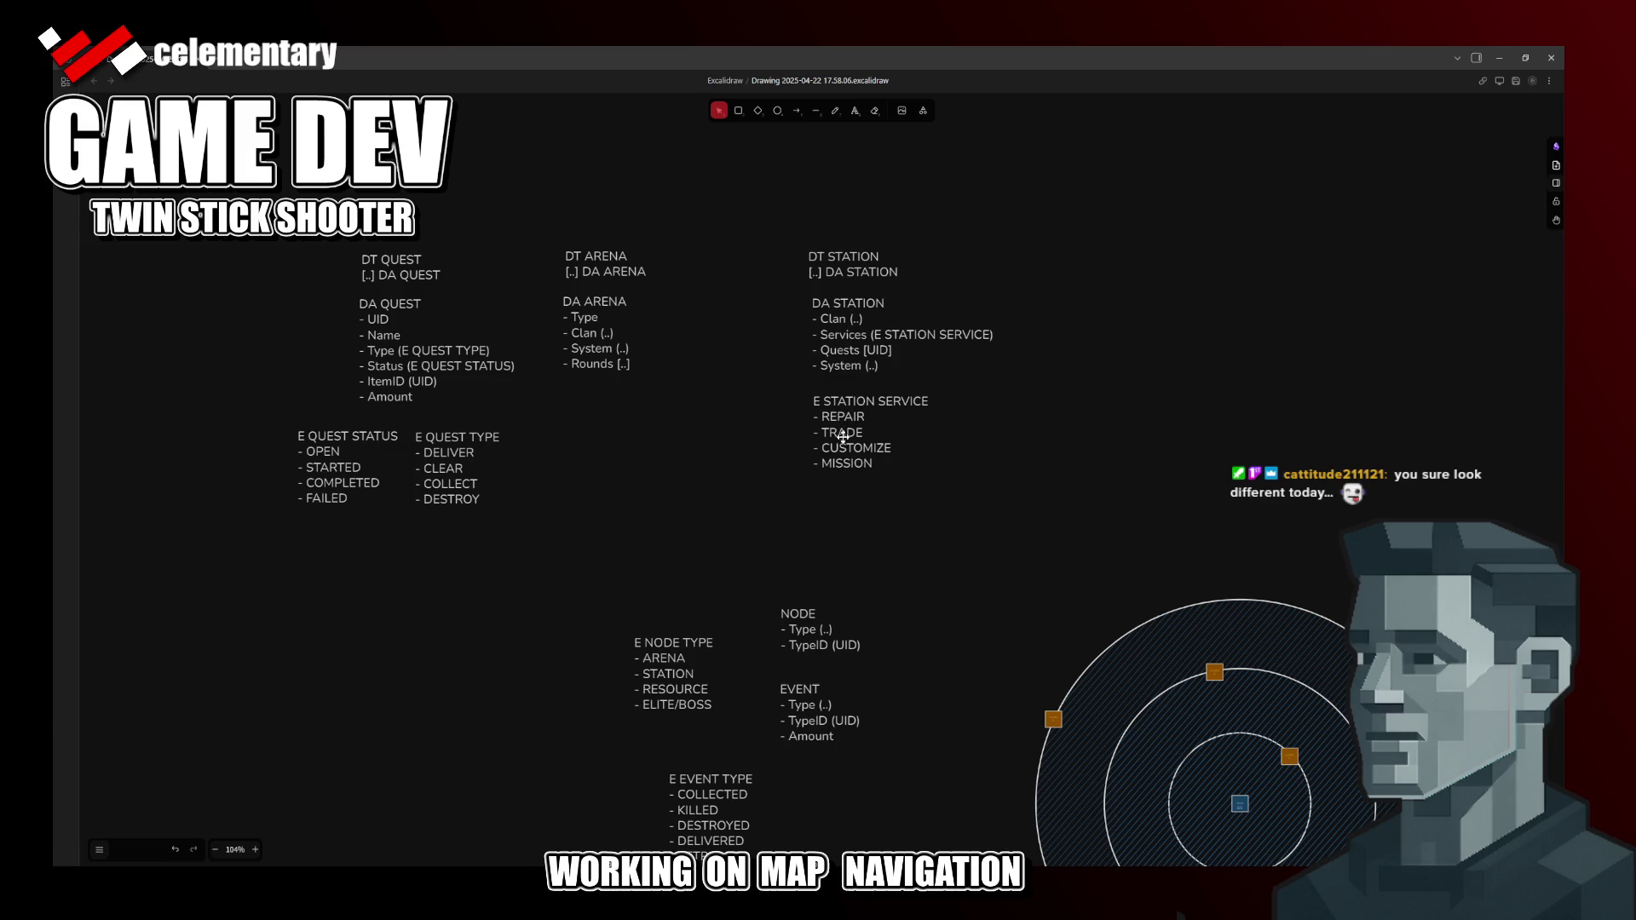
Step: Review the E STATION SERVICE heading and nudge the DT/DA ARENA pair slightly right
double_click(836, 402)
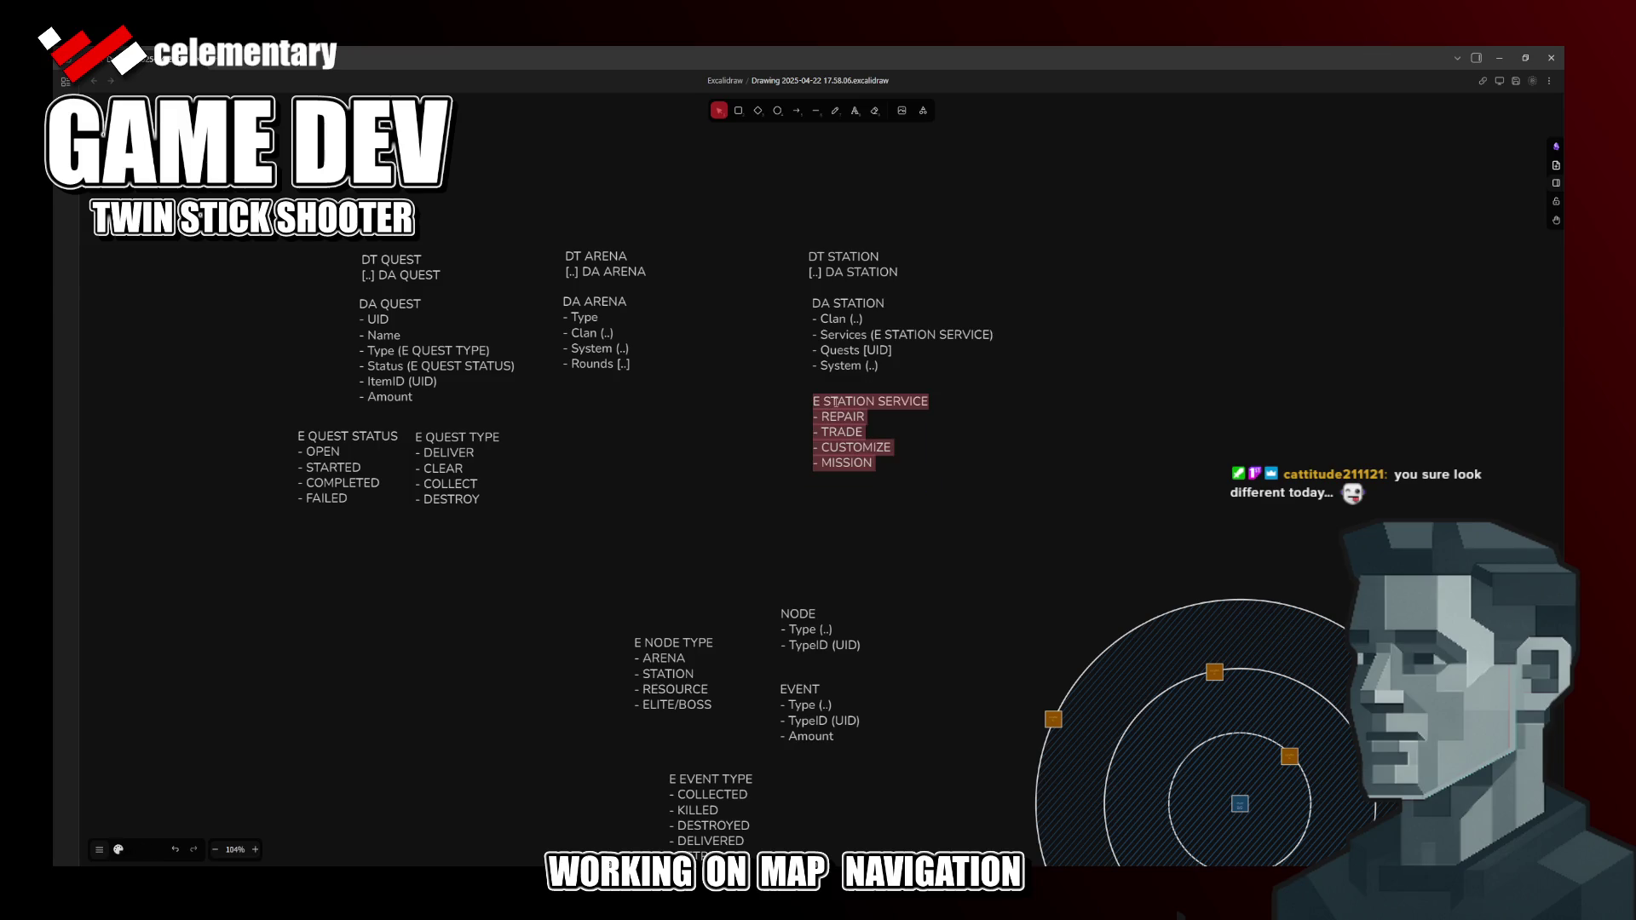
double_click(842, 403)
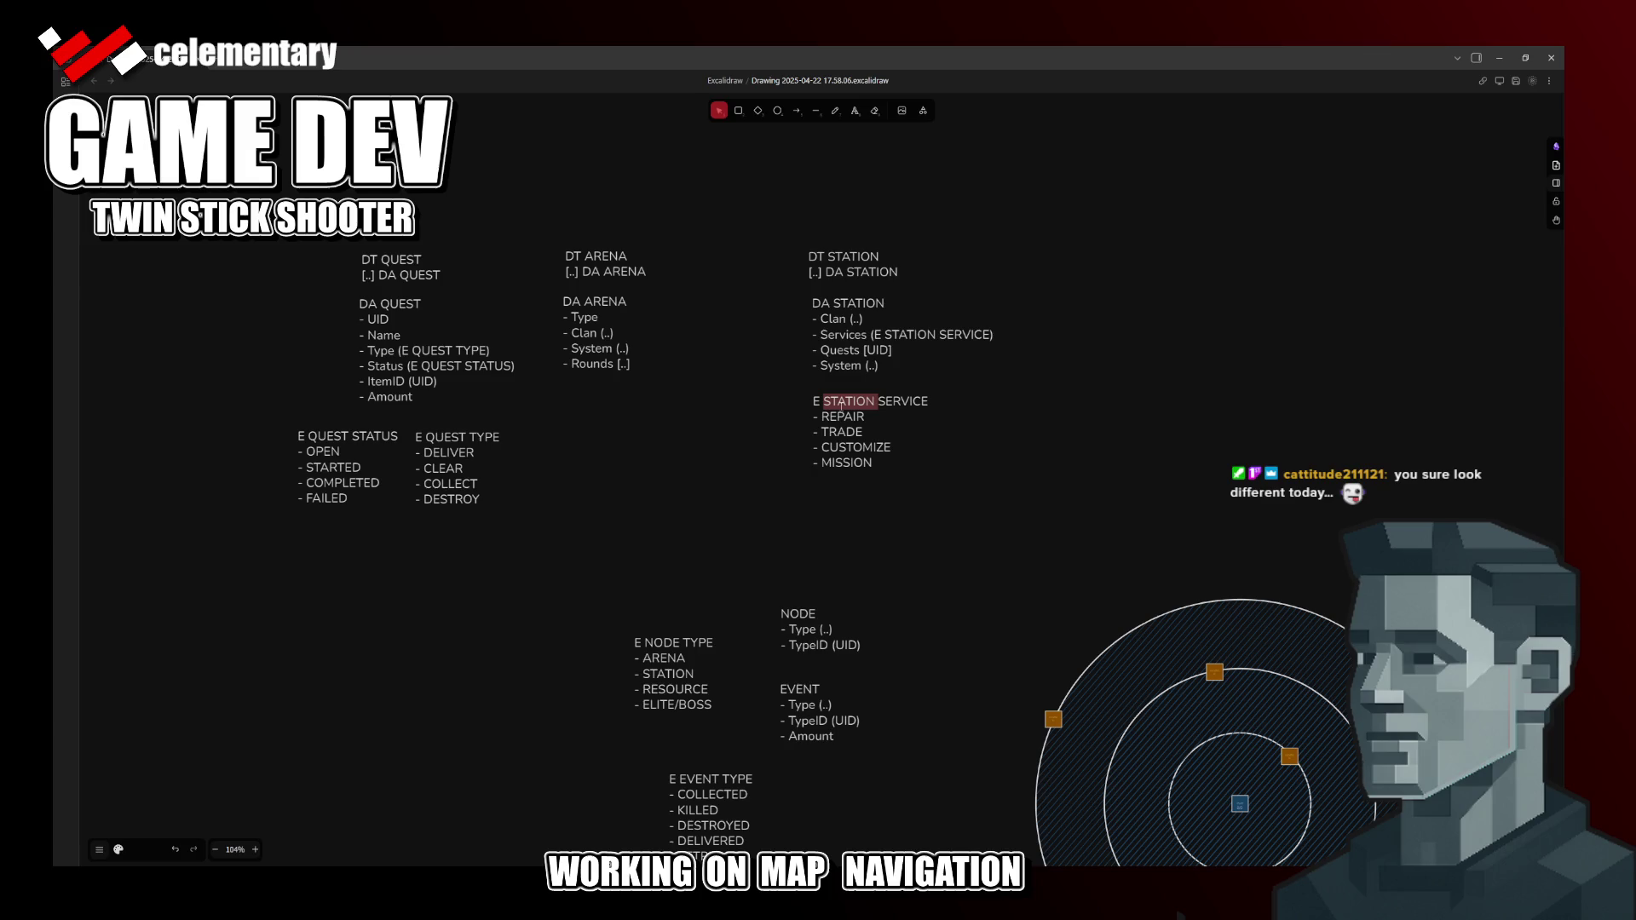
left_click(791, 495)
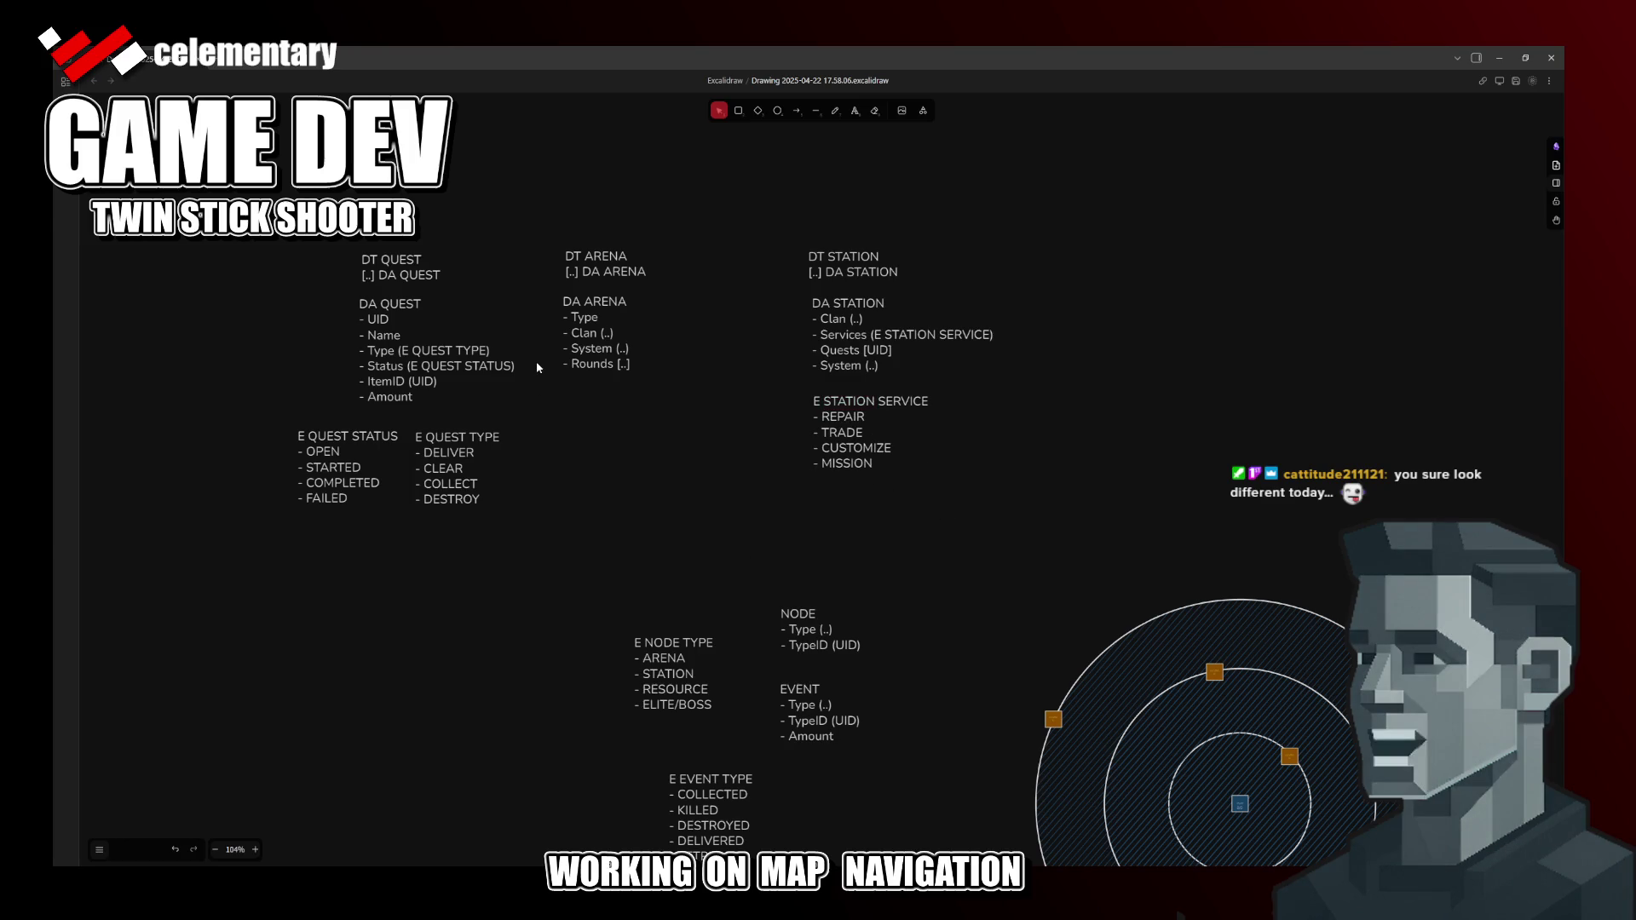
left_click_drag(607, 323, 636, 318)
left_click(696, 459)
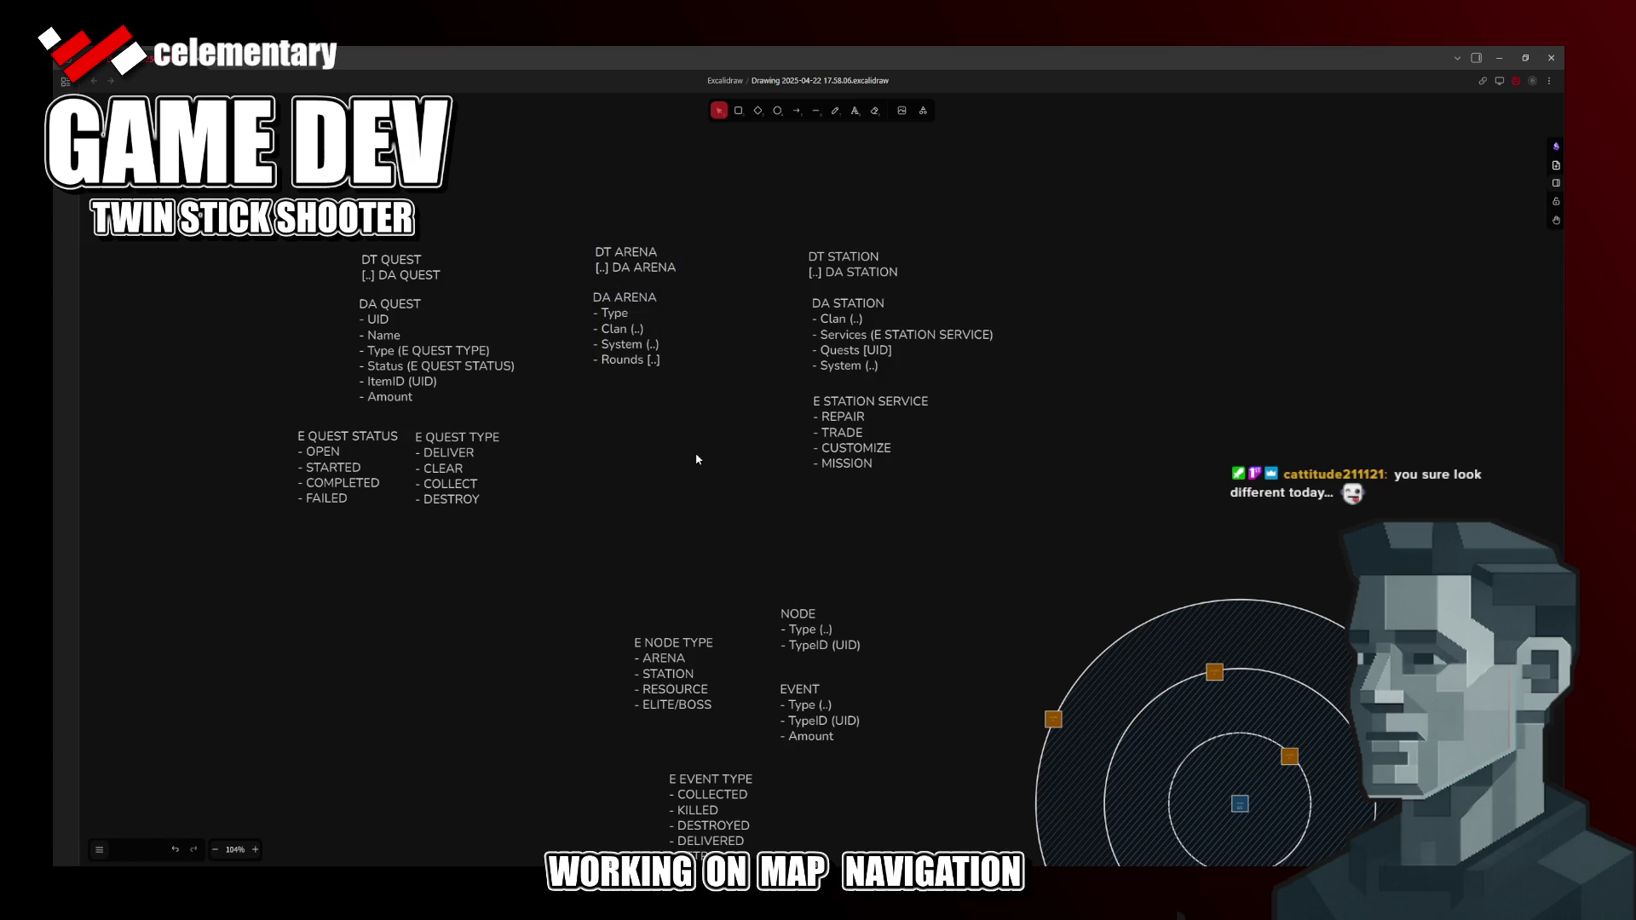
scroll(740, 509, "down", 2)
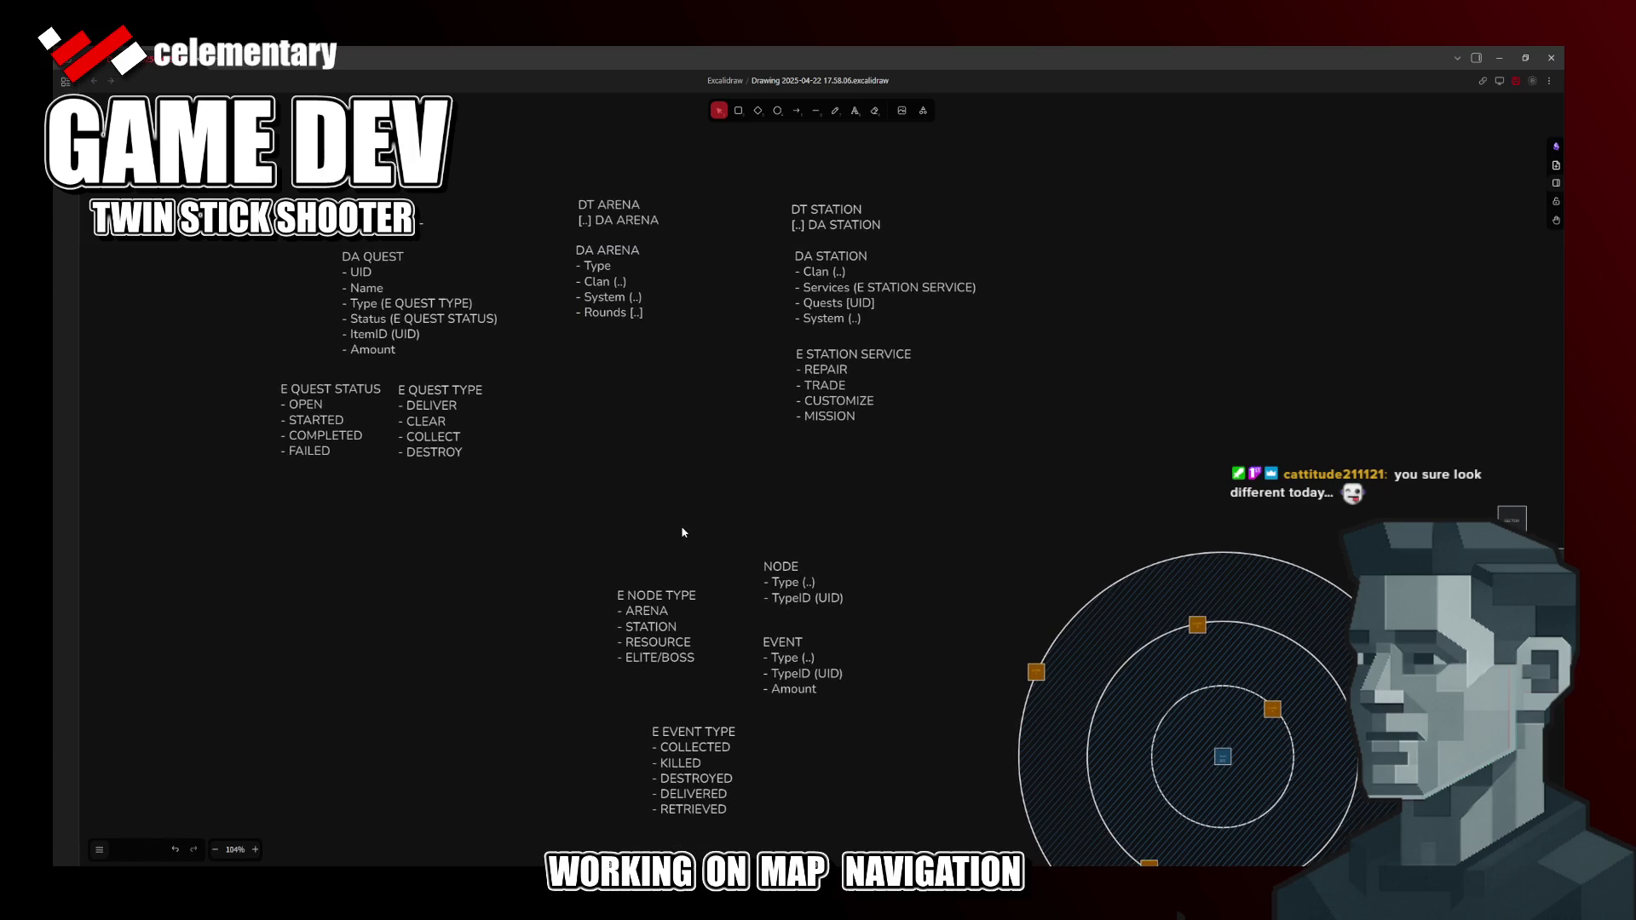
Step: Move EVENT above E EVENT TYPE beside the station notes and NODE down to the left
left_click_drag(789, 654, 1025, 442)
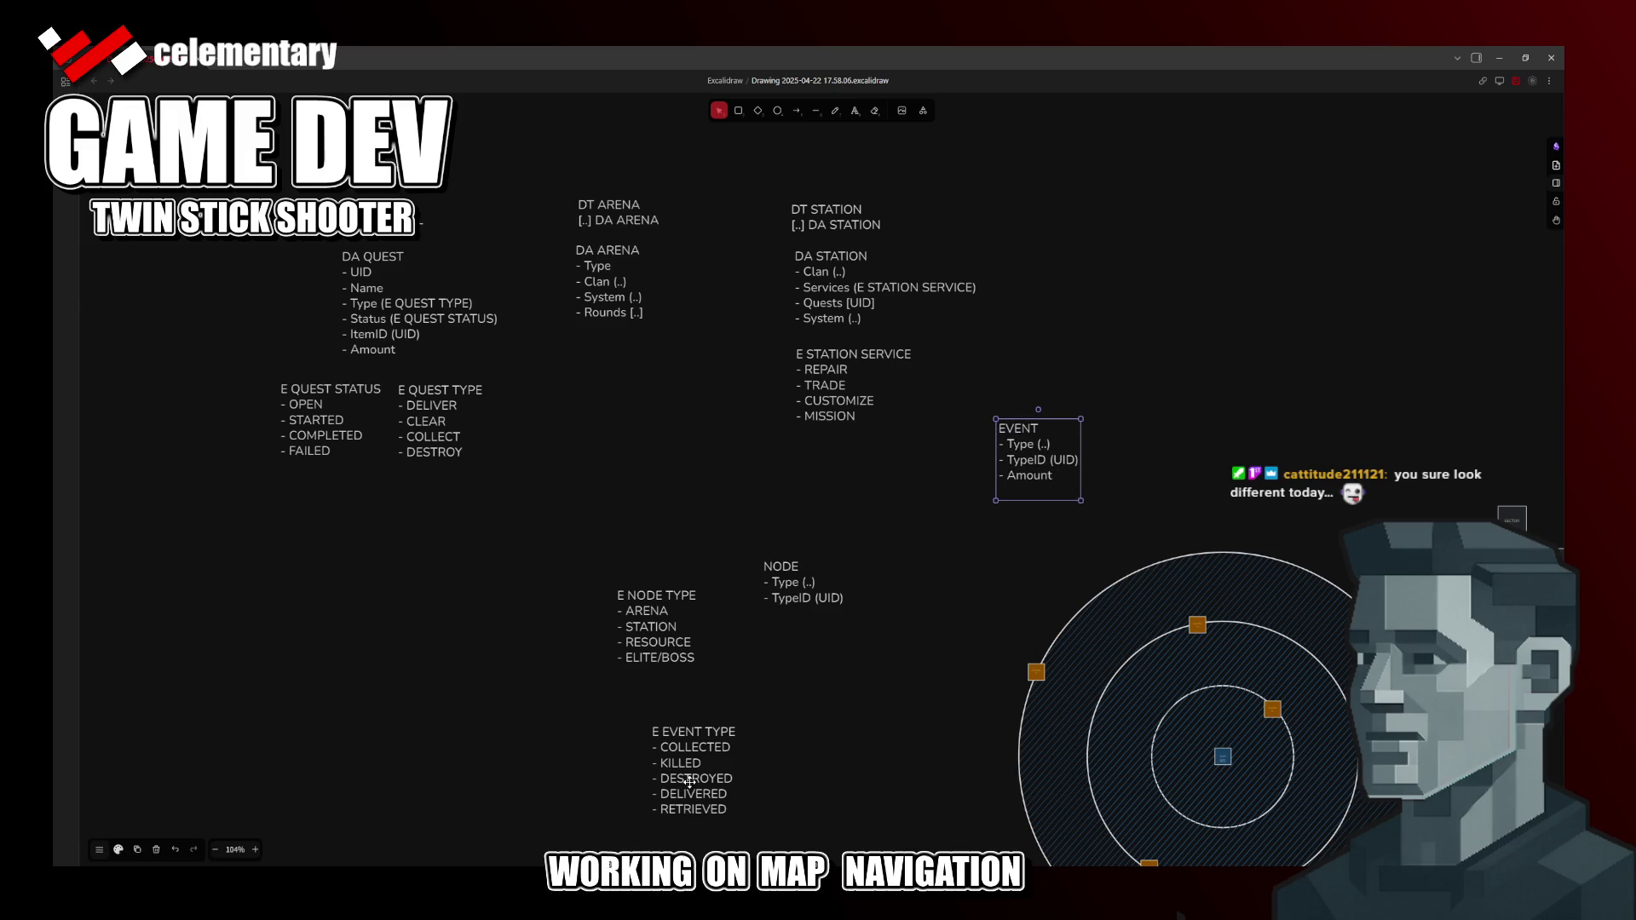
left_click_drag(685, 786, 923, 520)
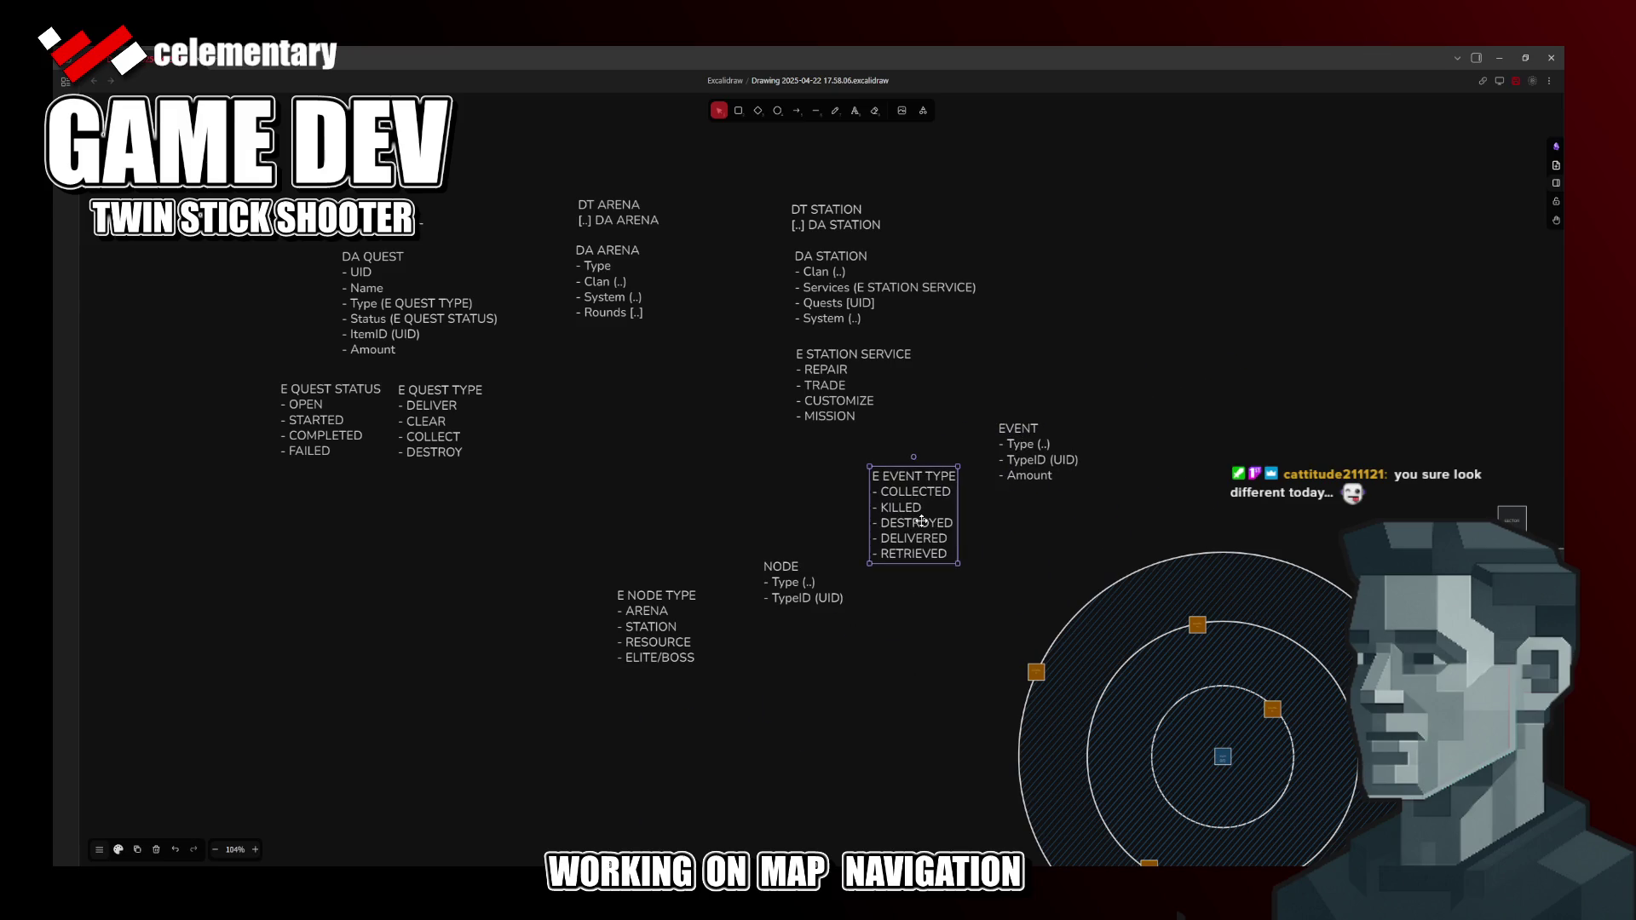
left_click_drag(793, 597, 660, 771)
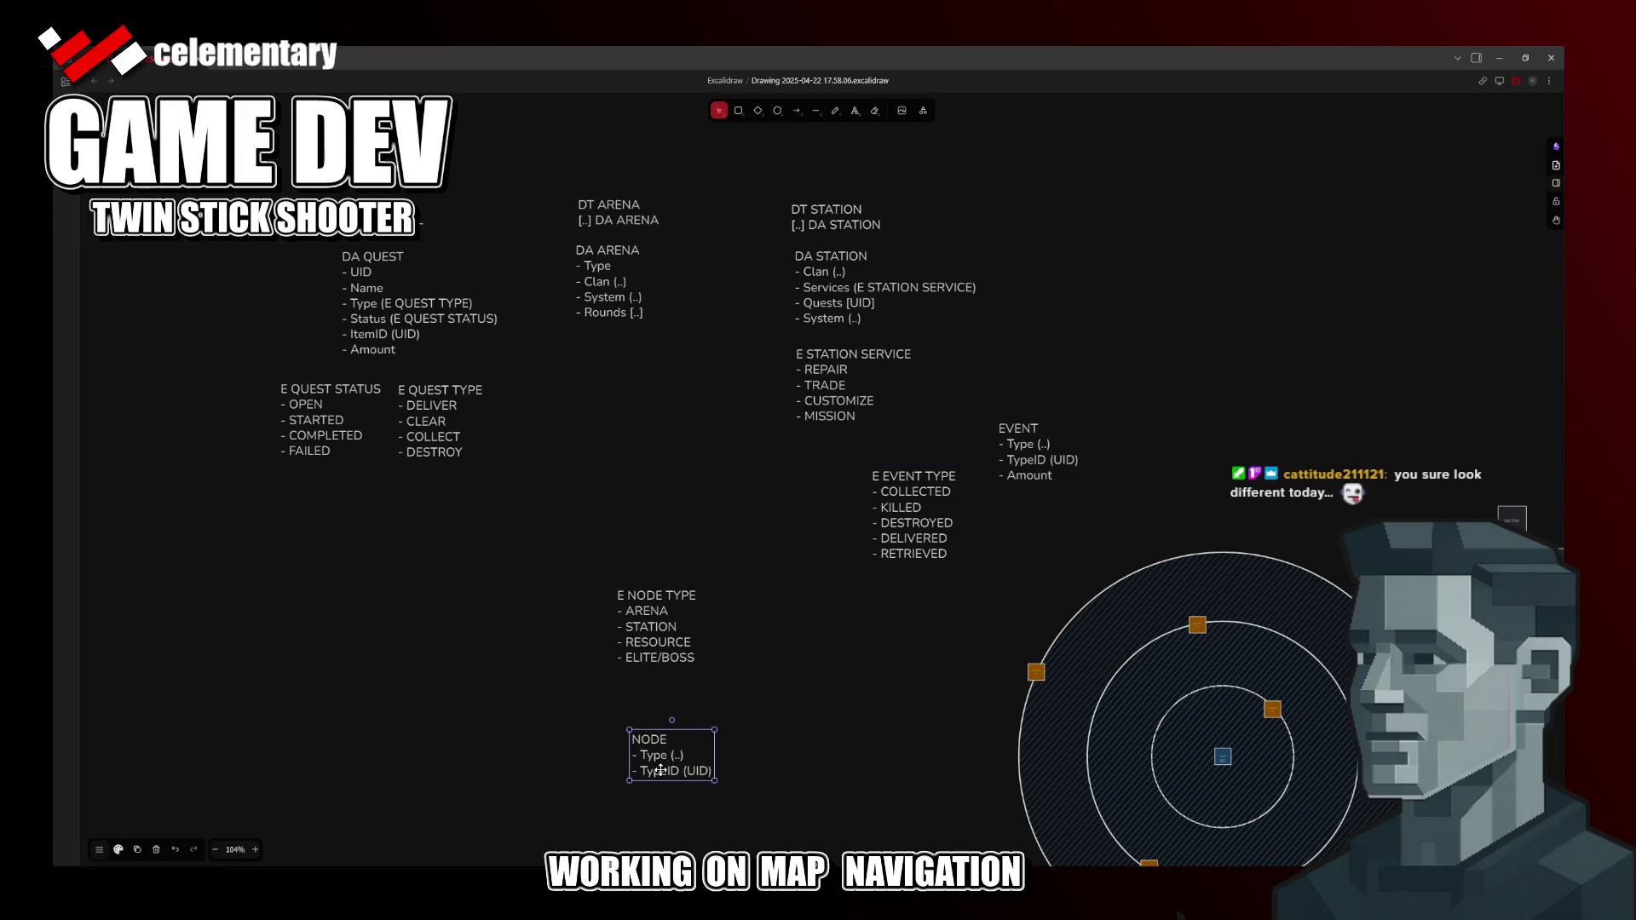
left_click_drag(908, 518, 884, 639)
left_click_drag(1022, 453, 881, 529)
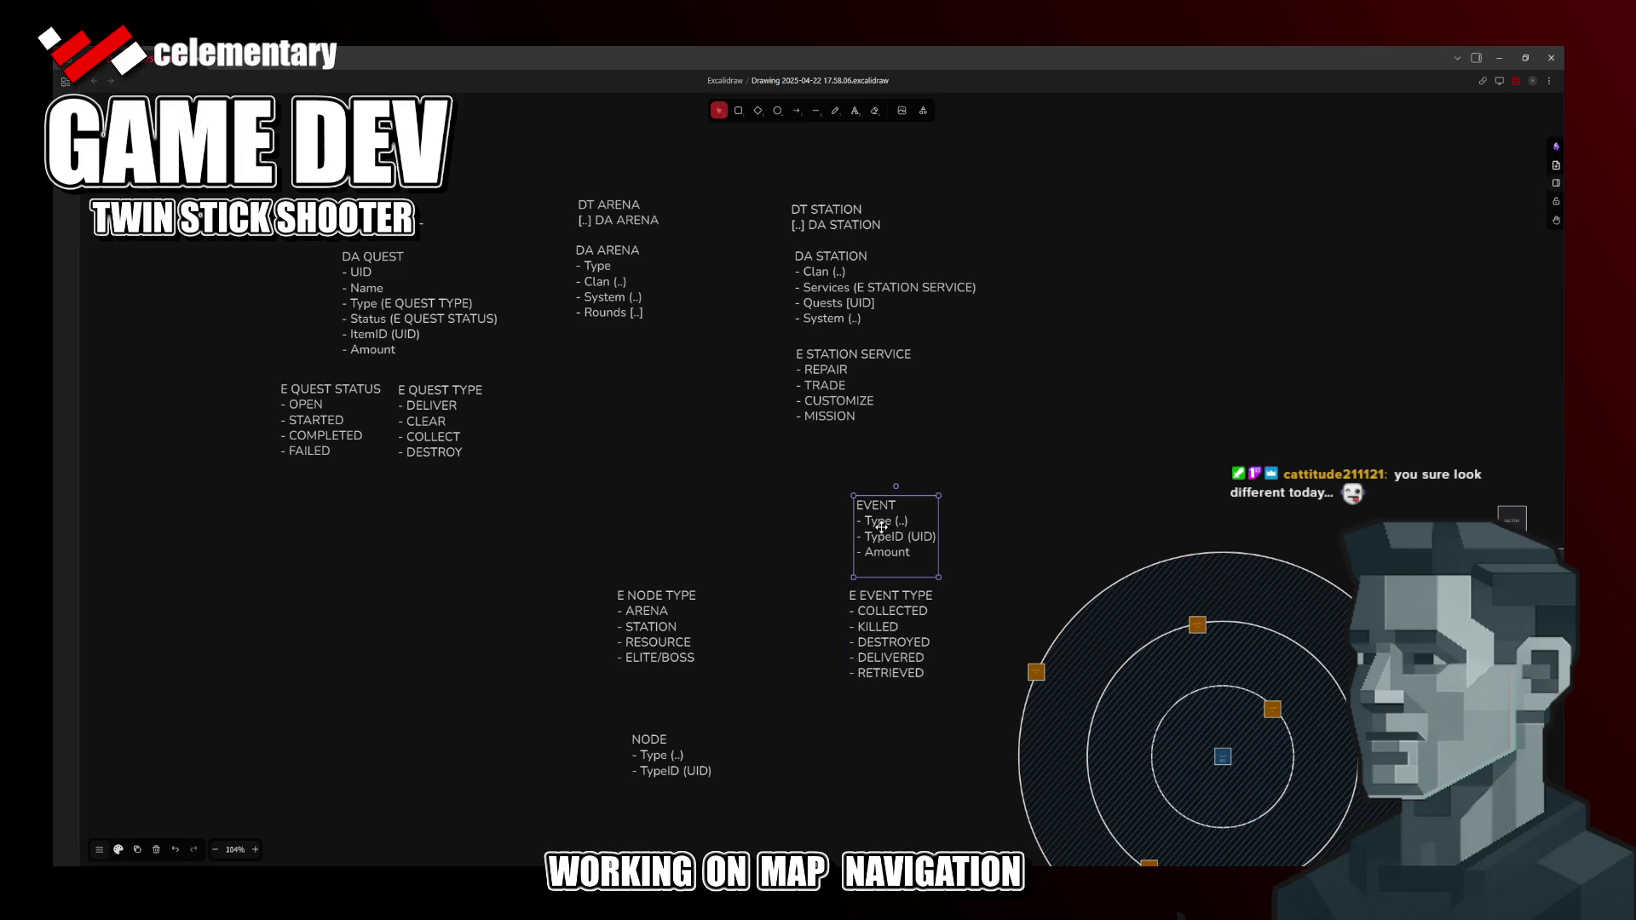
Step: Rename EVENT to F EVENT and set its Type to (E EVENT TYPE)
double_click(886, 515)
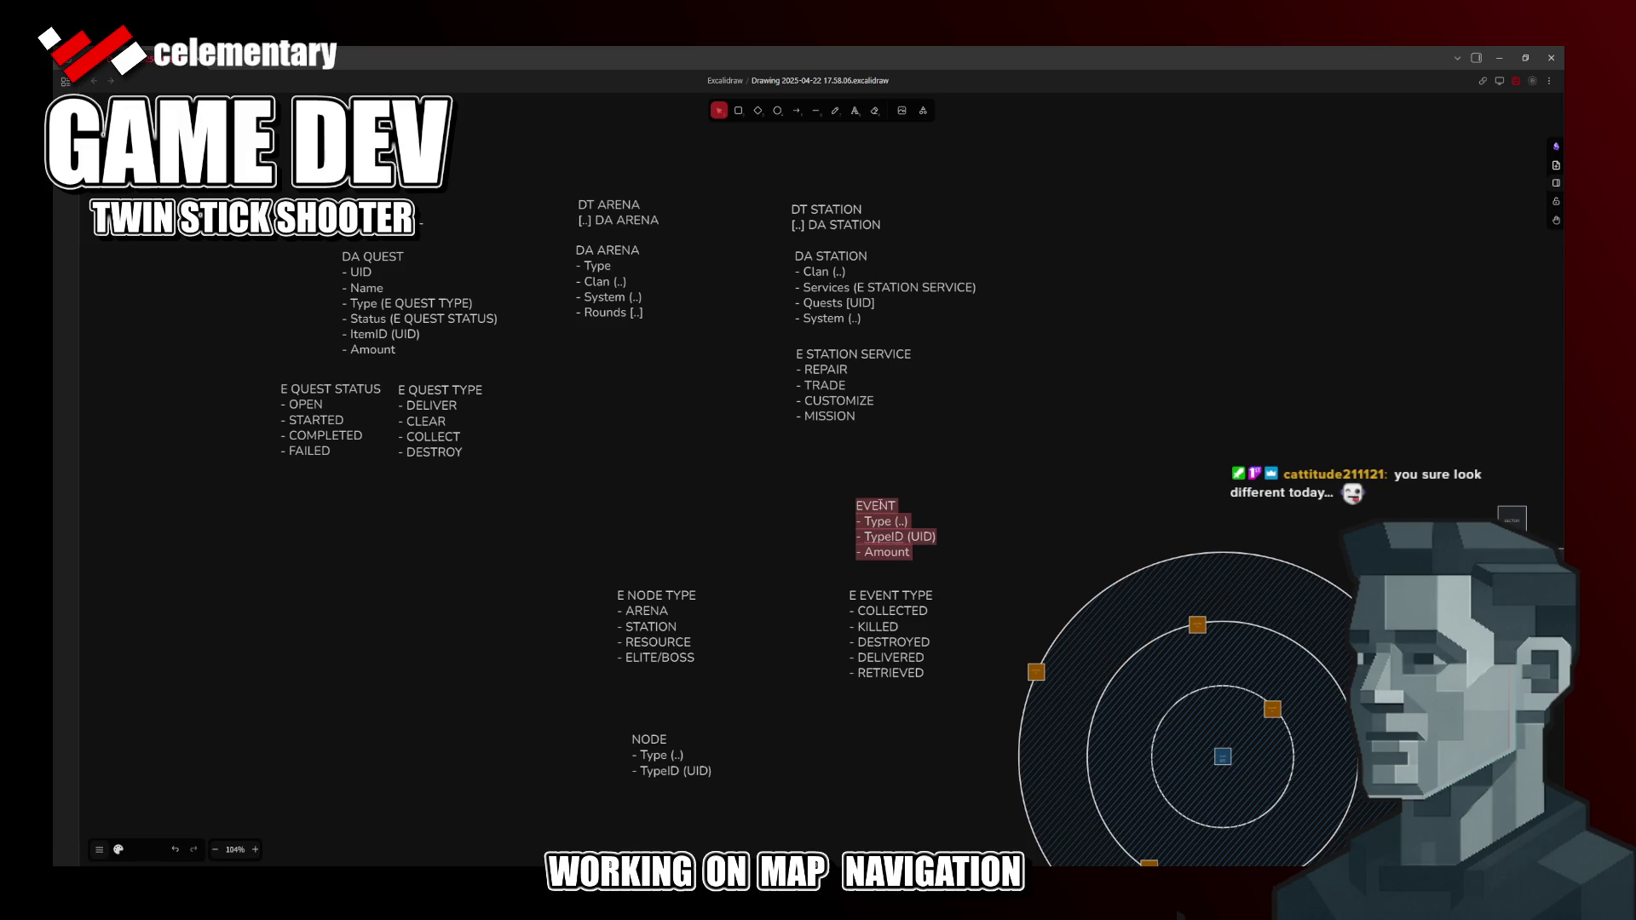
key("Left")
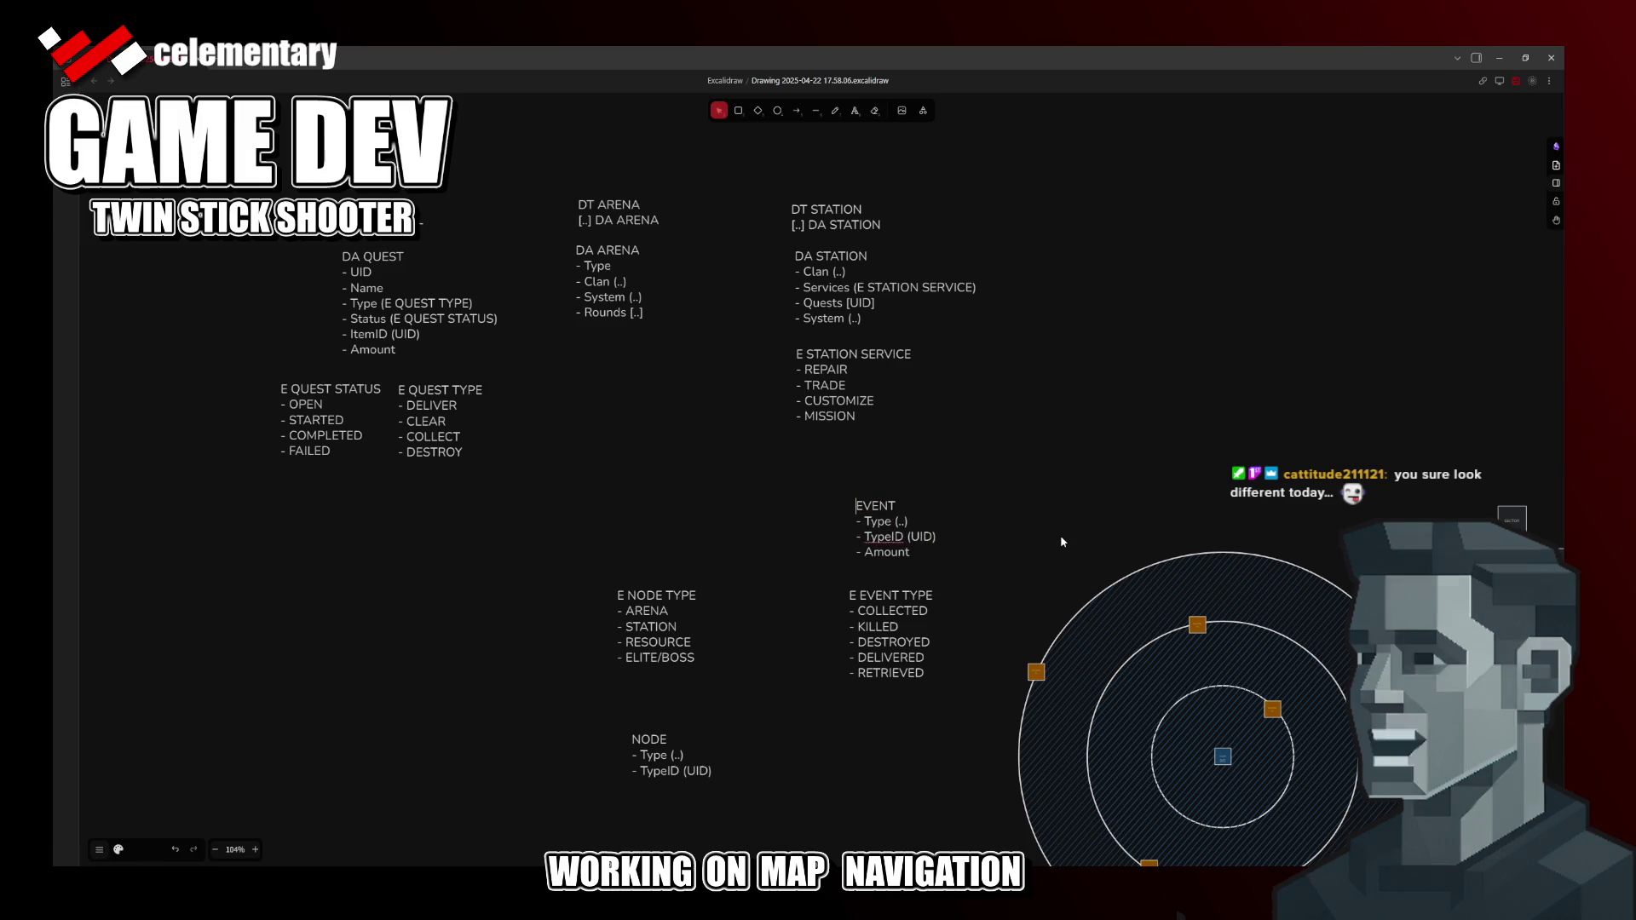
type("F")
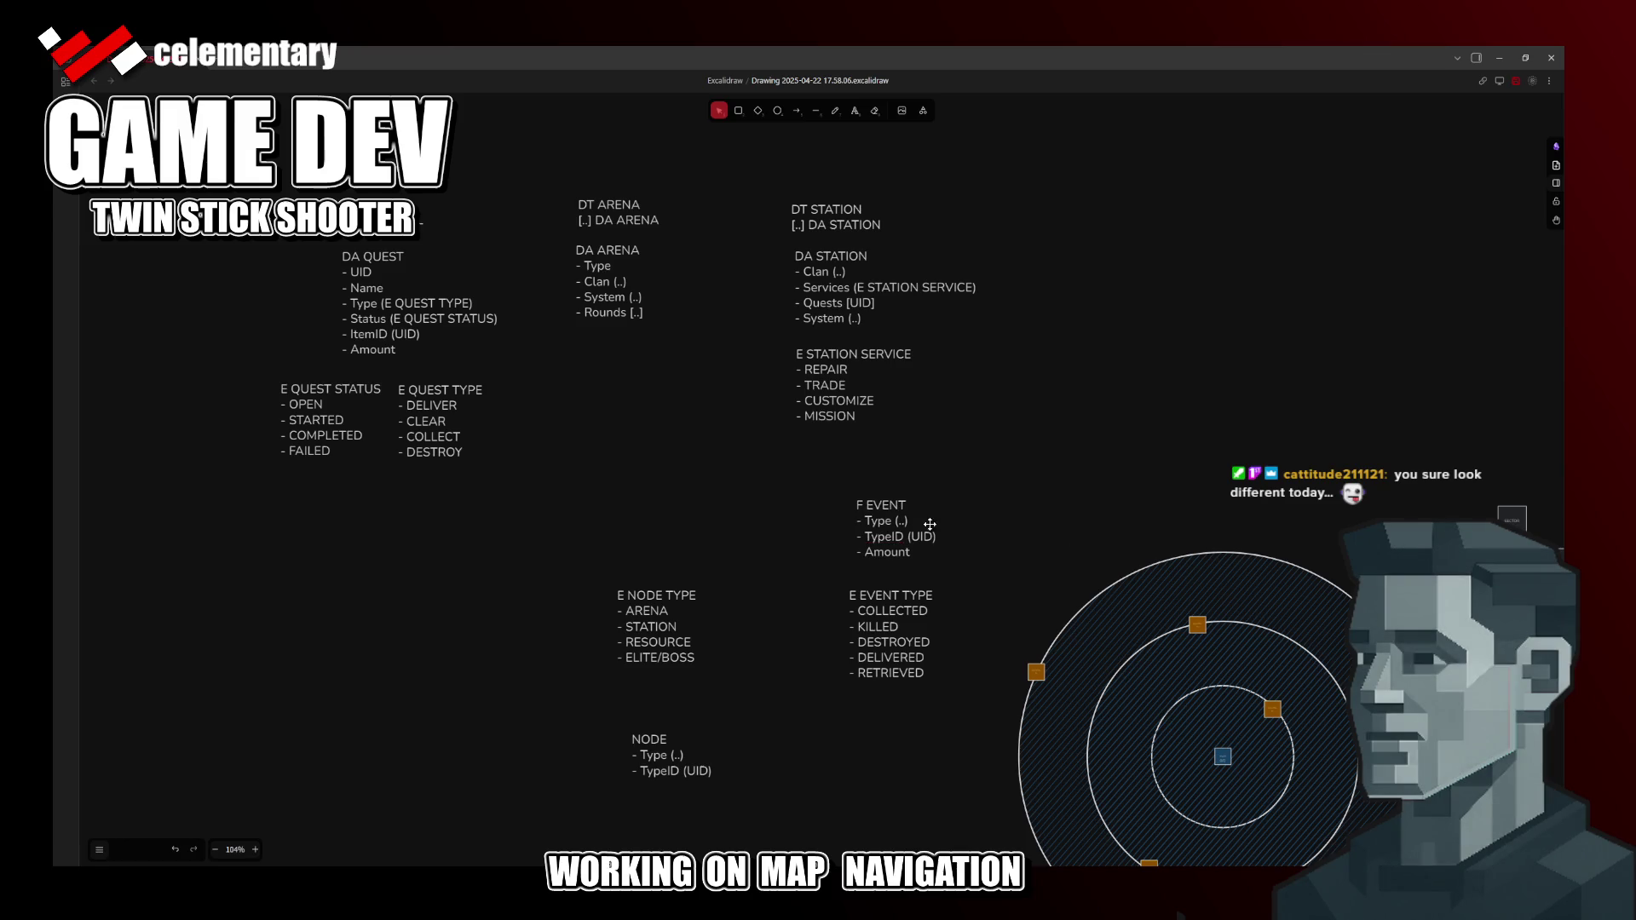
key("ctrl+a")
key("Escape")
type("E EVENT TYPE")
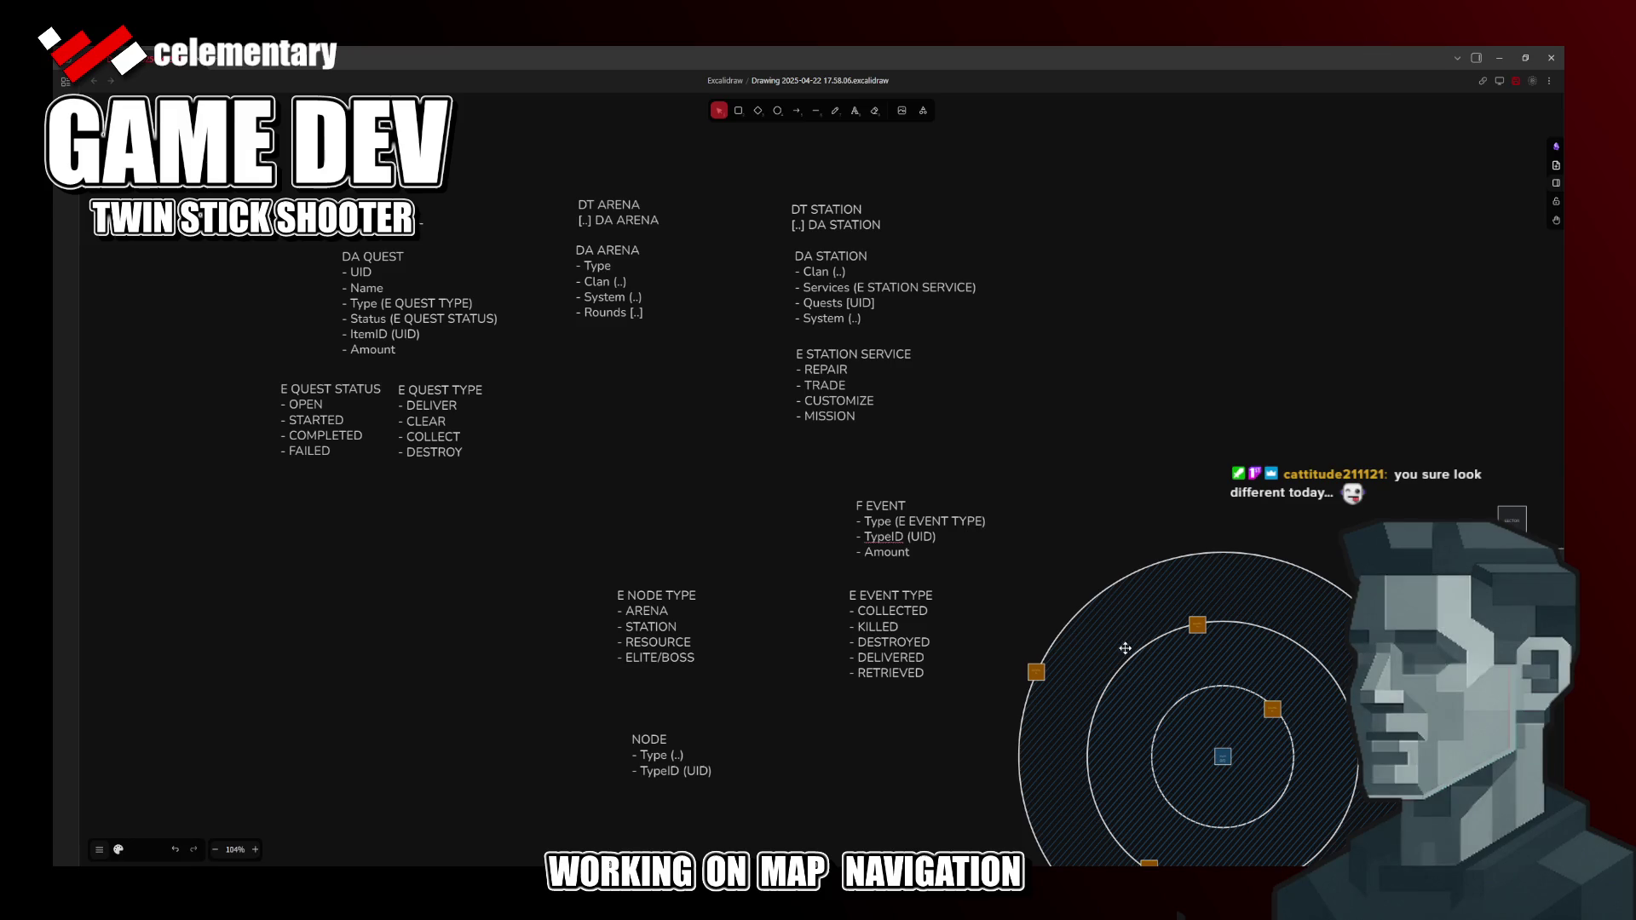
left_click(951, 561)
key("Return")
Step: Change F EVENT's TypeID (UID) line to TargetID (UID)
double_click(924, 537)
left_click(885, 538)
key("shift+Left")
key("shift+Left")
key("shift+Left")
key("shift+Left")
type("Target")
left_click(1034, 558)
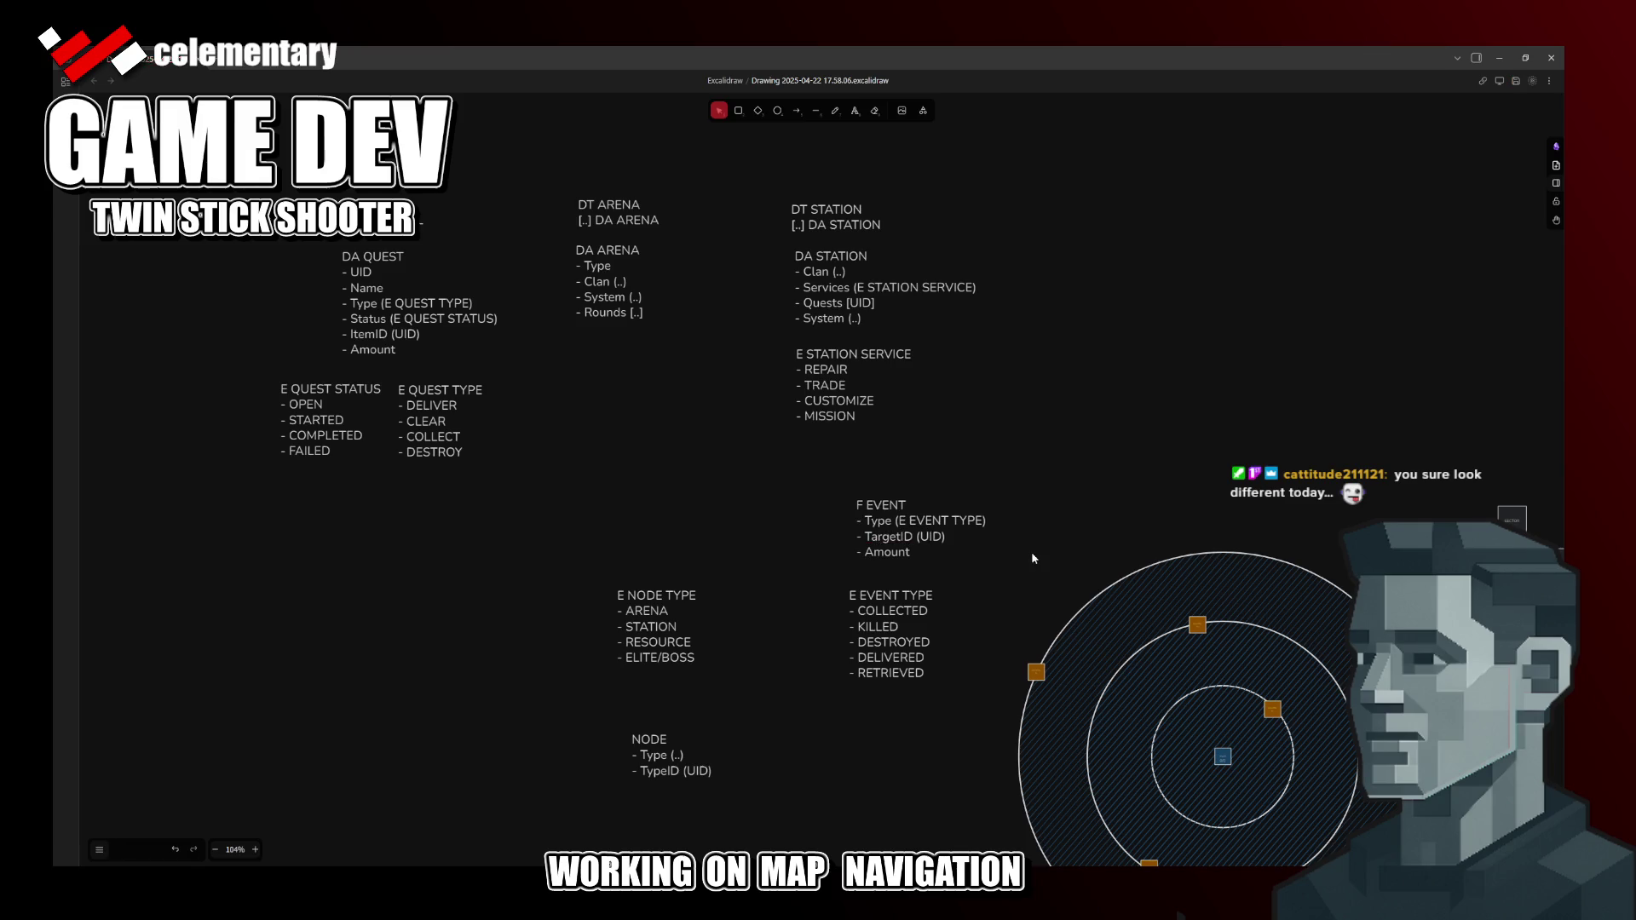
Step: Tuck E EVENT TYPE right under F EVENT
left_click_drag(884, 614, 891, 597)
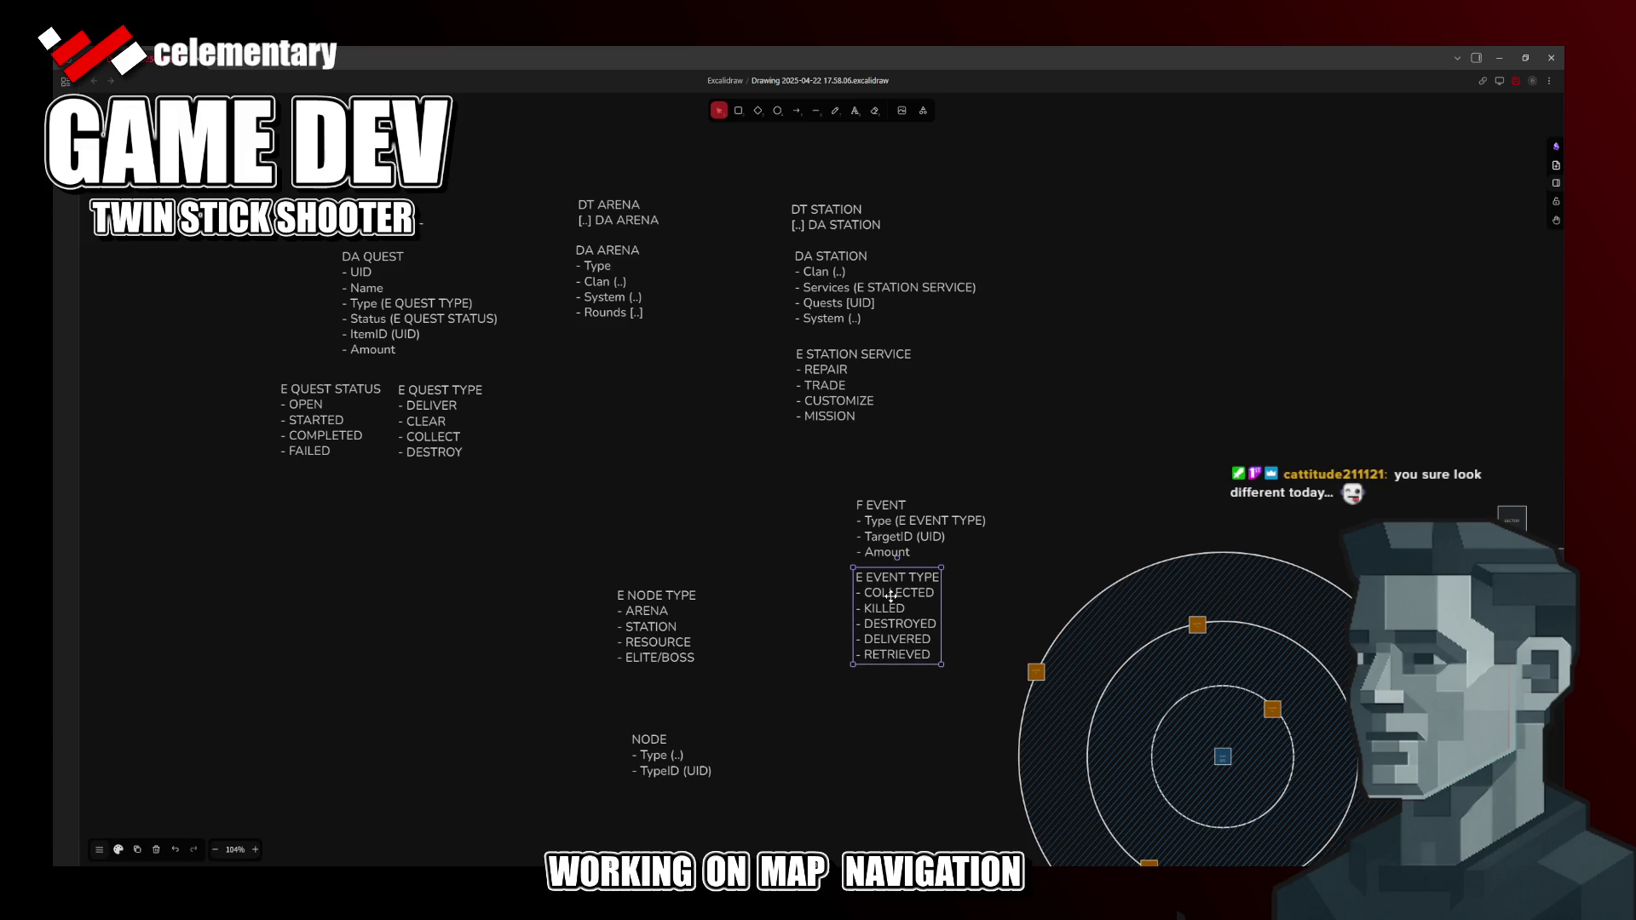
left_click(820, 581)
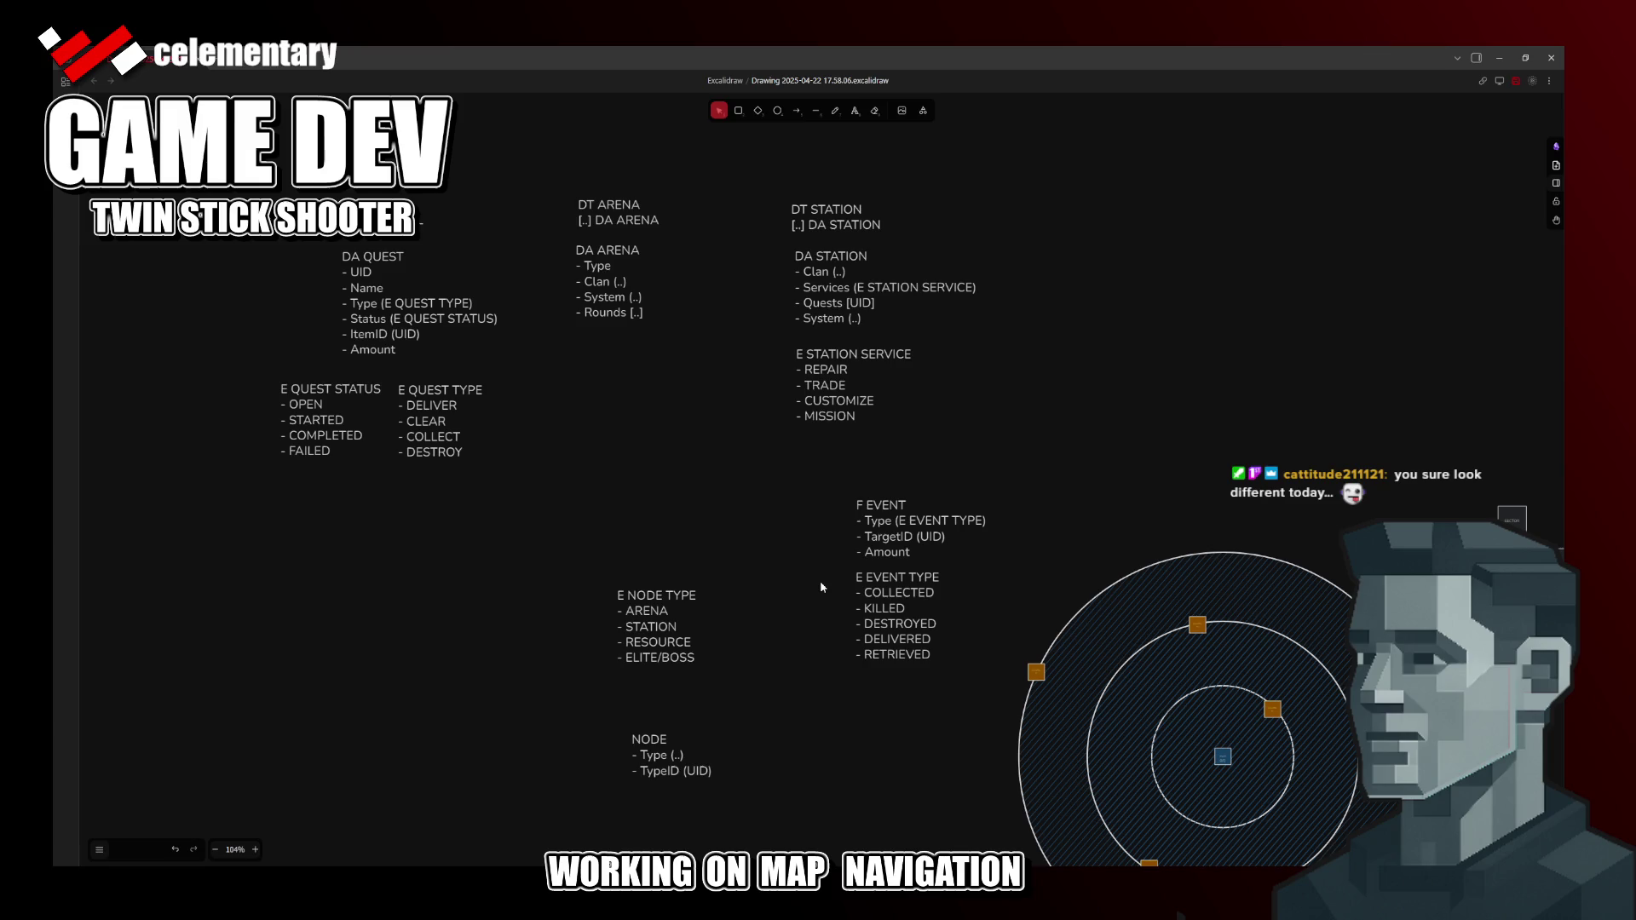
Step: Change DT ARENA's second line to [UID] DA ARENA
left_click(586, 219)
double_click(585, 221)
key("BackSpace")
key("BackSpace")
type("UID")
left_click(750, 336)
Step: Change DT STATION's reference to [UID] DA STATION
left_click(834, 218)
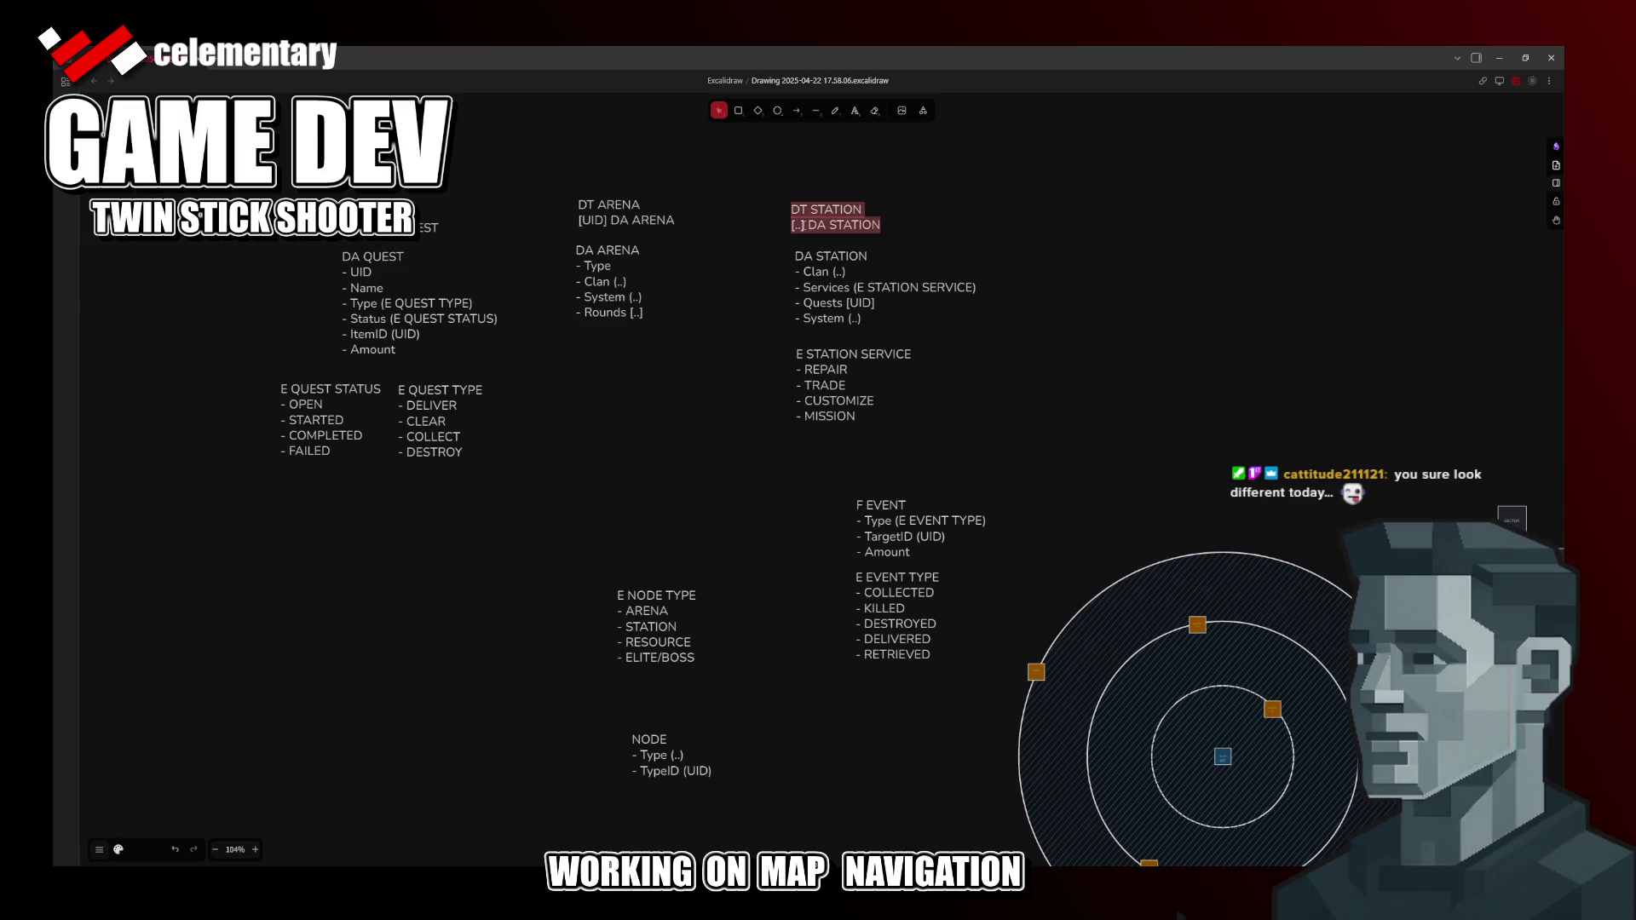
key("BackSpace")
key("BackSpace")
type("UID")
left_click(1083, 378)
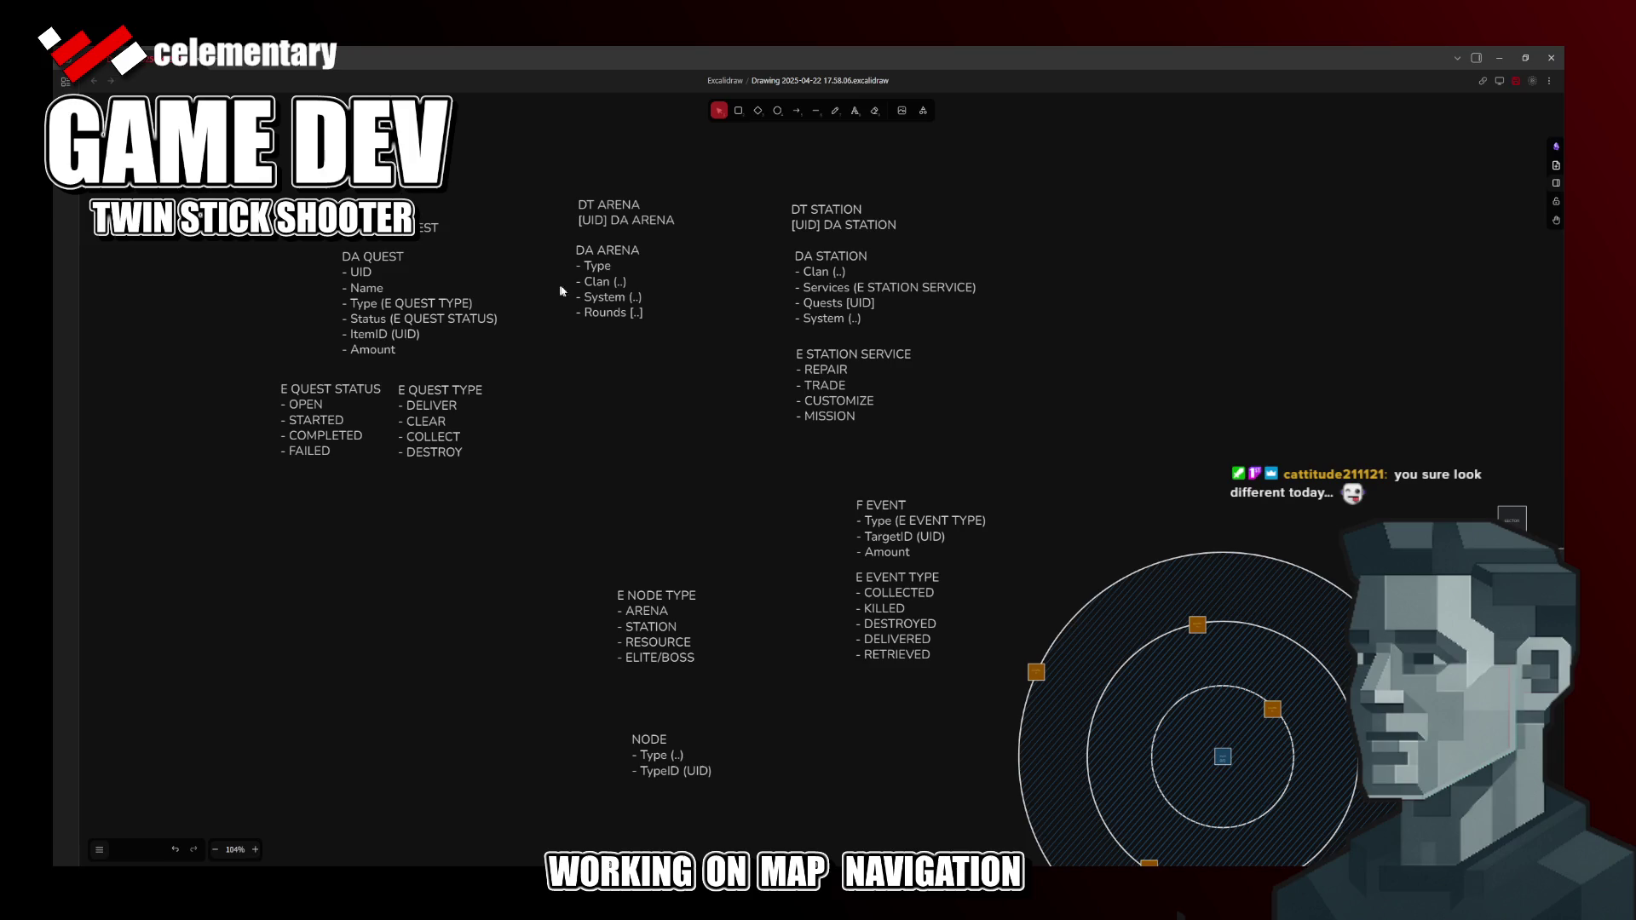
Step: Add a UID line at the top of DA ARENA and DA STATION and save the drawing
left_click(599, 272)
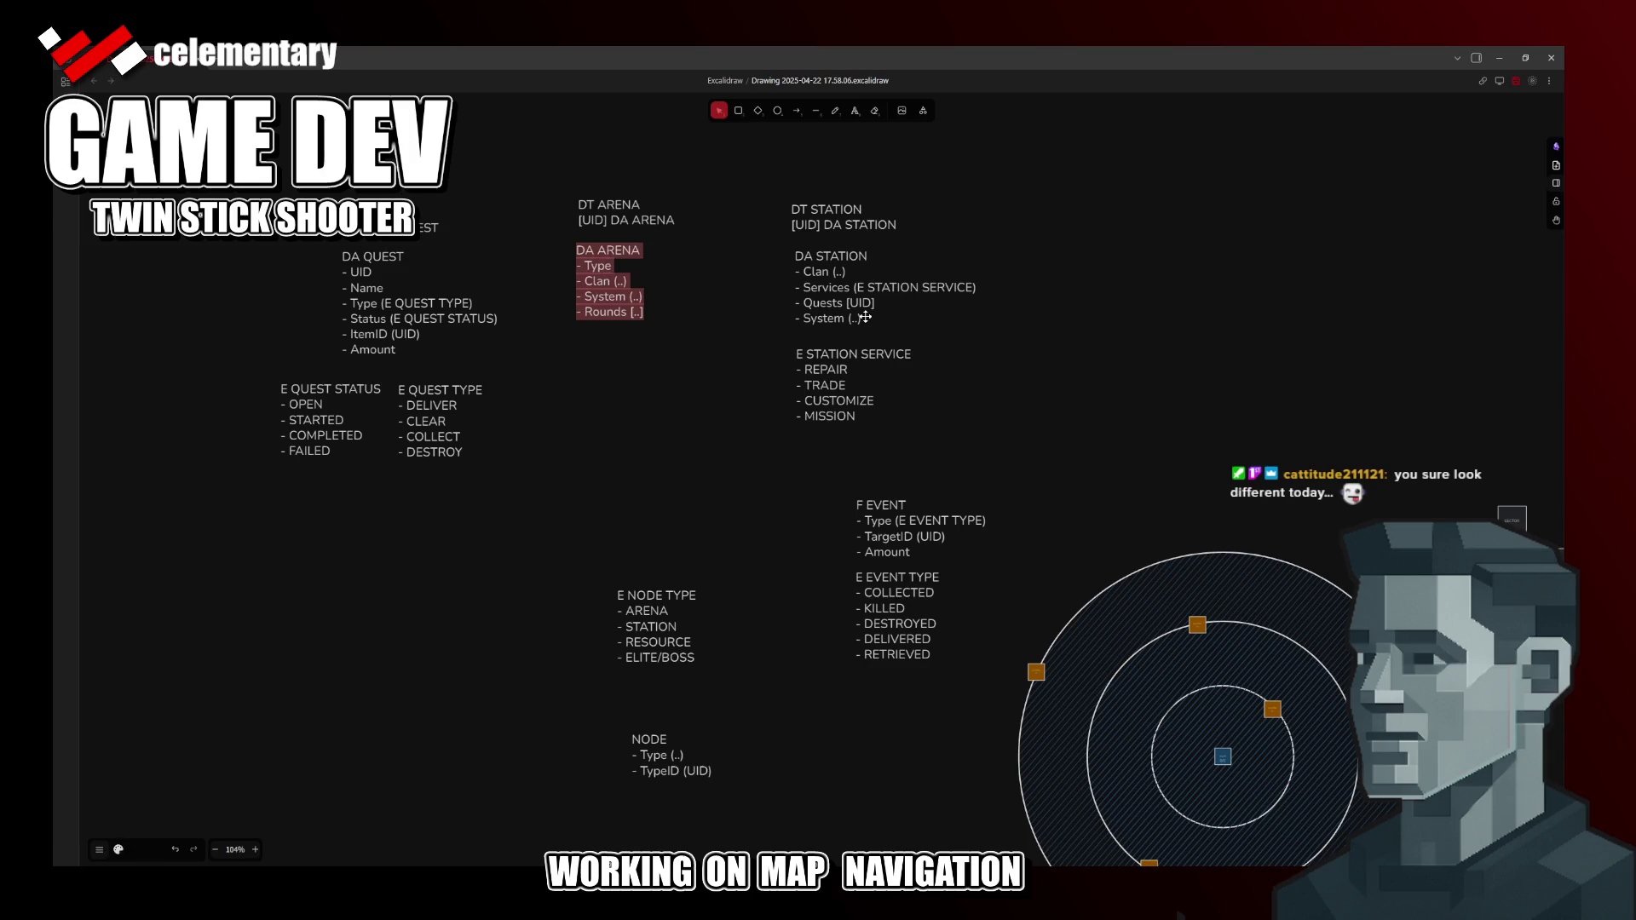
key("Return")
key("Up")
key("Up")
key("Return")
key("Up")
type("- UID")
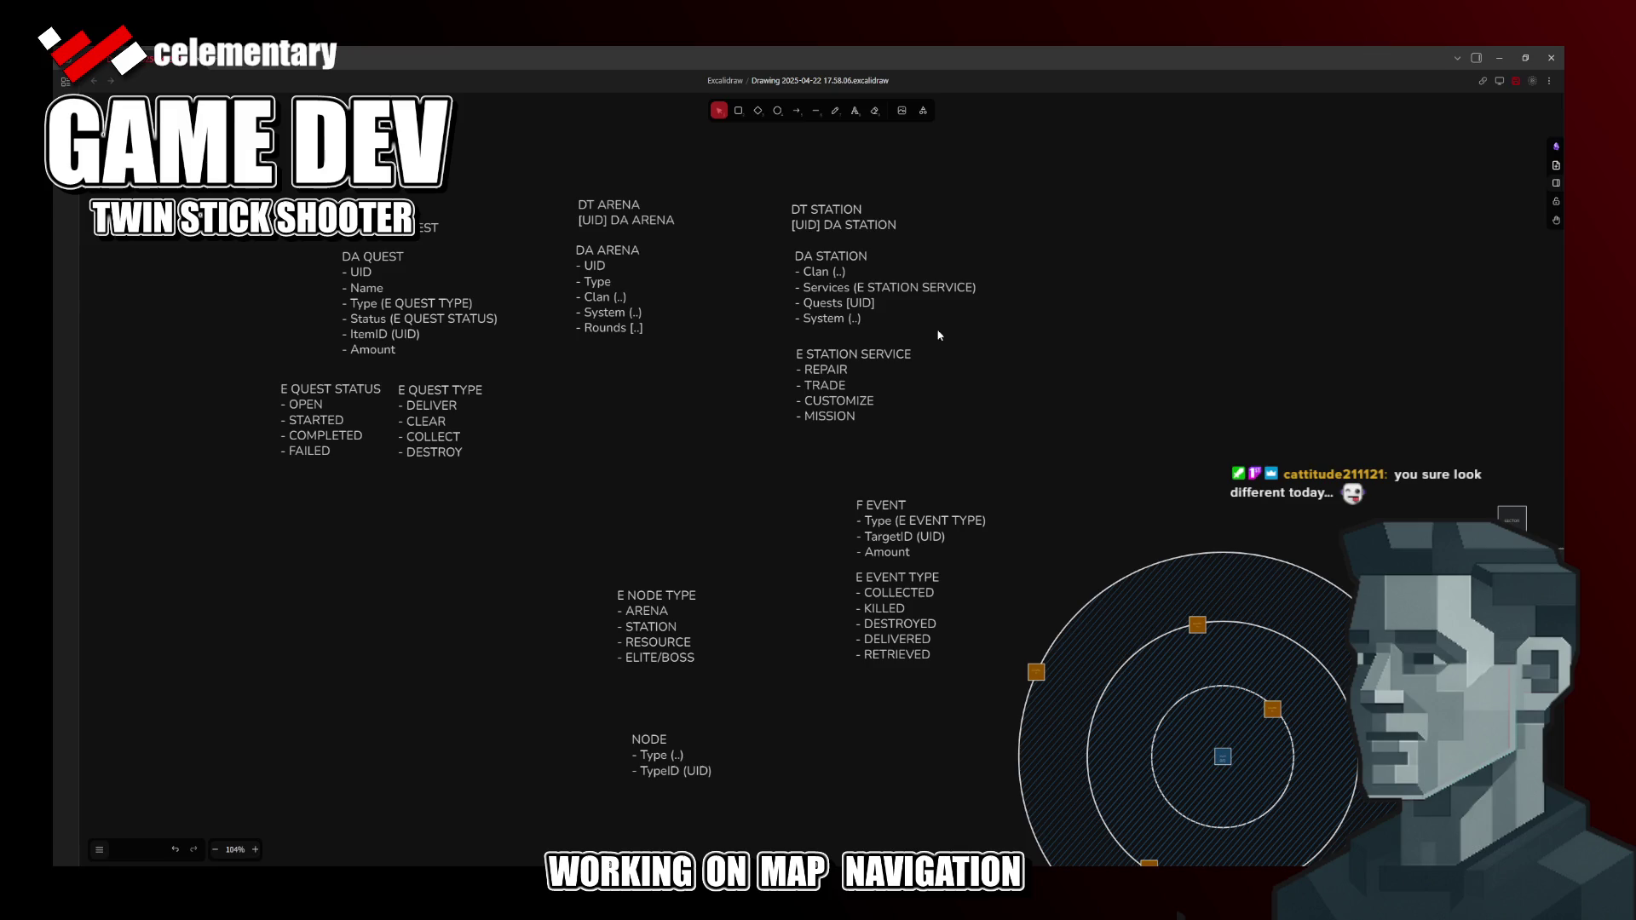
left_click(876, 275)
key("Return")
left_click(943, 260)
key("Return")
type("- UID")
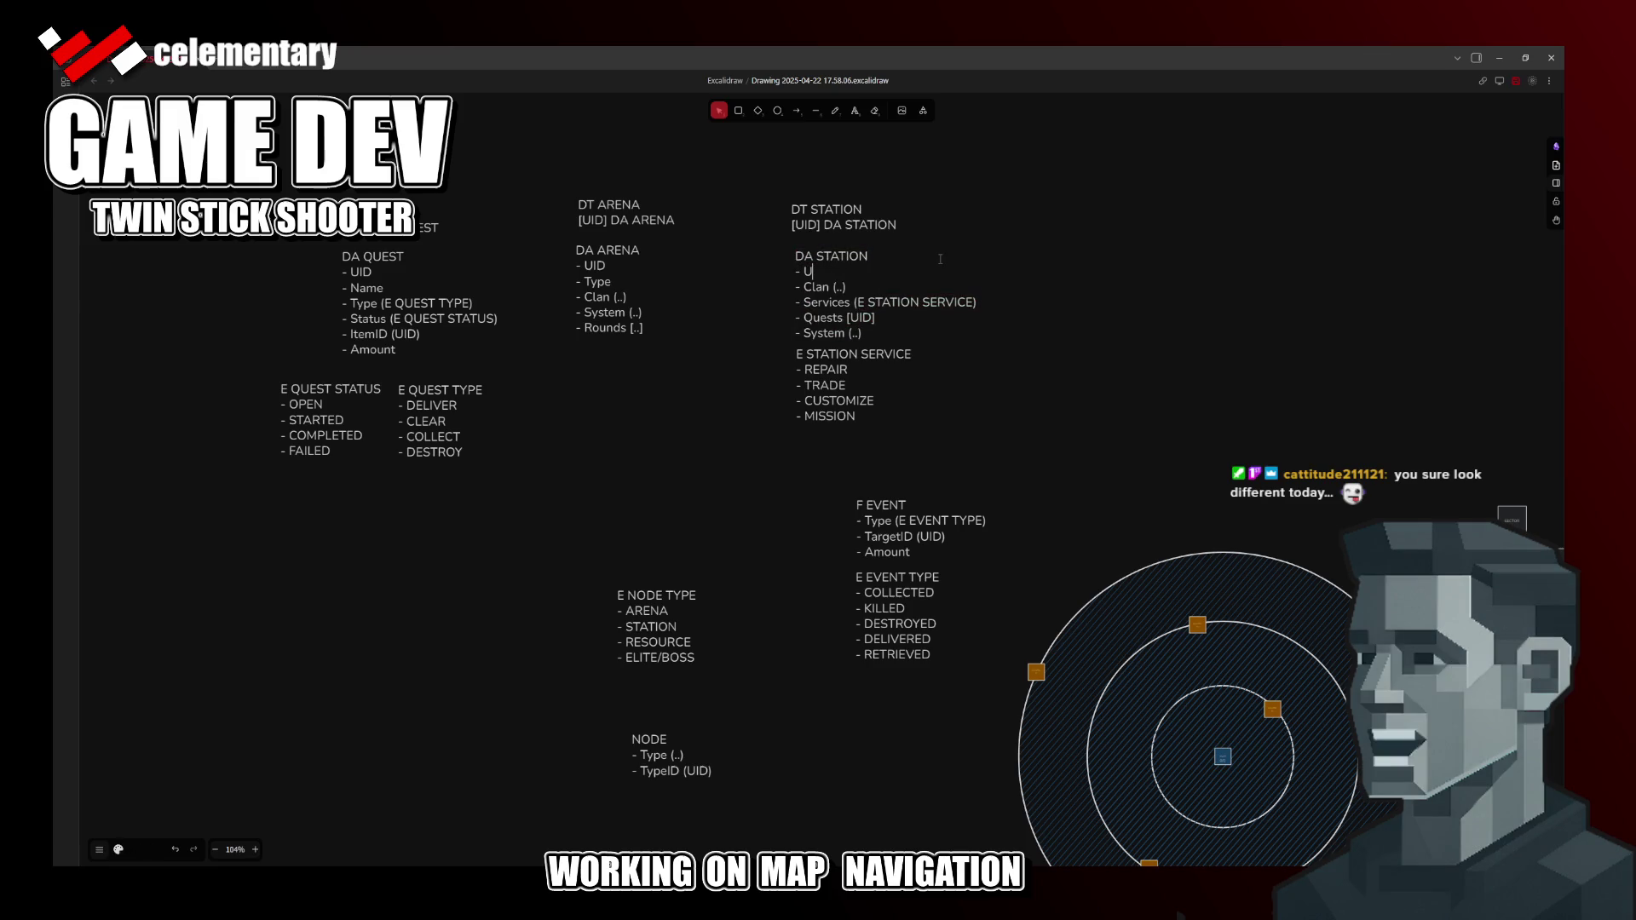
left_click(973, 376)
key("ctrl+s")
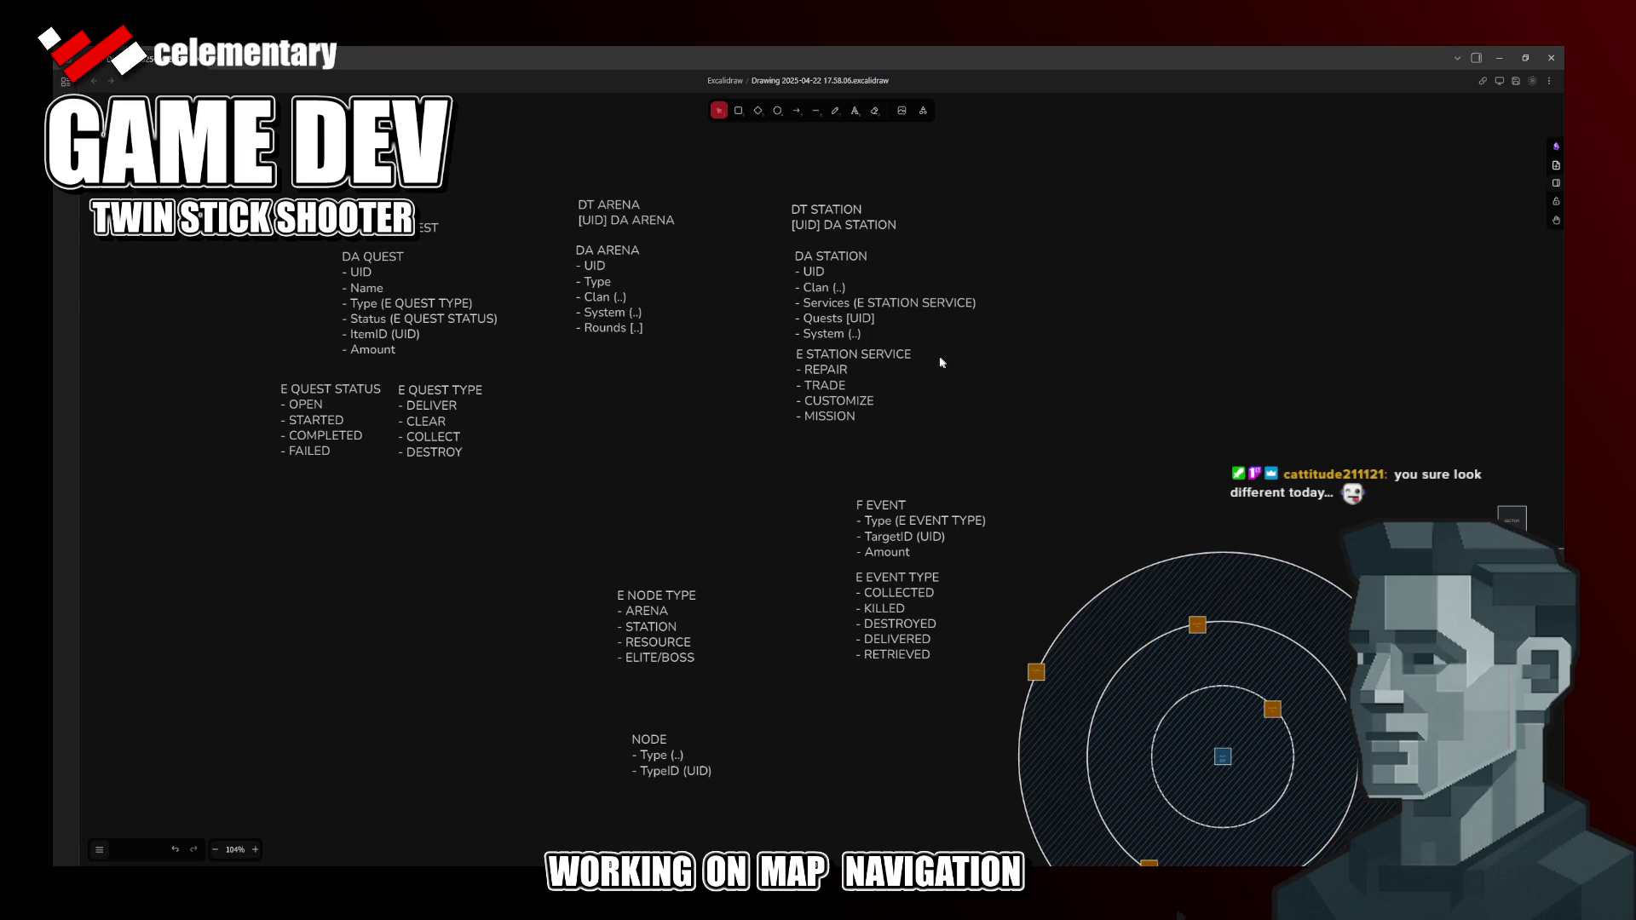
Step: Make DA STATION's Quests entry read Quests [UID DA QUEST]
double_click(865, 323)
double_click(866, 323)
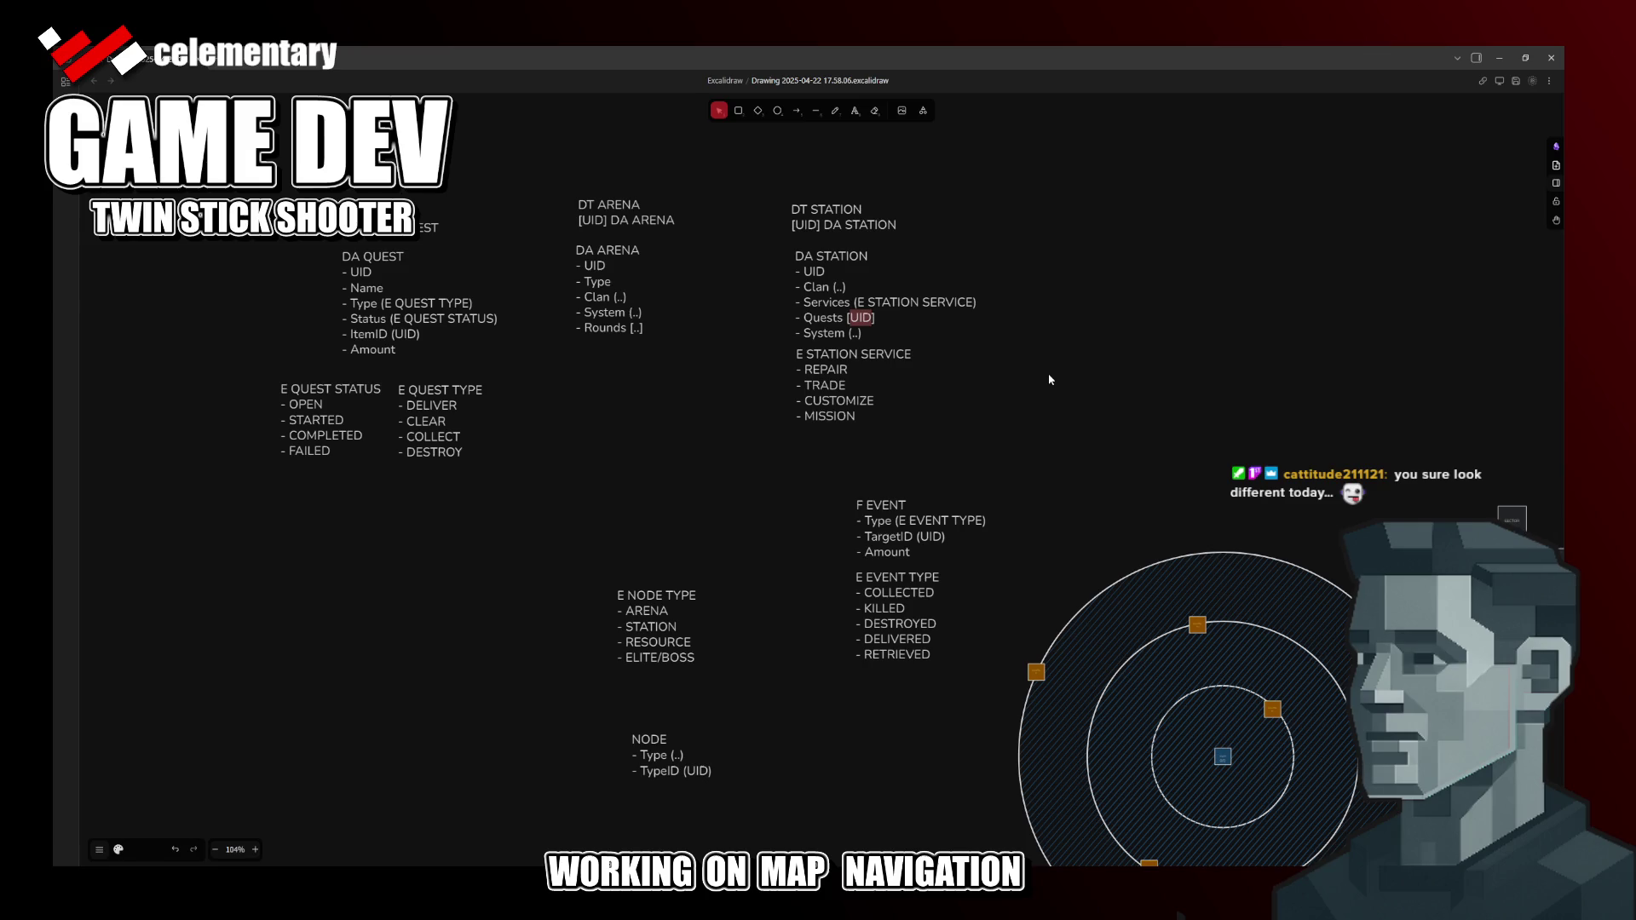
key("Right")
type("DA QUEST")
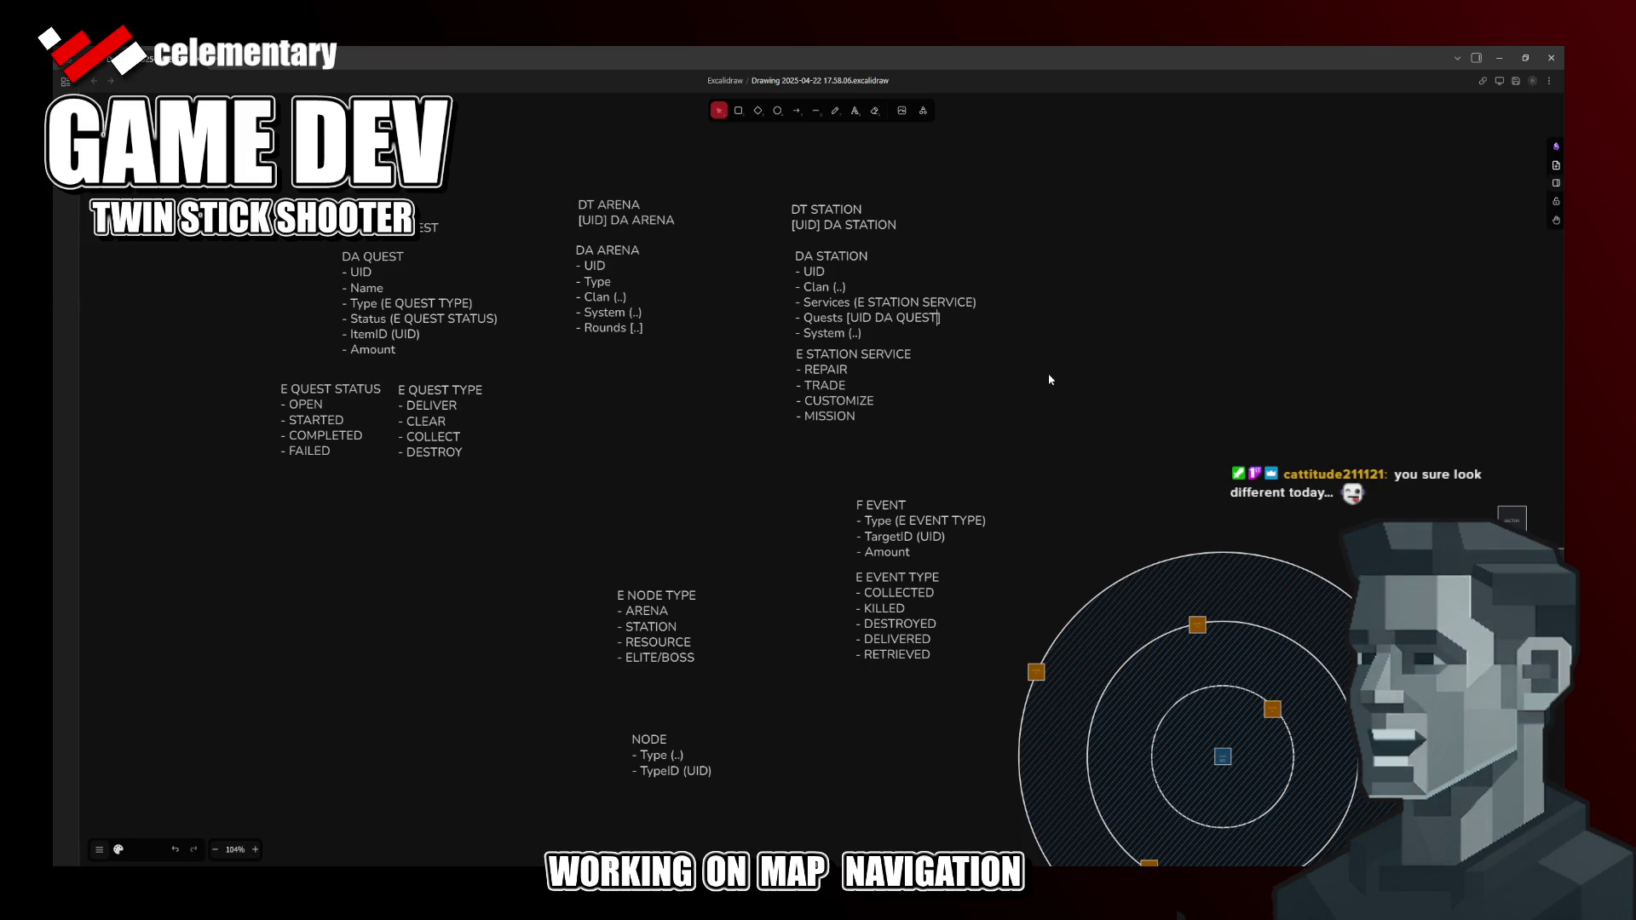
left_click(947, 373)
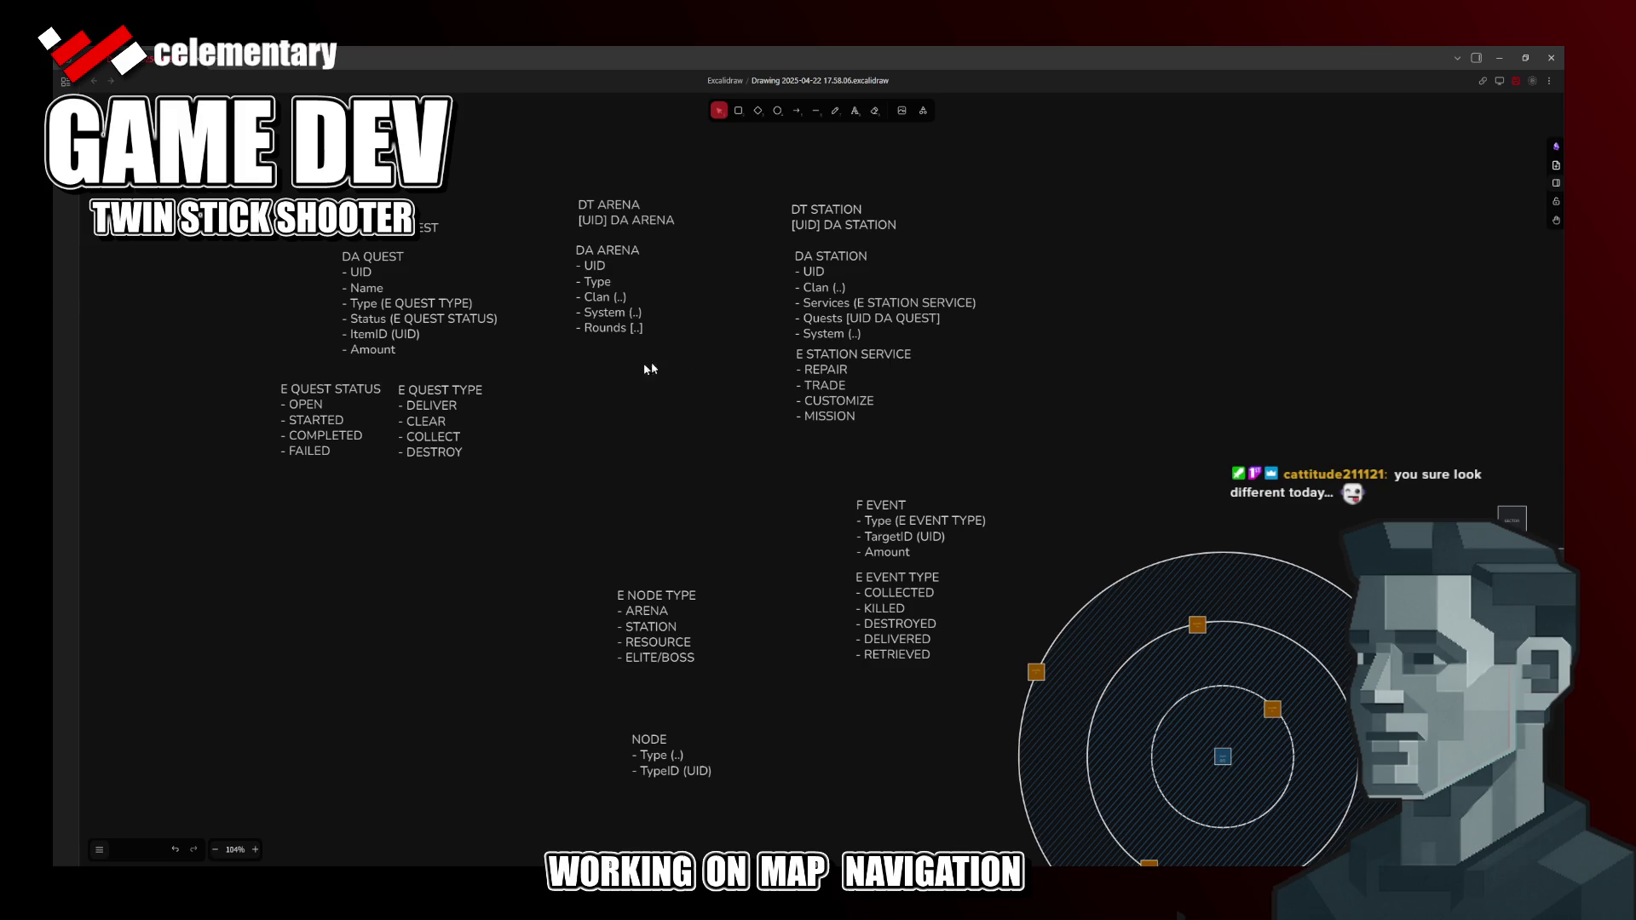
scroll(738, 489, "down", 1)
Step: Move NODE up under E NODE TYPE and rename it DA NODE
left_click_drag(646, 550, 637, 502)
left_click_drag(638, 667, 614, 567)
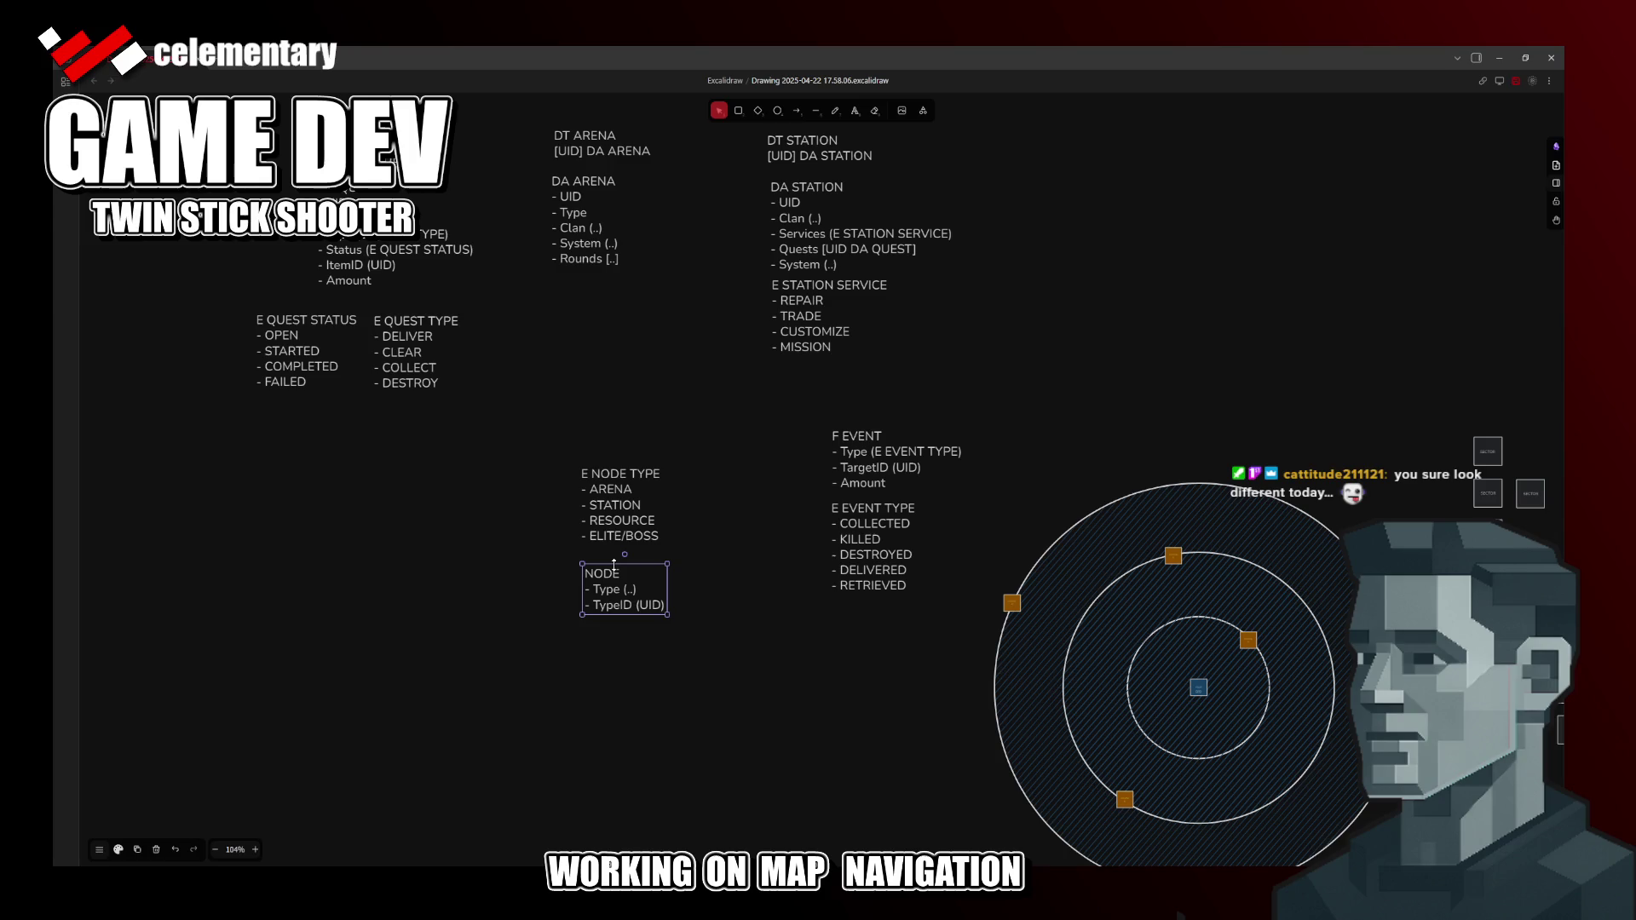
key("Return")
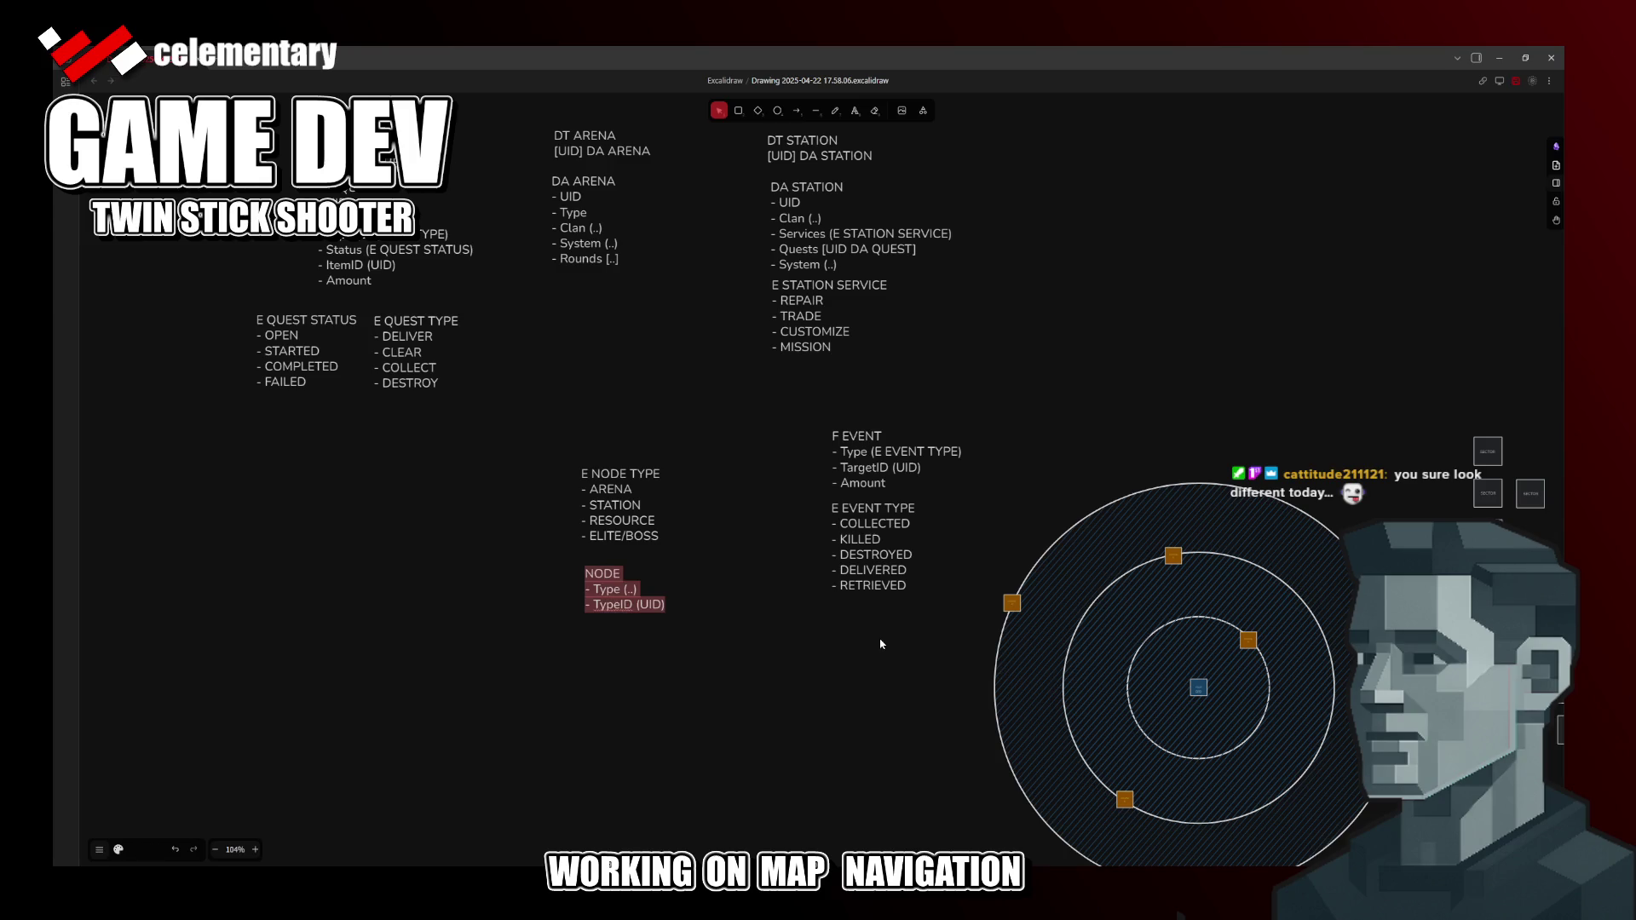
key("Left")
type("DA")
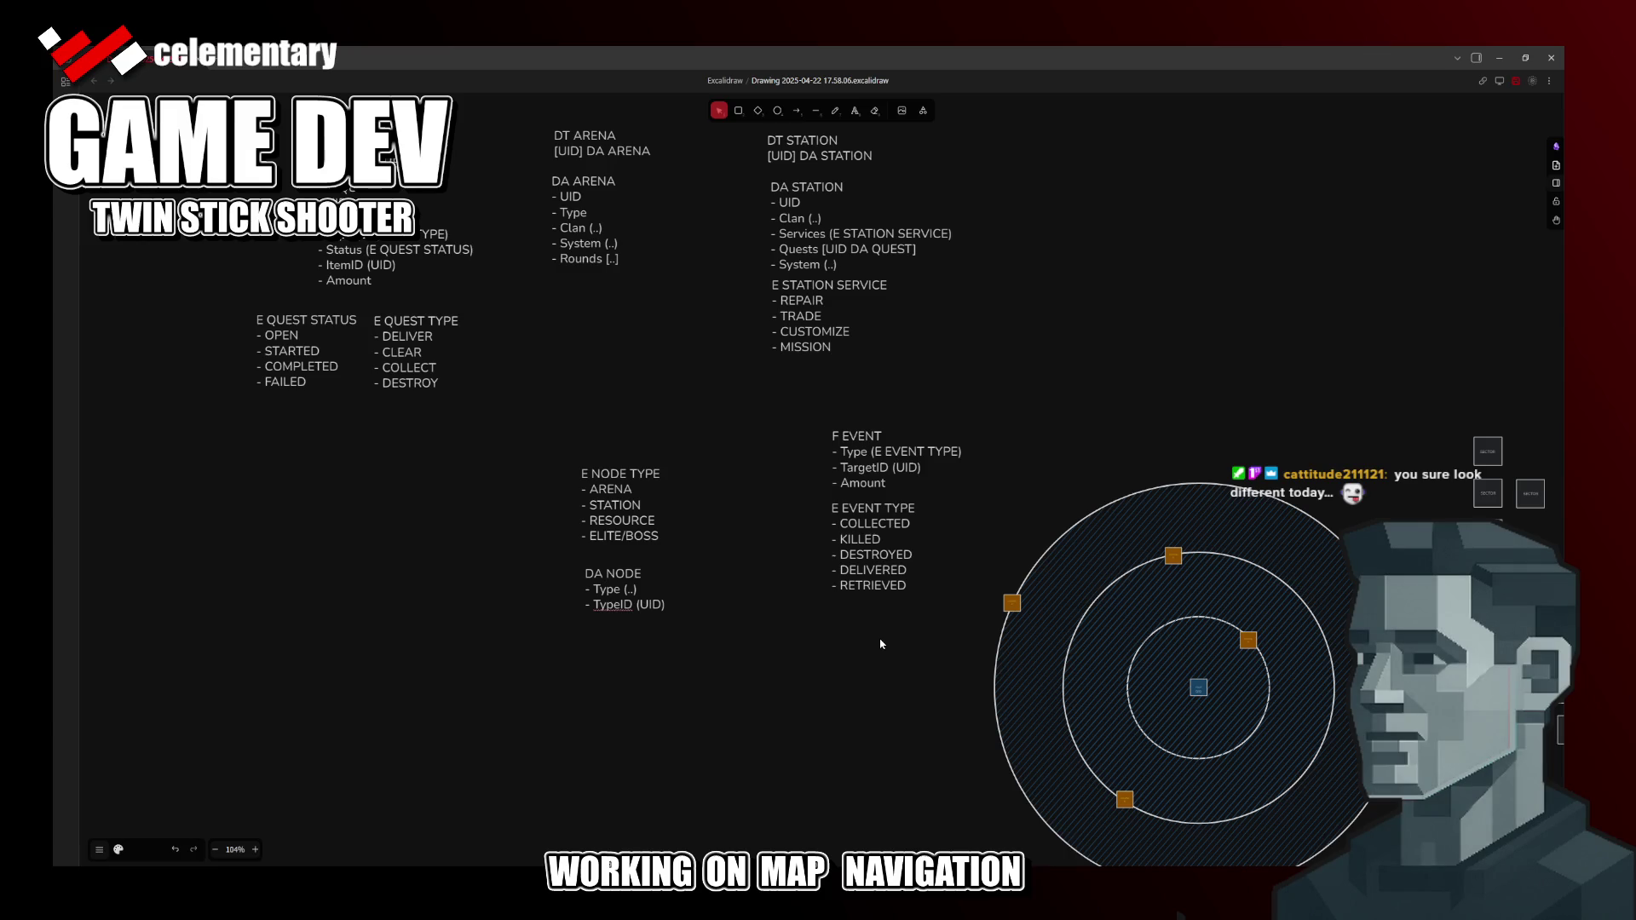
left_click(678, 634)
Step: Set DA NODE's Type to (E NODE TYPE)
left_click(621, 592)
double_click(603, 594)
key("Right")
key("Up")
key("Left")
key("BackSpace")
key("BackSpace")
type("E")
type(" NIOD")
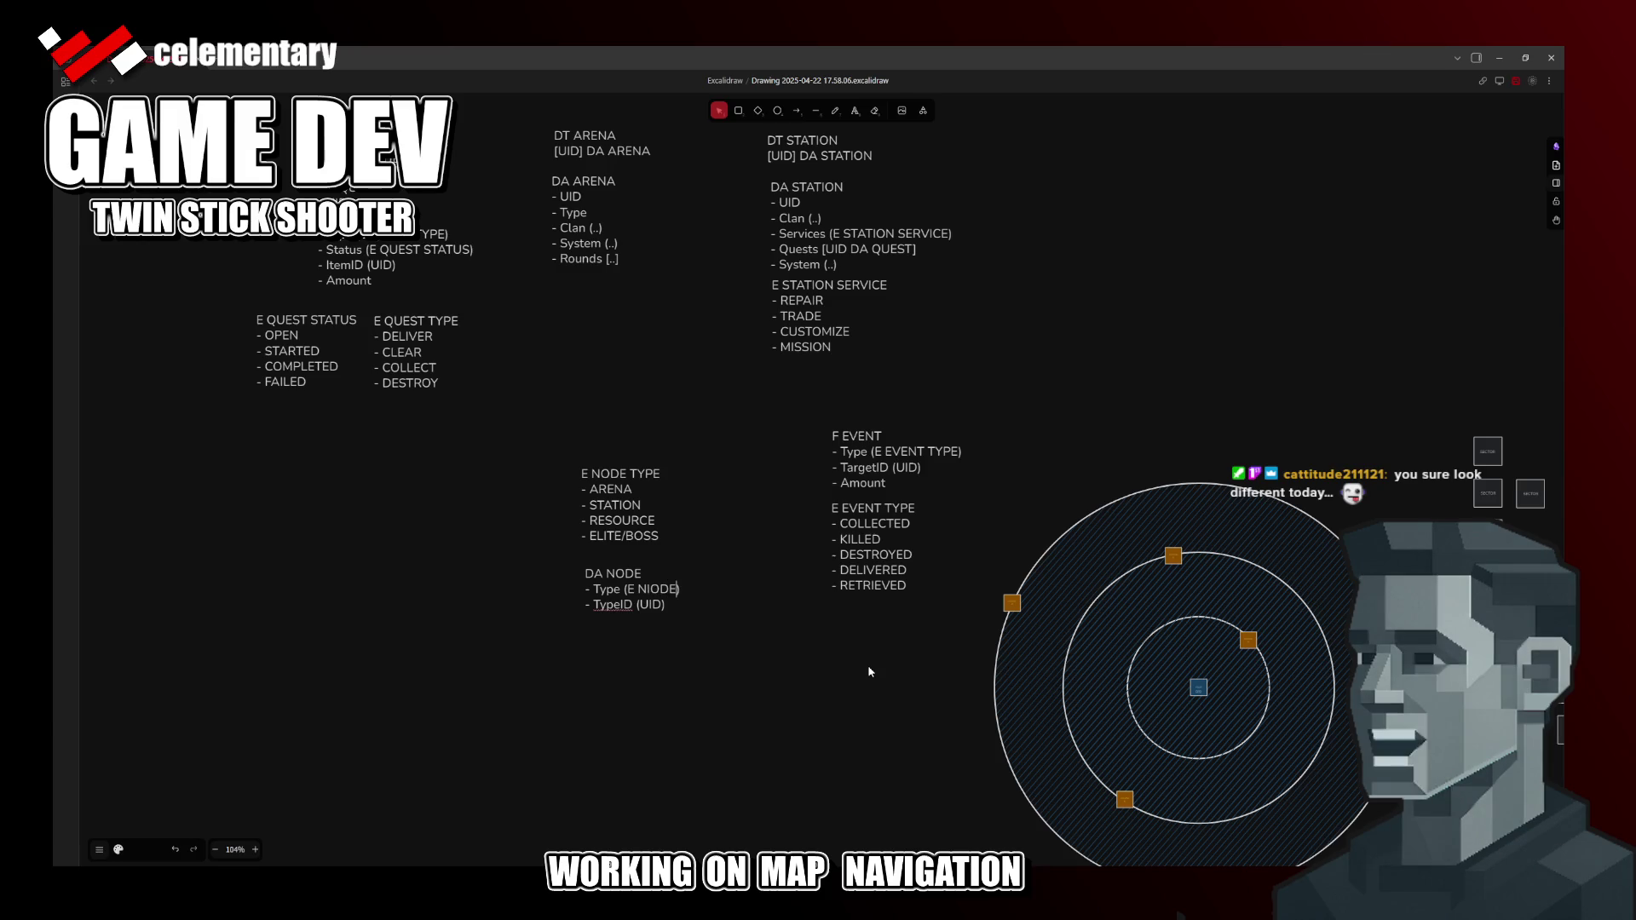
key("BackSpace")
key("BackSpace")
key("BackSpace")
type("ODE")
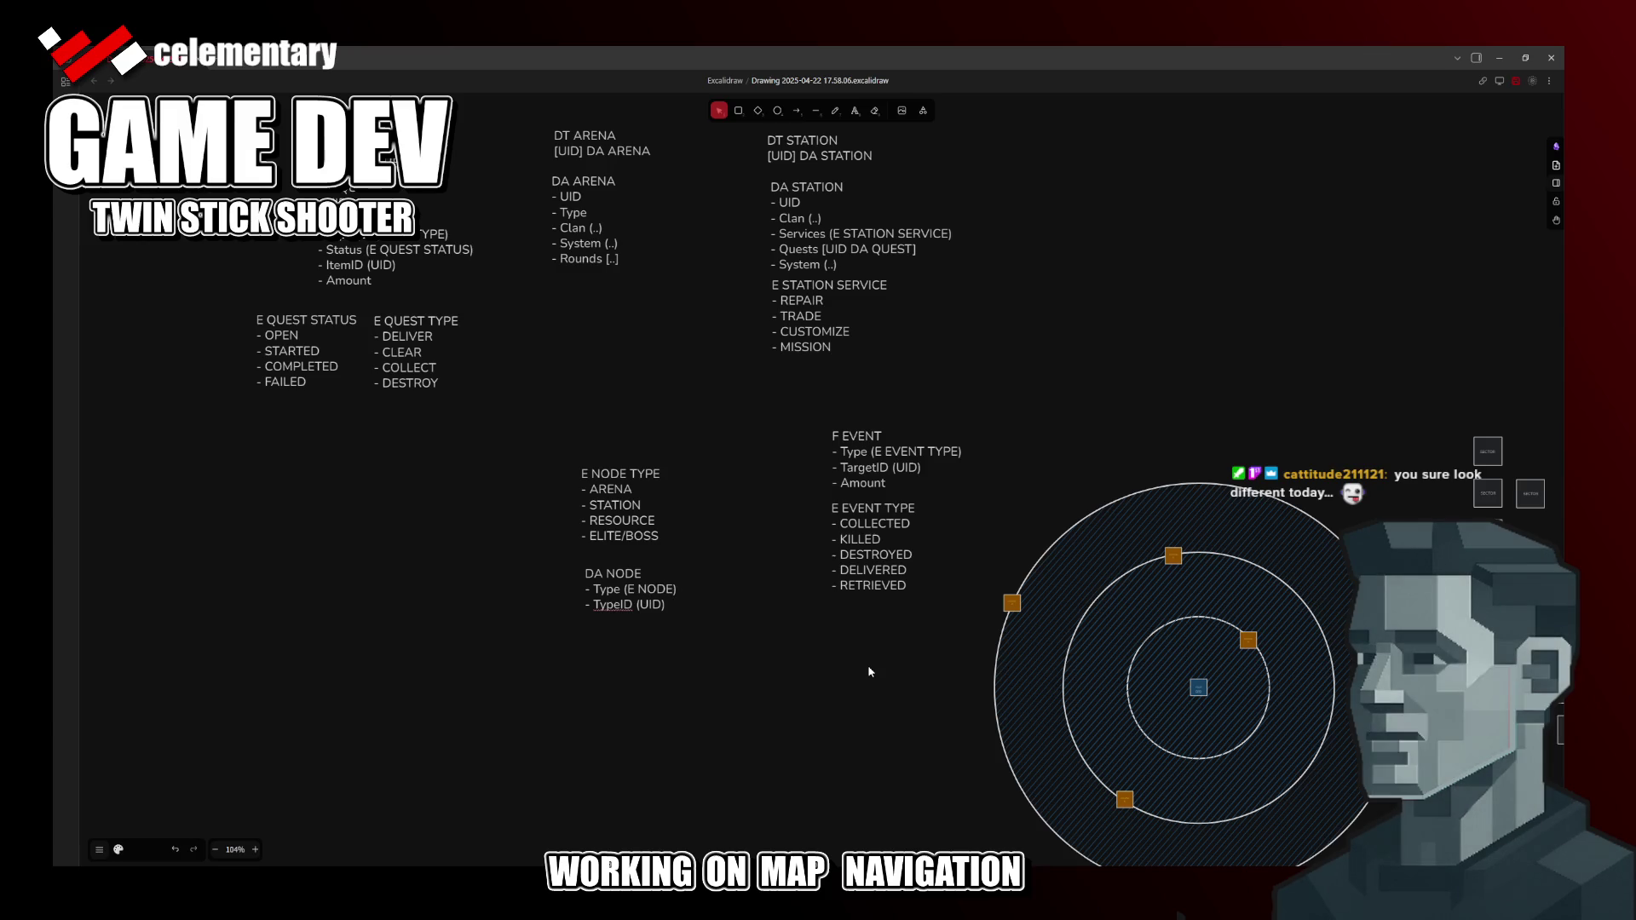
type(" TYPE")
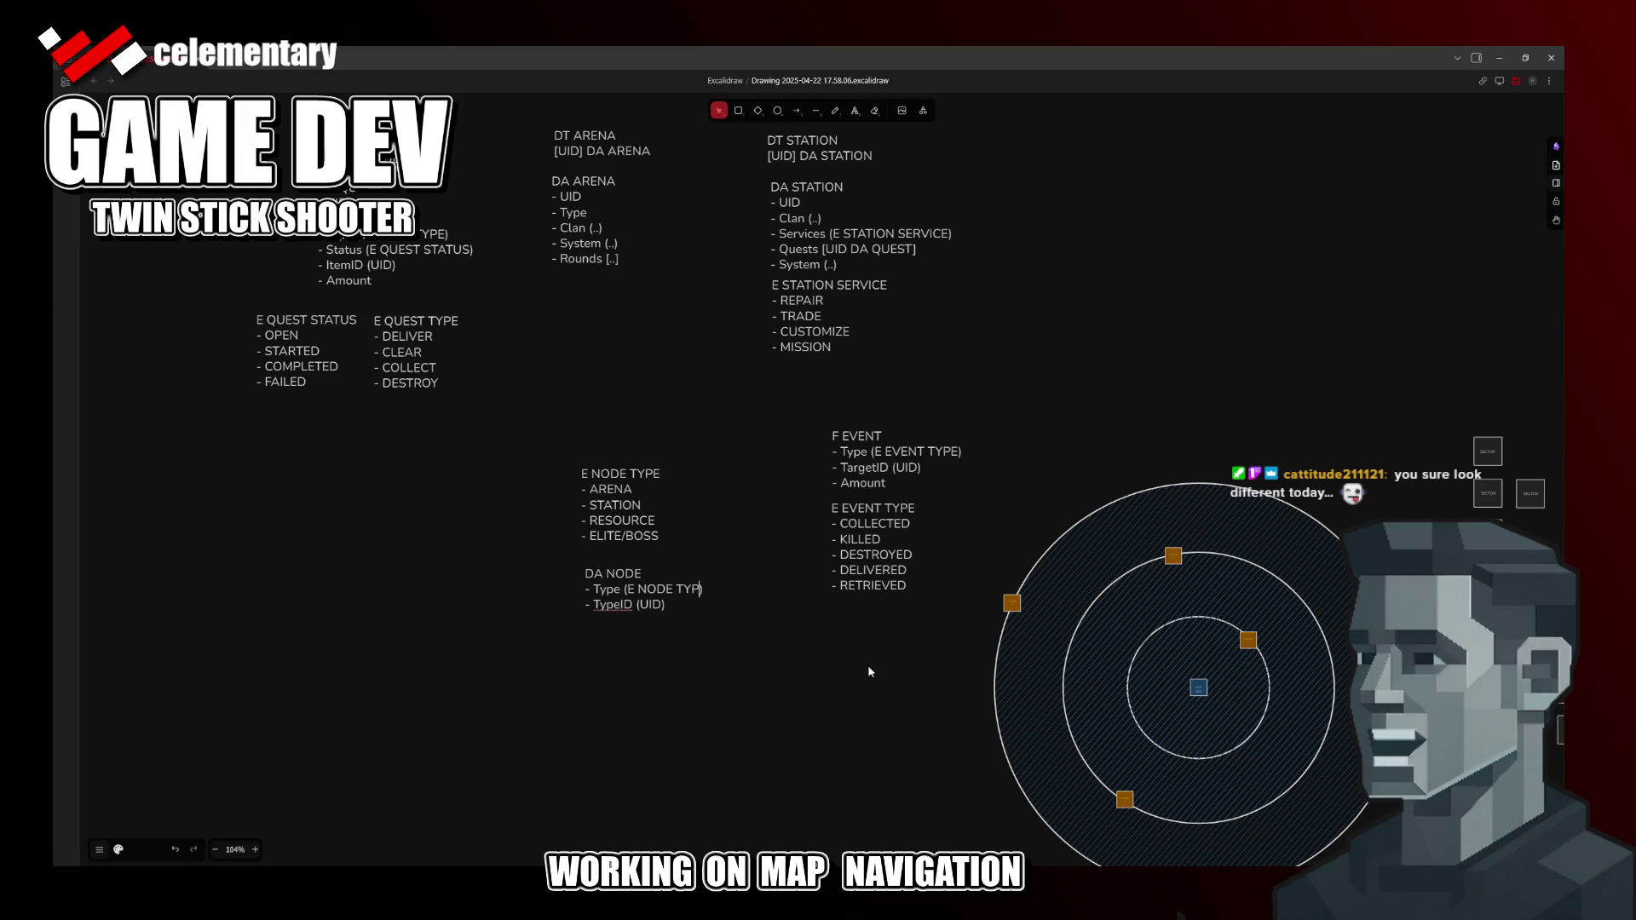
Step: Add a UID line under the DA NODE heading, save the drawing and switch to Rider
key("Up")
key("End")
key("Return")
type("- UID")
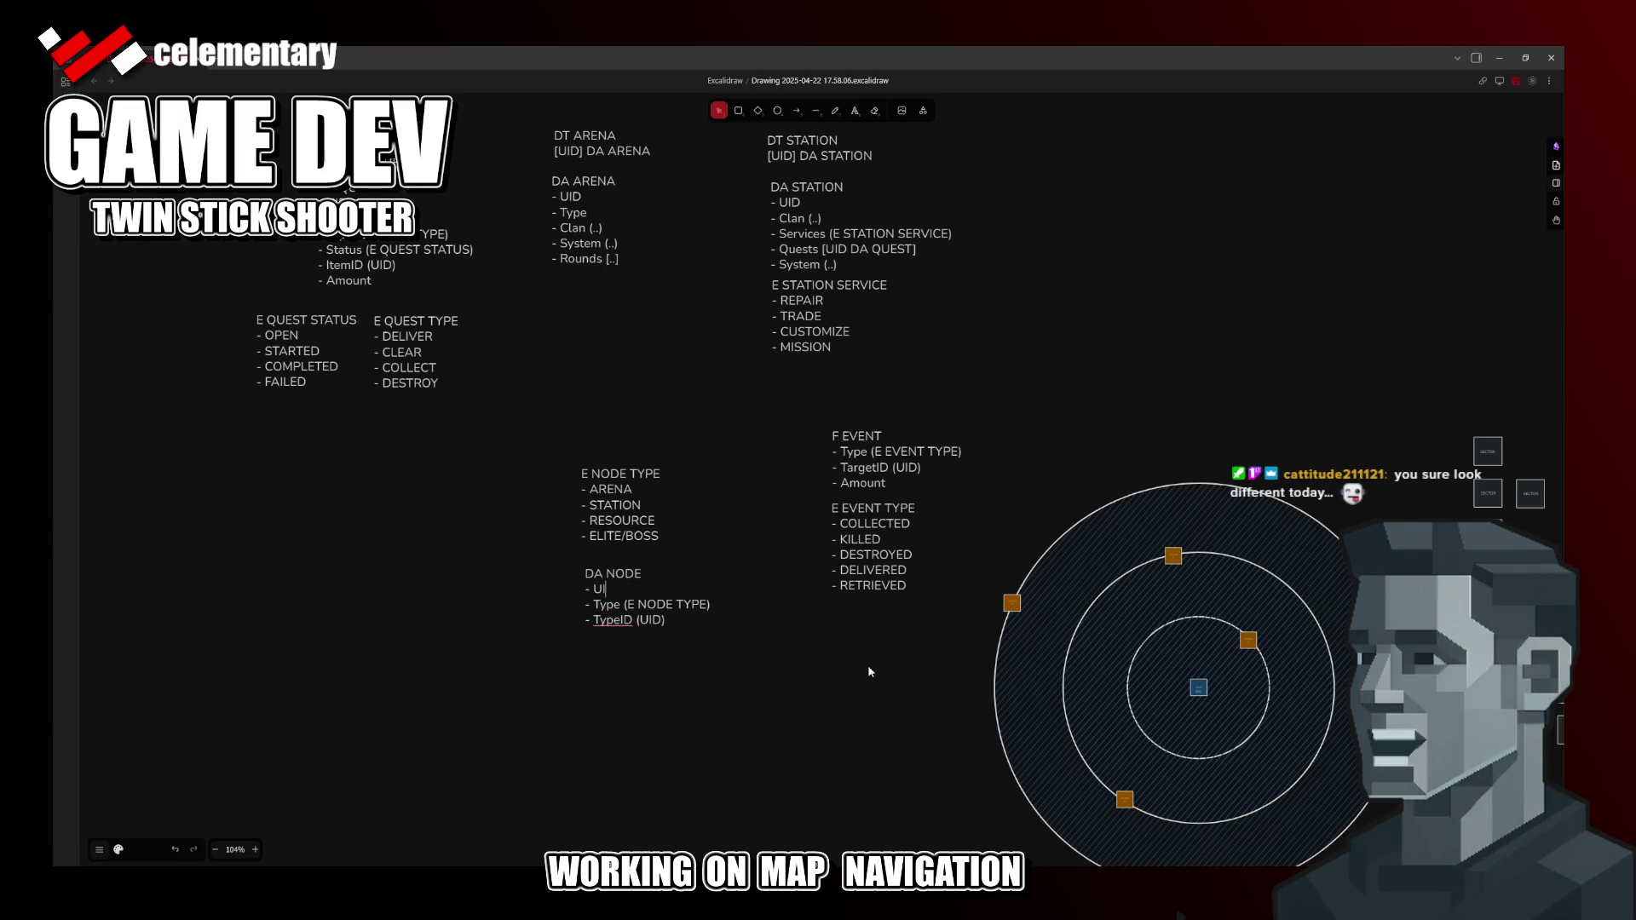
key("ctrl+s")
key("Escape")
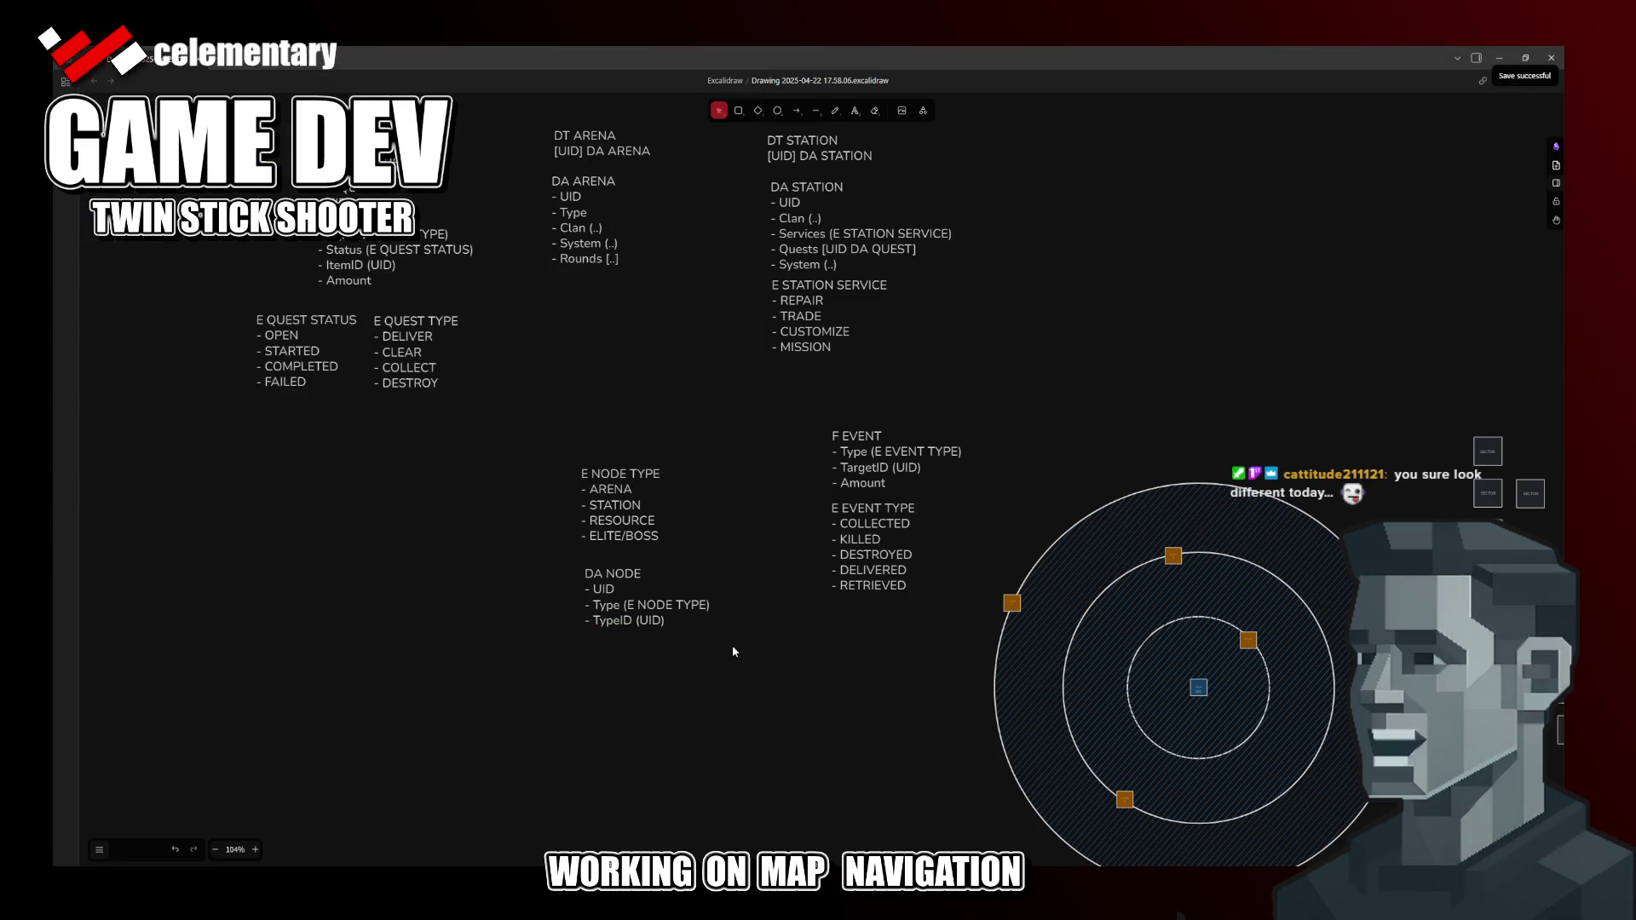
key("Escape")
double_click(625, 590)
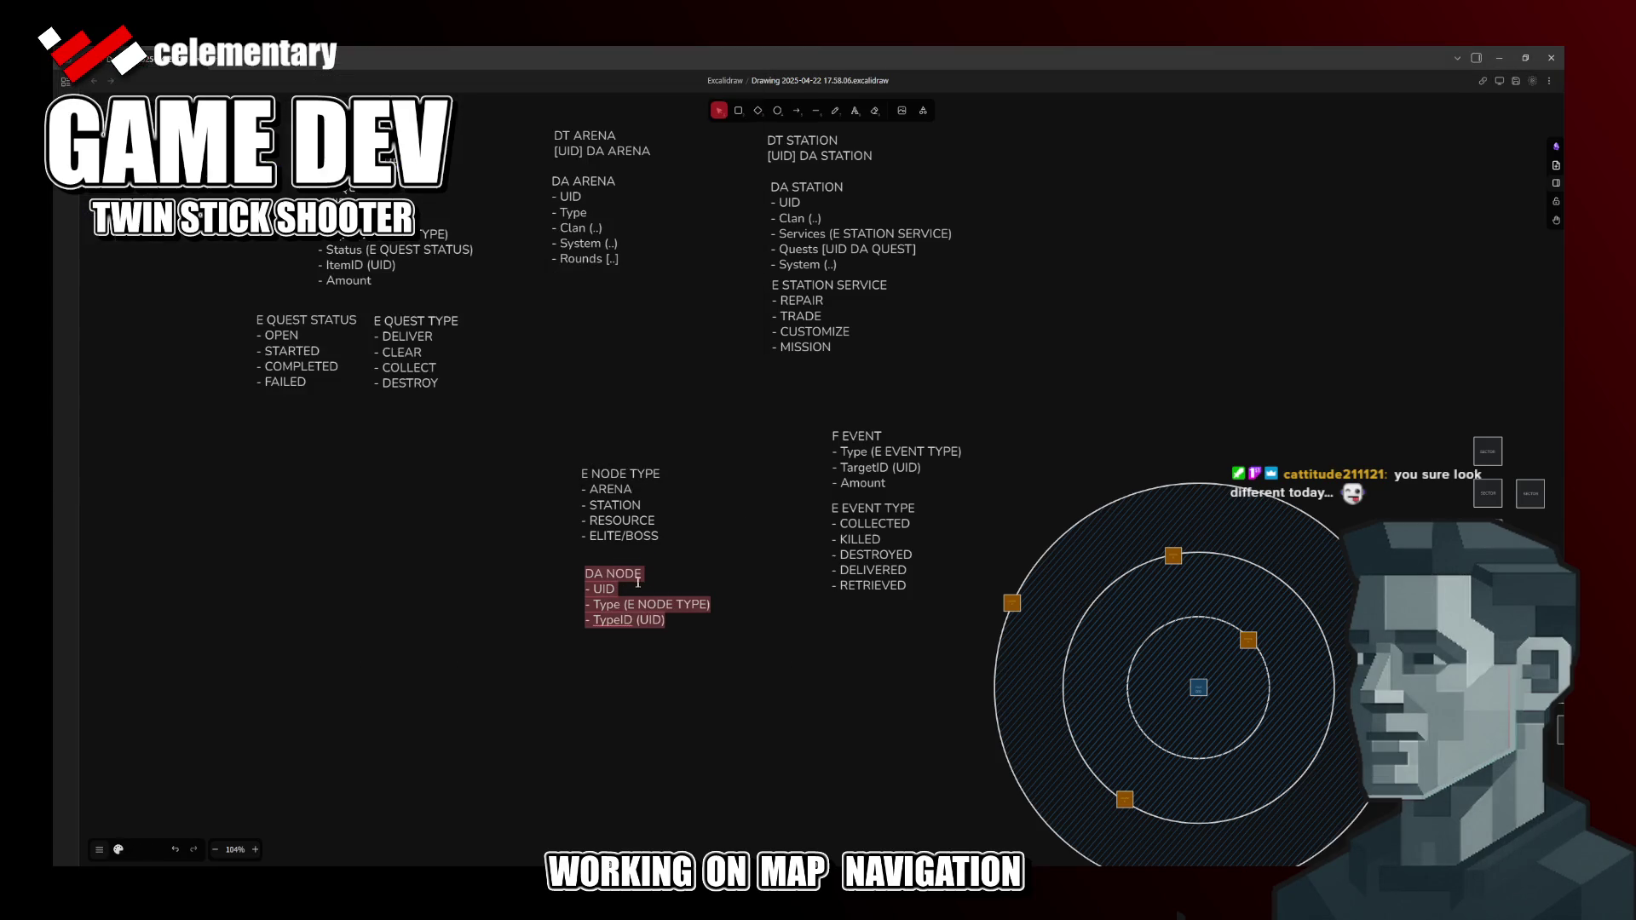
left_click(638, 584)
key("alt+Tab")
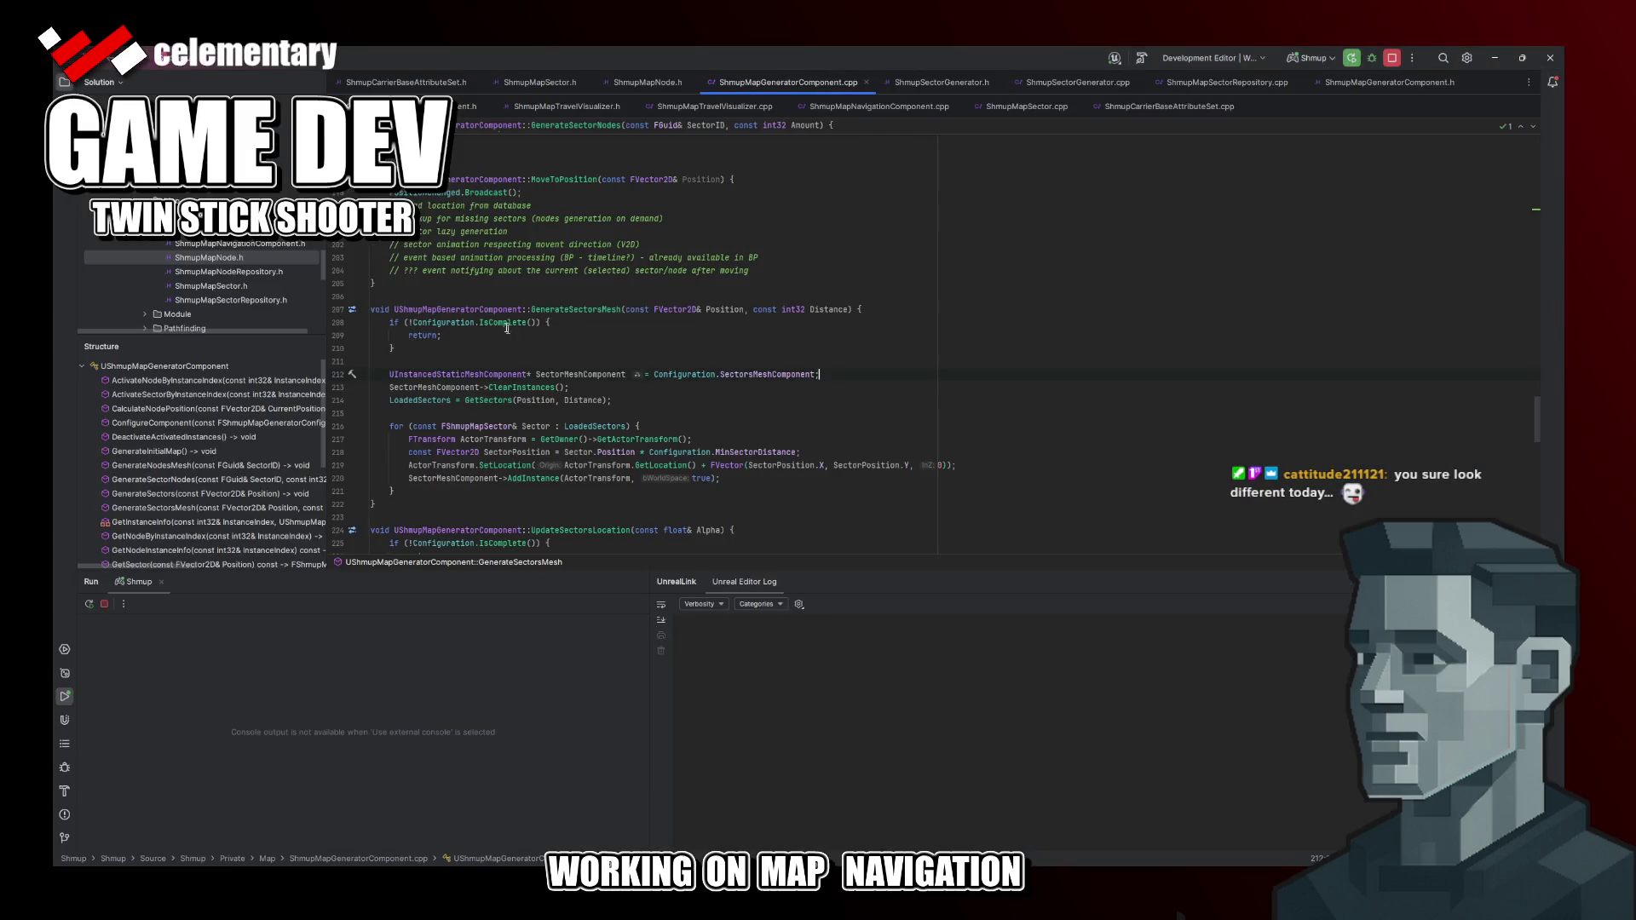
Step: Review the ID, SectorID and Type fields in ShmupMapNode.h, then return to Excalidraw
left_click(647, 82)
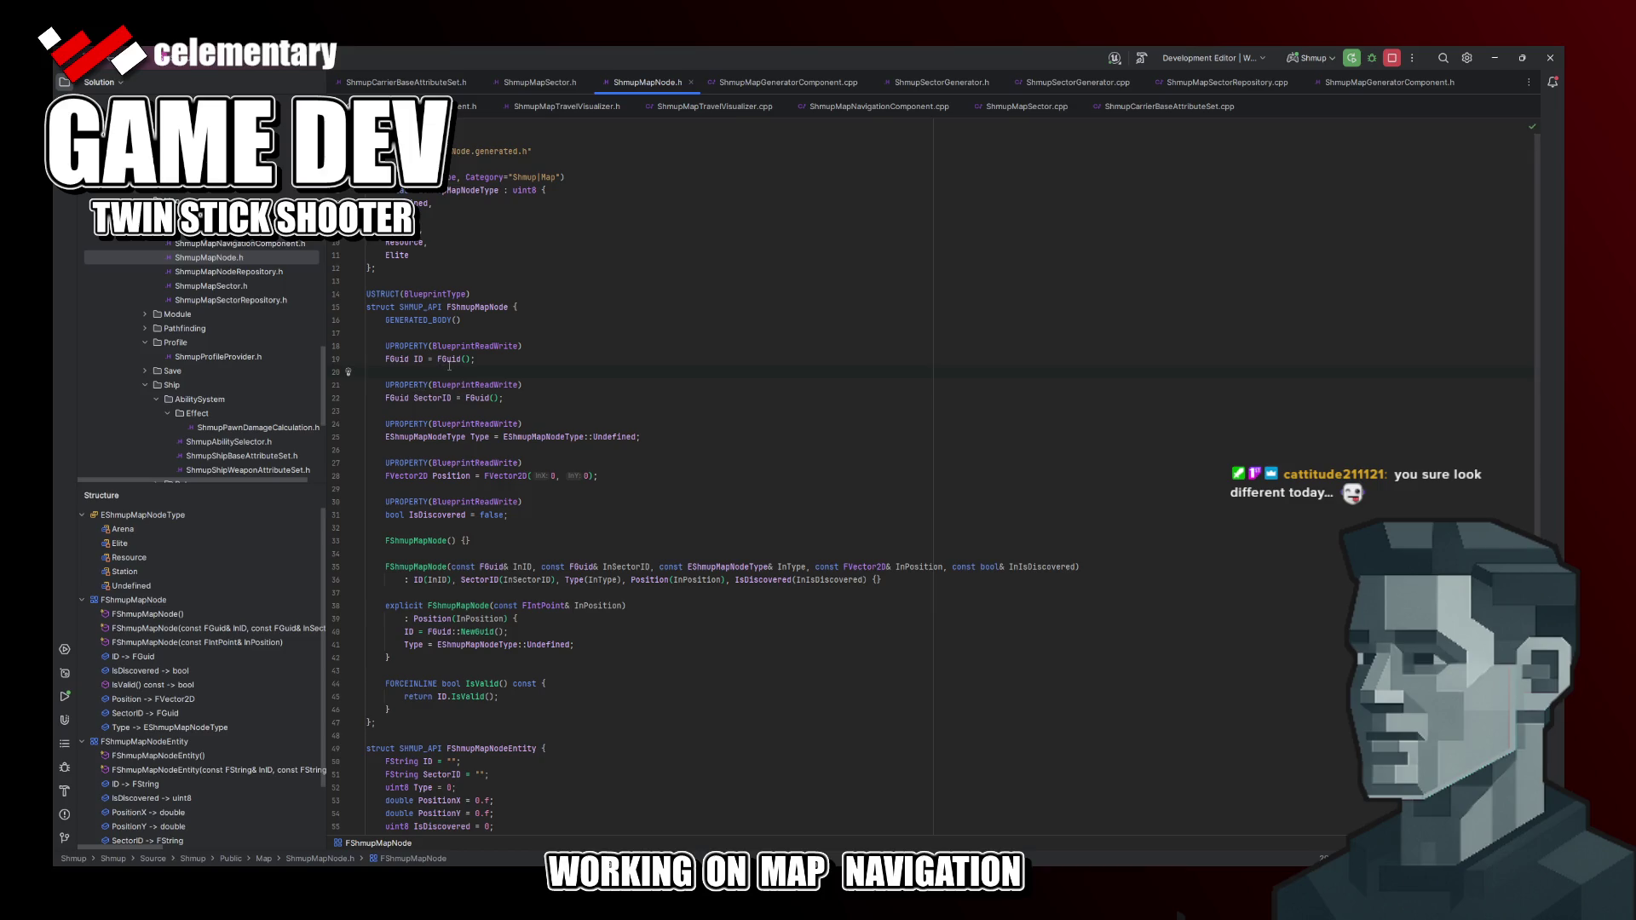
left_click(475, 359)
left_click(491, 399)
key("End")
left_click(564, 436)
key("alt+Tab")
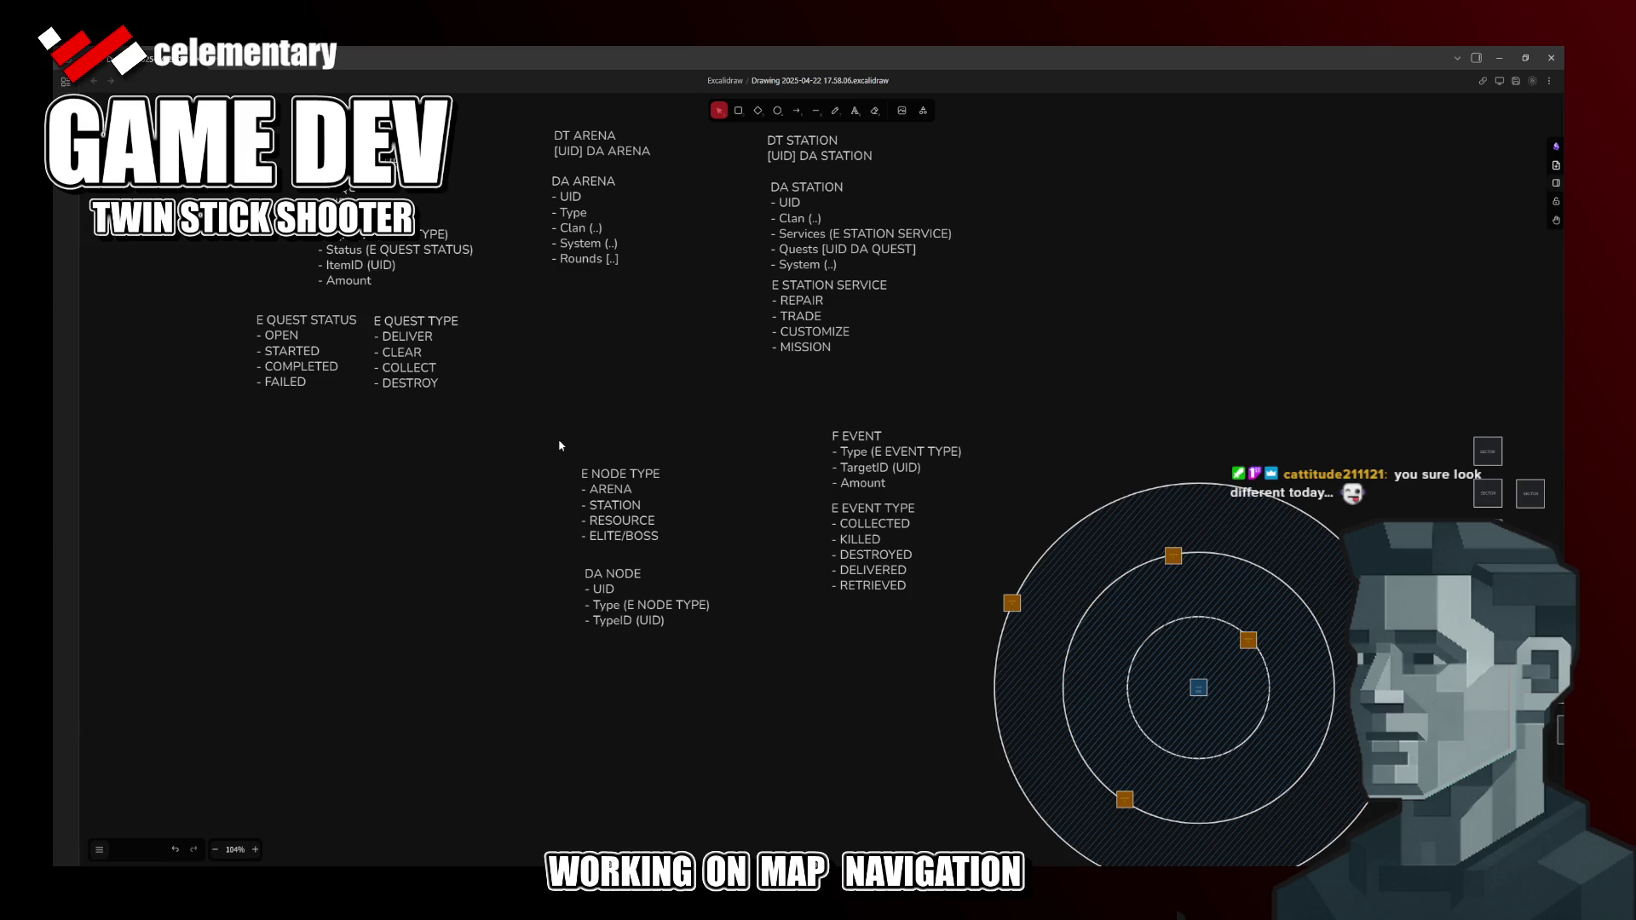
Step: Retitle the DA NODE block as DA MAP NODE
key("alt+Tab")
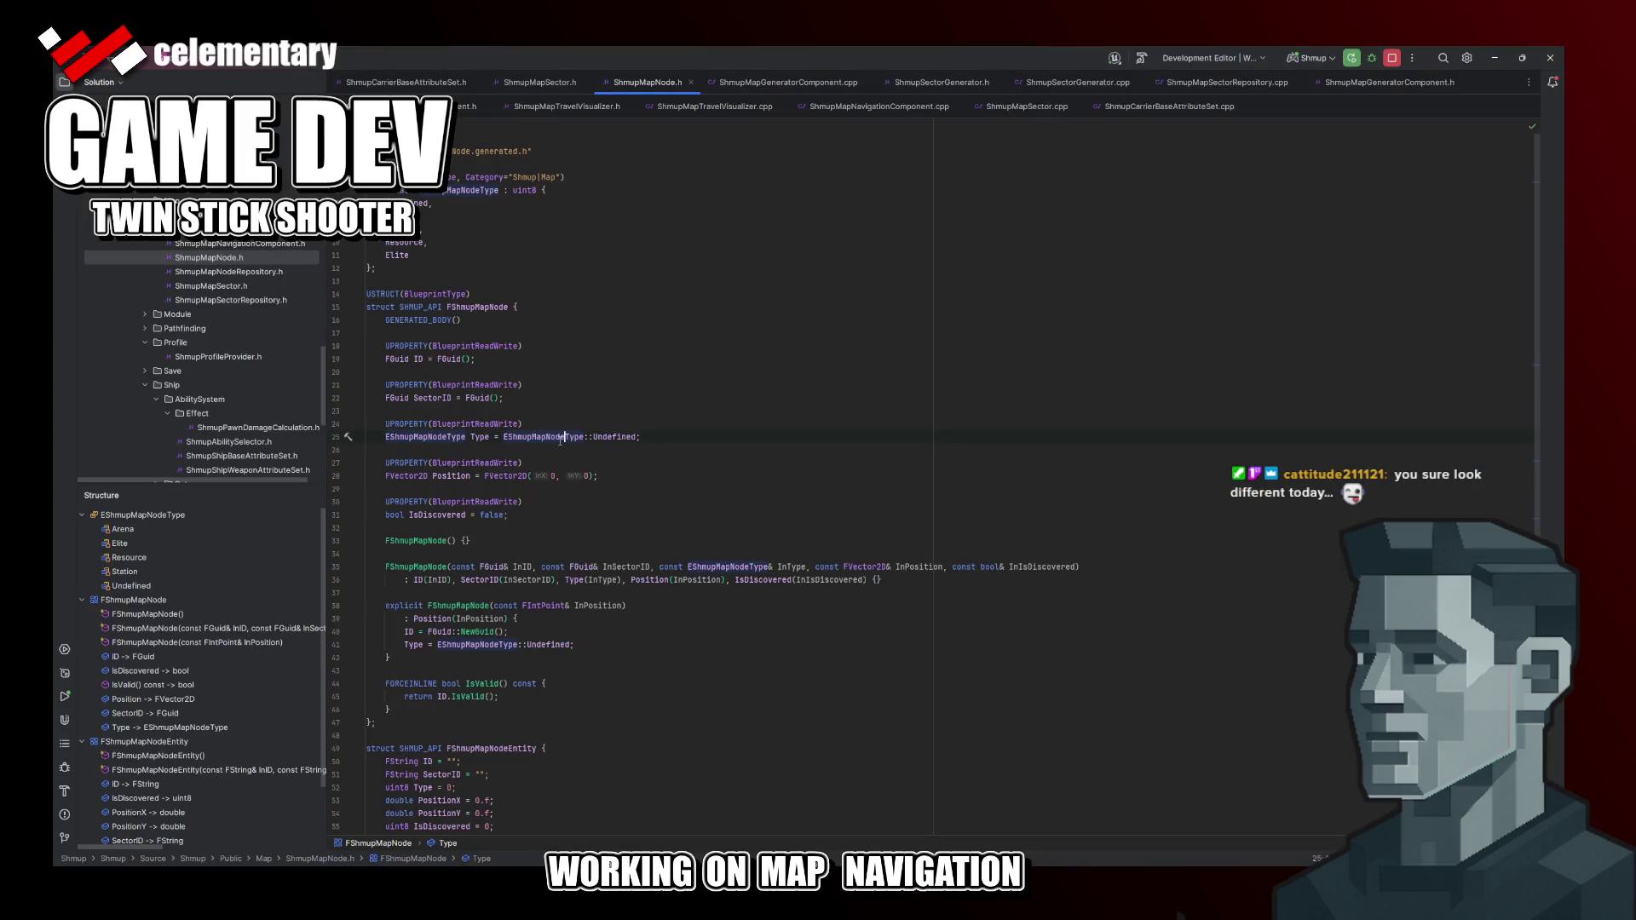
key("alt+Tab")
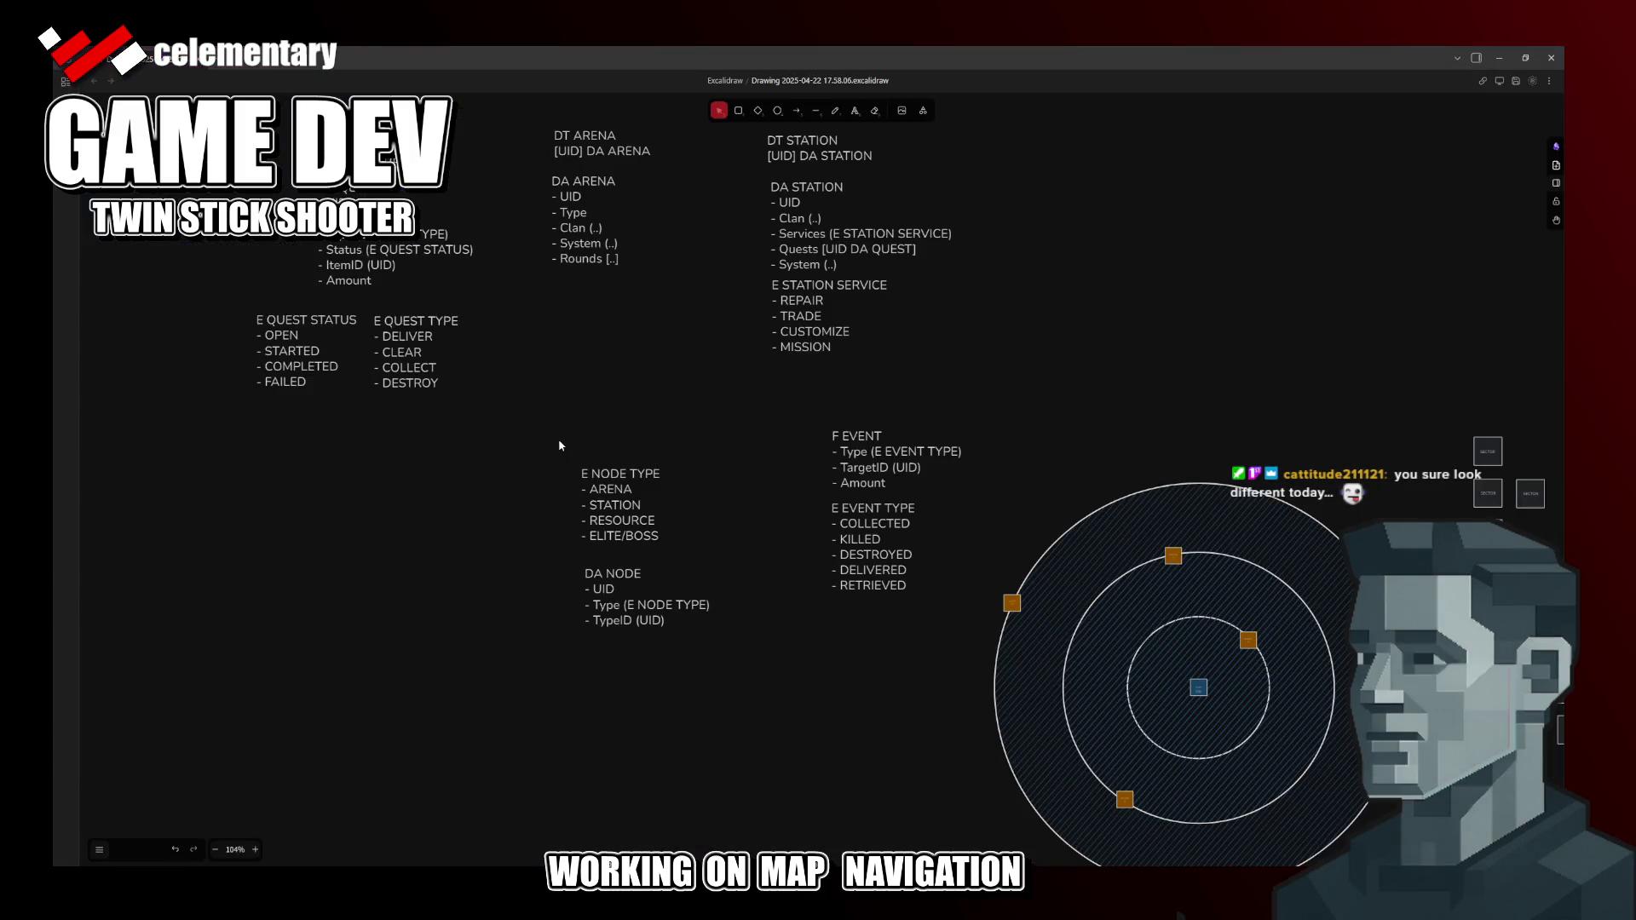
left_click(627, 583)
double_click(624, 578)
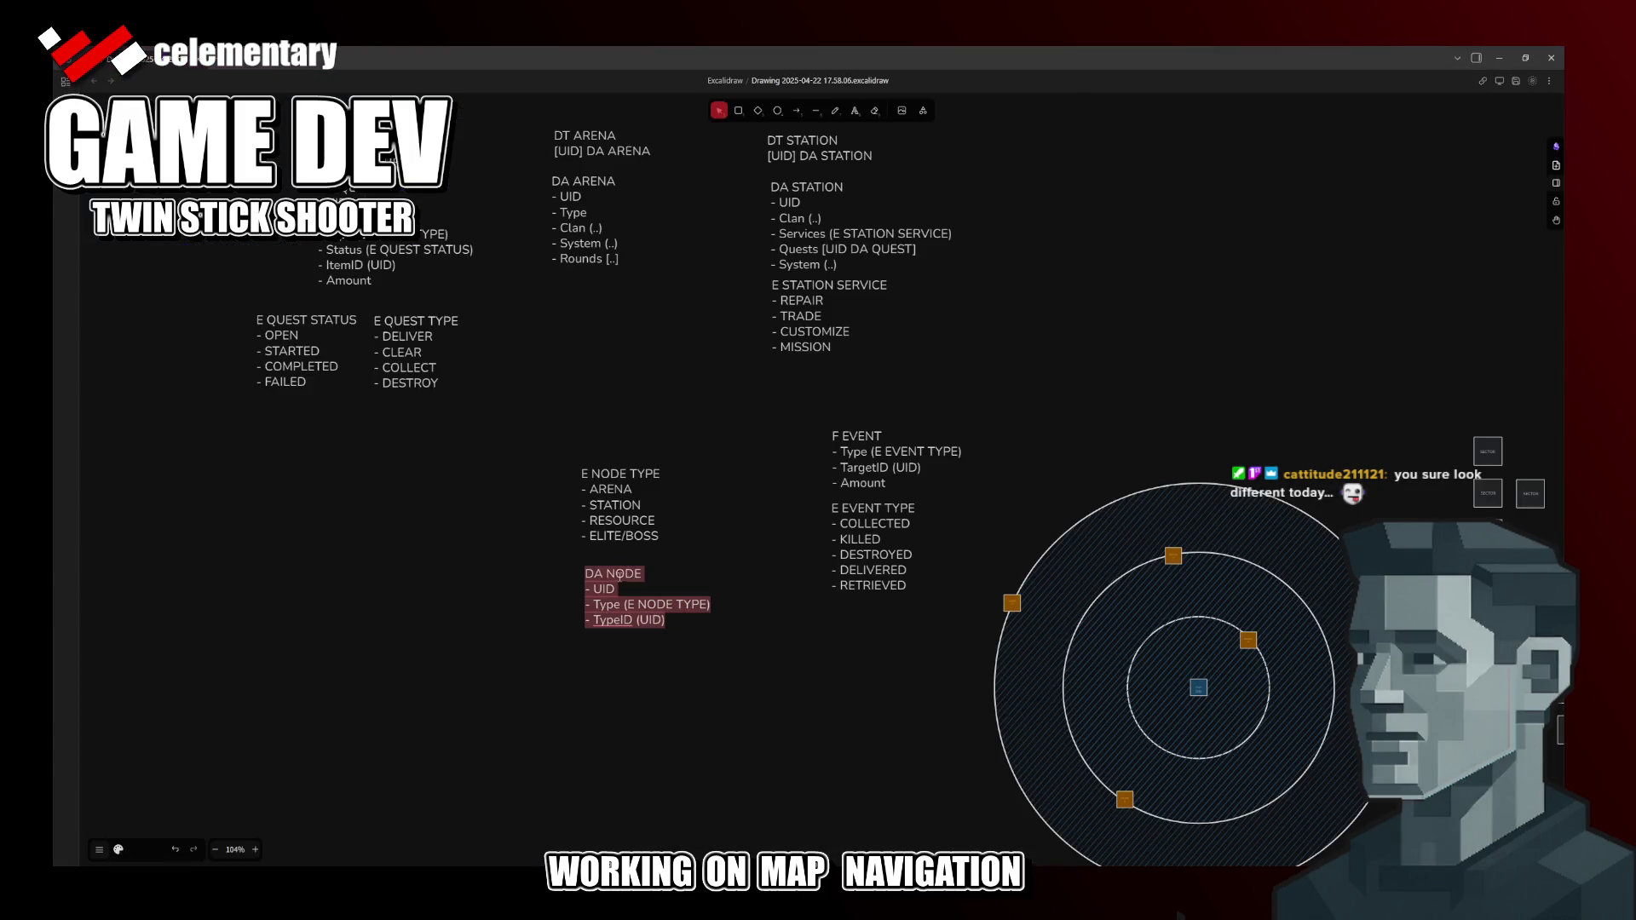
left_click(605, 573)
type("MAP")
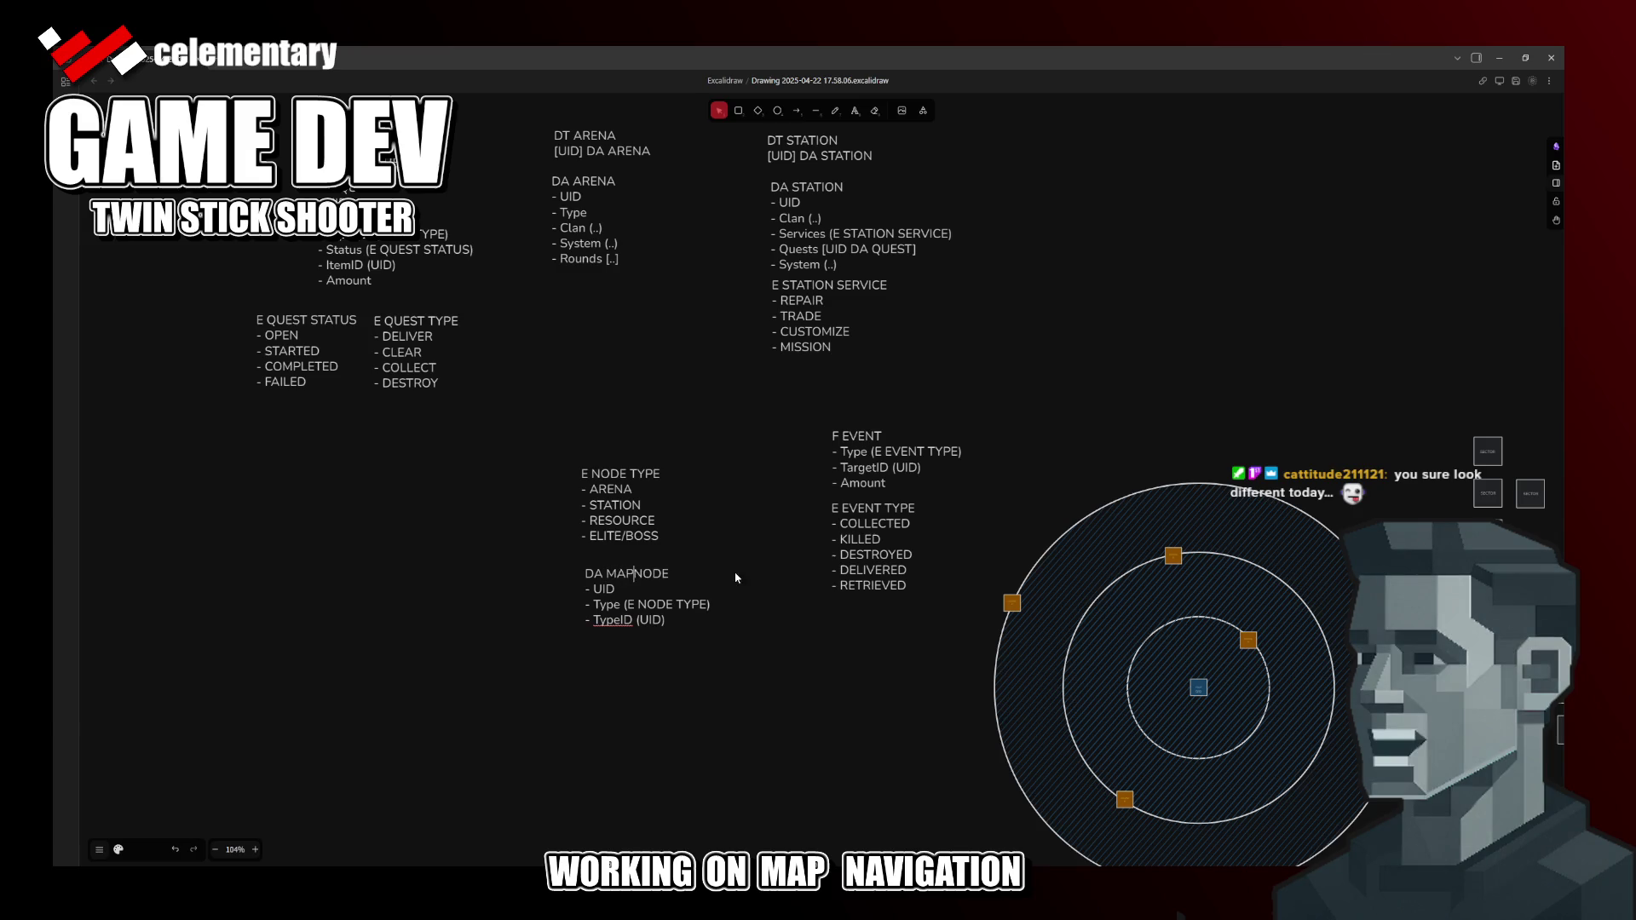
Step: Briefly edit the E NODE TYPE block, then switch back to Rider
left_click(599, 482)
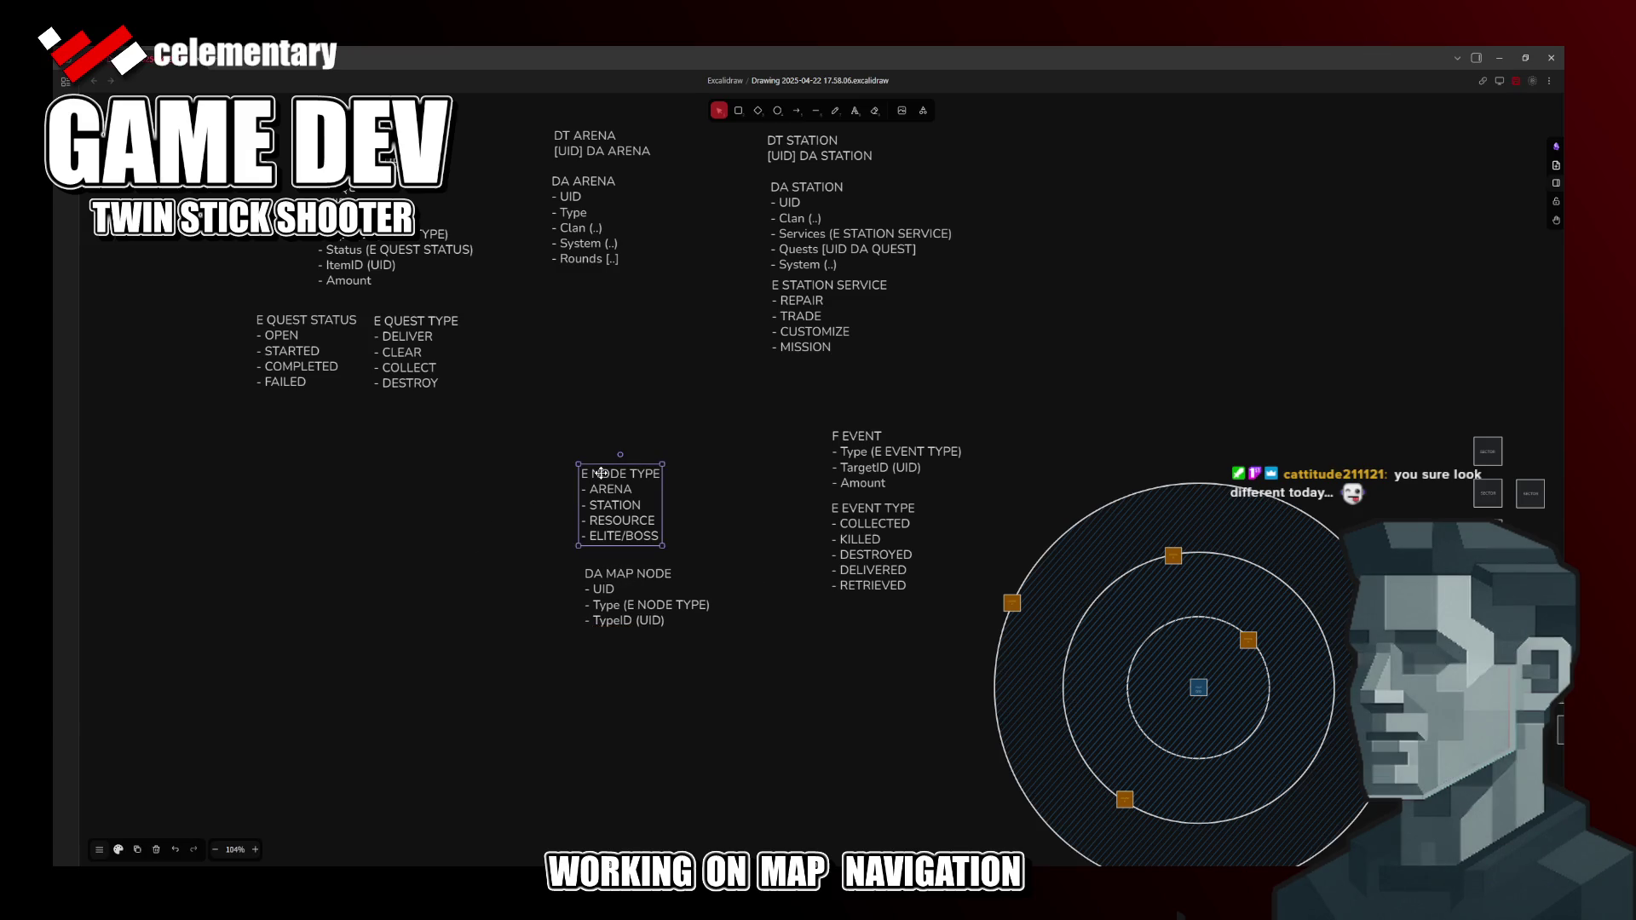
double_click(599, 482)
left_click(711, 510)
key("alt+Tab")
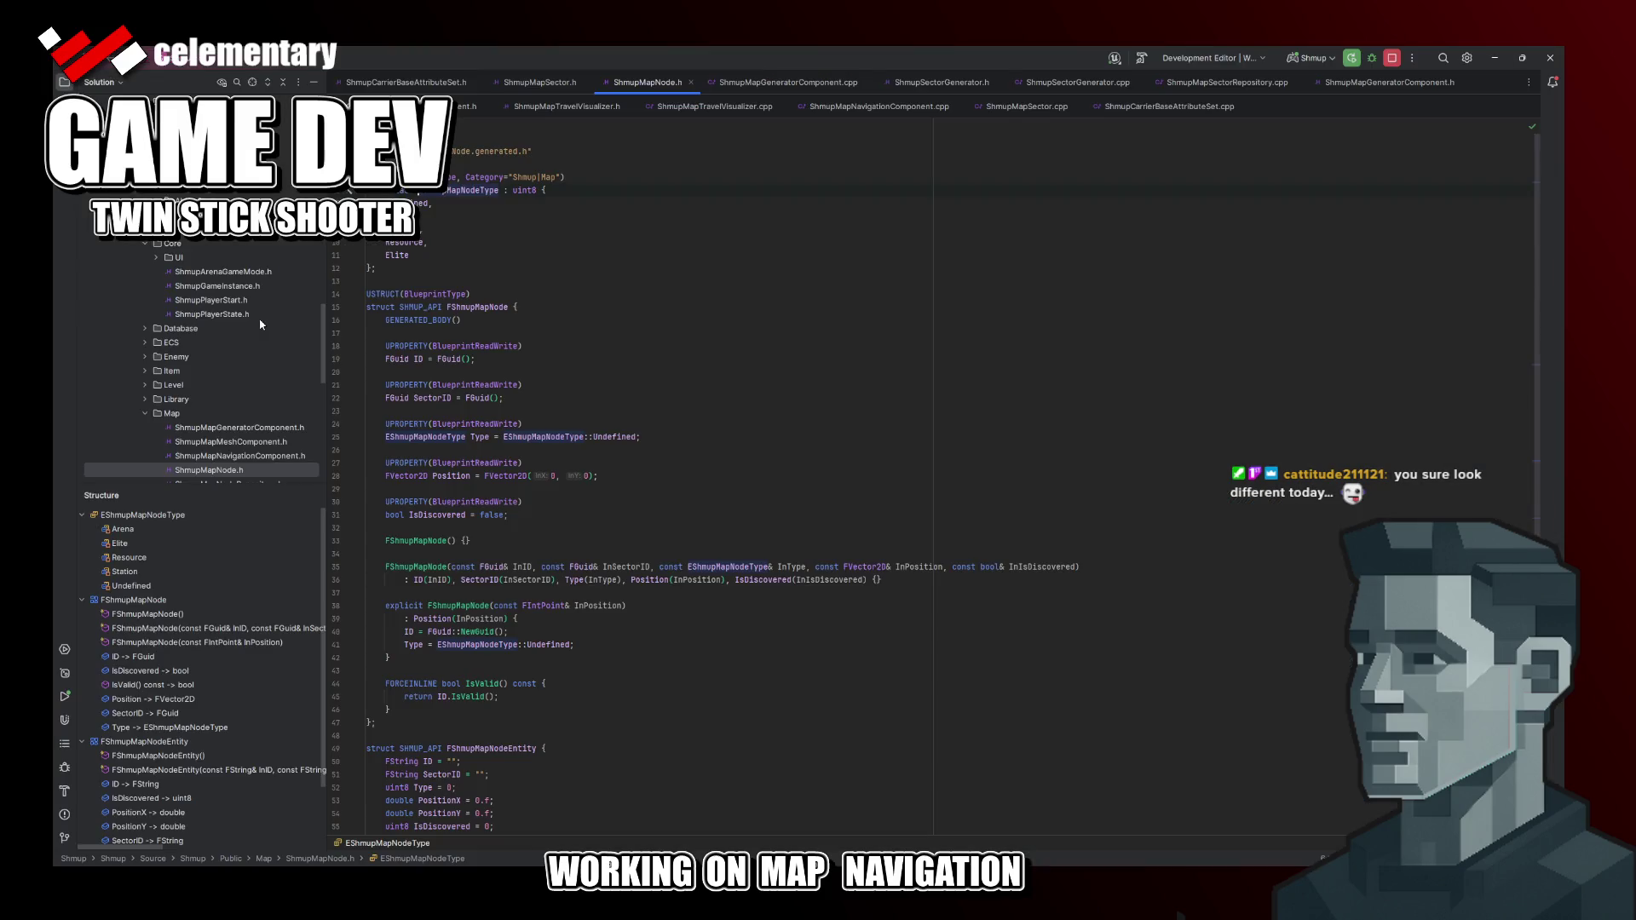
Step: Check the Core folder's actions in the Solution tree and dismiss them
left_click(171, 244)
right_click(172, 246)
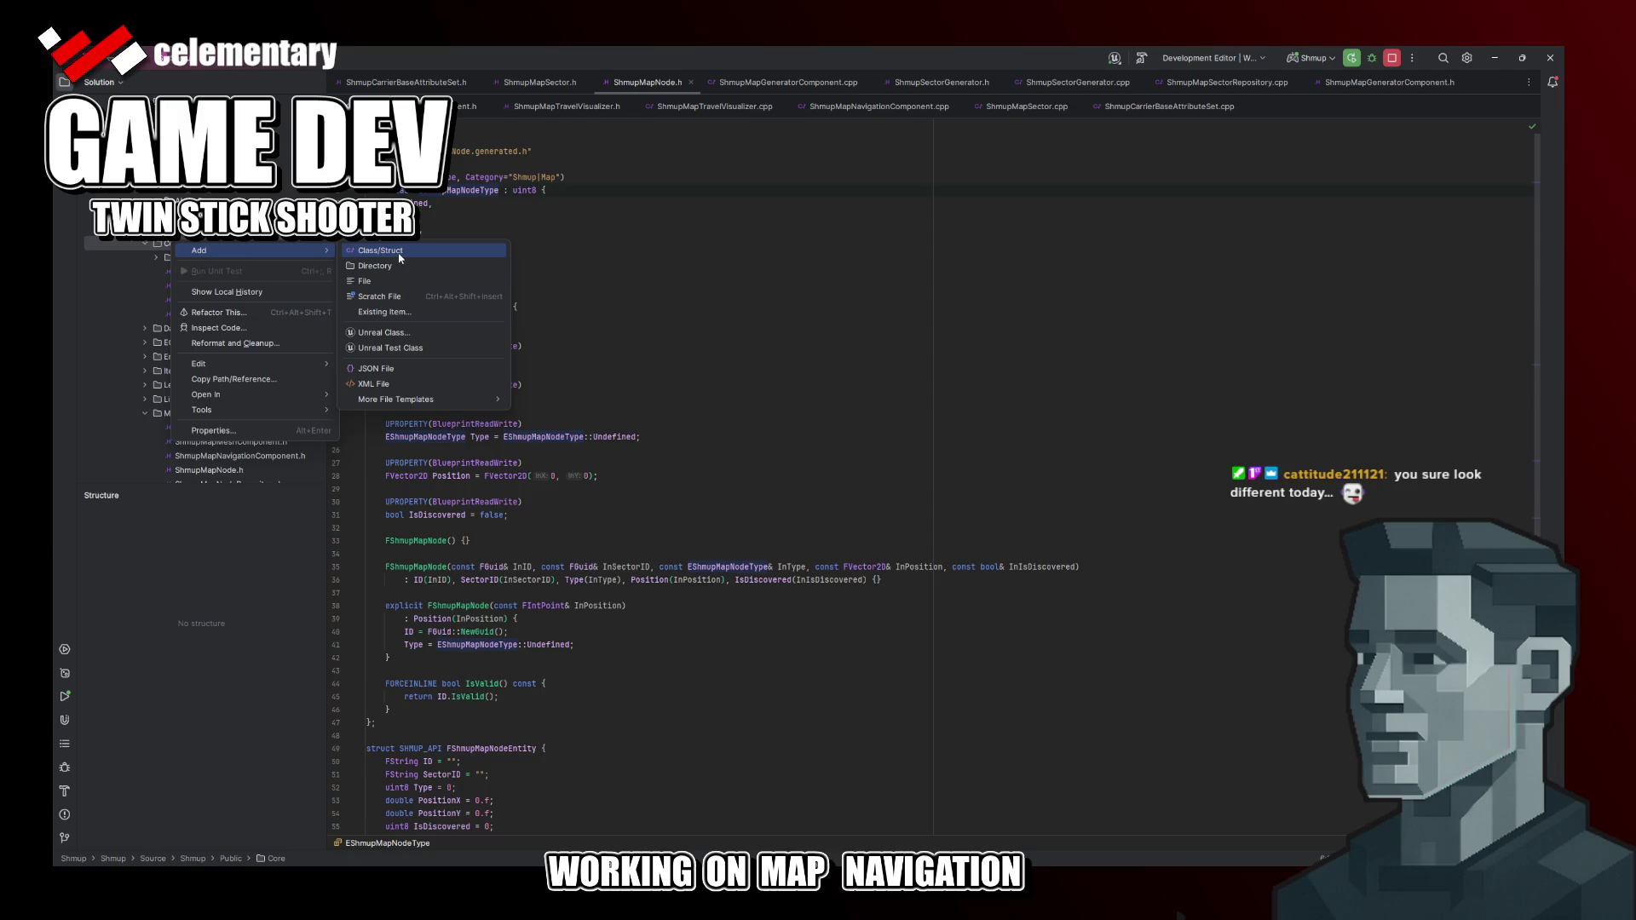
key("Escape")
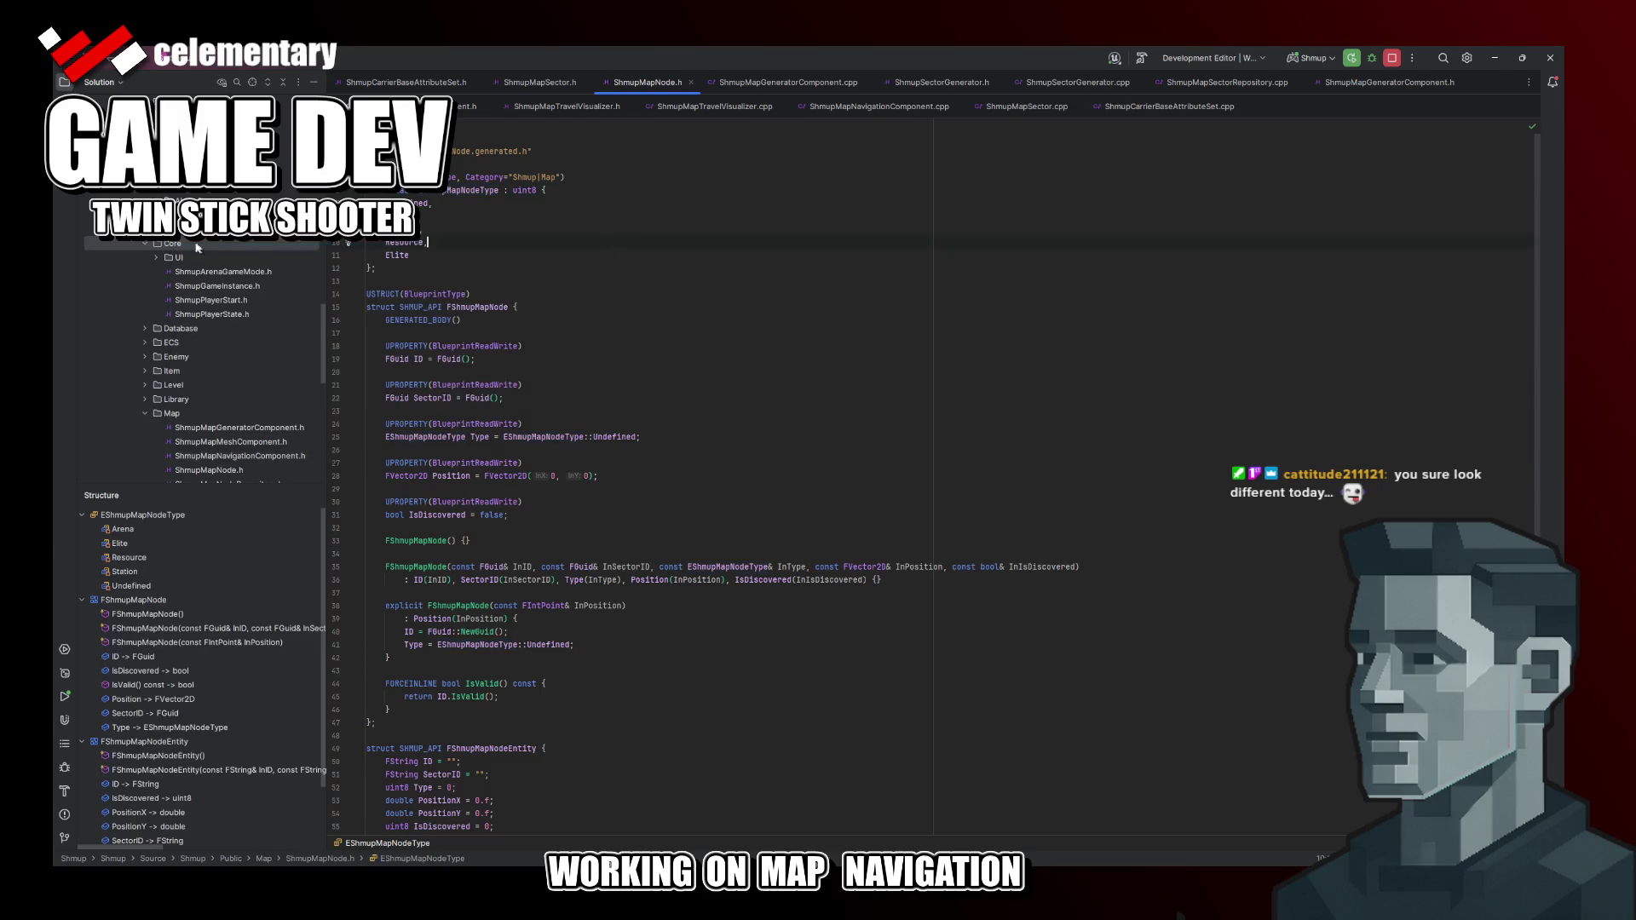
scroll(157, 257, "up", 3)
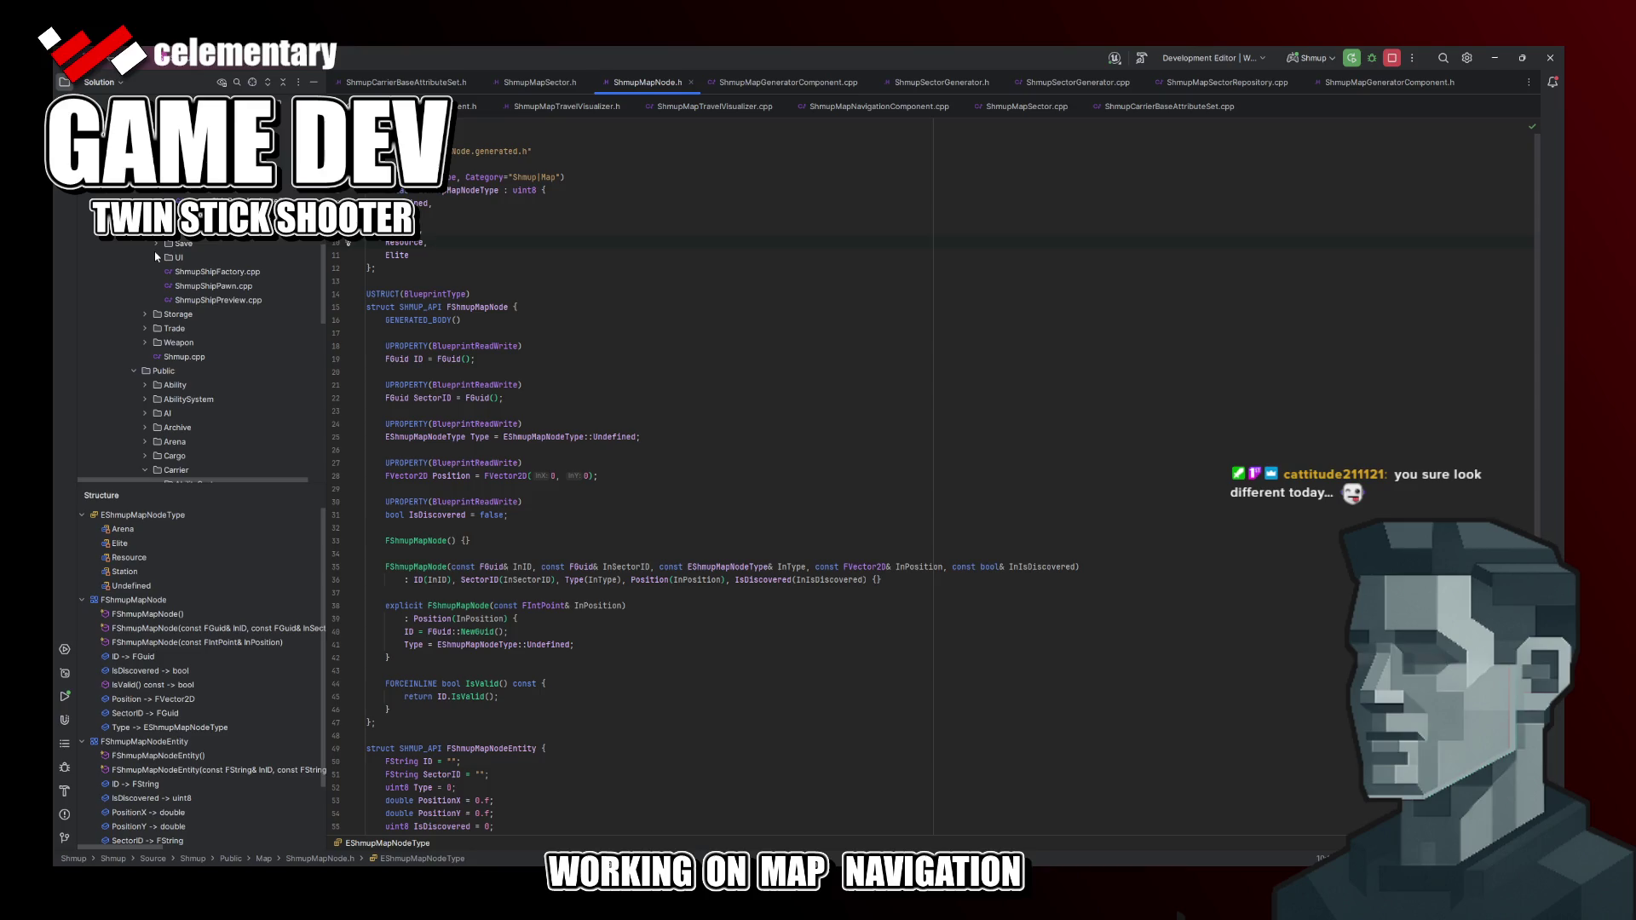
scroll(157, 257, "down", 5)
Step: Add a new Event directory under the Public source folder
left_click(141, 227)
right_click(140, 228)
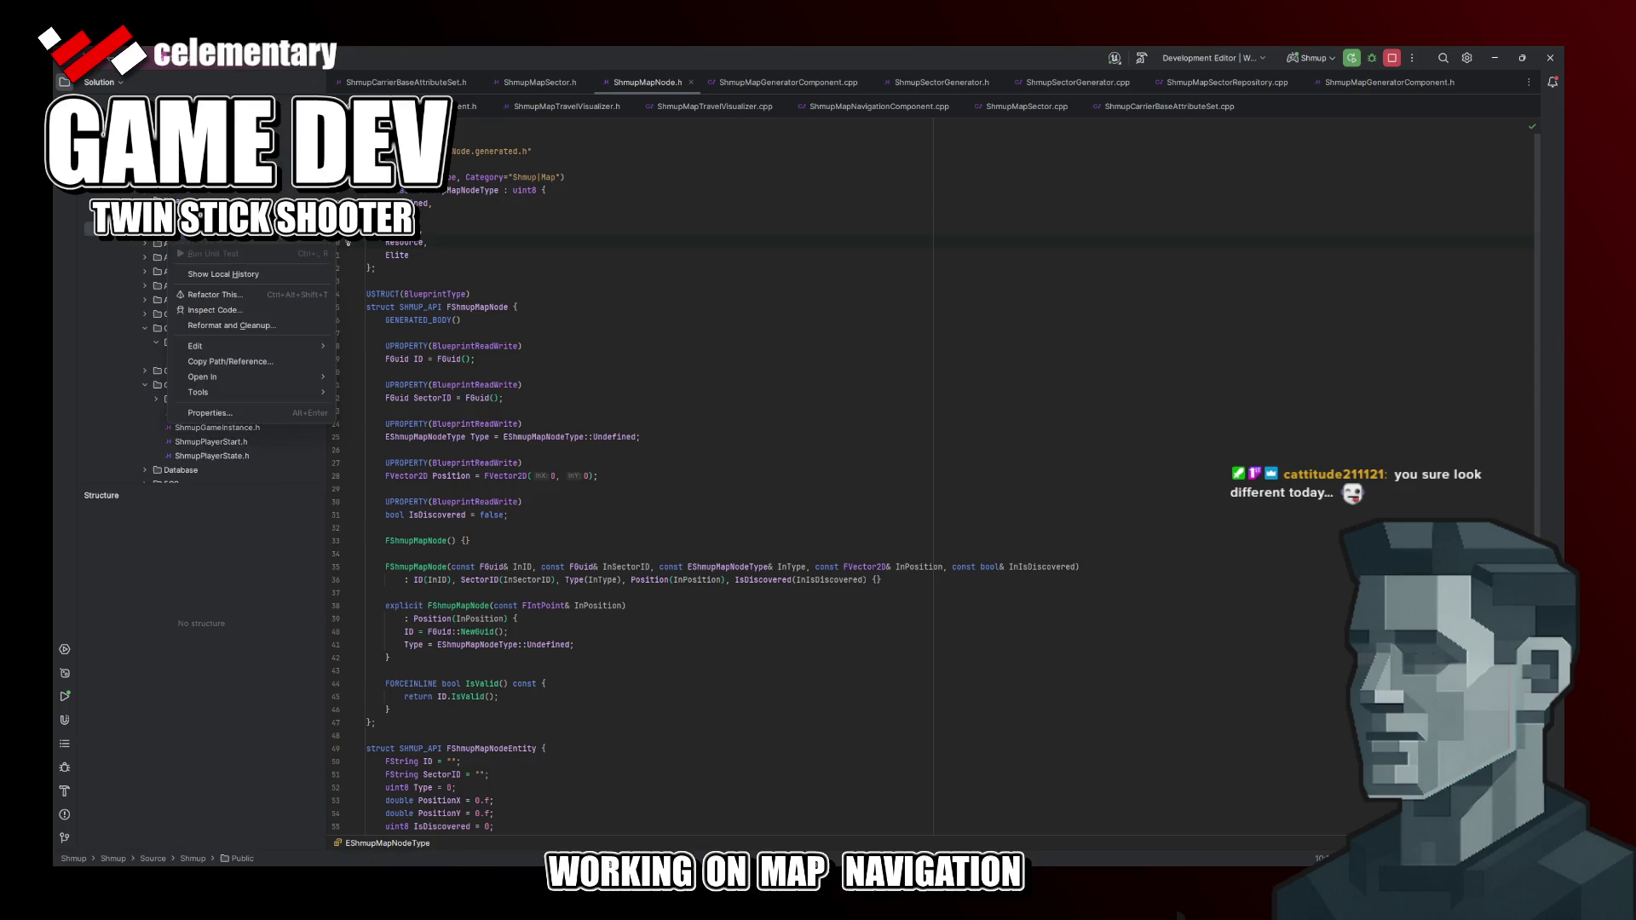
left_click(401, 247)
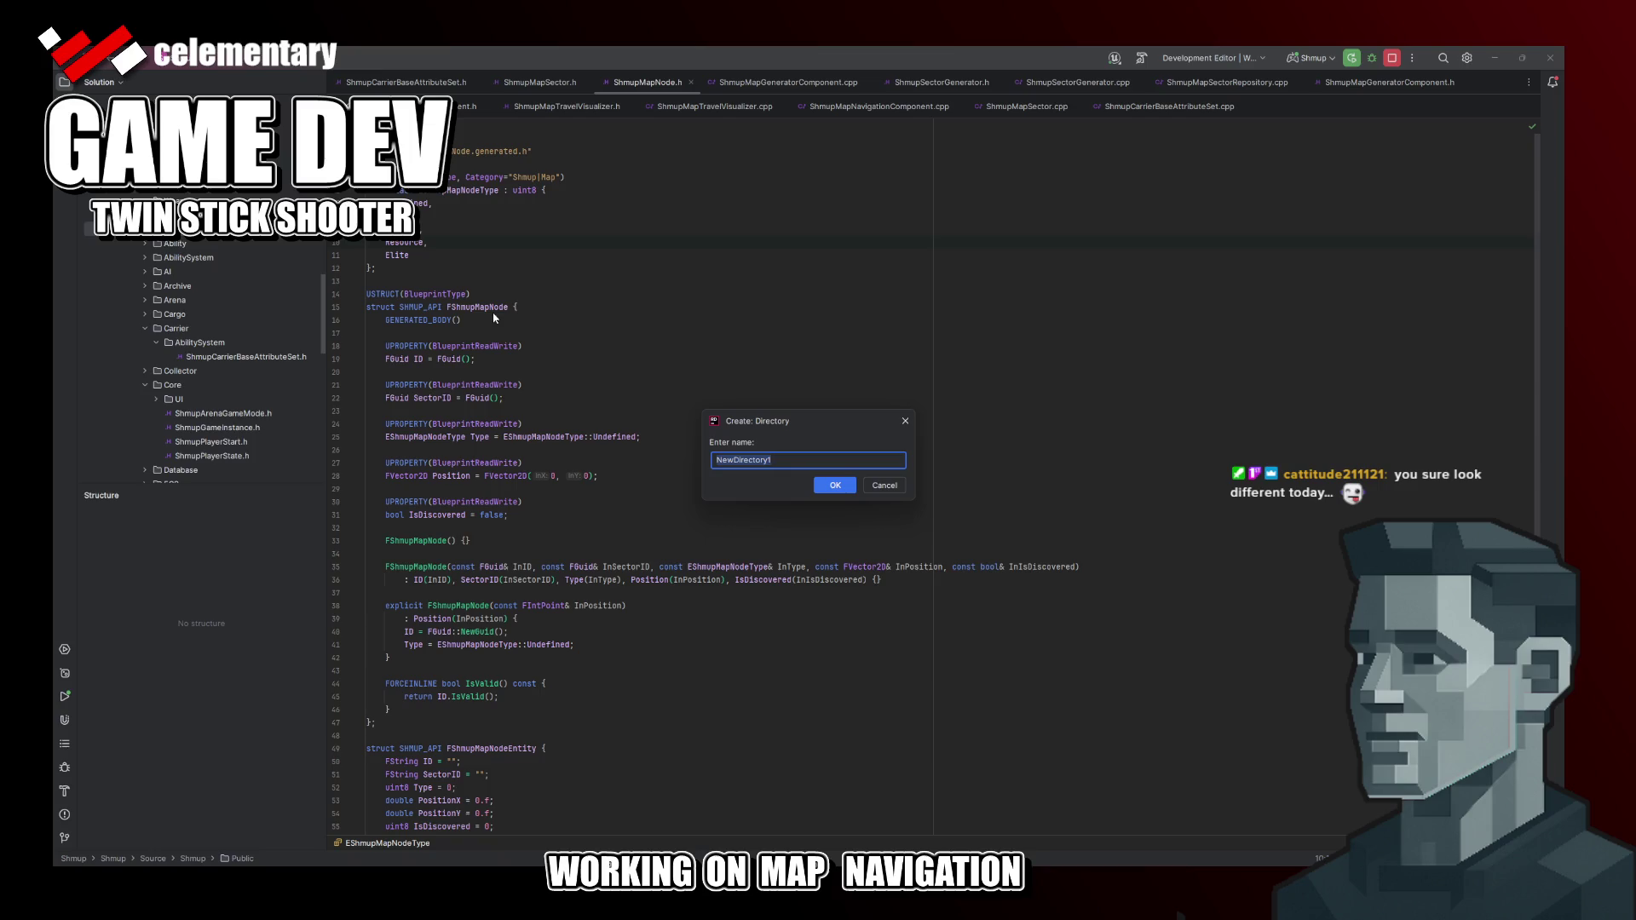
type("Event")
key("Return")
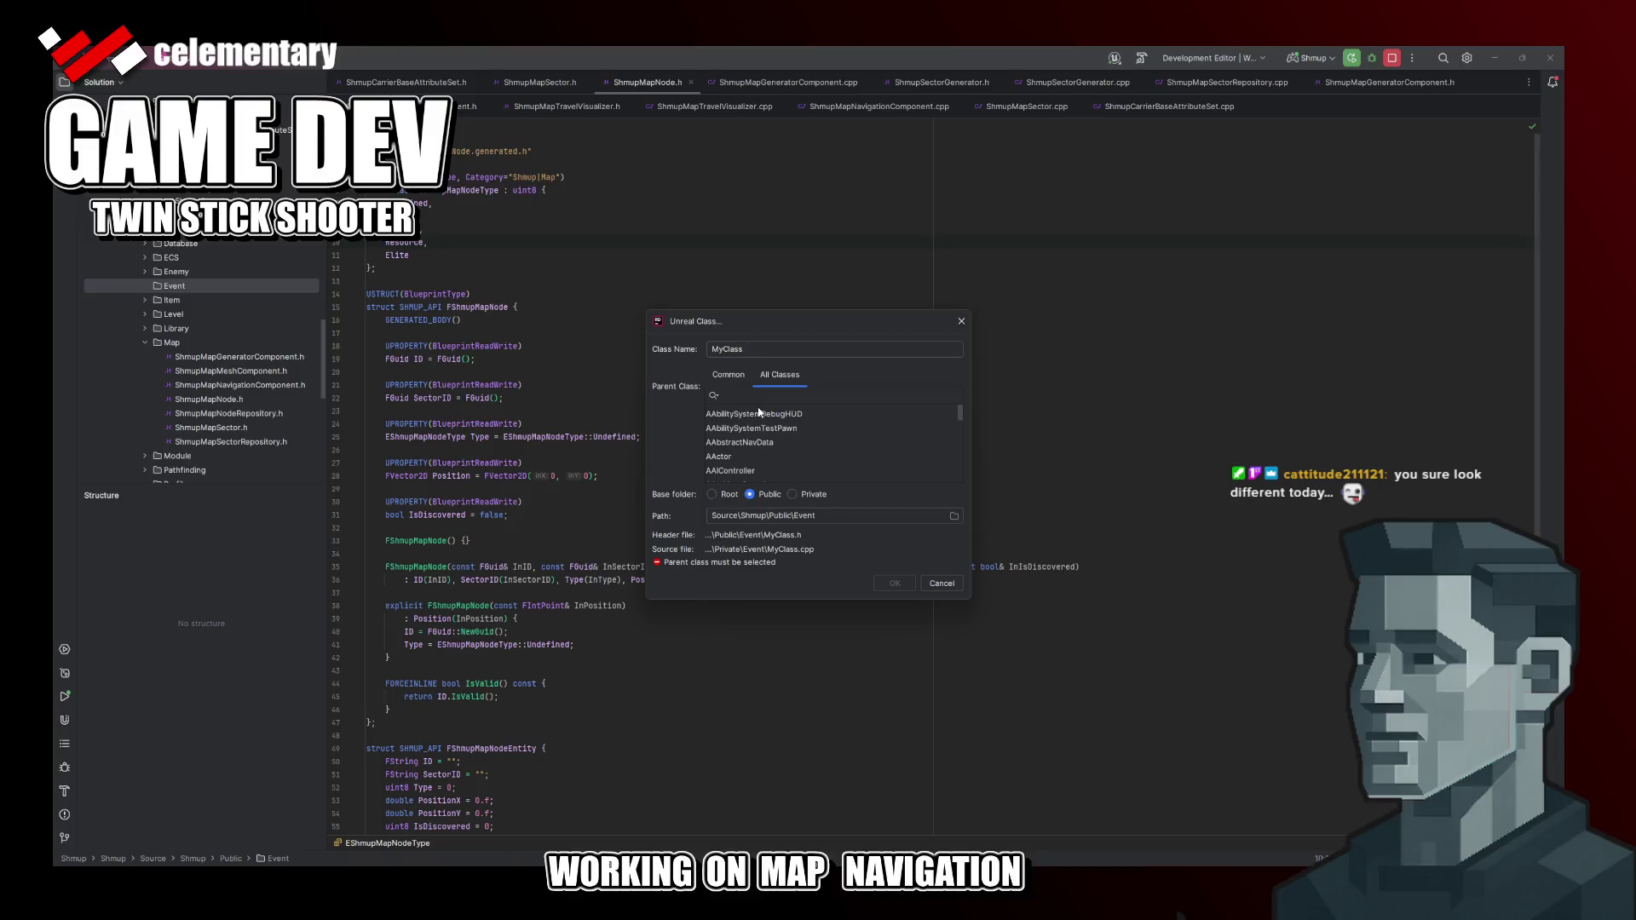
type("gameins")
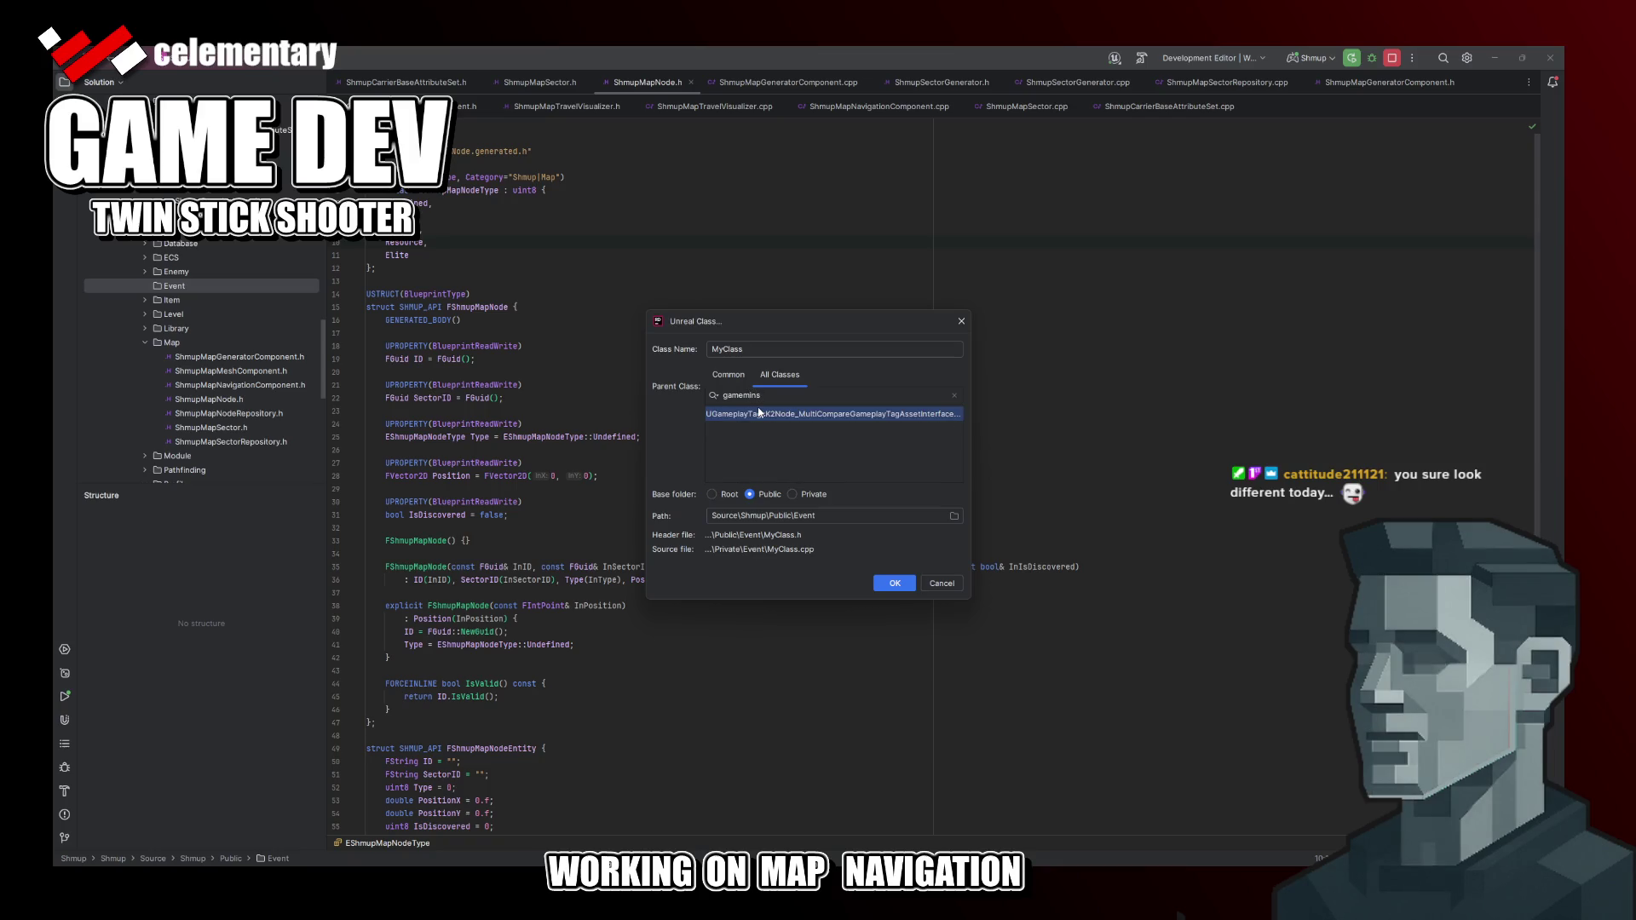
Step: Pick UGameInstanceSubsystem as the parent class and move to the Class Name field
key("BackSpace")
type("stance")
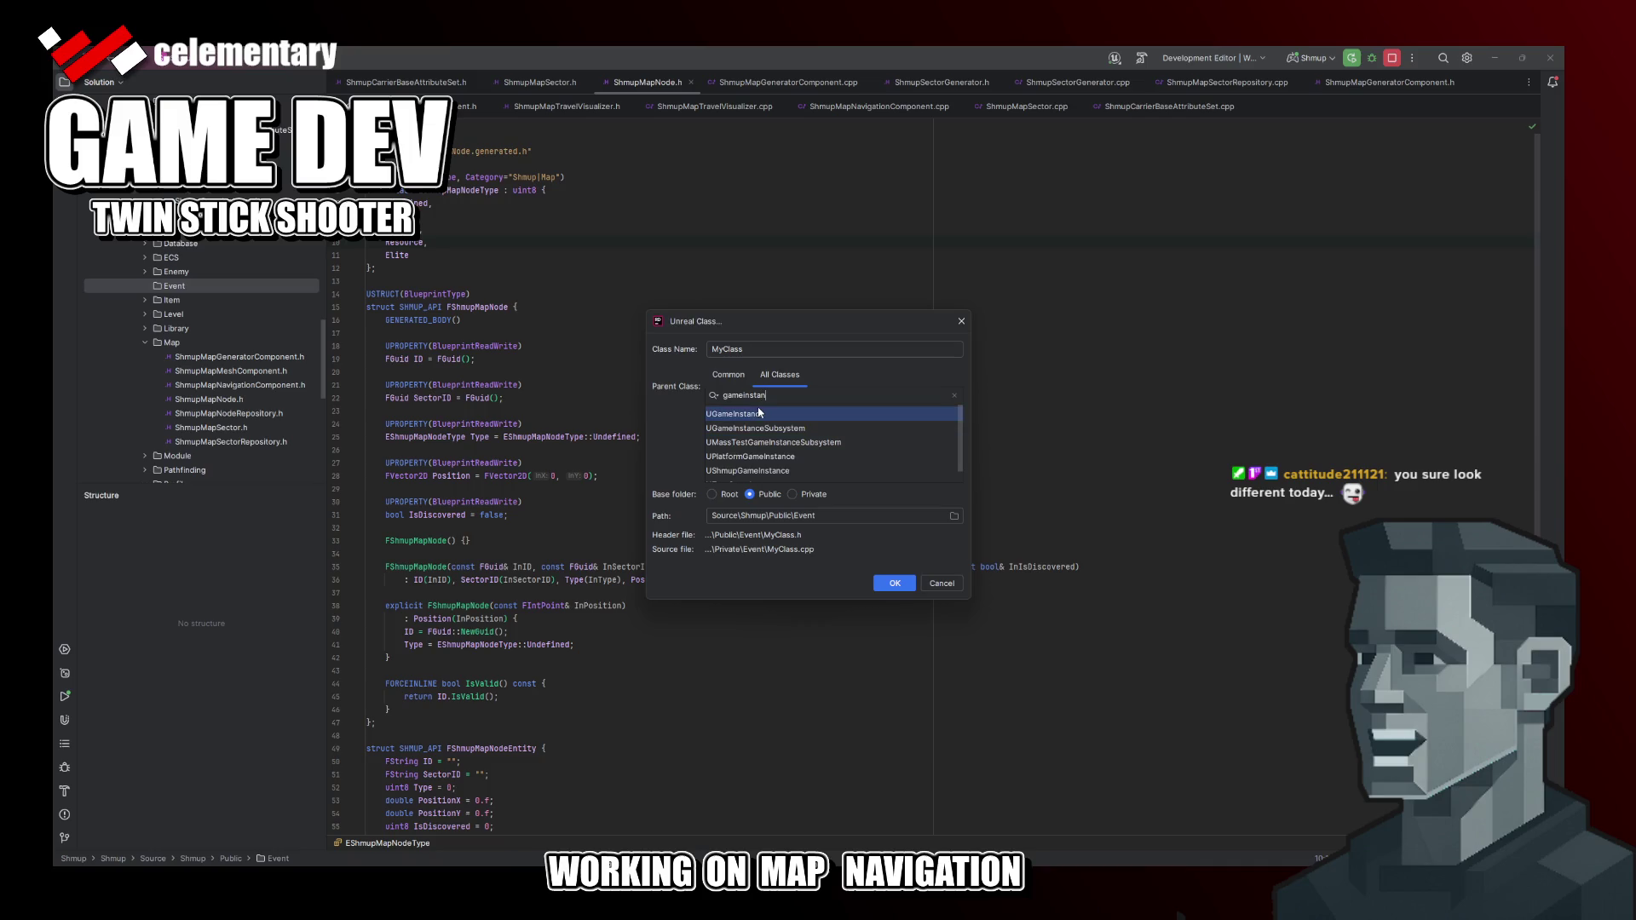
left_click(761, 430)
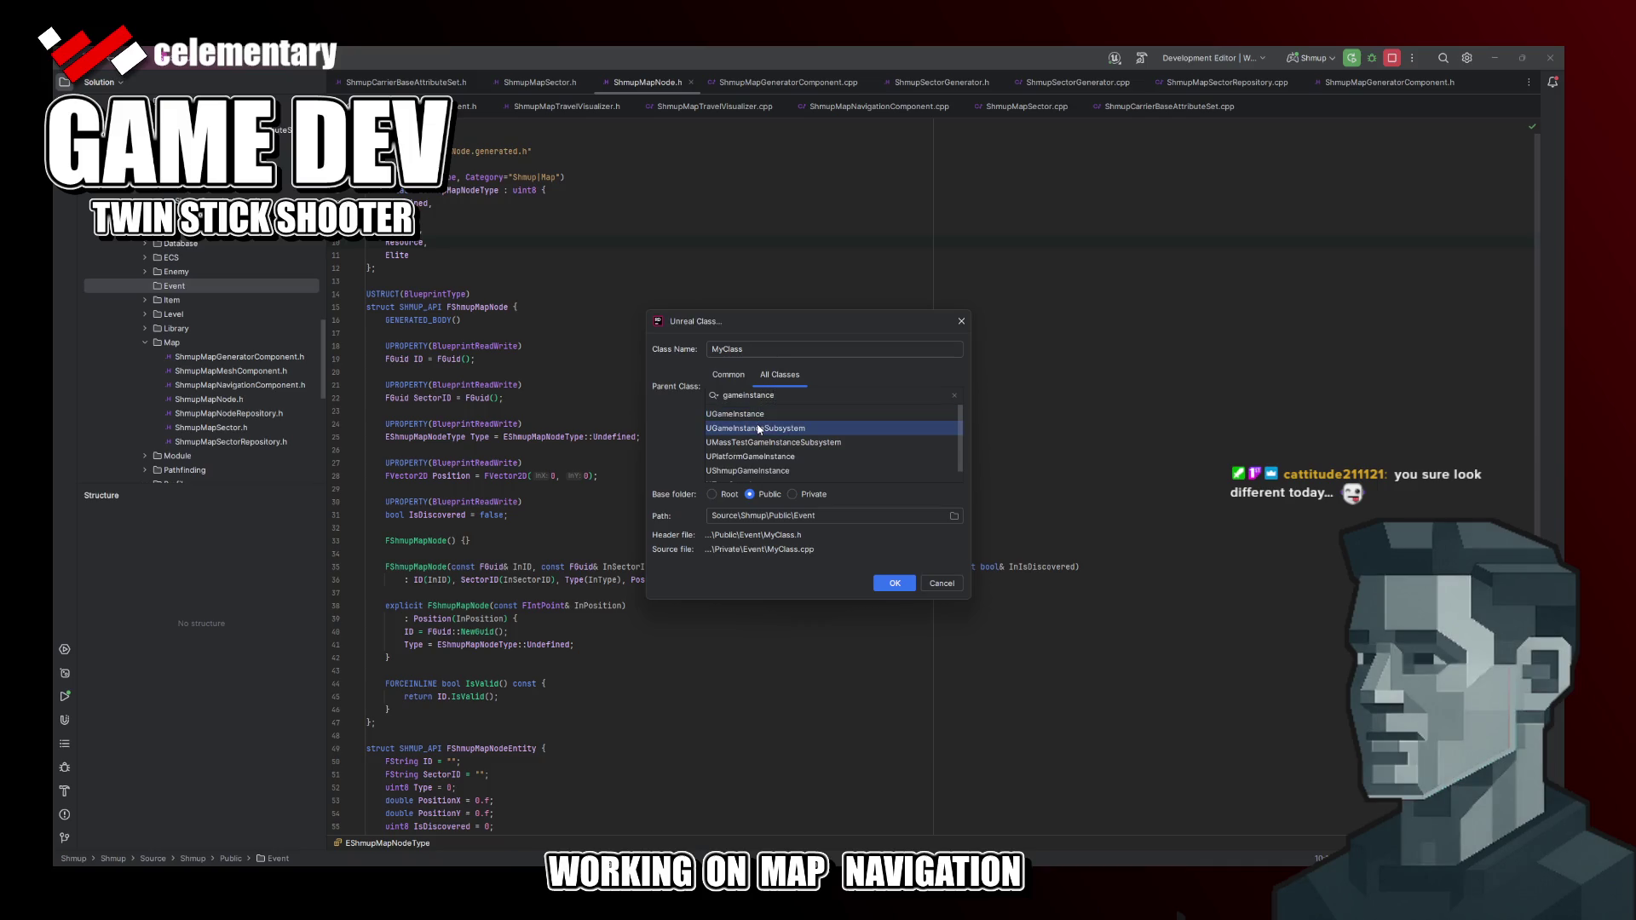
key("shift+Tab")
type("Shmup")
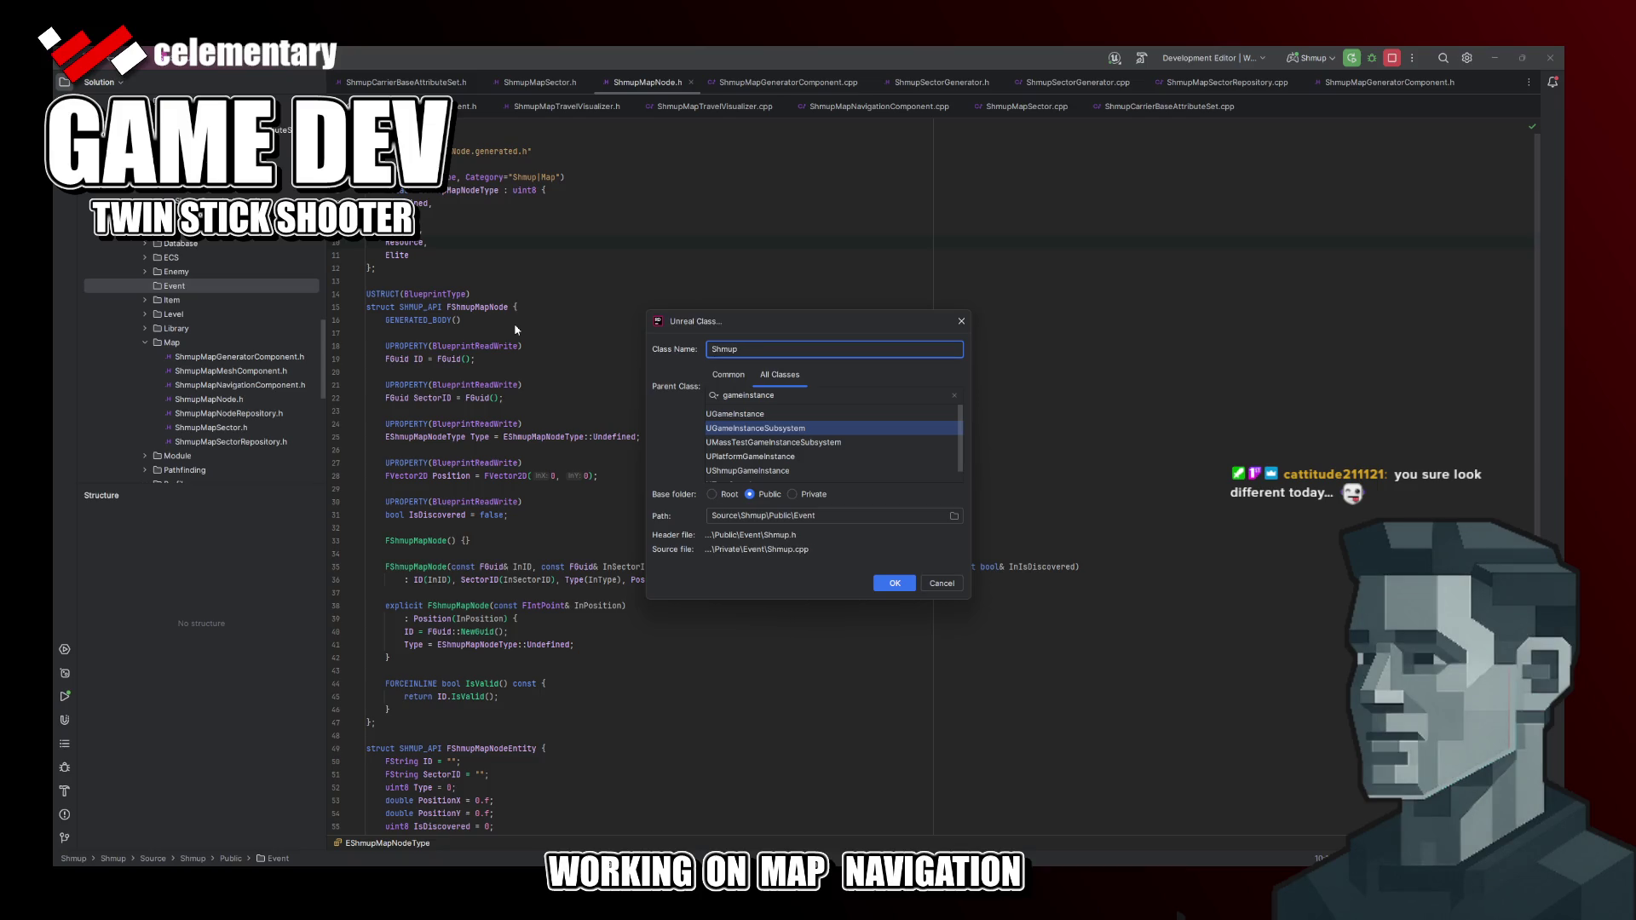
type("E")
type("vent")
type("Dispather")
Step: Correct the misspelled end of the new class name
key("BackSpace")
key("BackSpace")
type("cher")
key("ctrl+Left")
key("ctrl+Left")
key("End")
key("shift+Left")
key("shift+Left")
key("shift+Left")
key("shift+Left")
key("shift+Left")
key("shift+Left")
key("shift+Left")
key("shift+Left")
key("shift+Left")
key("shift+Left")
type("Bus")
Step: Rework the name from a Bus ending to ShmupGameEventDispatcher and create the class
key("BackSpace")
key("BackSpace")
key("BackSpace")
type("Dis")
key("BackSpace")
key("BackSpace")
type("ispatcher")
key("Left")
key("Left")
key("Left")
type("Game")
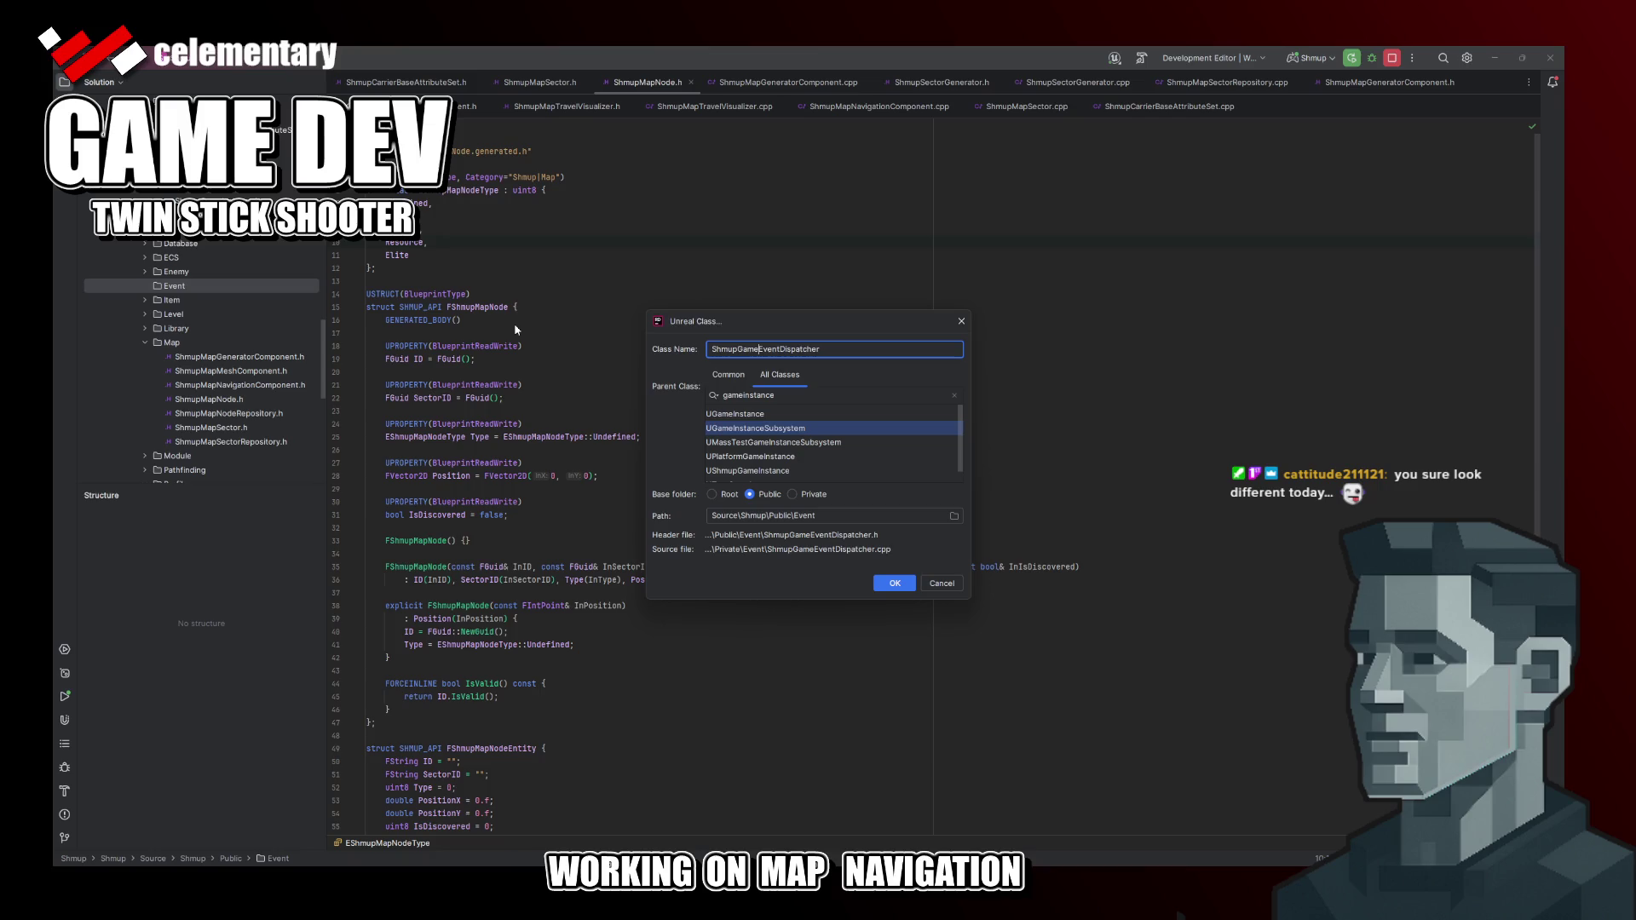
key("Return")
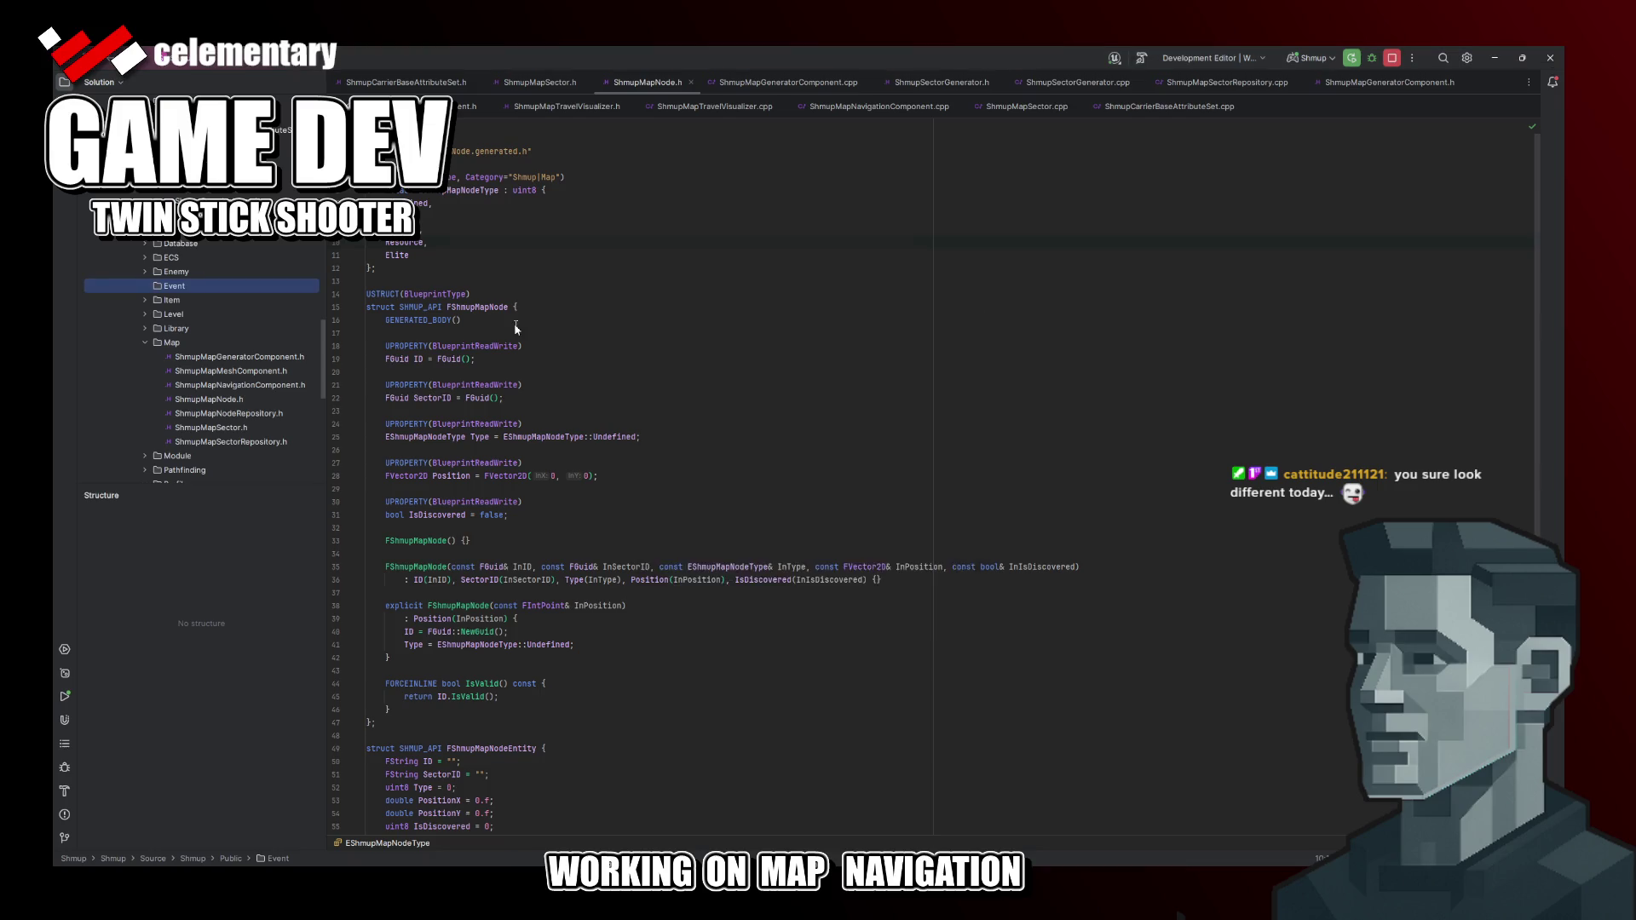
Step: Delete the generated comment block above UCLASS and glance at the .cpp file
key("shift+Down")
key("shift+Down")
key("shift+Down")
key("Delete")
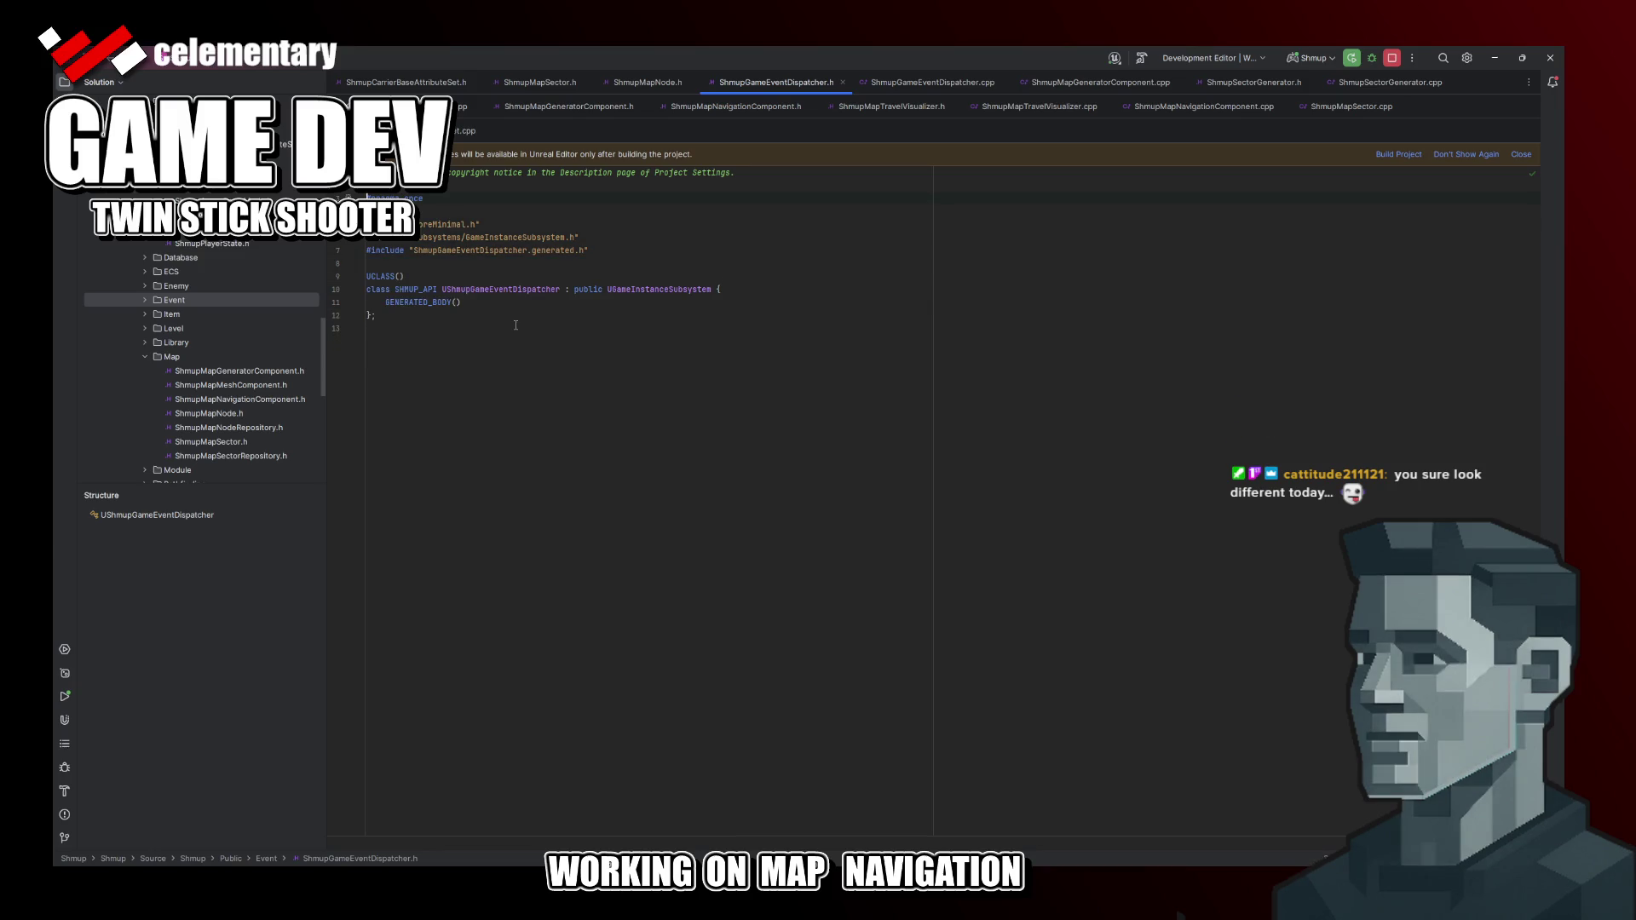
key("alt+o")
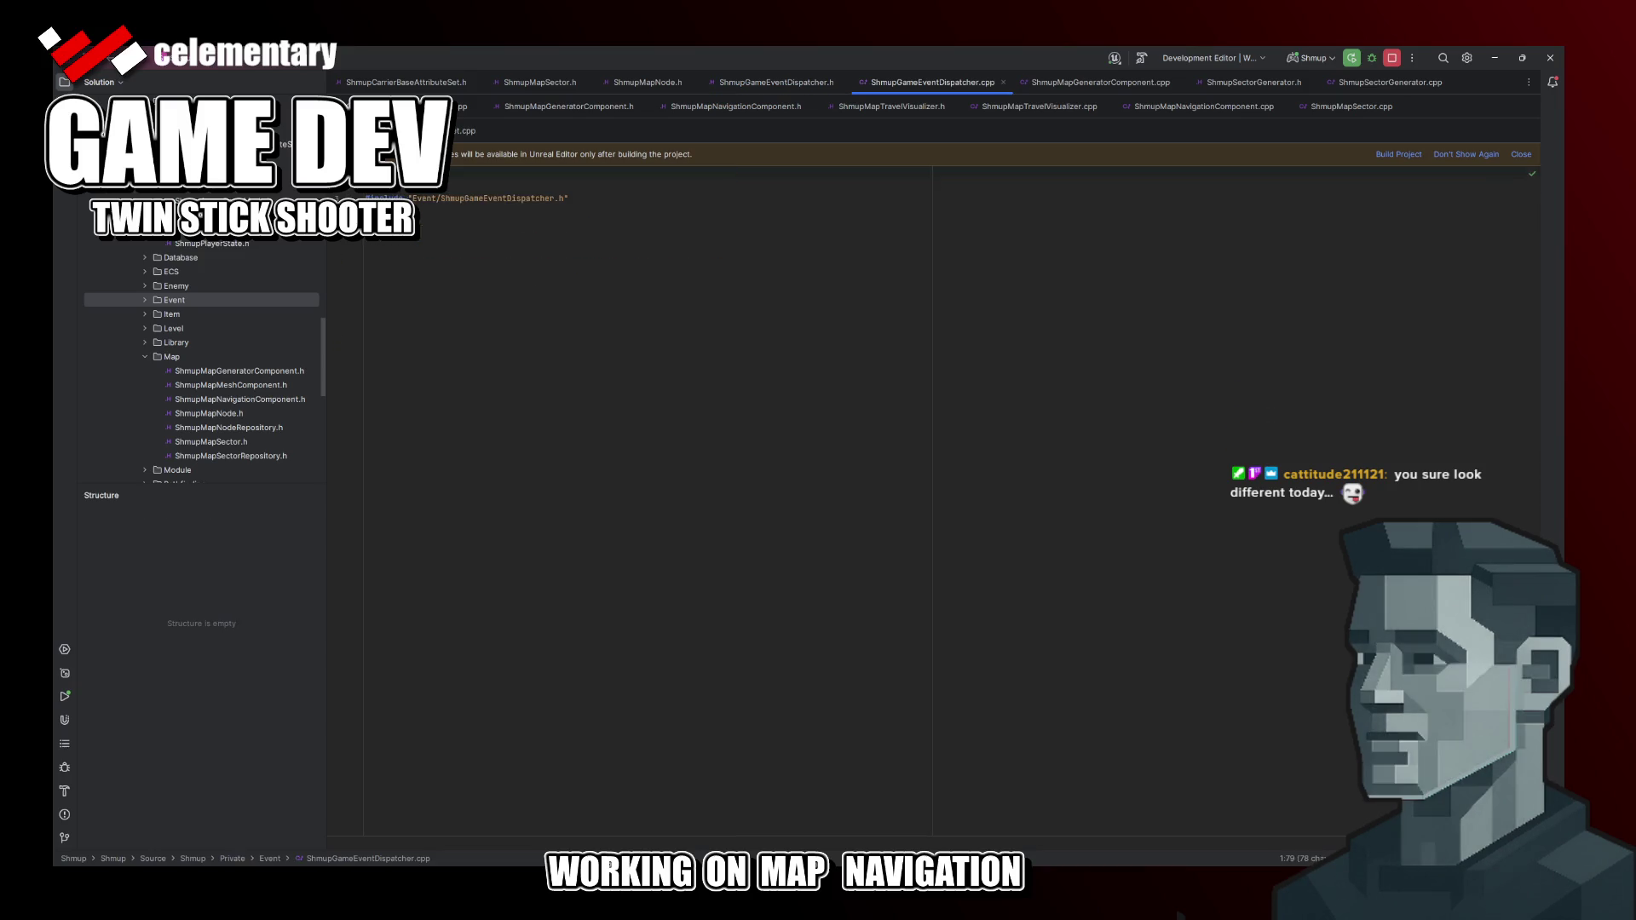
key("alt+o")
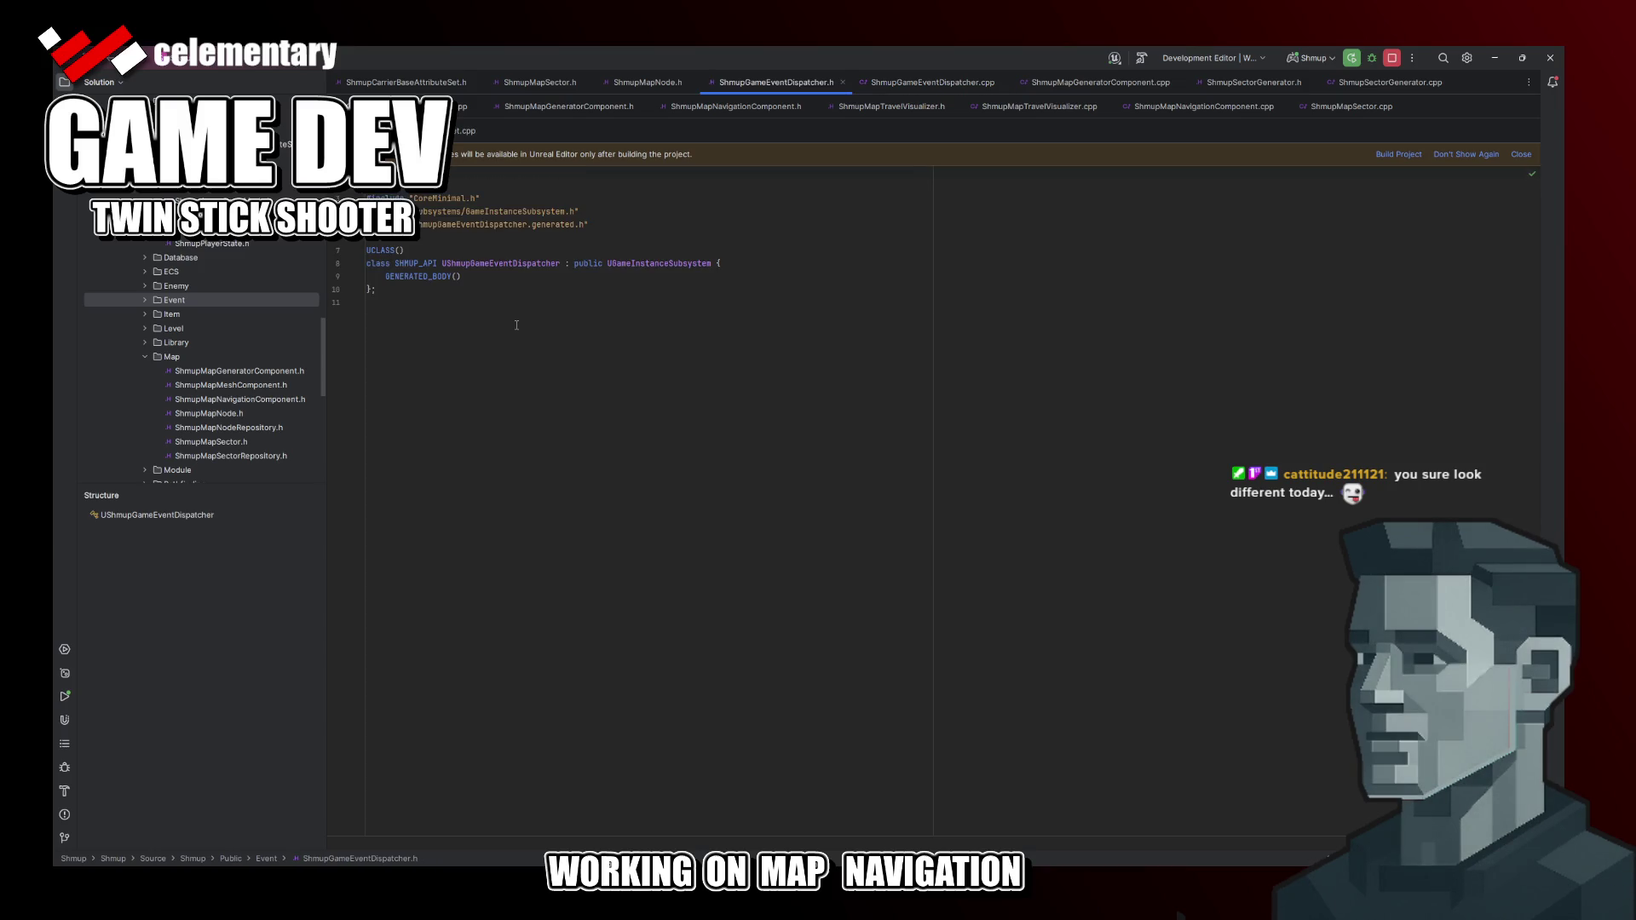
mouse_move(245, 373)
scroll(245, 375, "down", 3)
scroll(245, 375, "down", 3)
scroll(246, 375, "up", 3)
scroll(245, 374, "up", 3)
scroll(246, 375, "up", 2)
scroll(245, 374, "up", 1)
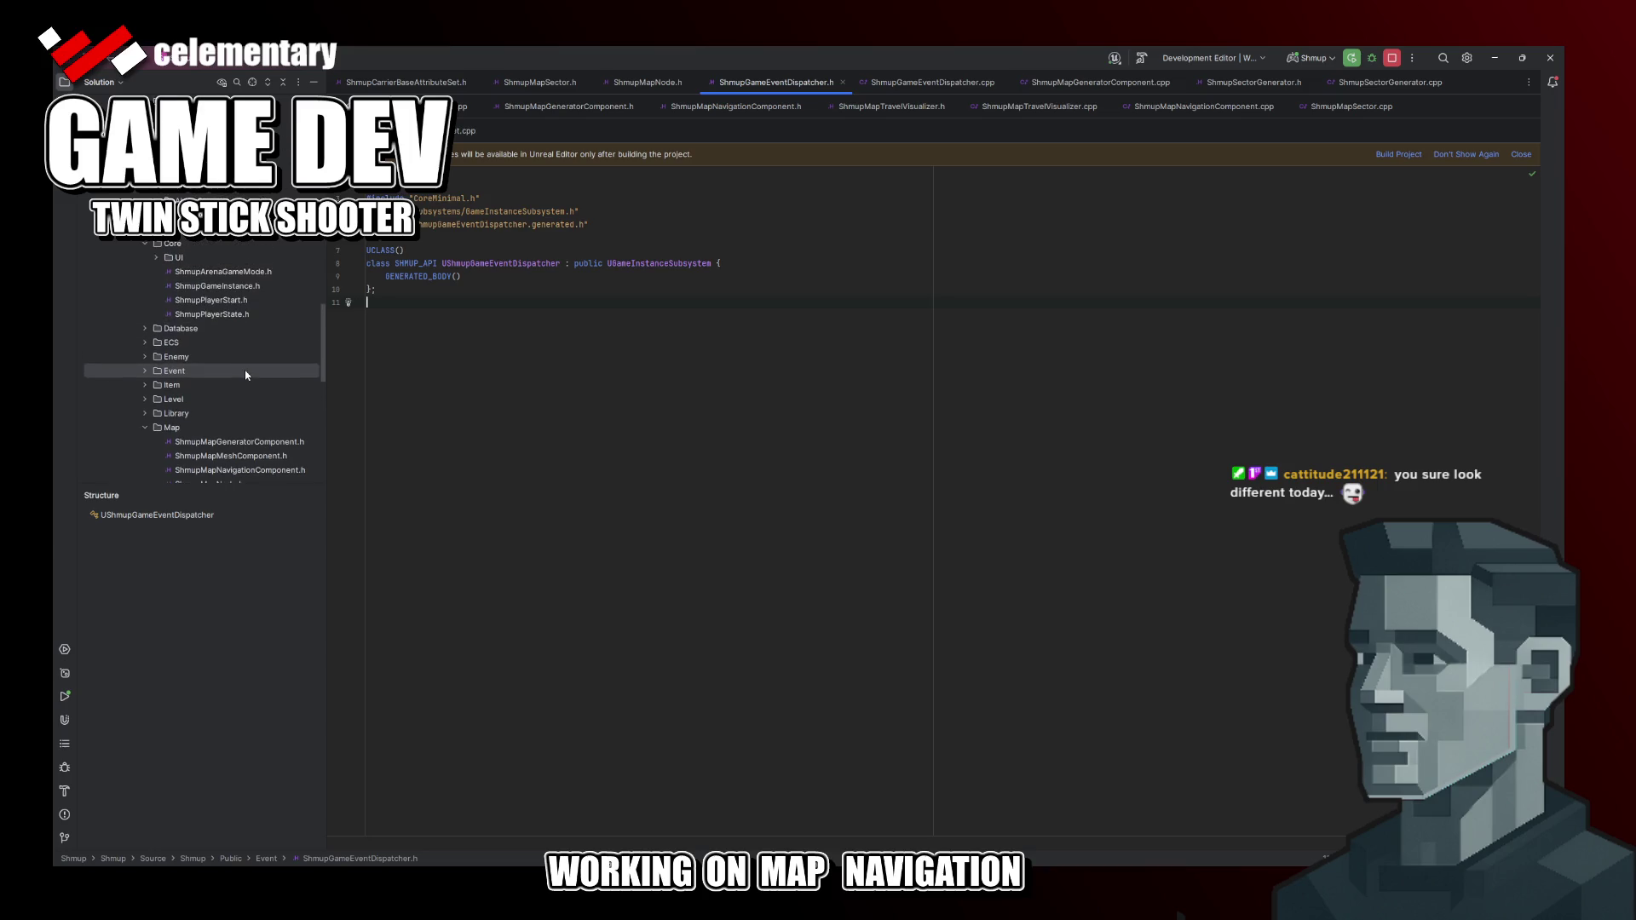
scroll(246, 374, "up", 2)
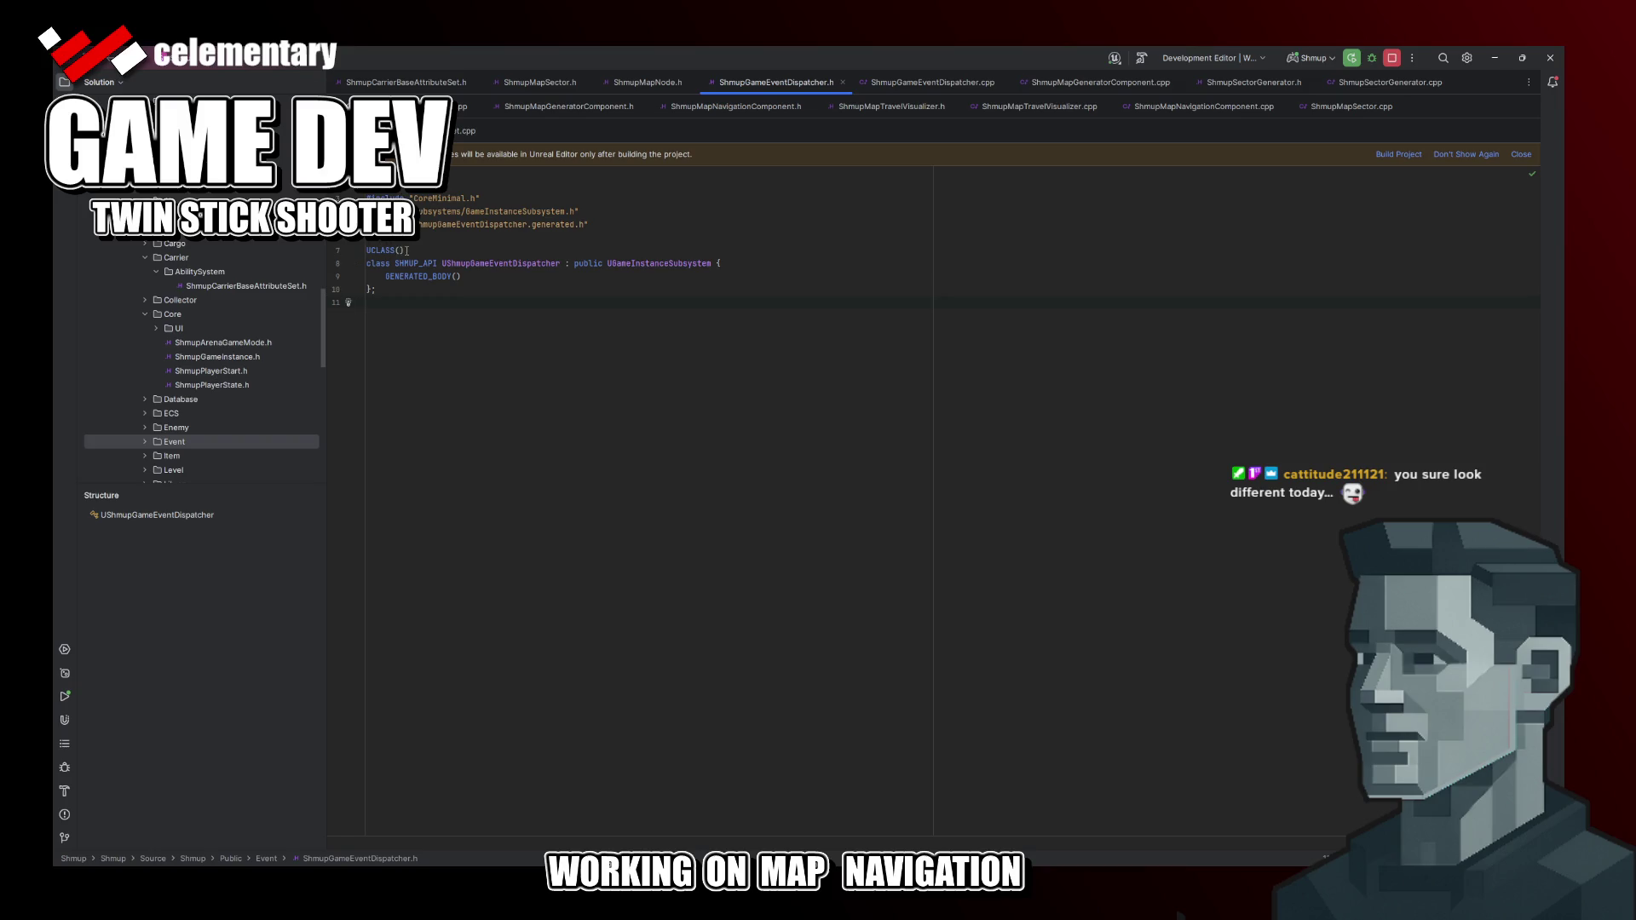
type("B")
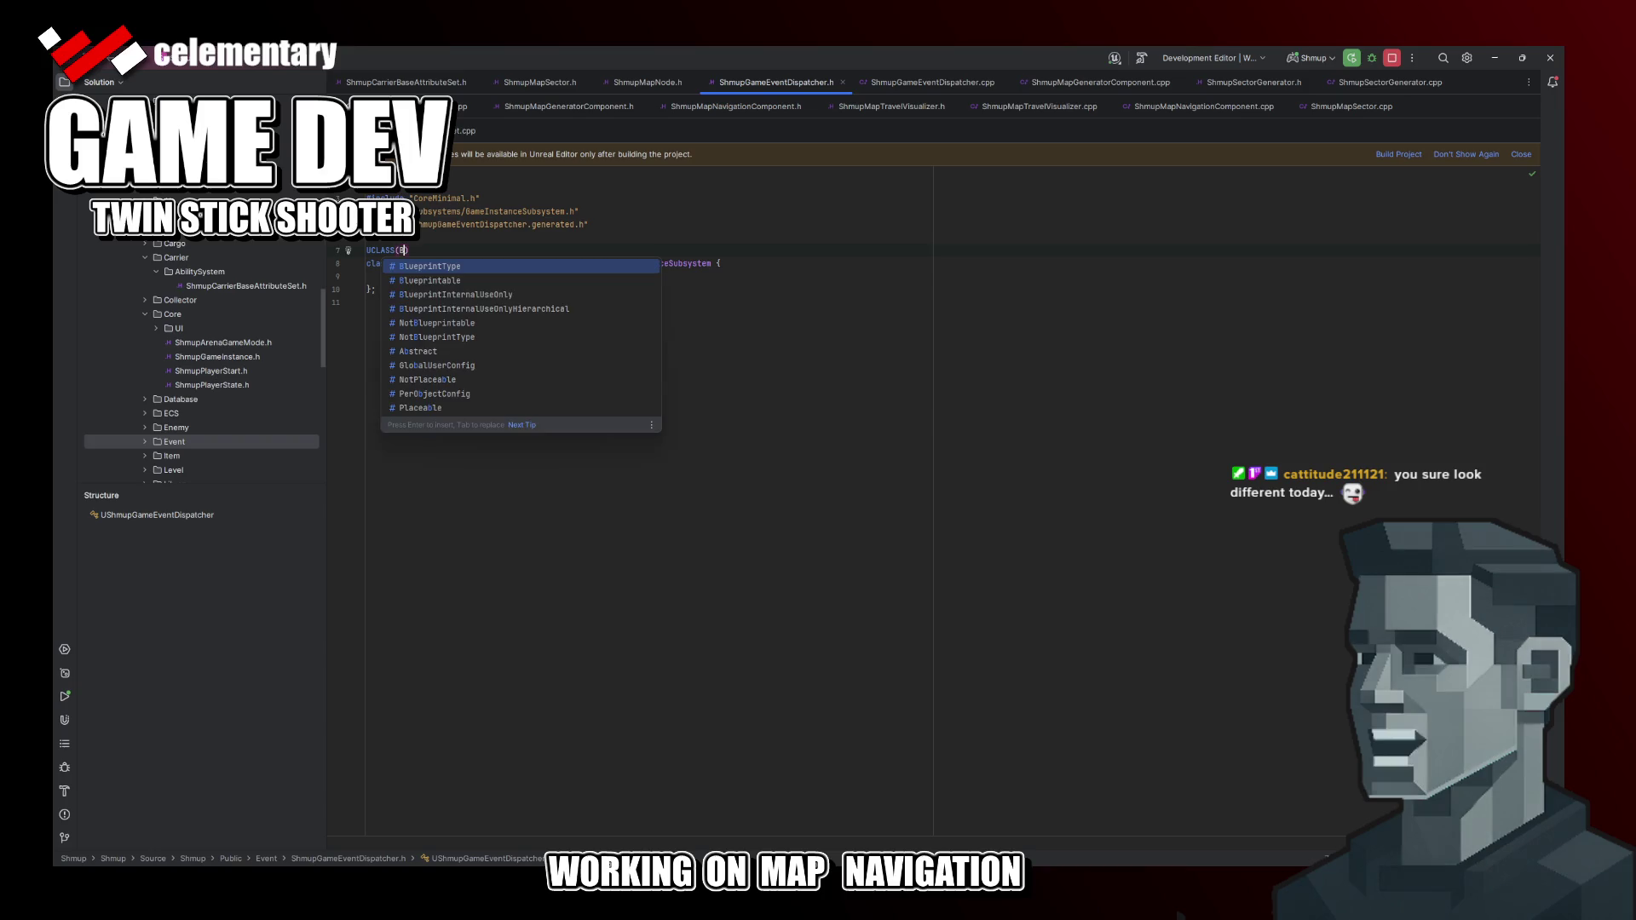
Step: Set UCLASS to Blueprintable with Category "Shmup|Event"
key("Down")
key("Return")
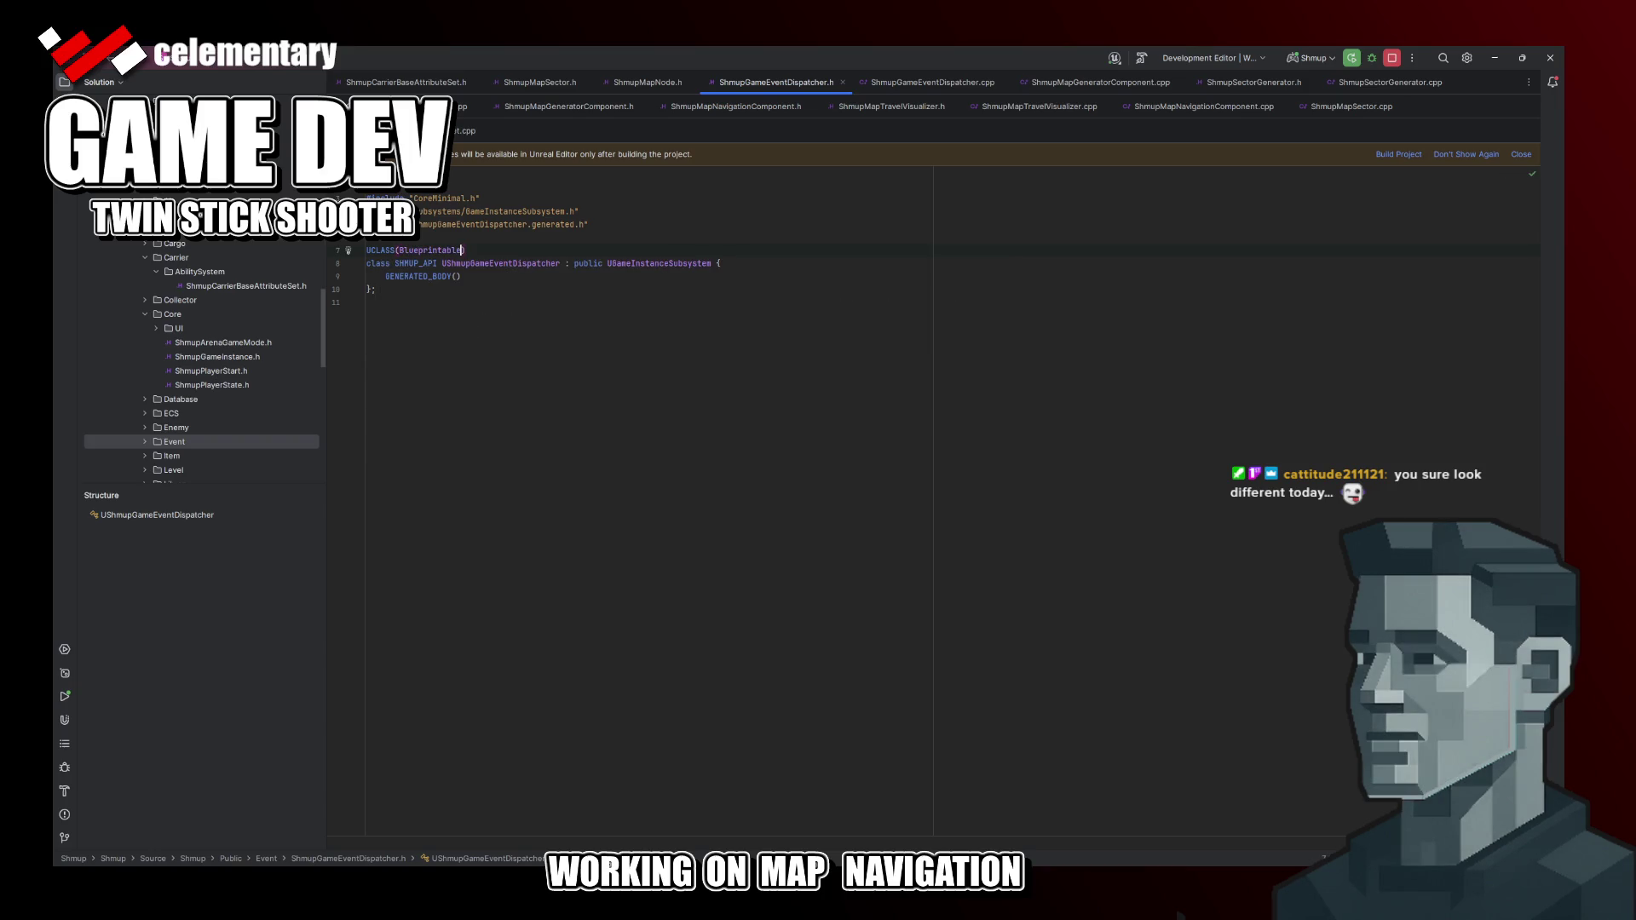
type(", C")
key("Return")
type("=\"Shmup")
key("BackSpace")
key("BackSpace")
key("BackSpace")
type("mup|Event")
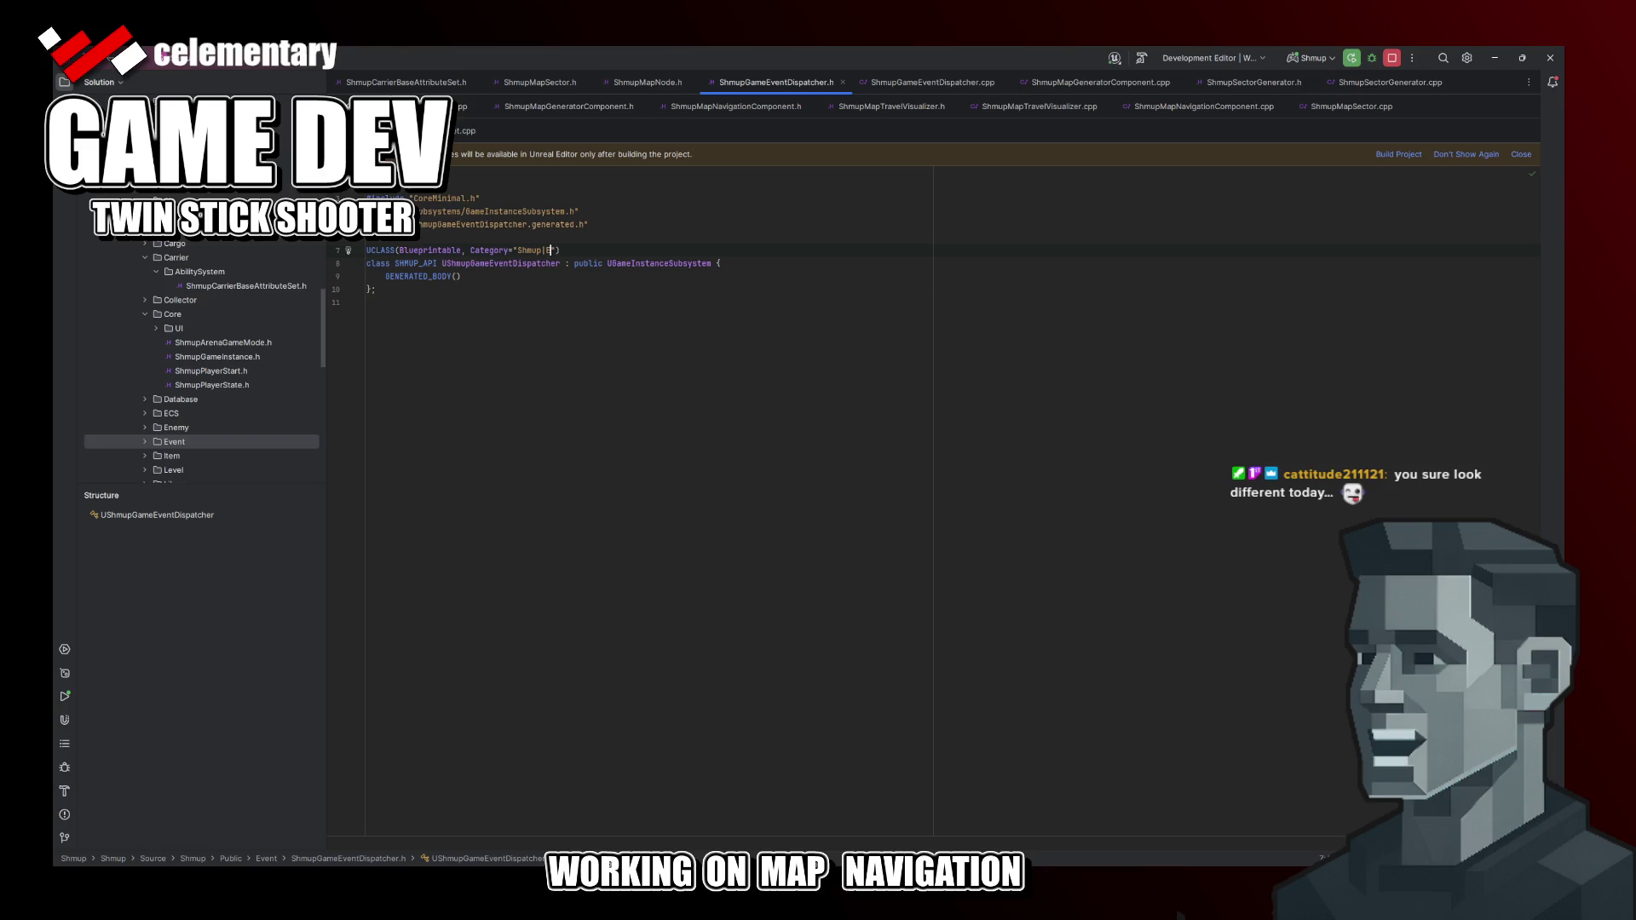
Step: Add blank lines below GENERATED_BODY for the class body
key("Down")
key("Down")
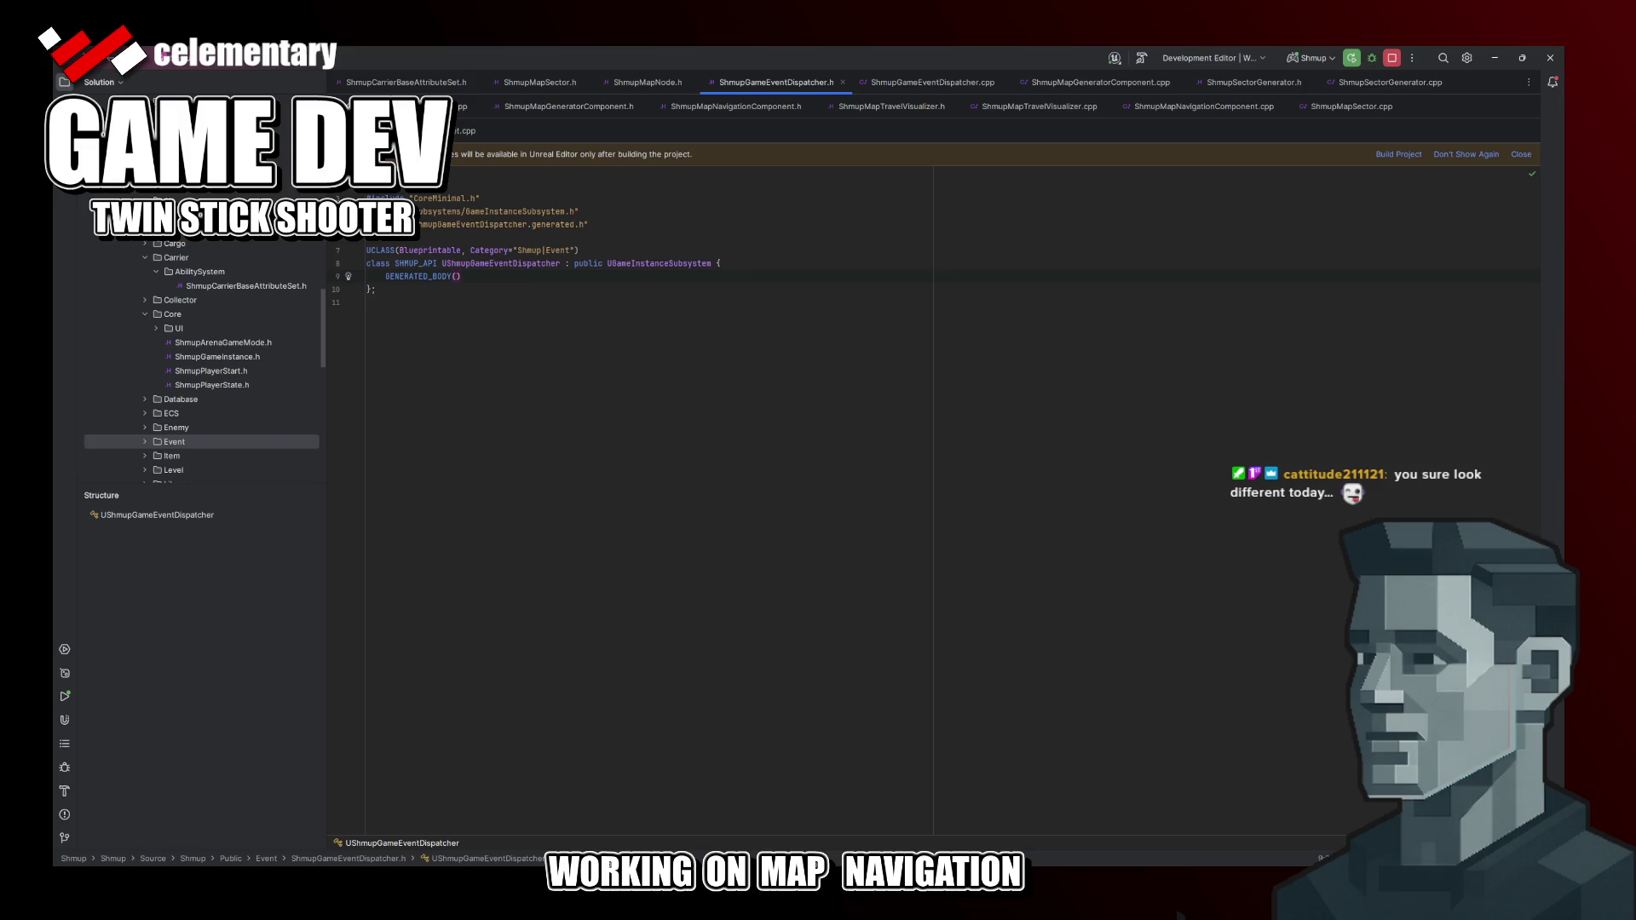
key("Return")
key("Return")
type("//")
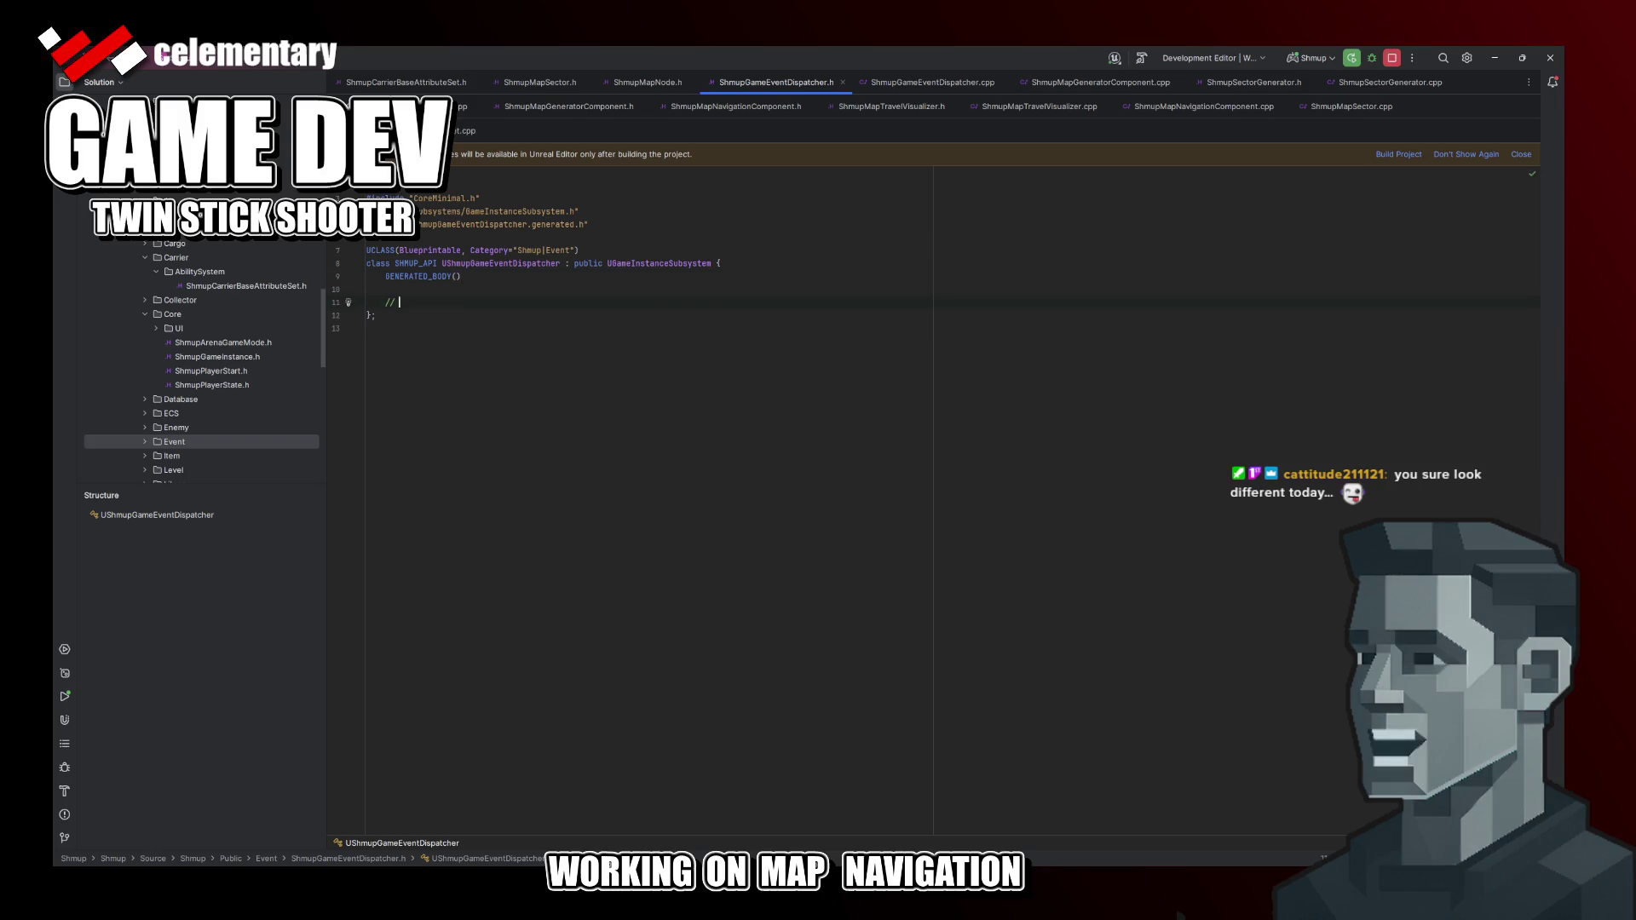
type("register")
Step: Write the public '// pub / sub interfaces' placeholder comment with spacing around it
key("BackSpace")
key("BackSpace")
key("BackSpace")
key("BackSpace")
key("BackSpace")
key("BackSpace")
key("BackSpace")
key("BackSpace")
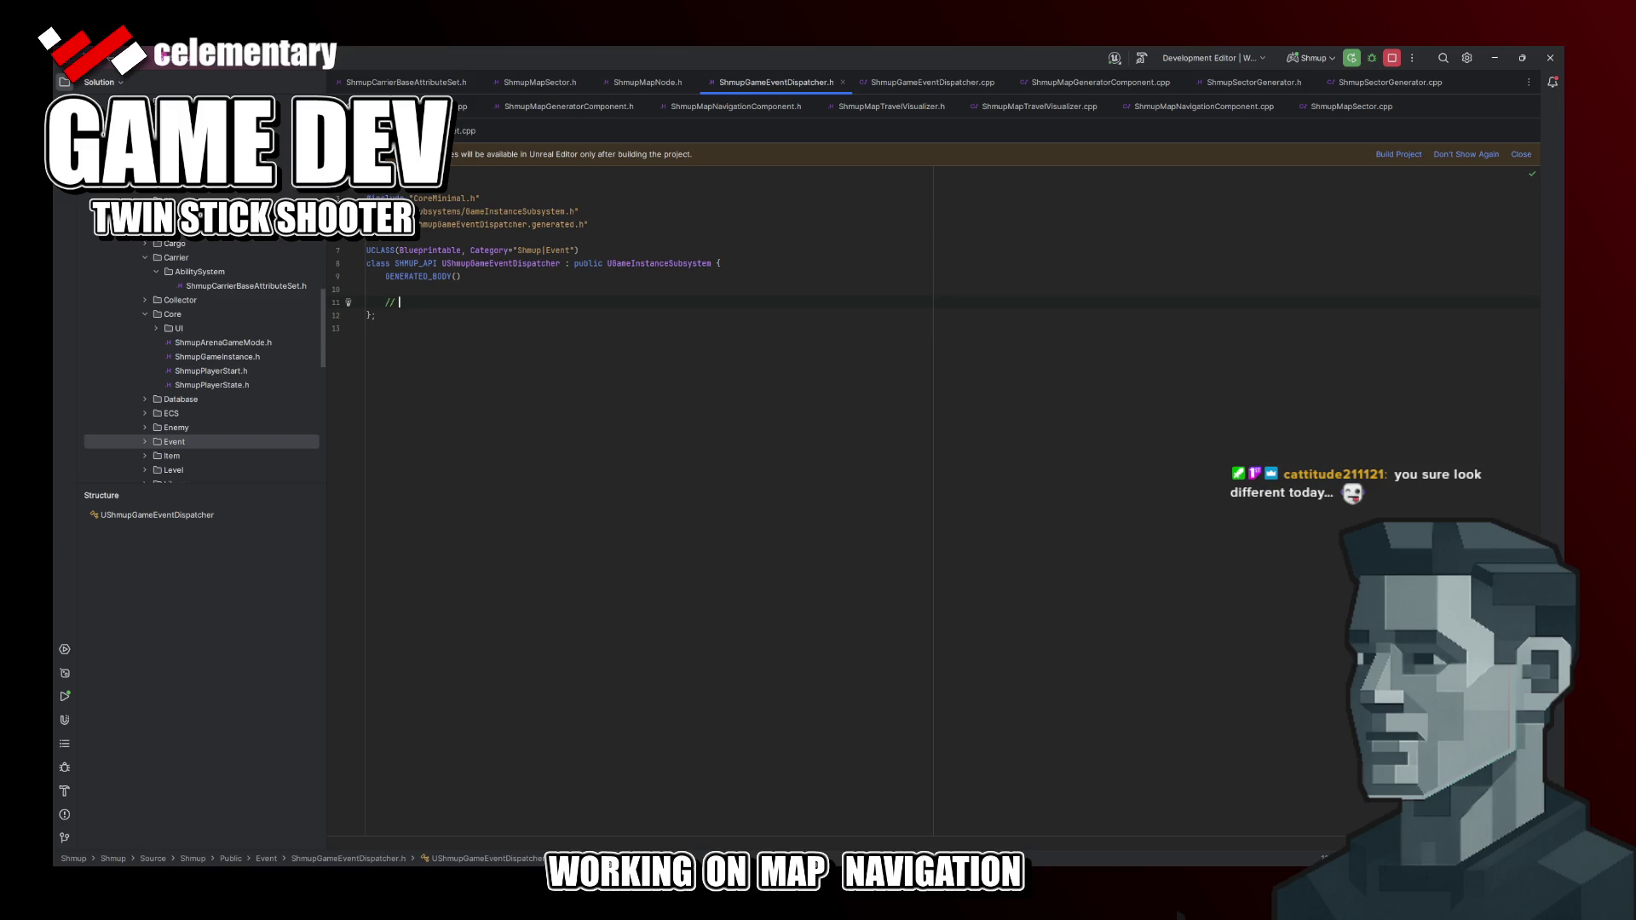
type("pub")
type(" / sub")
key("Down")
key("End")
type("interrfaces")
key("Return")
type("p")
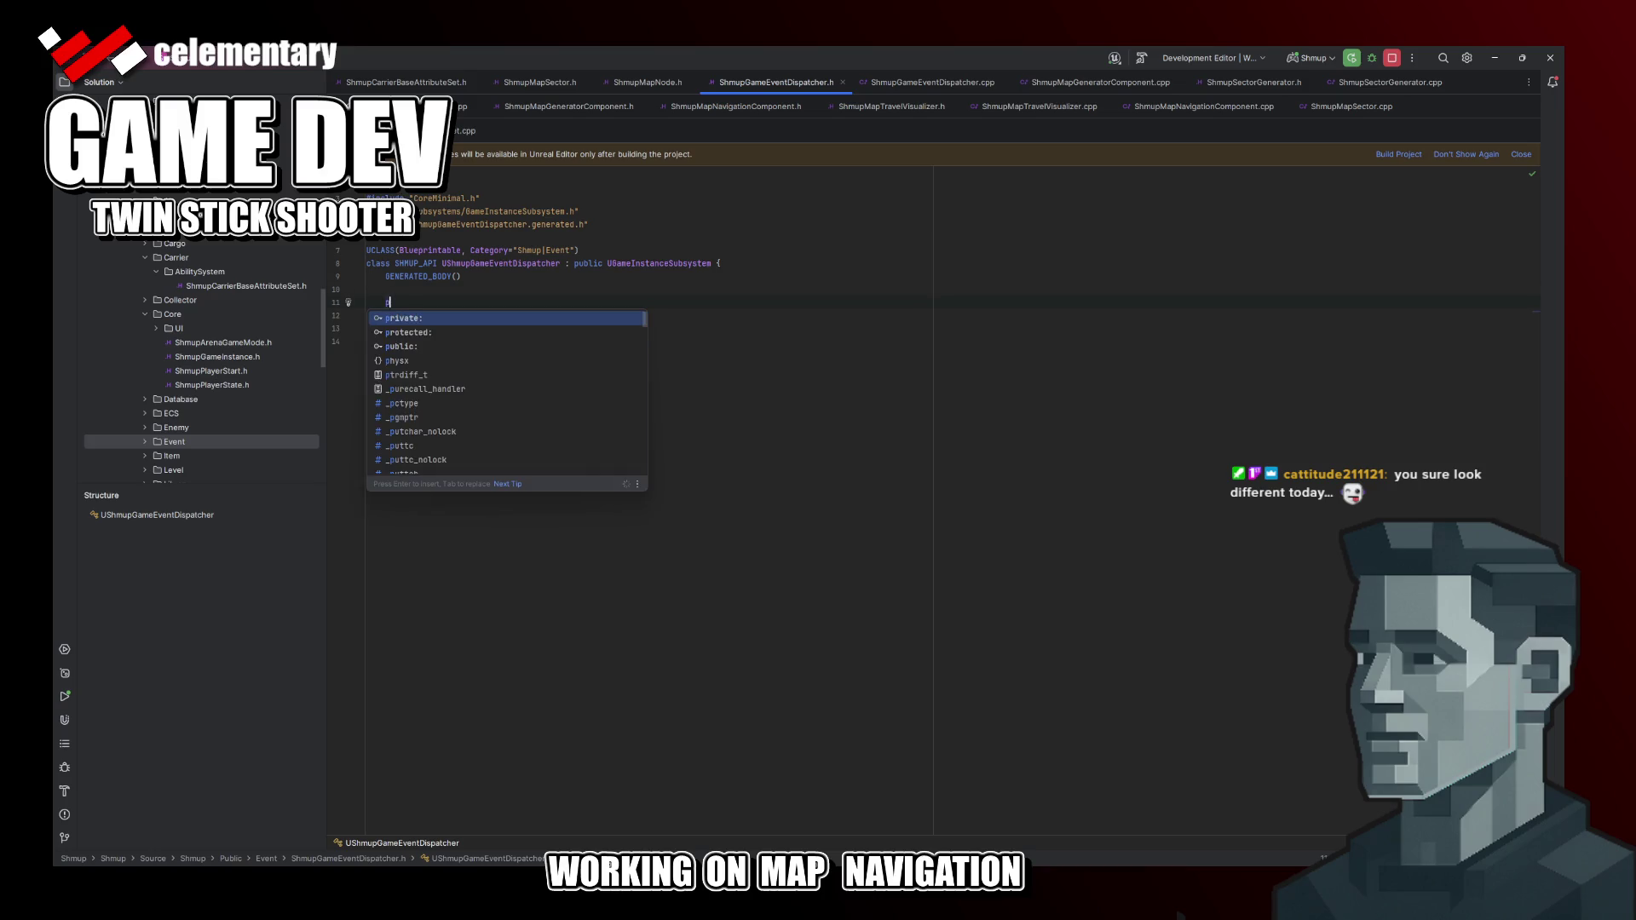
type("ublic:")
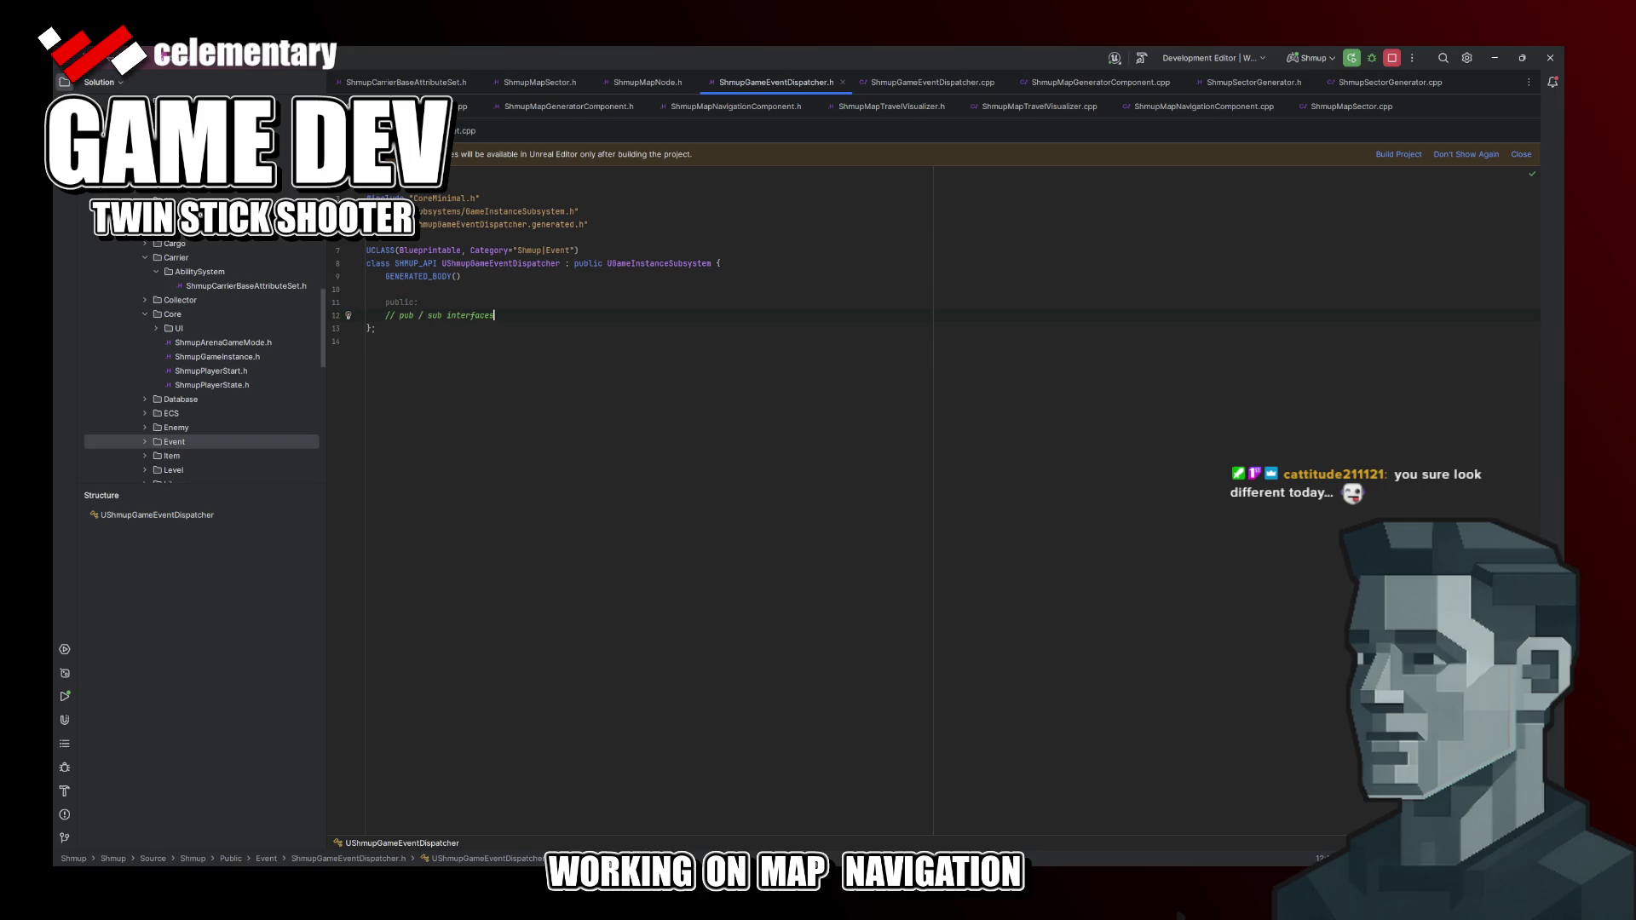
key("Return")
key("Return")
type("private:")
key("Return")
type("//")
type(" cache")
type("last ")
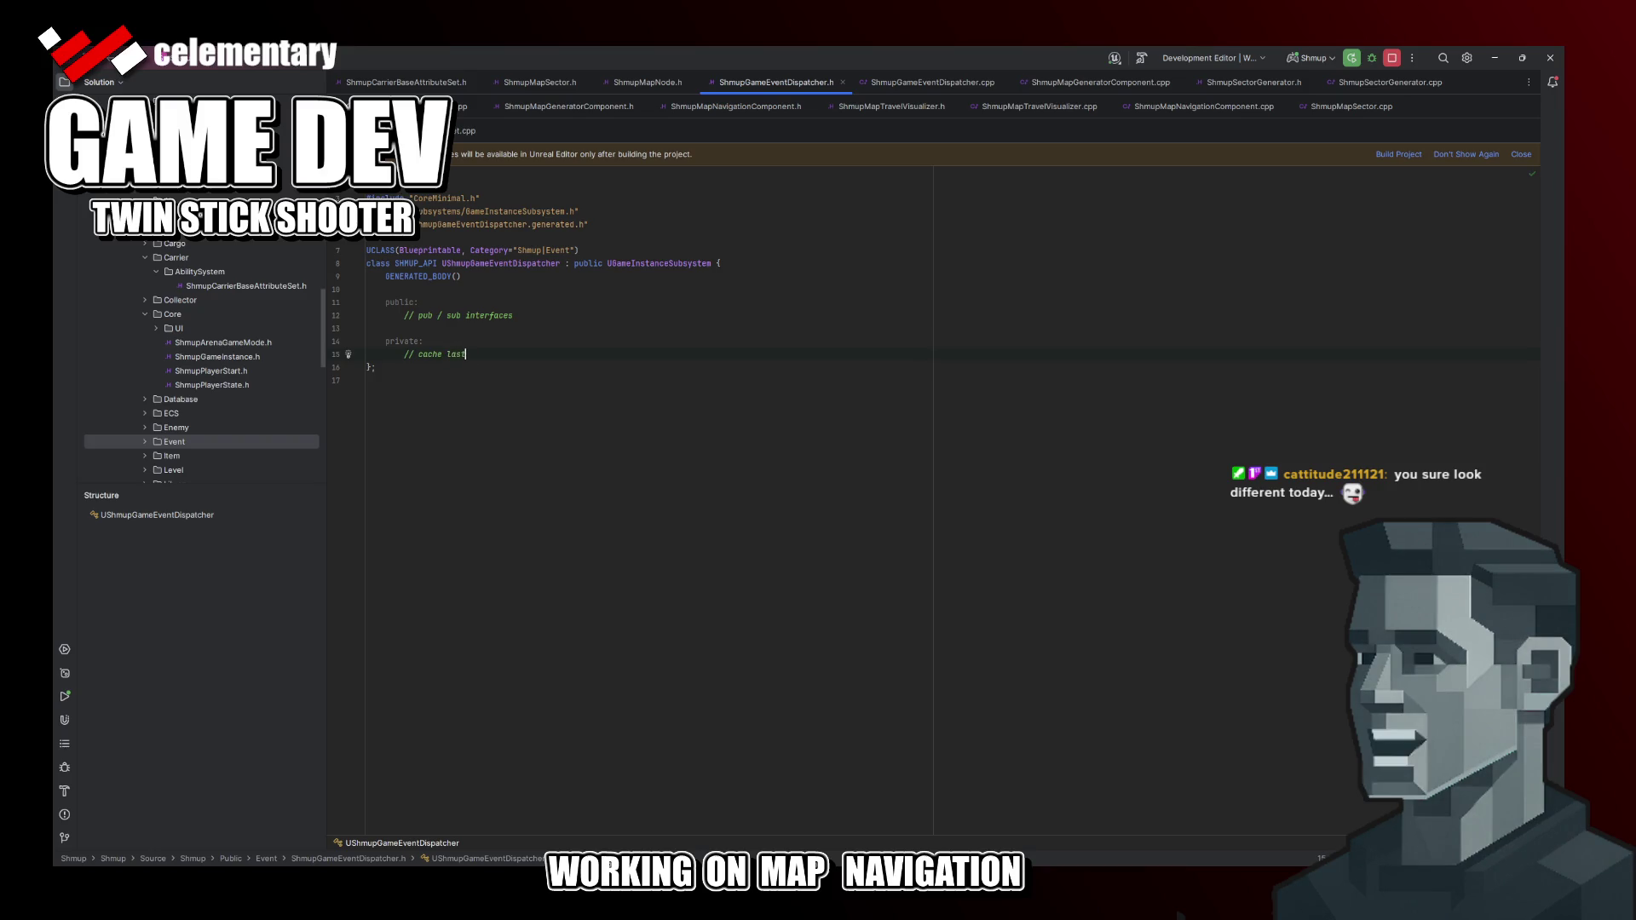
type("event by type")
Step: Add the private event-caching comment, then switch over to the Excalidraw diagram
key("alt+Tab")
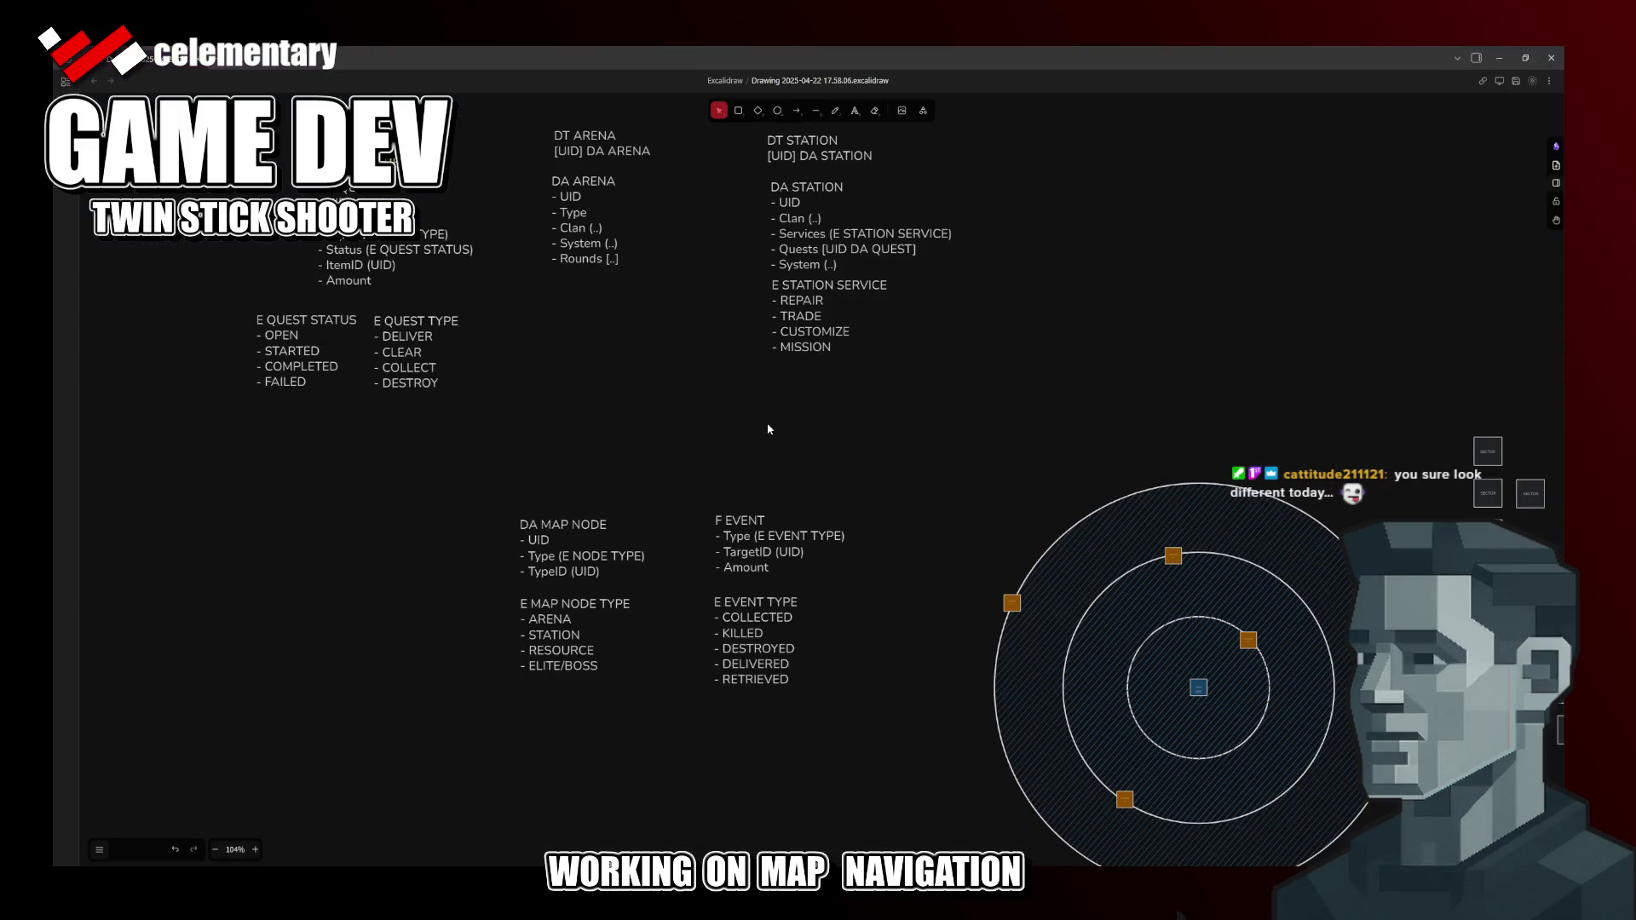
key("alt+Tab")
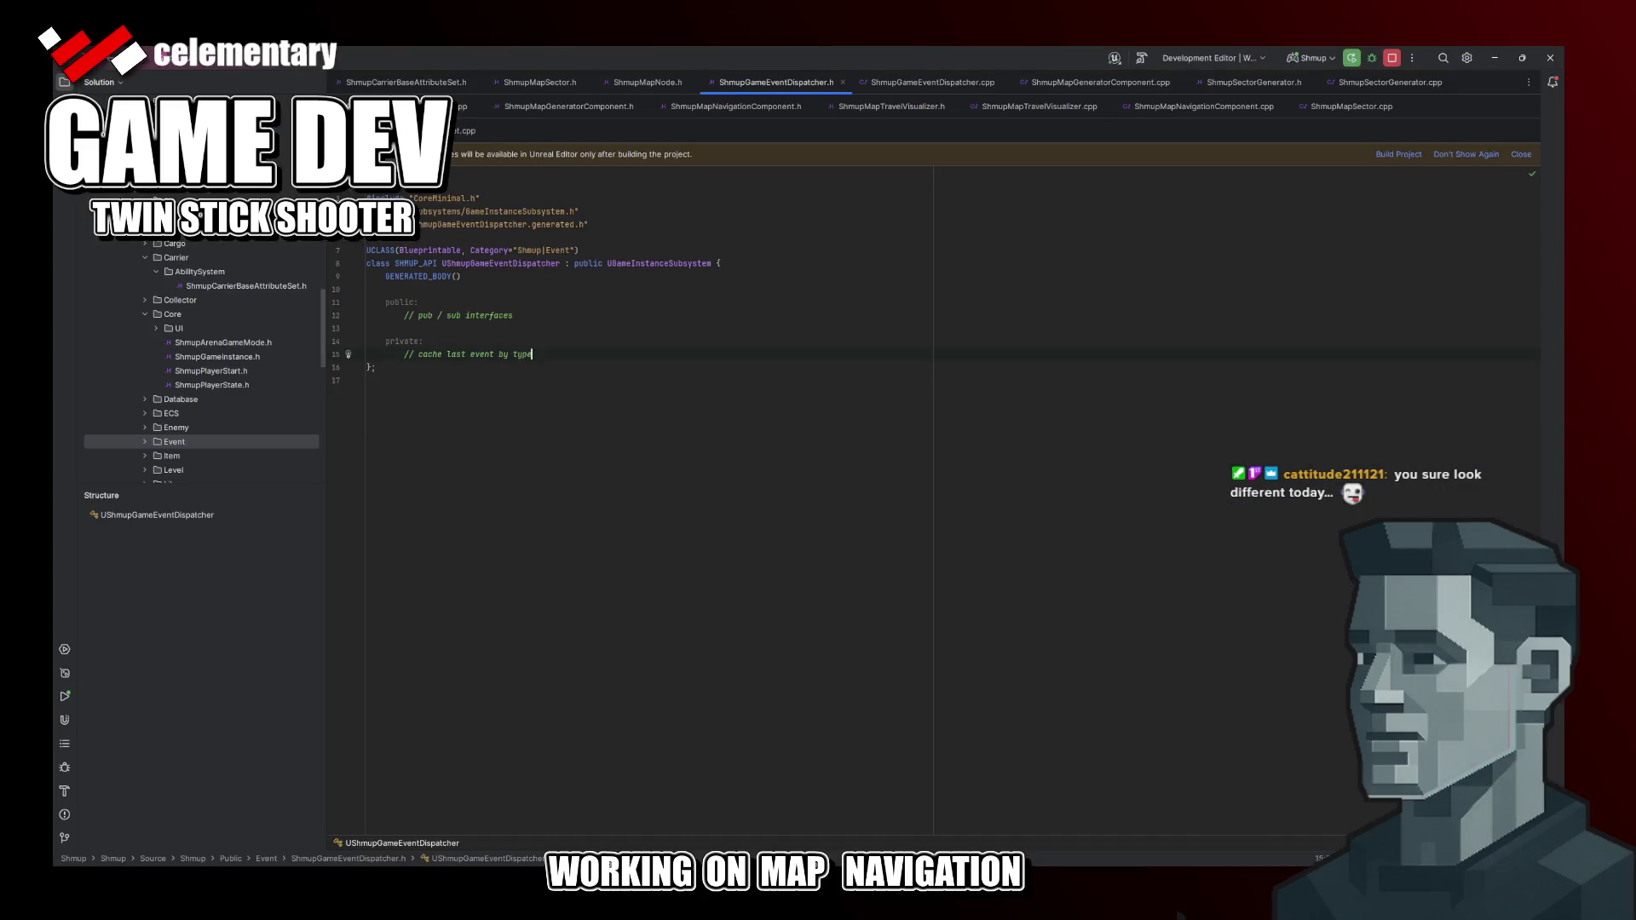
type(", ")
type("re")
type("-dispatch on su")
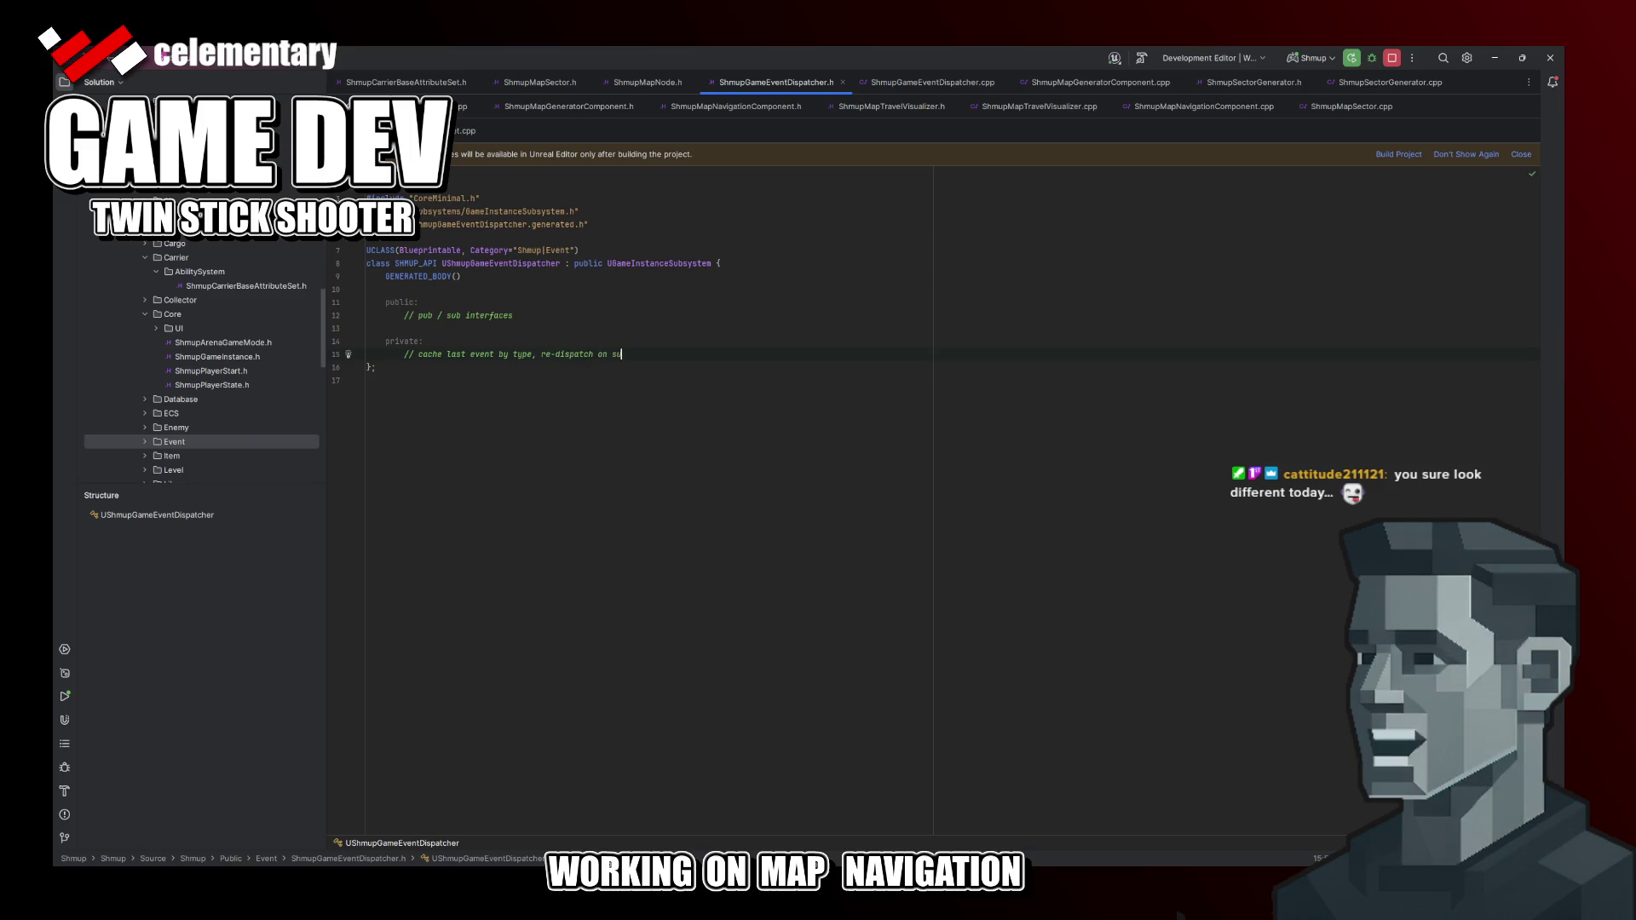
type("b (option")
type("al)")
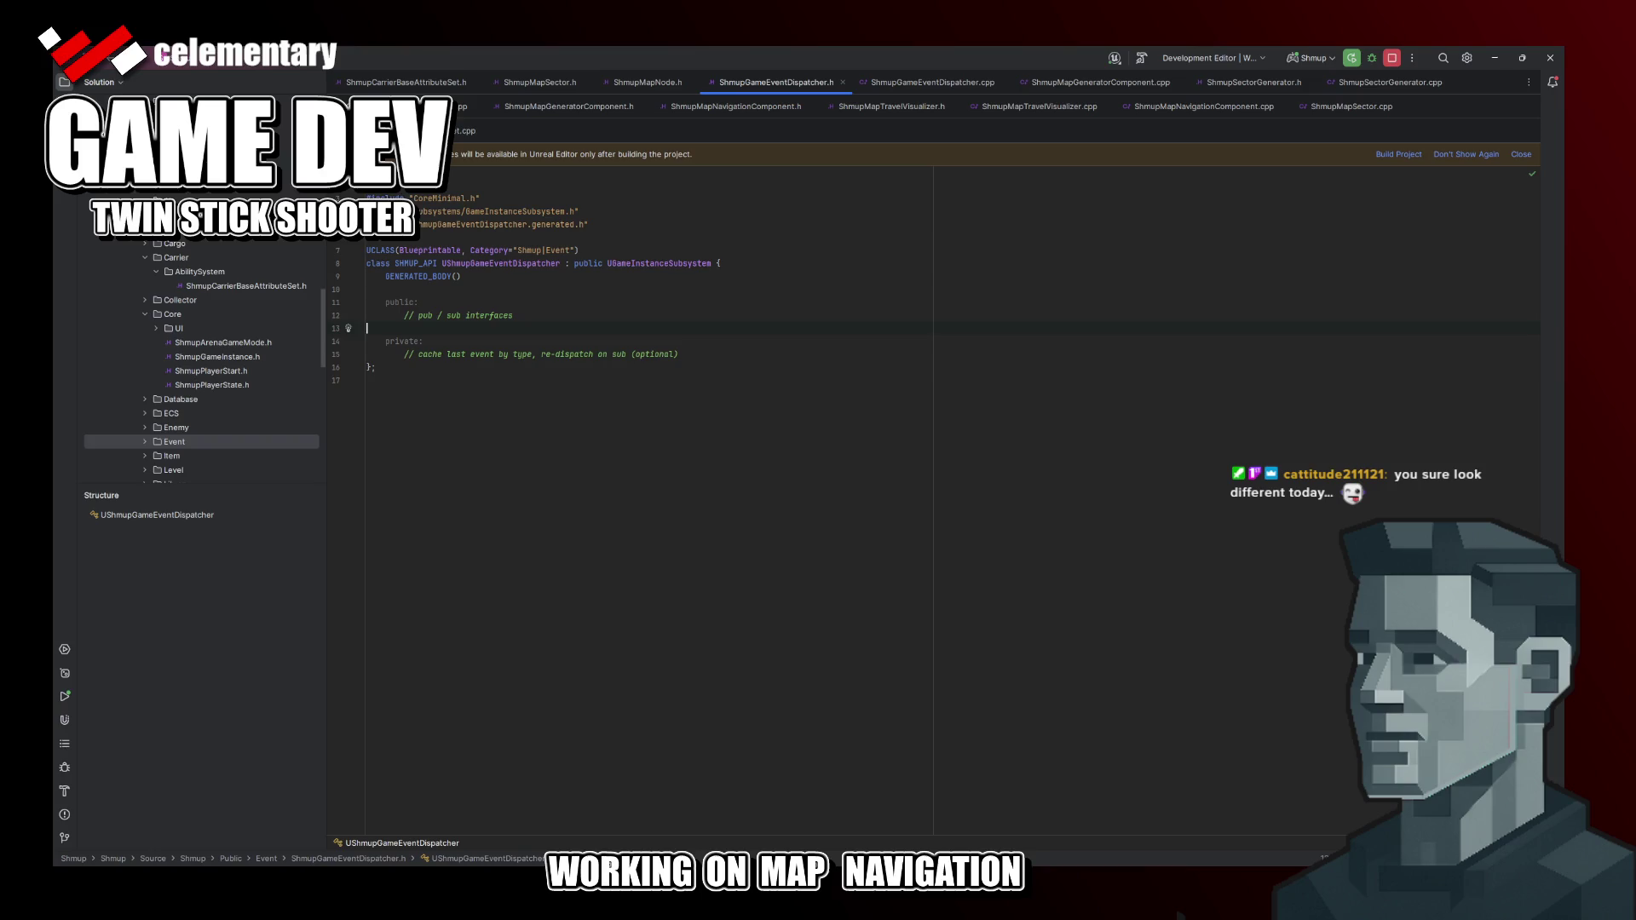
key("alt+Tab")
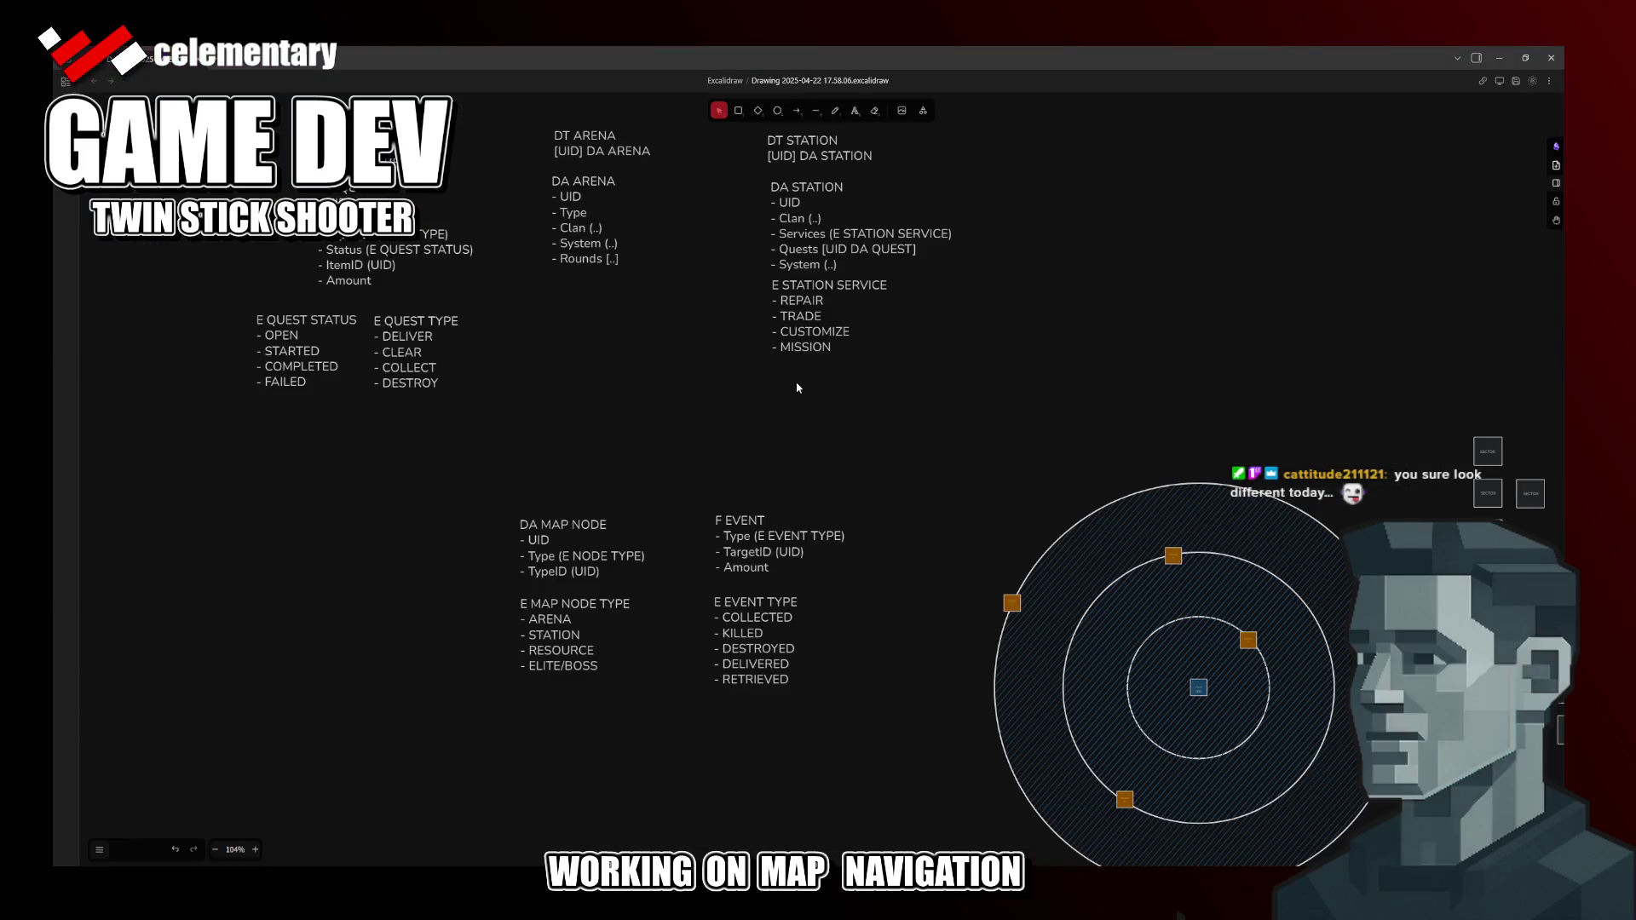
scroll(689, 428, "up", 2)
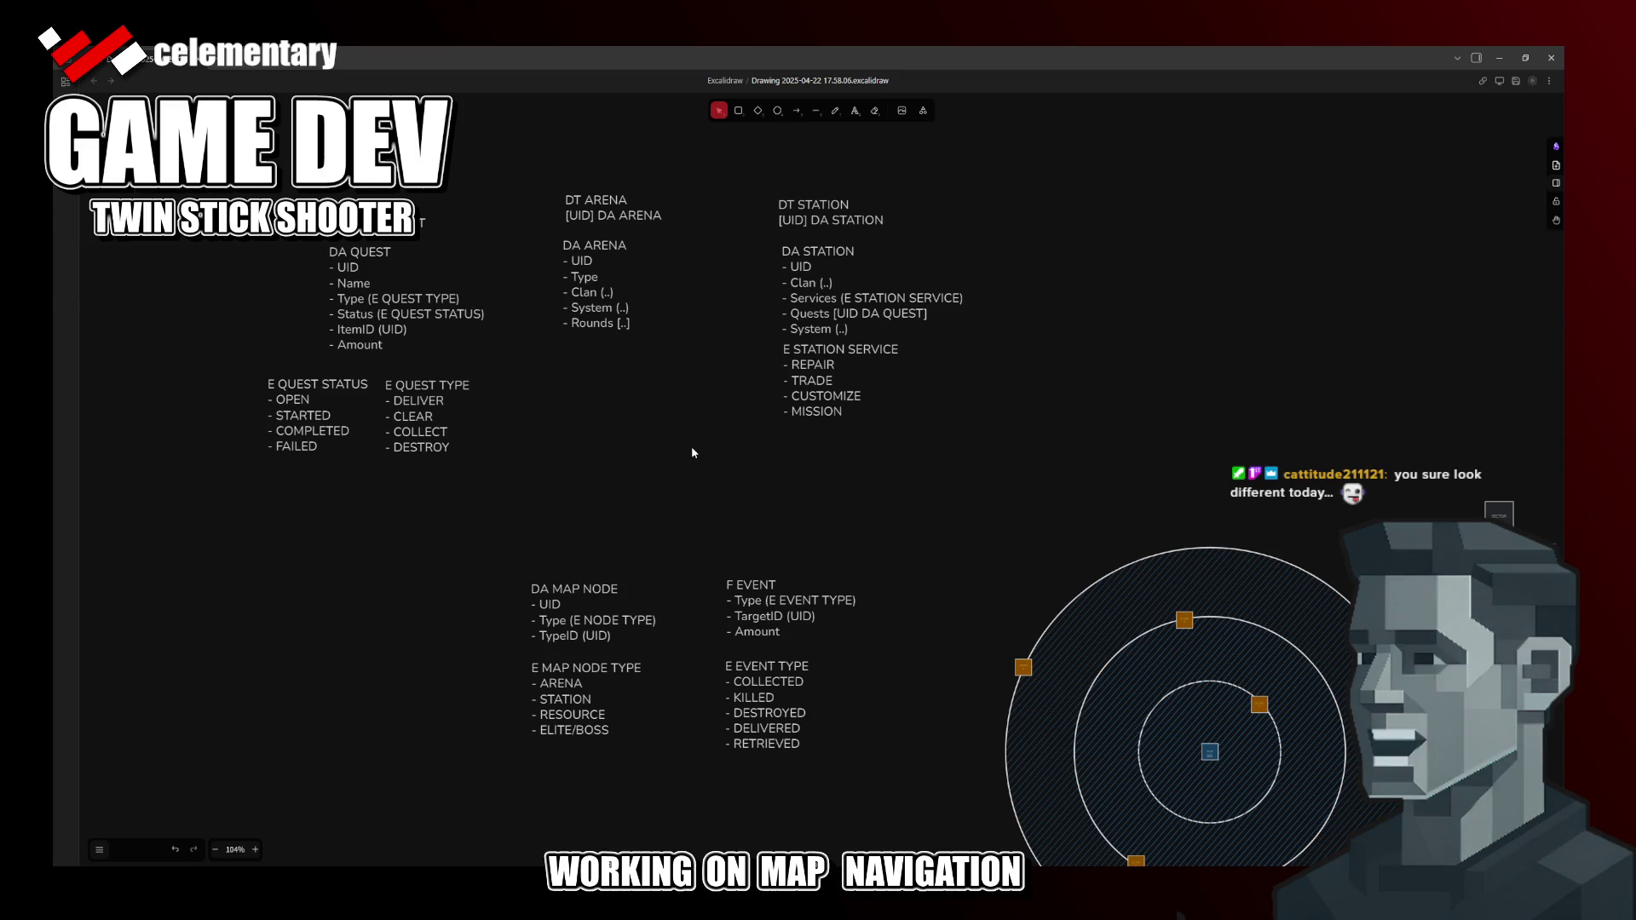
left_click_drag(692, 453, 695, 474)
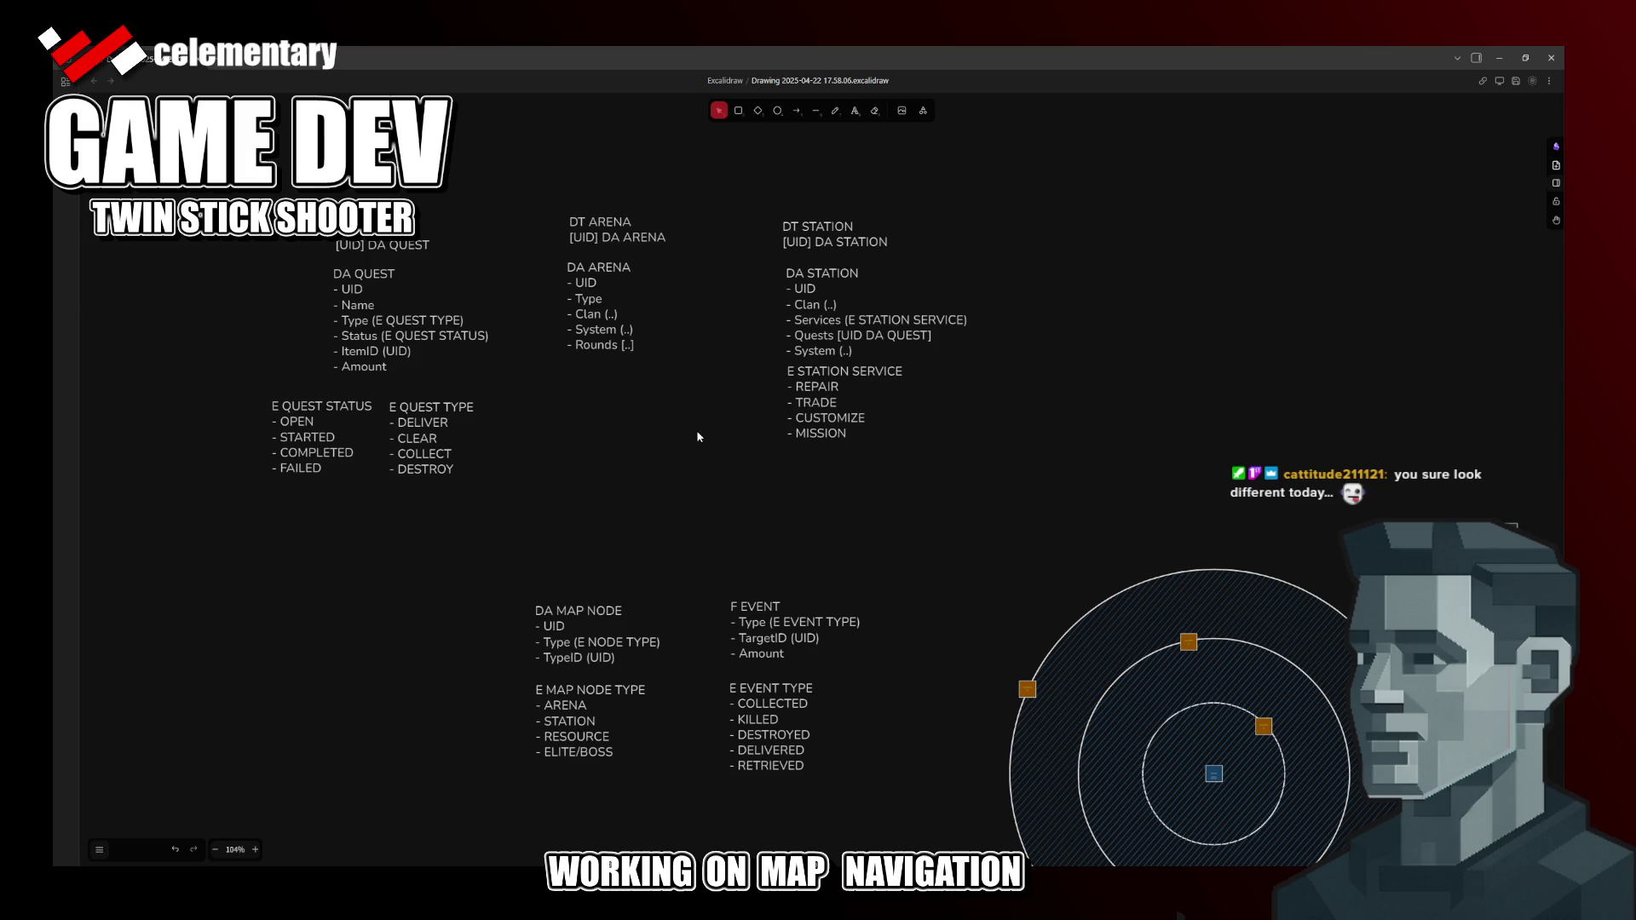
left_click_drag(698, 436, 712, 532)
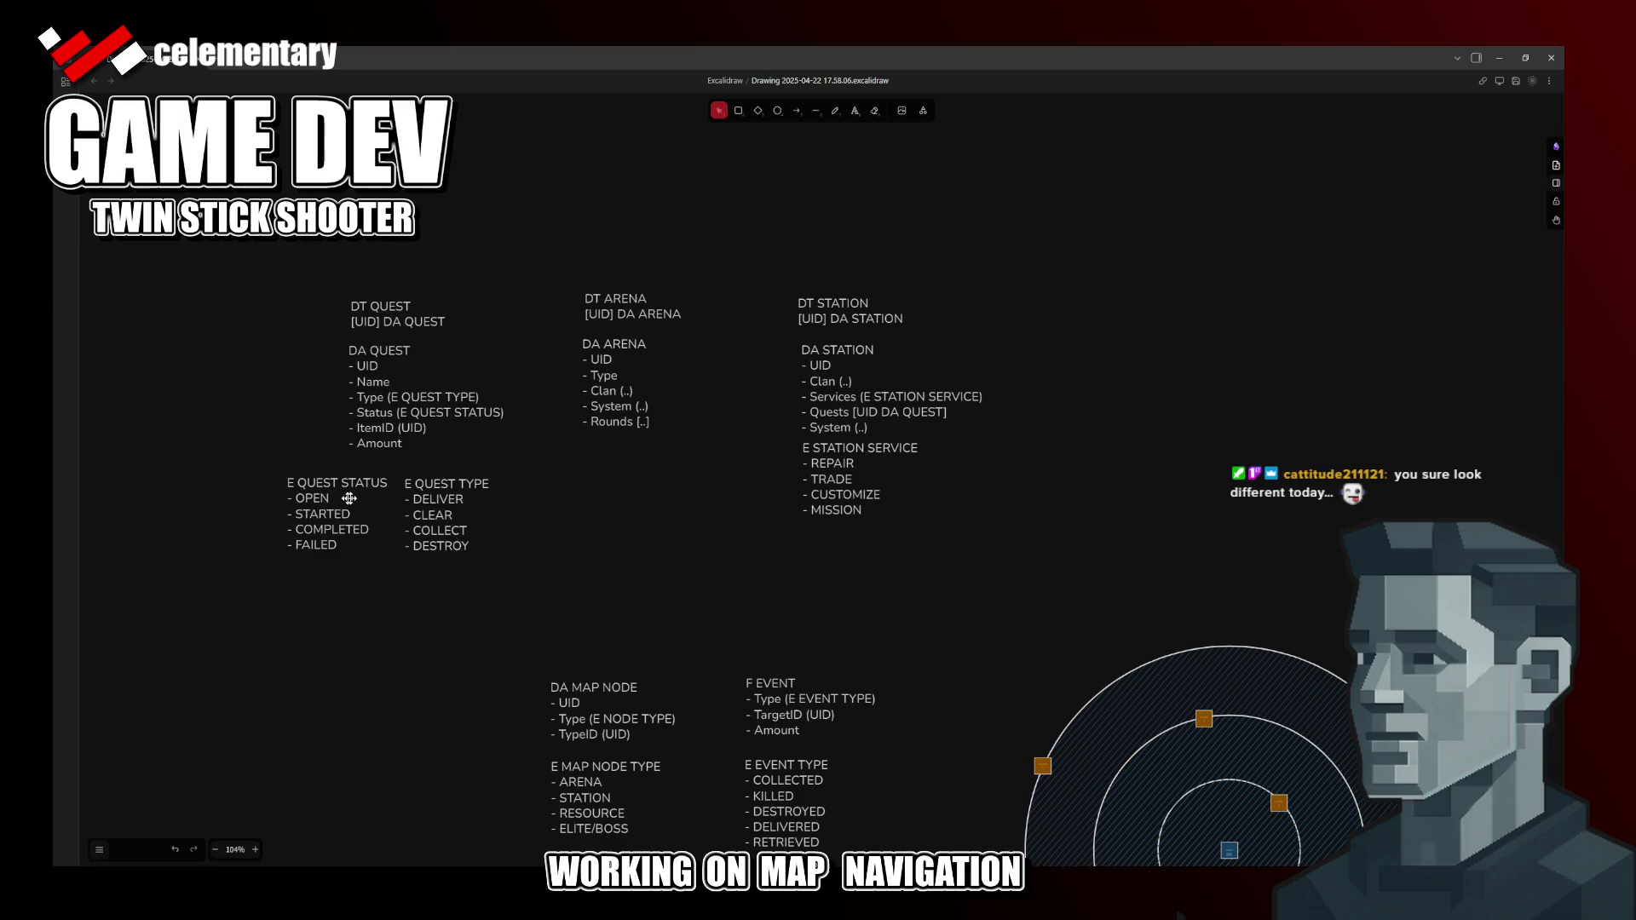
scroll(385, 485, "down", 3)
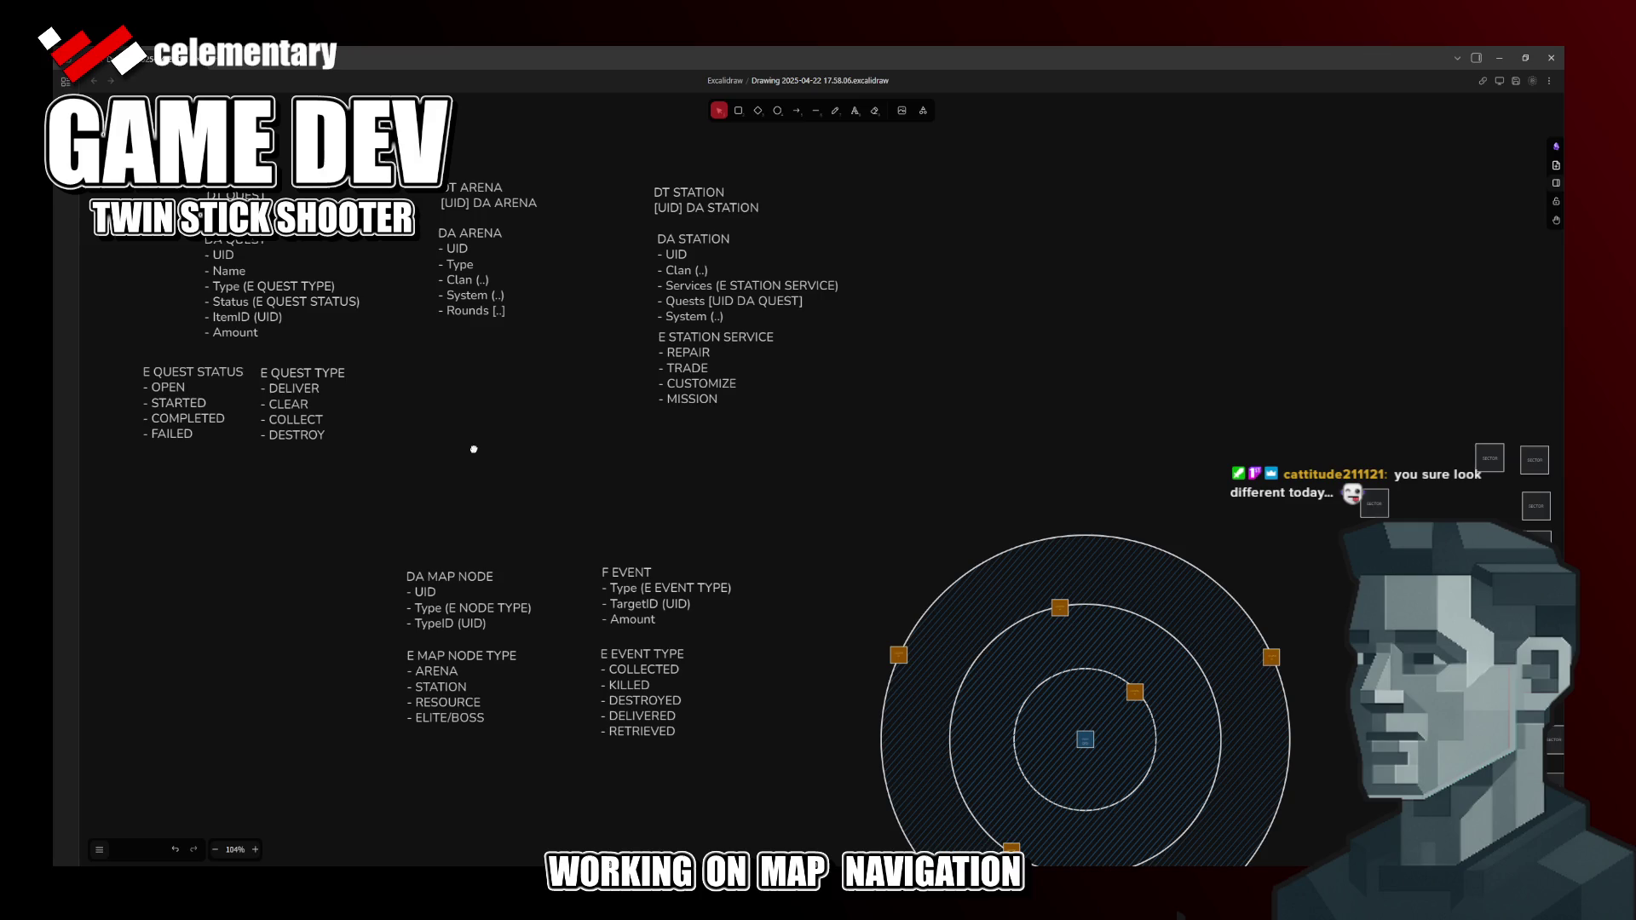
left_click_drag(473, 448, 788, 462)
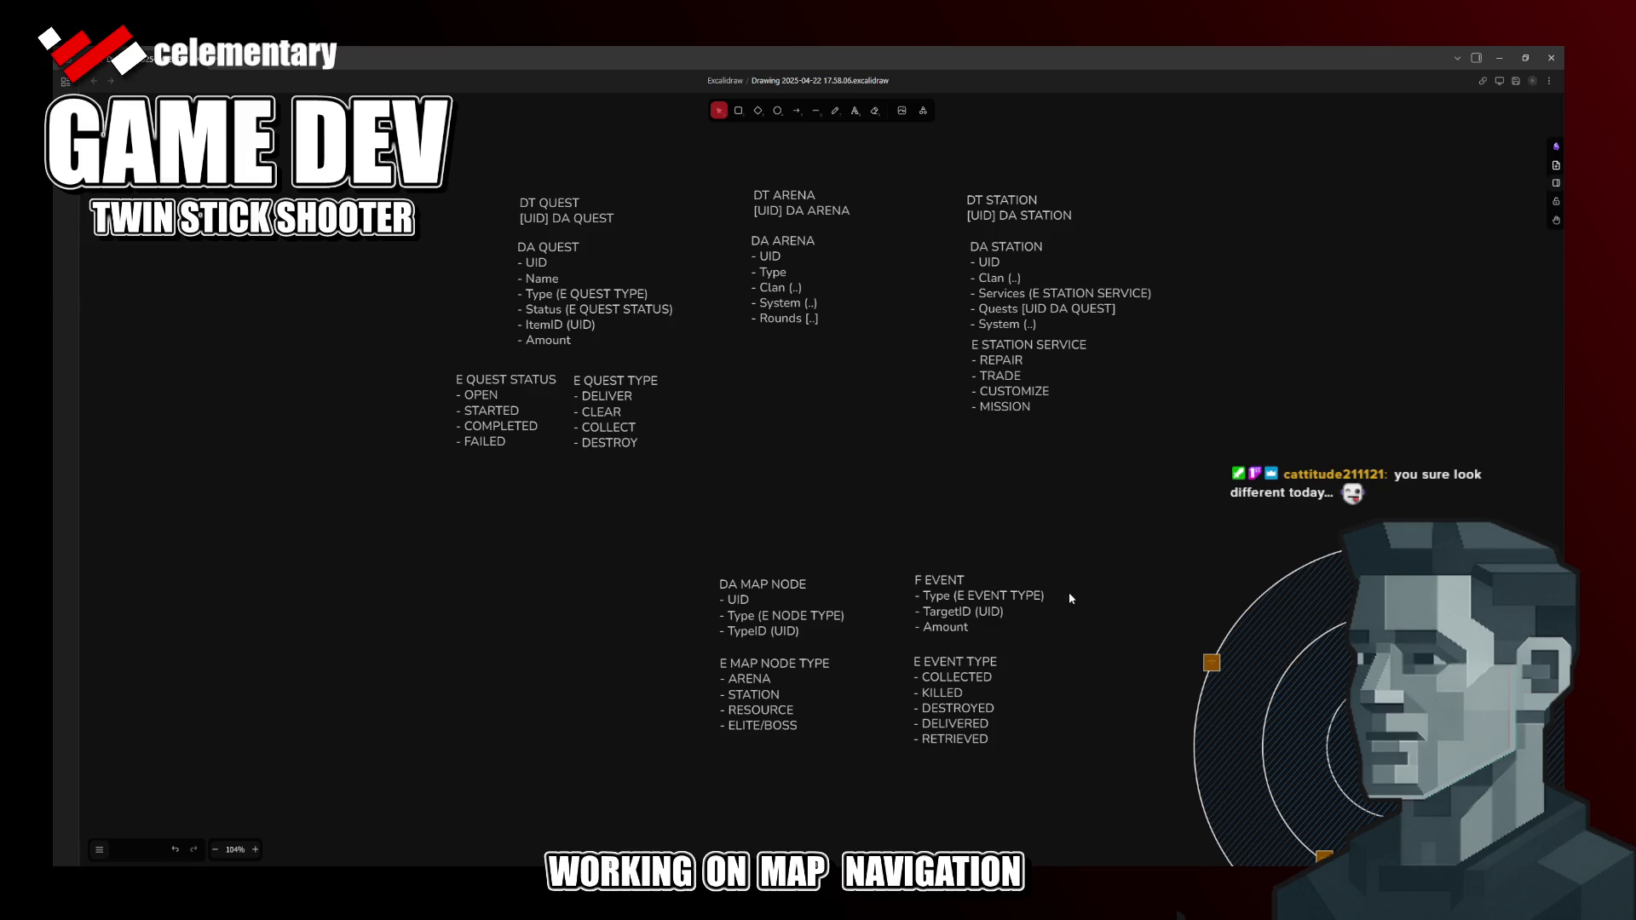
Step: Complete the F EVENT block's TargetID line to read GENERIC UID
left_click(1026, 598)
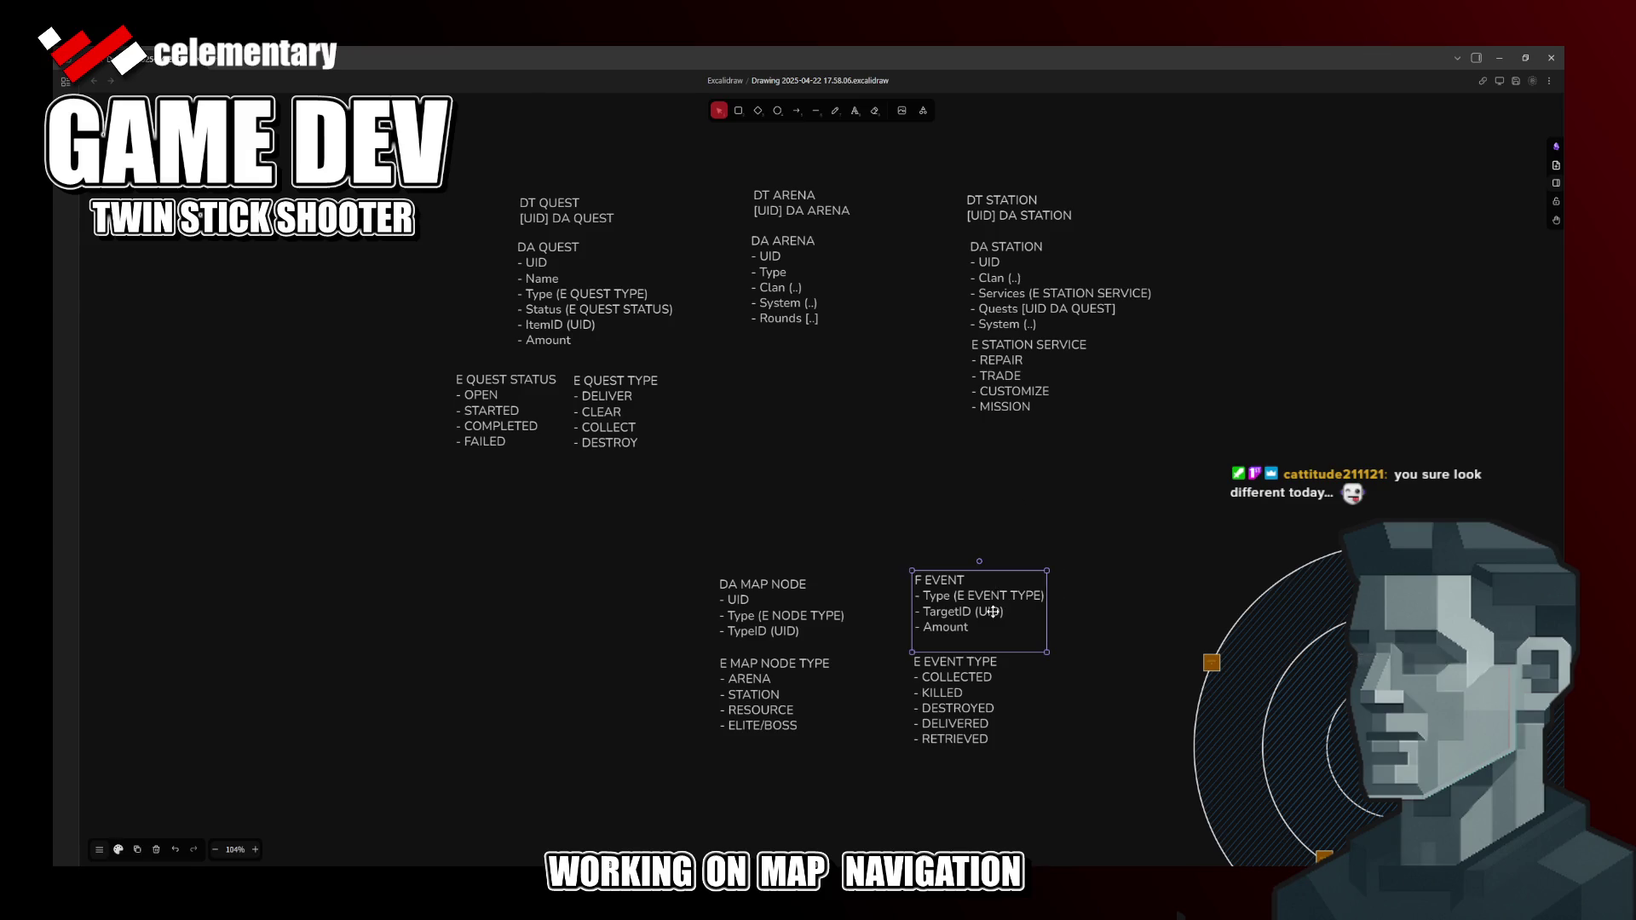
double_click(993, 611)
triple_click(992, 611)
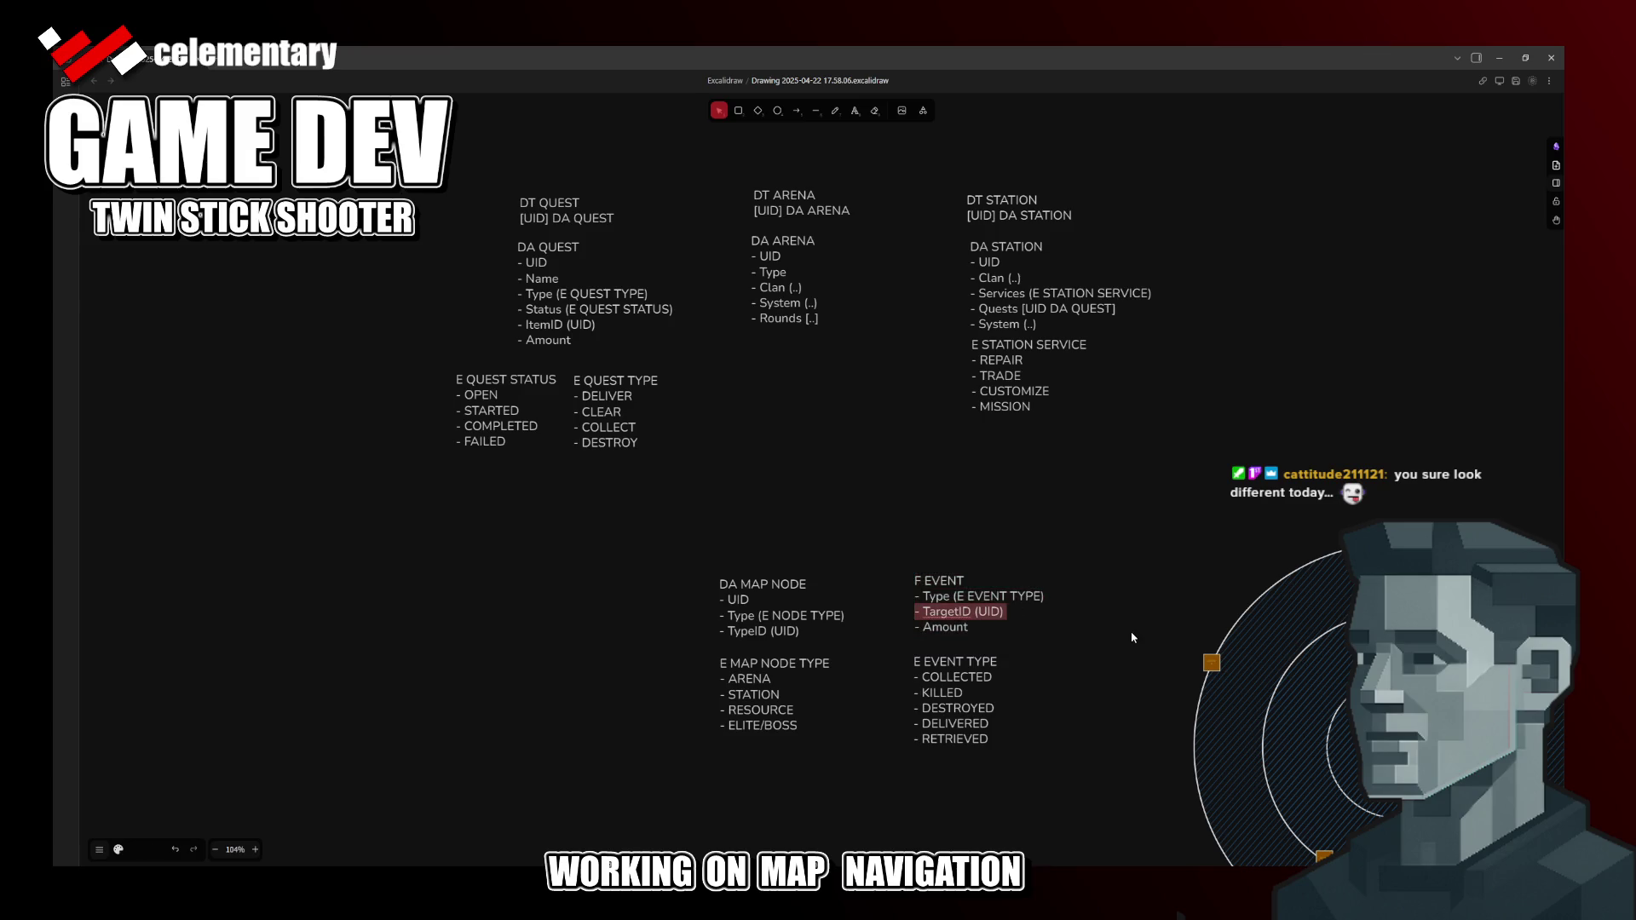
key("Right")
key("Left")
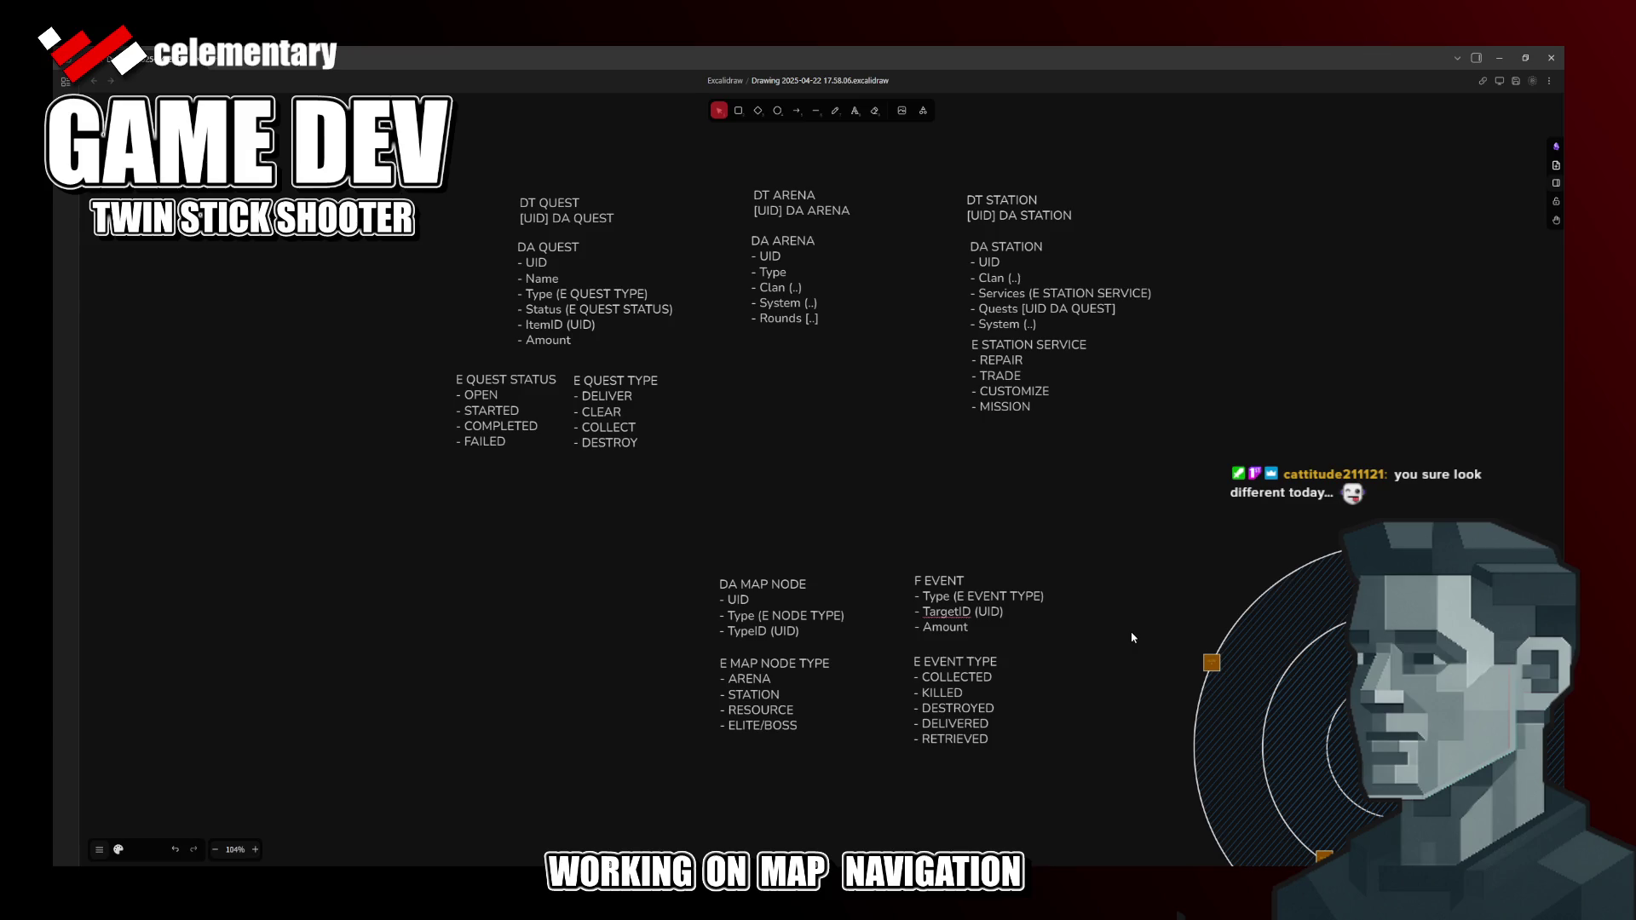
type("GENERIC")
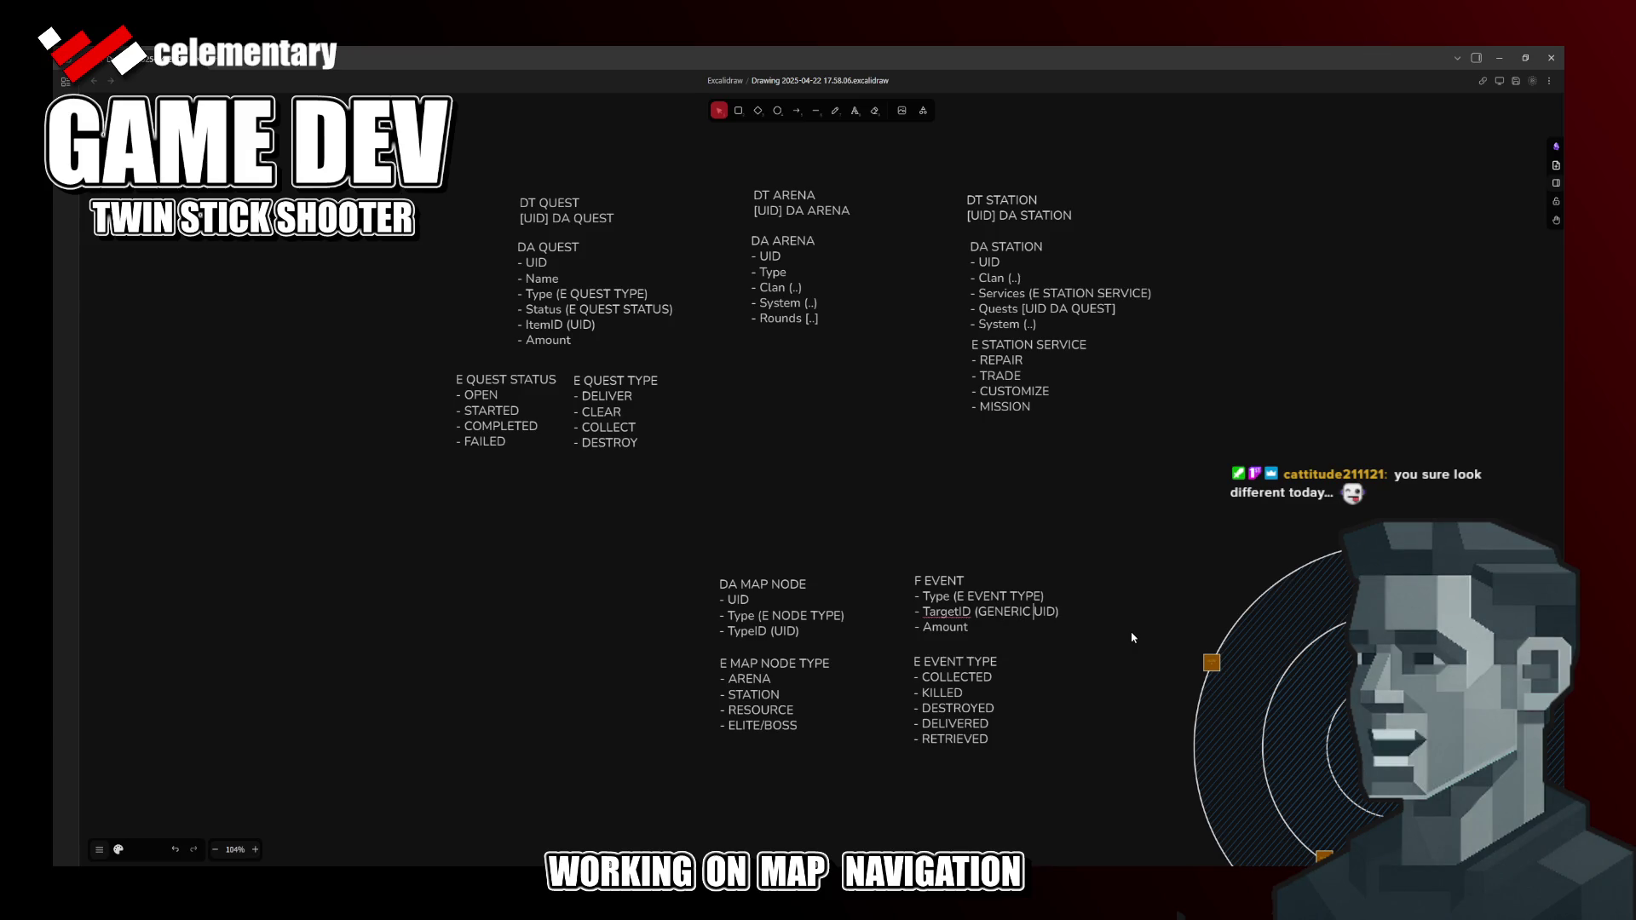
left_click(1026, 560)
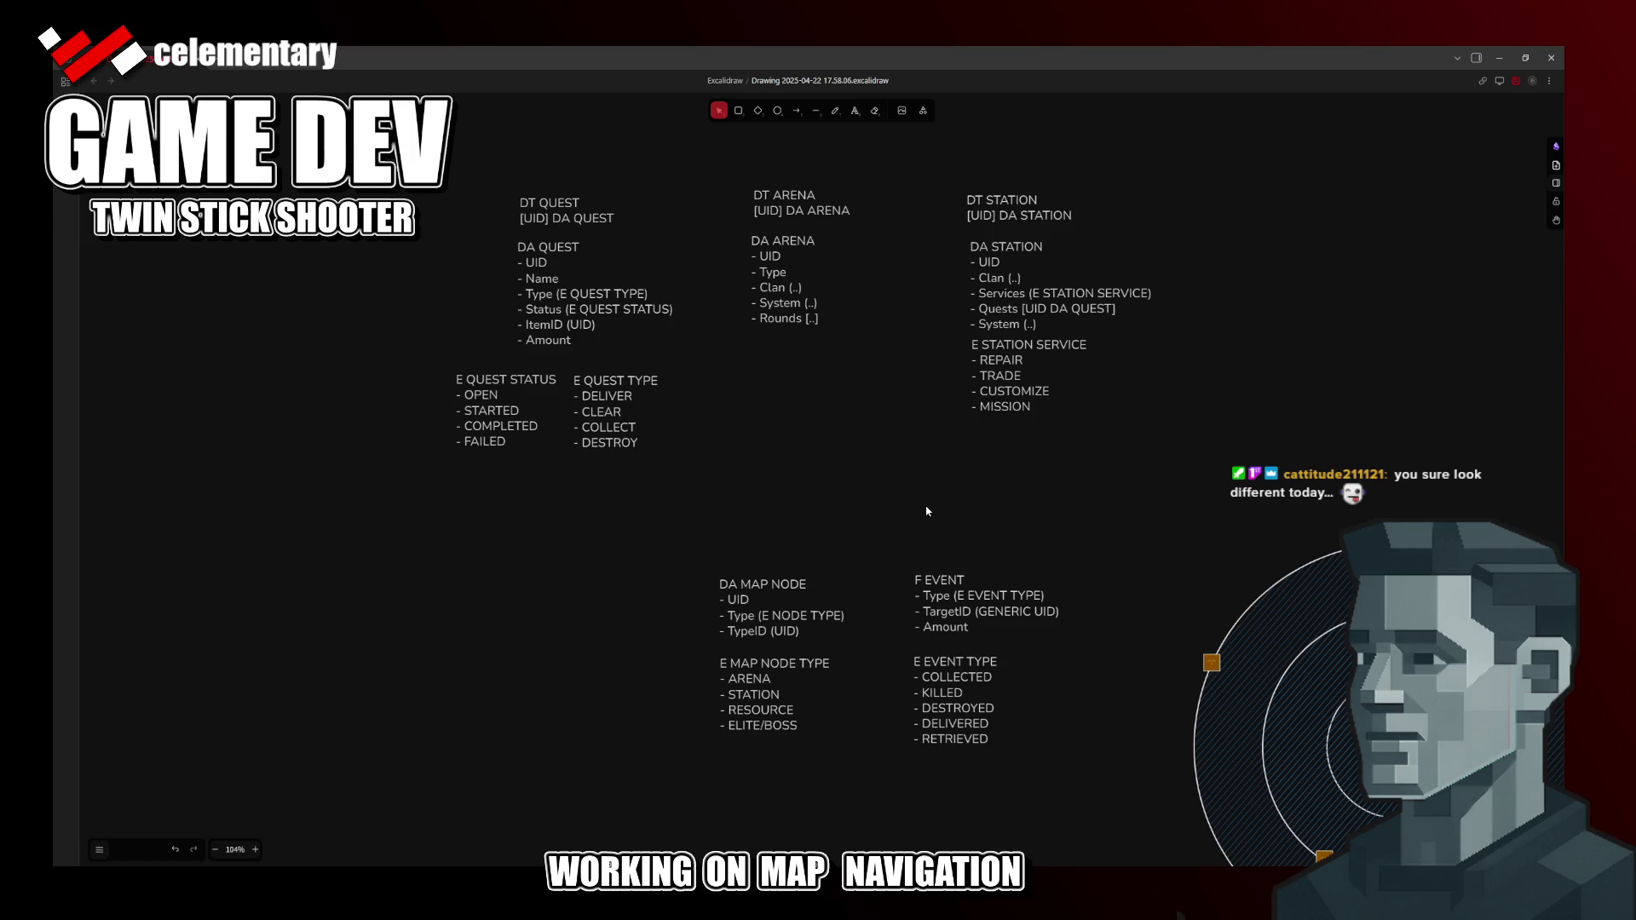
Step: Duplicate DA MAP NODE, retitle the copy DA ENEMY and place it to the left
left_click(776, 602)
key("ctrl+c")
key("ctrl+v")
double_click(426, 560)
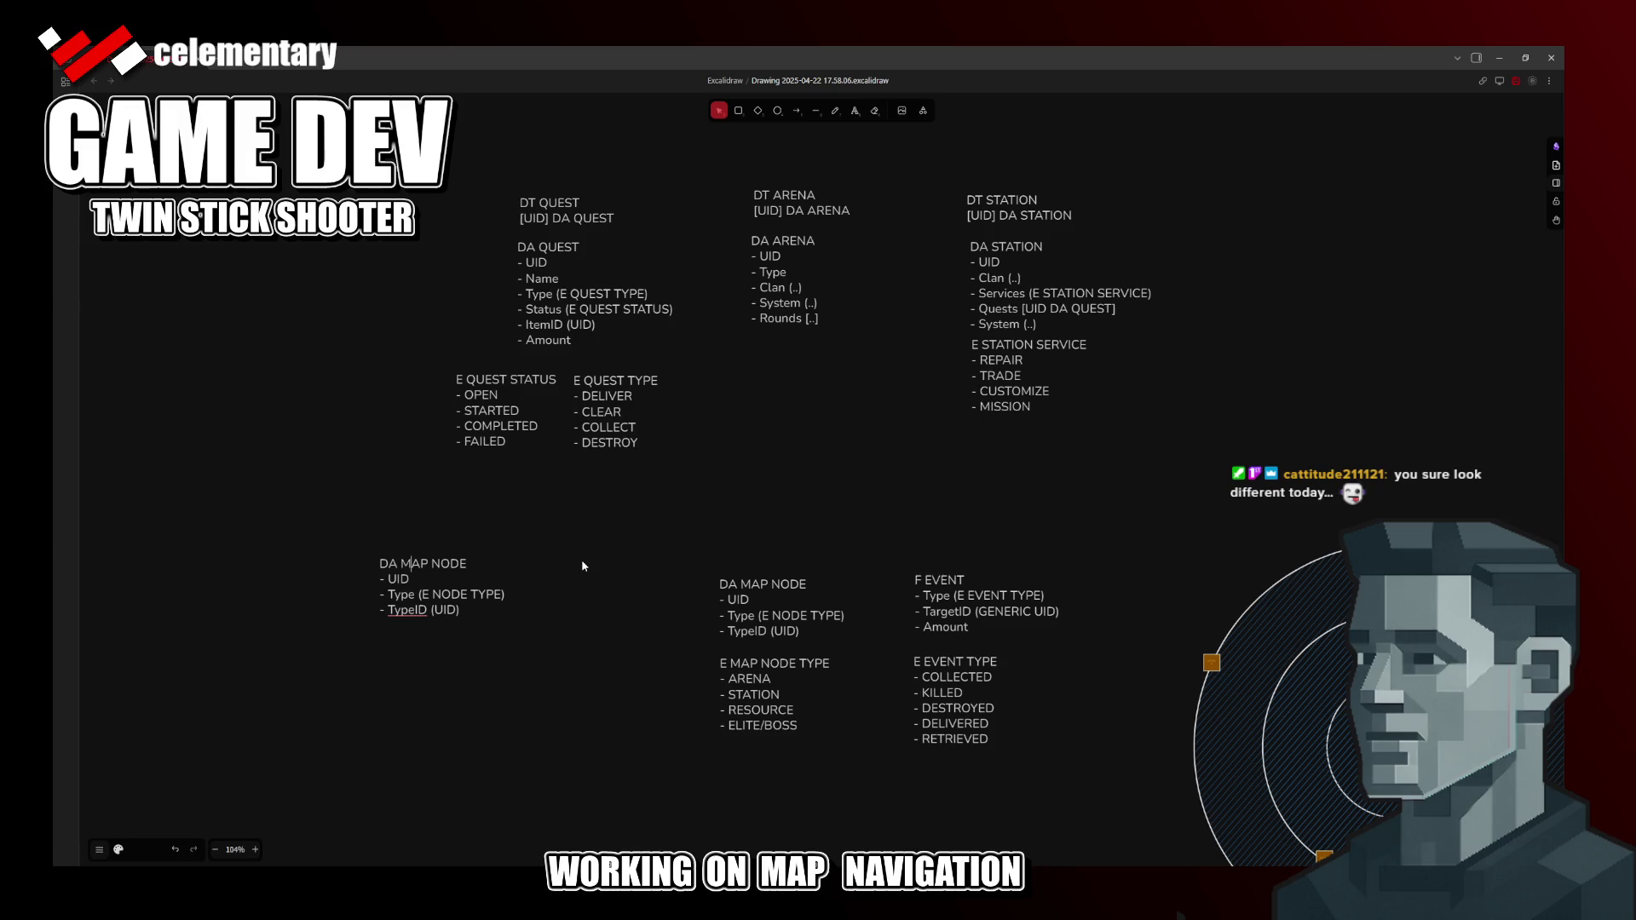
key("shift+End")
type("ENEMY")
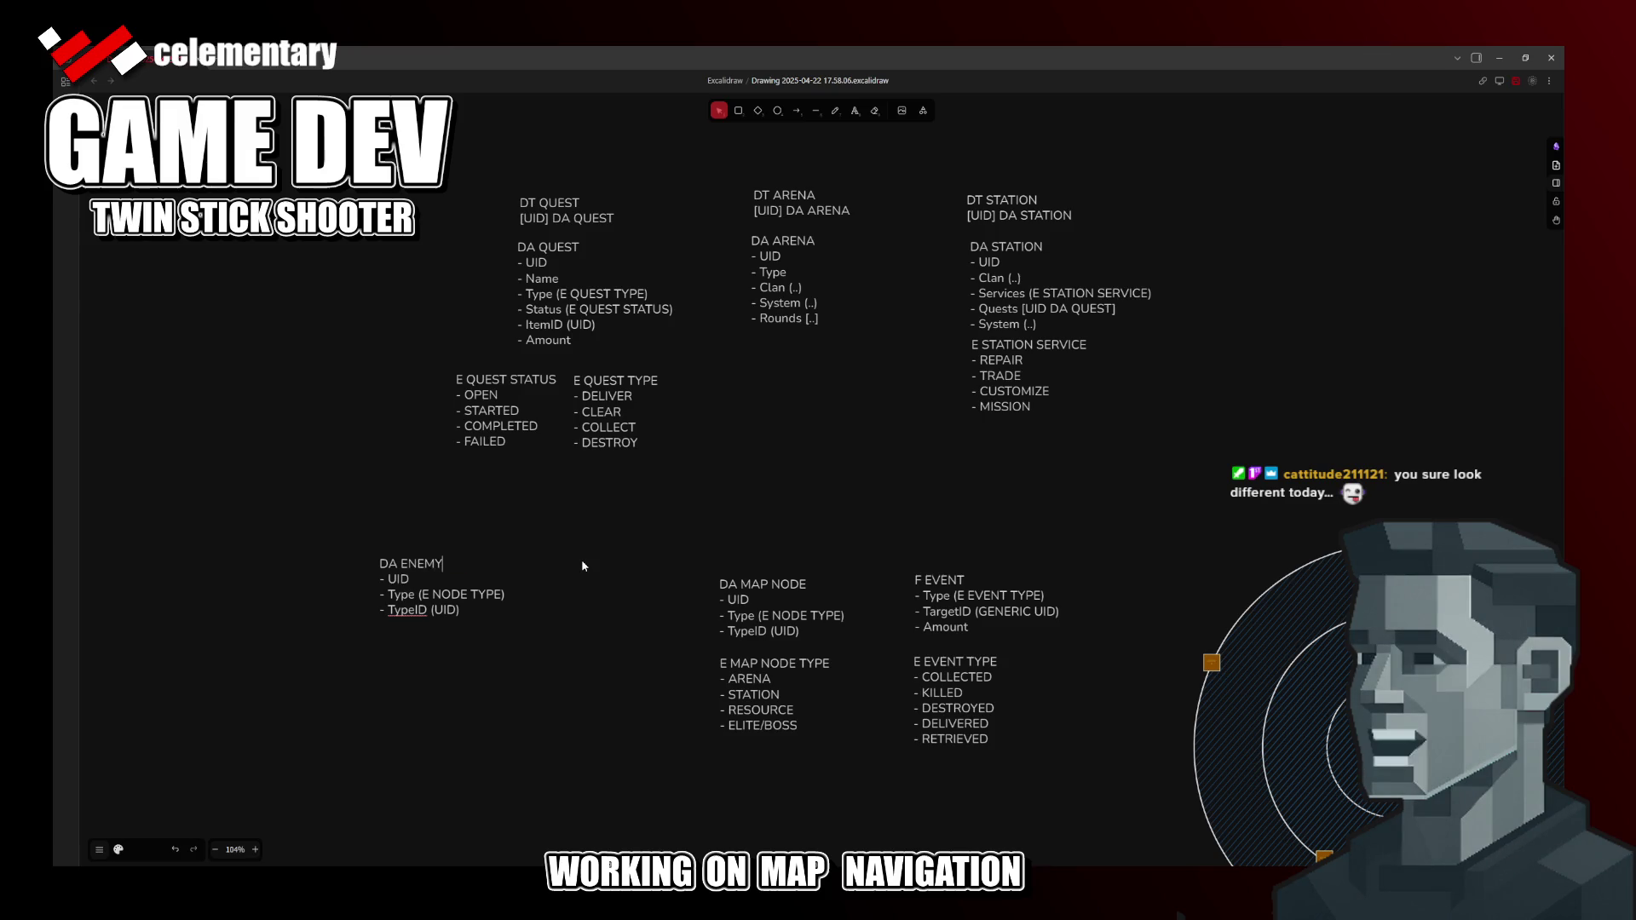
key("Escape")
left_click_drag(413, 568, 516, 593)
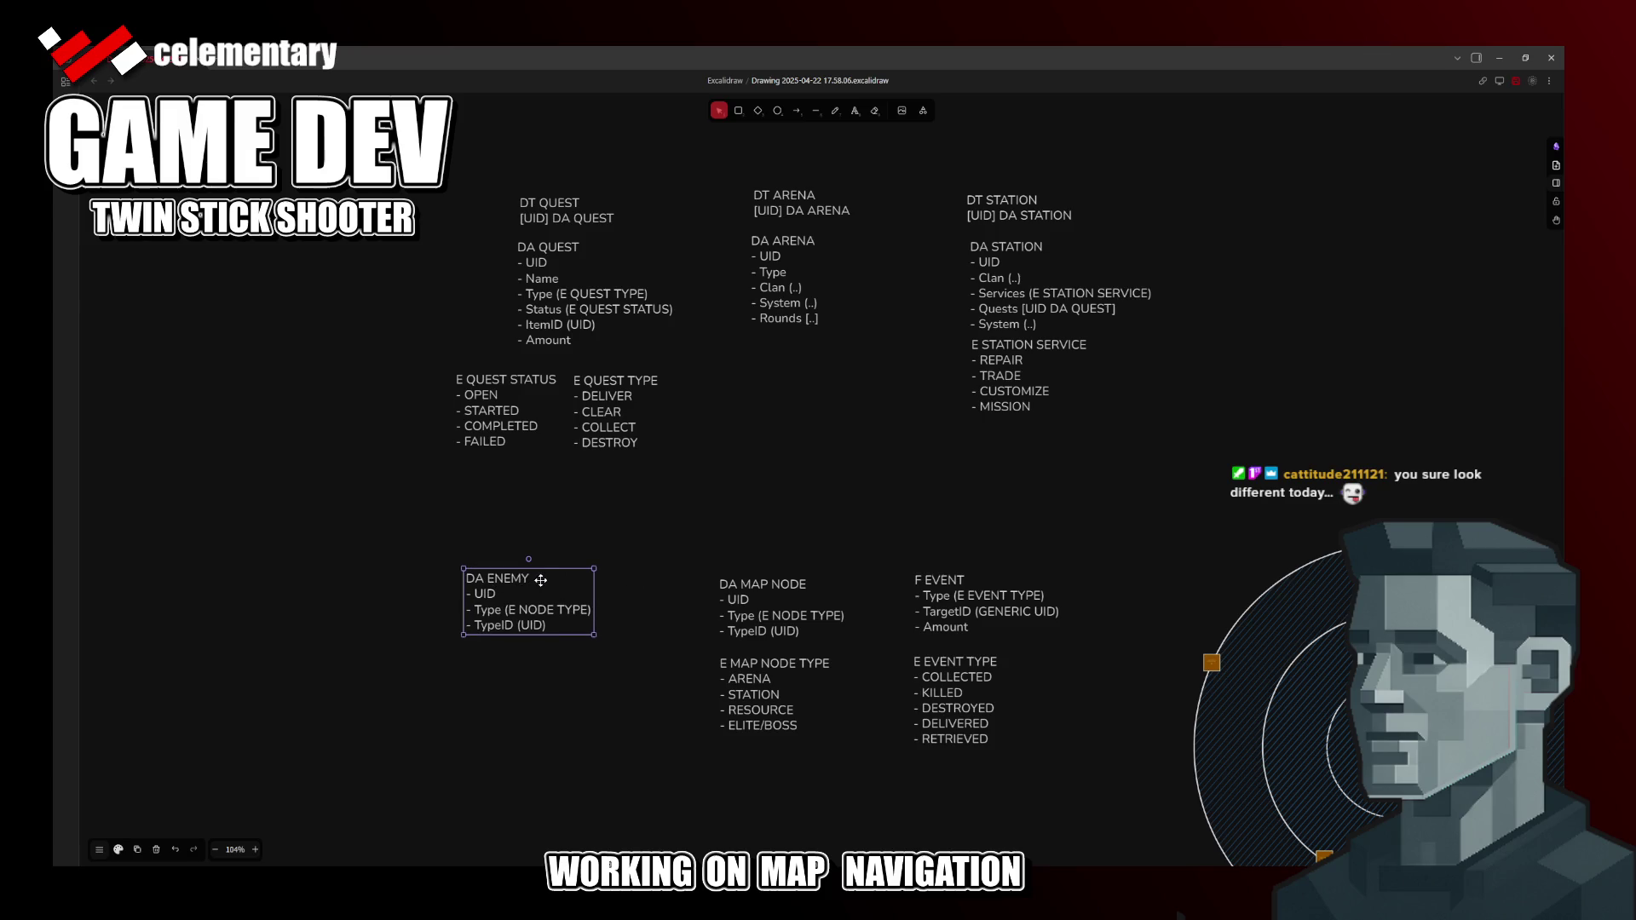
Step: Select the Type and TypeID lines in DA ENEMY for removal, leaving UID
double_click(548, 610)
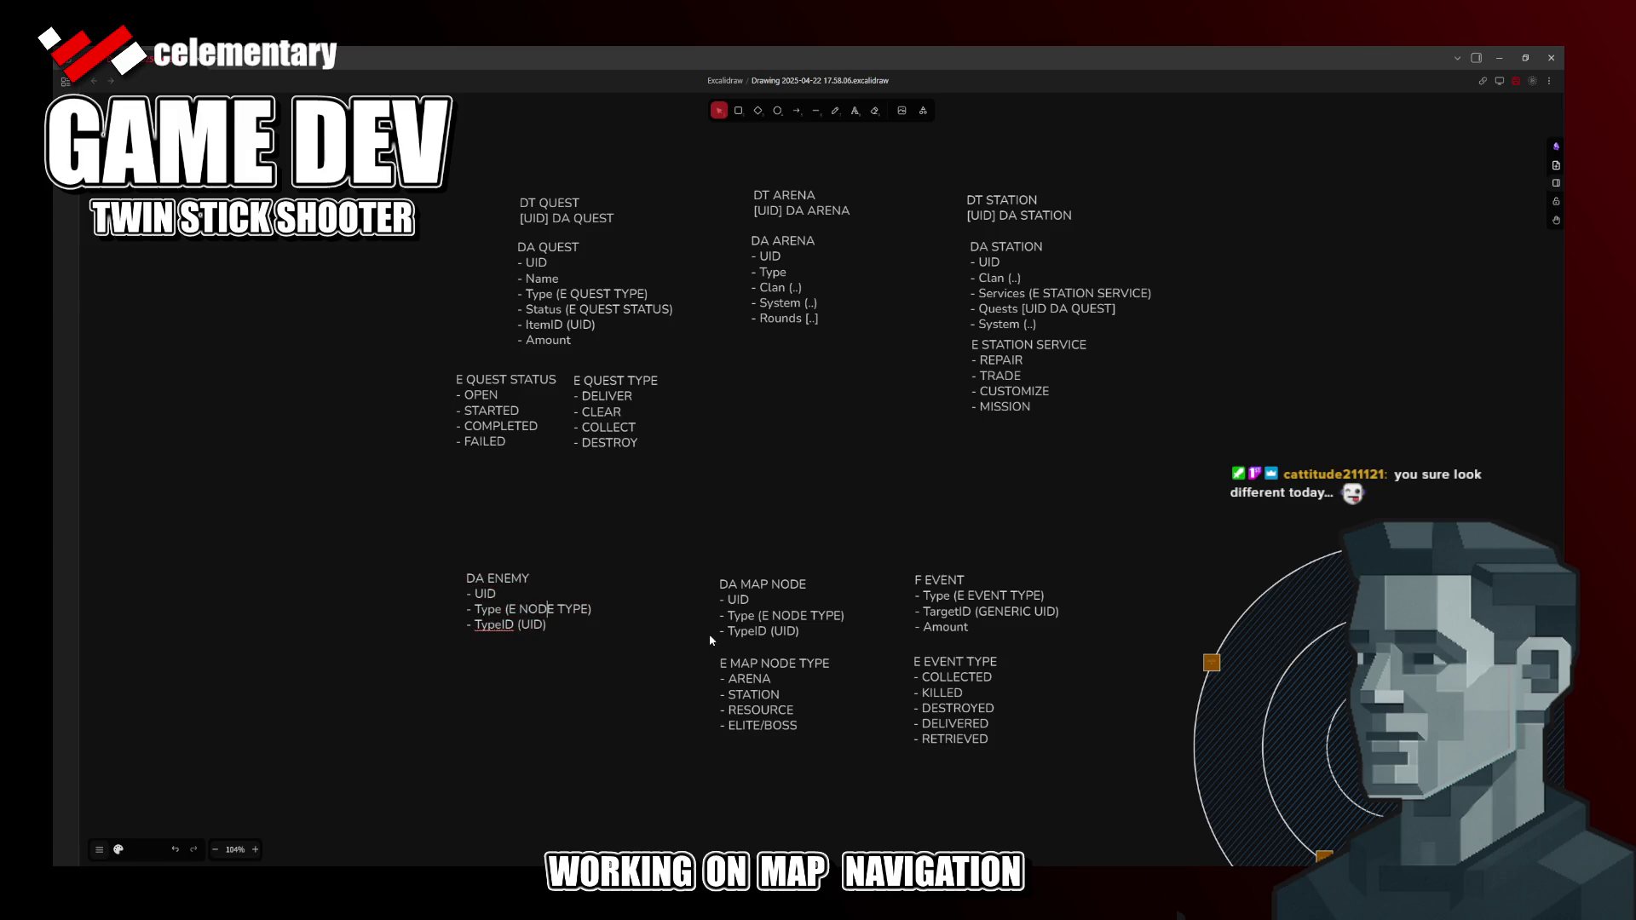
key("shift+Down")
key("shift+End")
Step: Delete the Type and TypeID lines, save, nudge DA ENEMY up-left, and return to Rider
key("BackSpace")
key("ctrl+s")
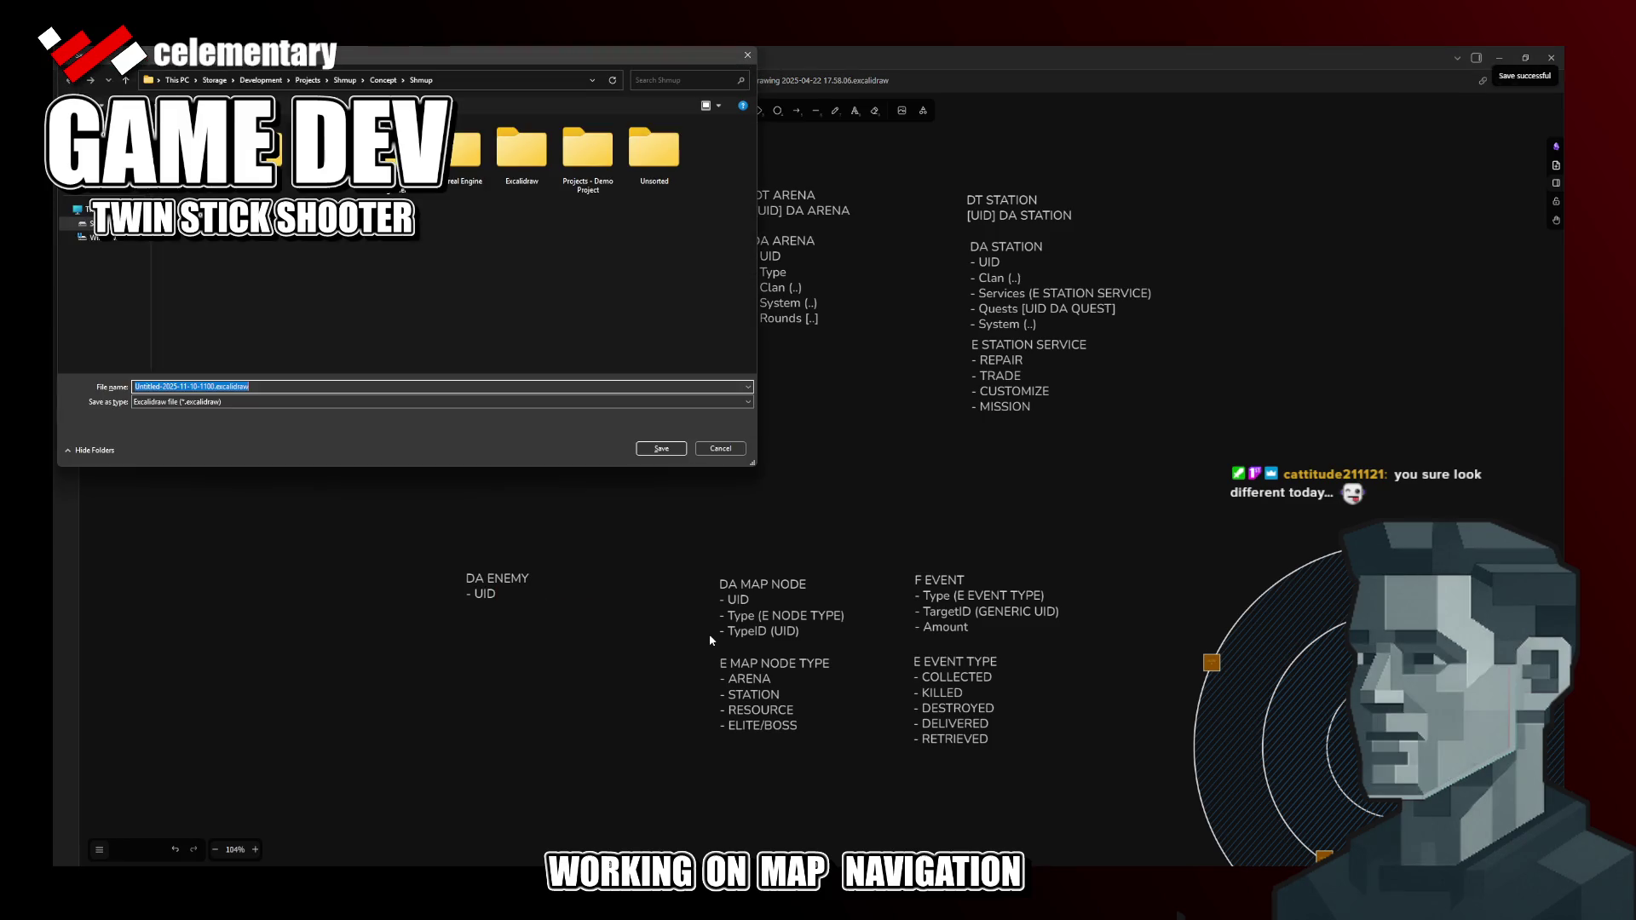
key("Escape")
key("Escape")
left_click(606, 592)
left_click_drag(521, 591, 467, 583)
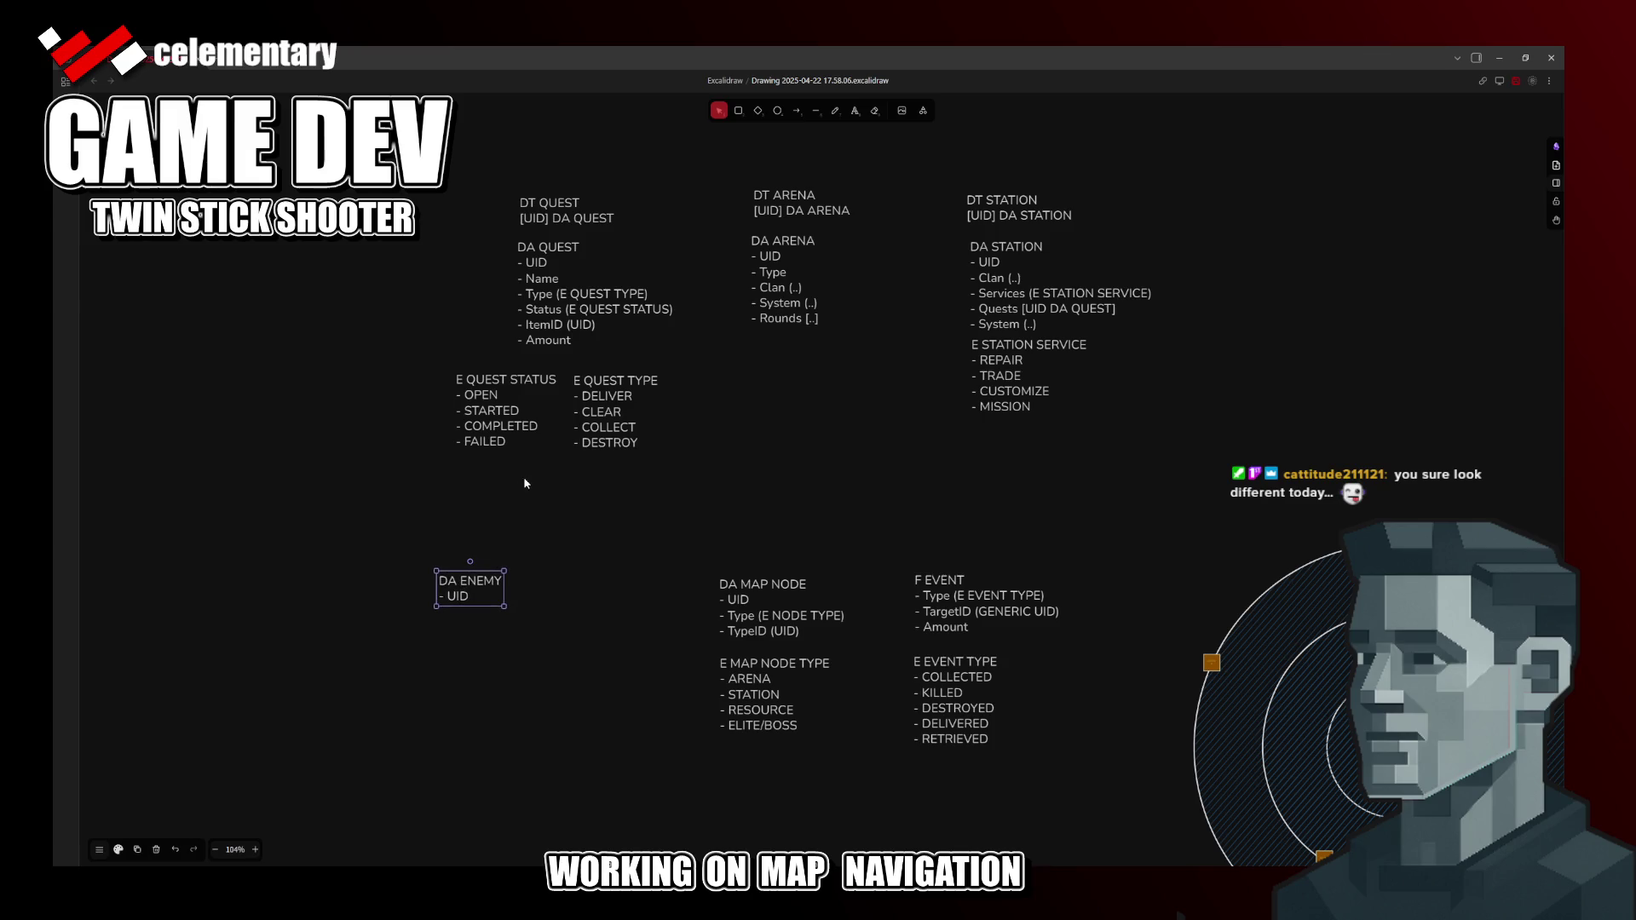
key("alt+Tab")
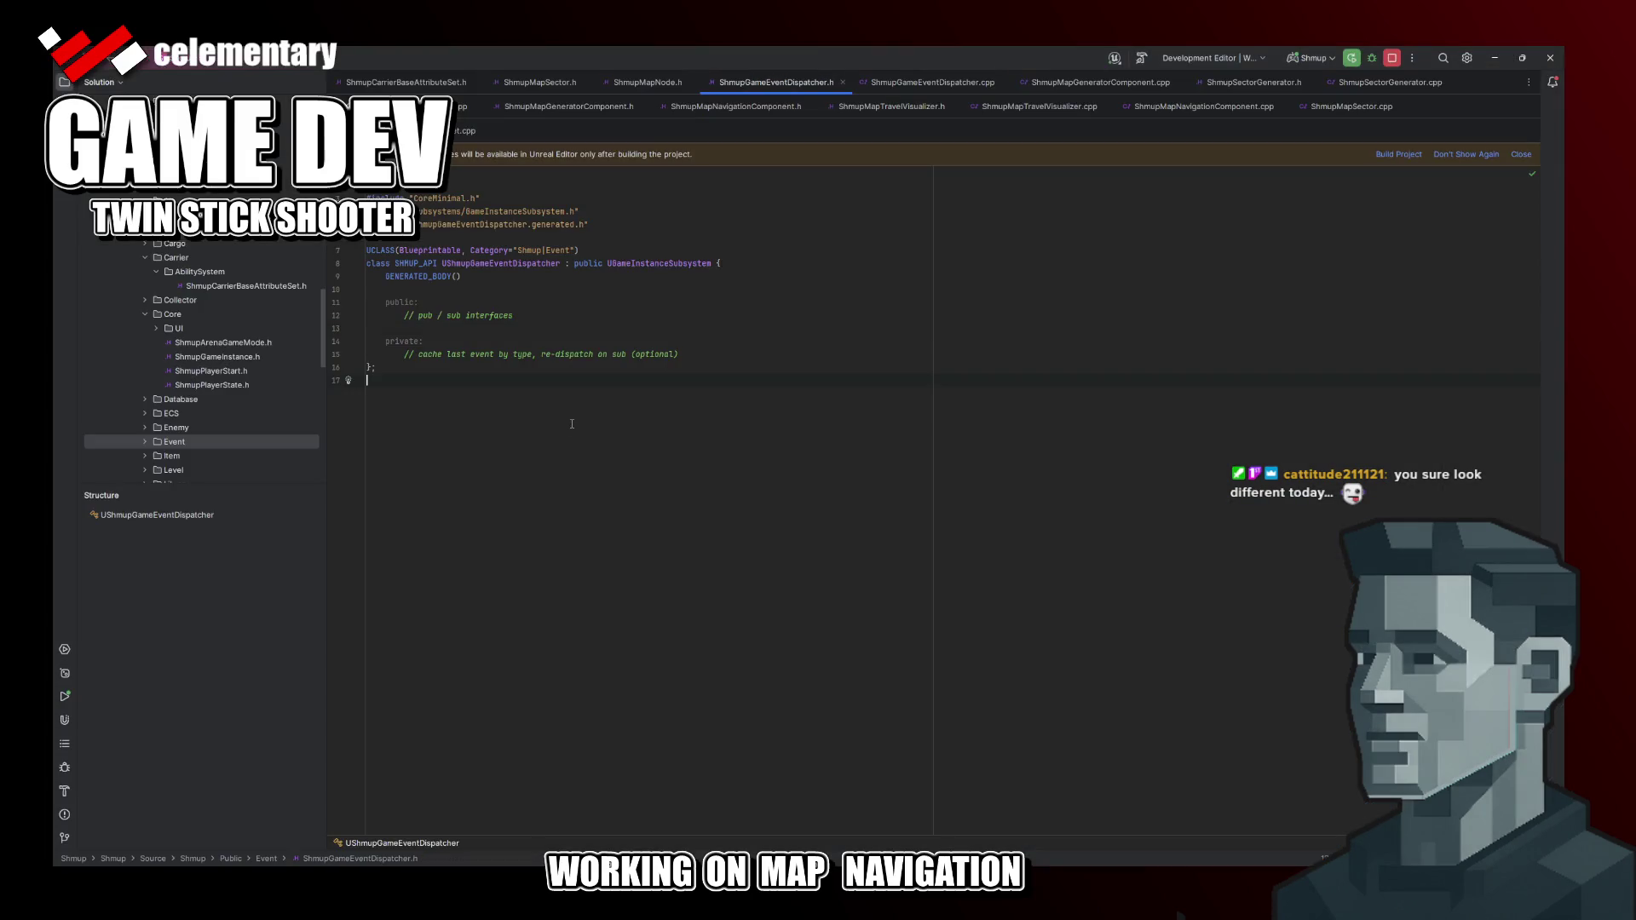
Step: Locate ShmupItem.h via Search Everywhere and inspect the item Type field
key("shift")
key("shift")
type("shmupitem")
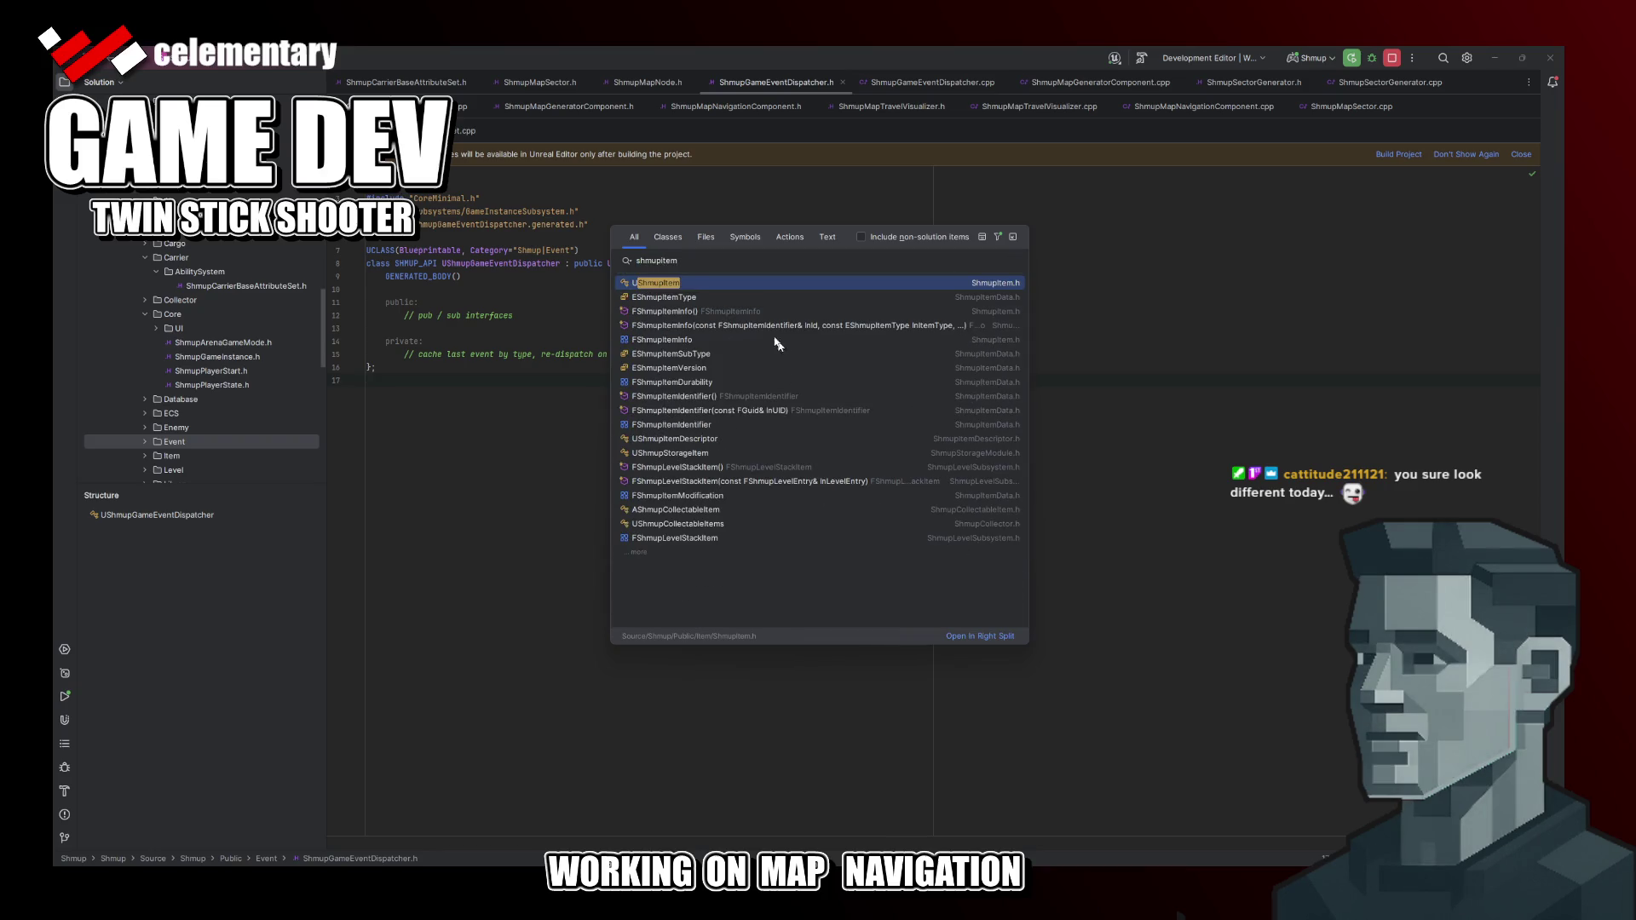
key("Escape")
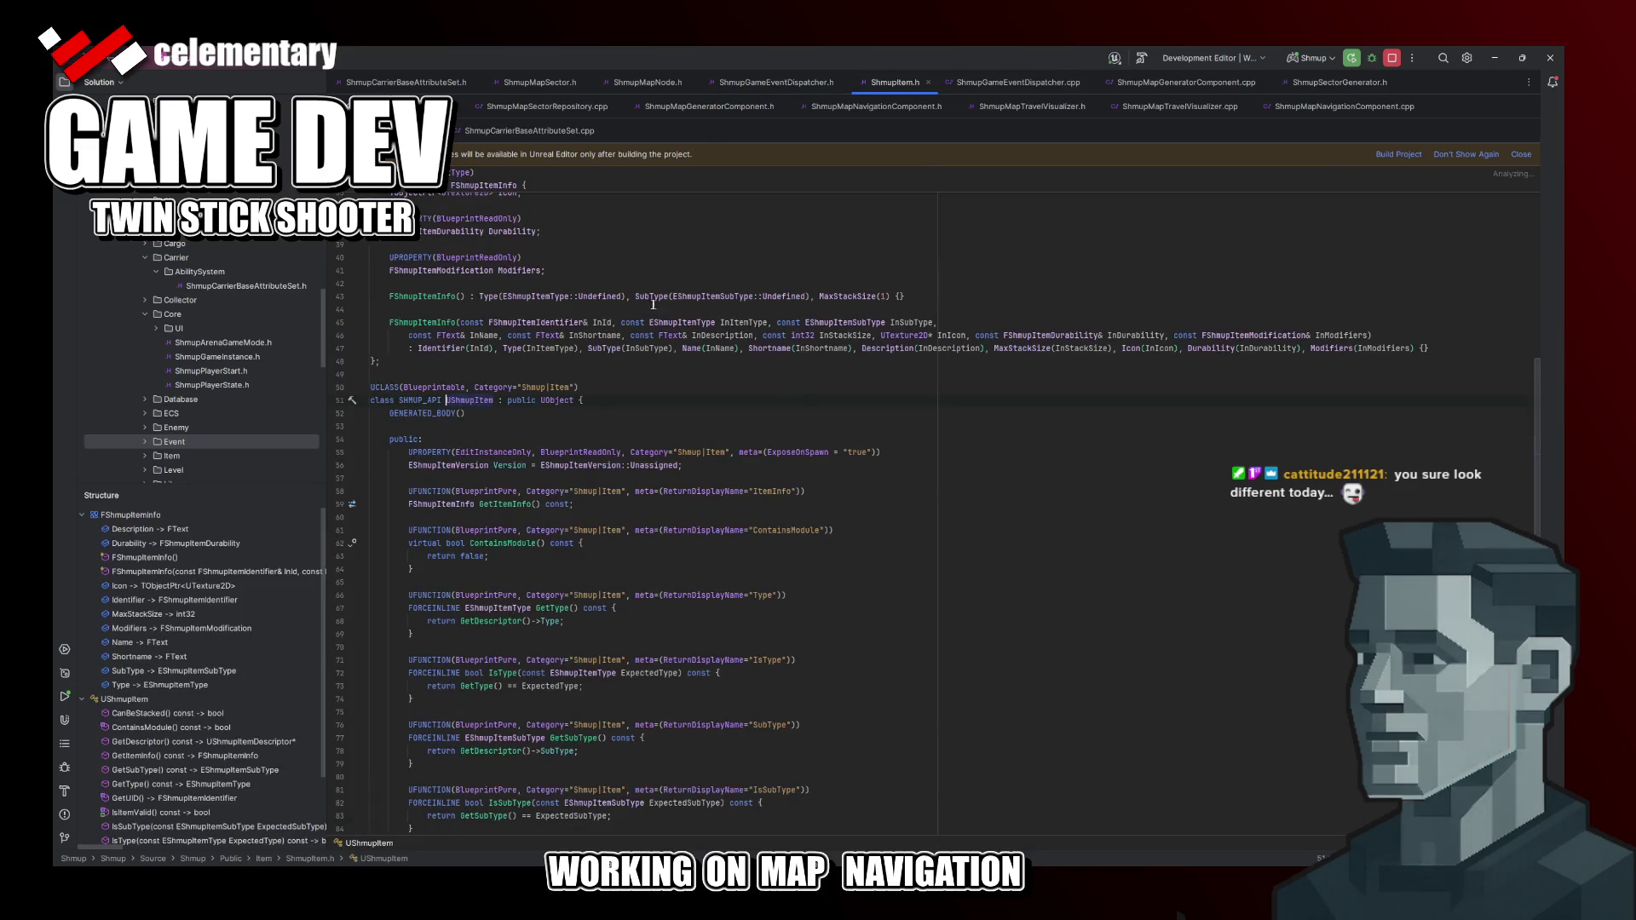
scroll(511, 465, "up", 5)
scroll(511, 465, "up", 5)
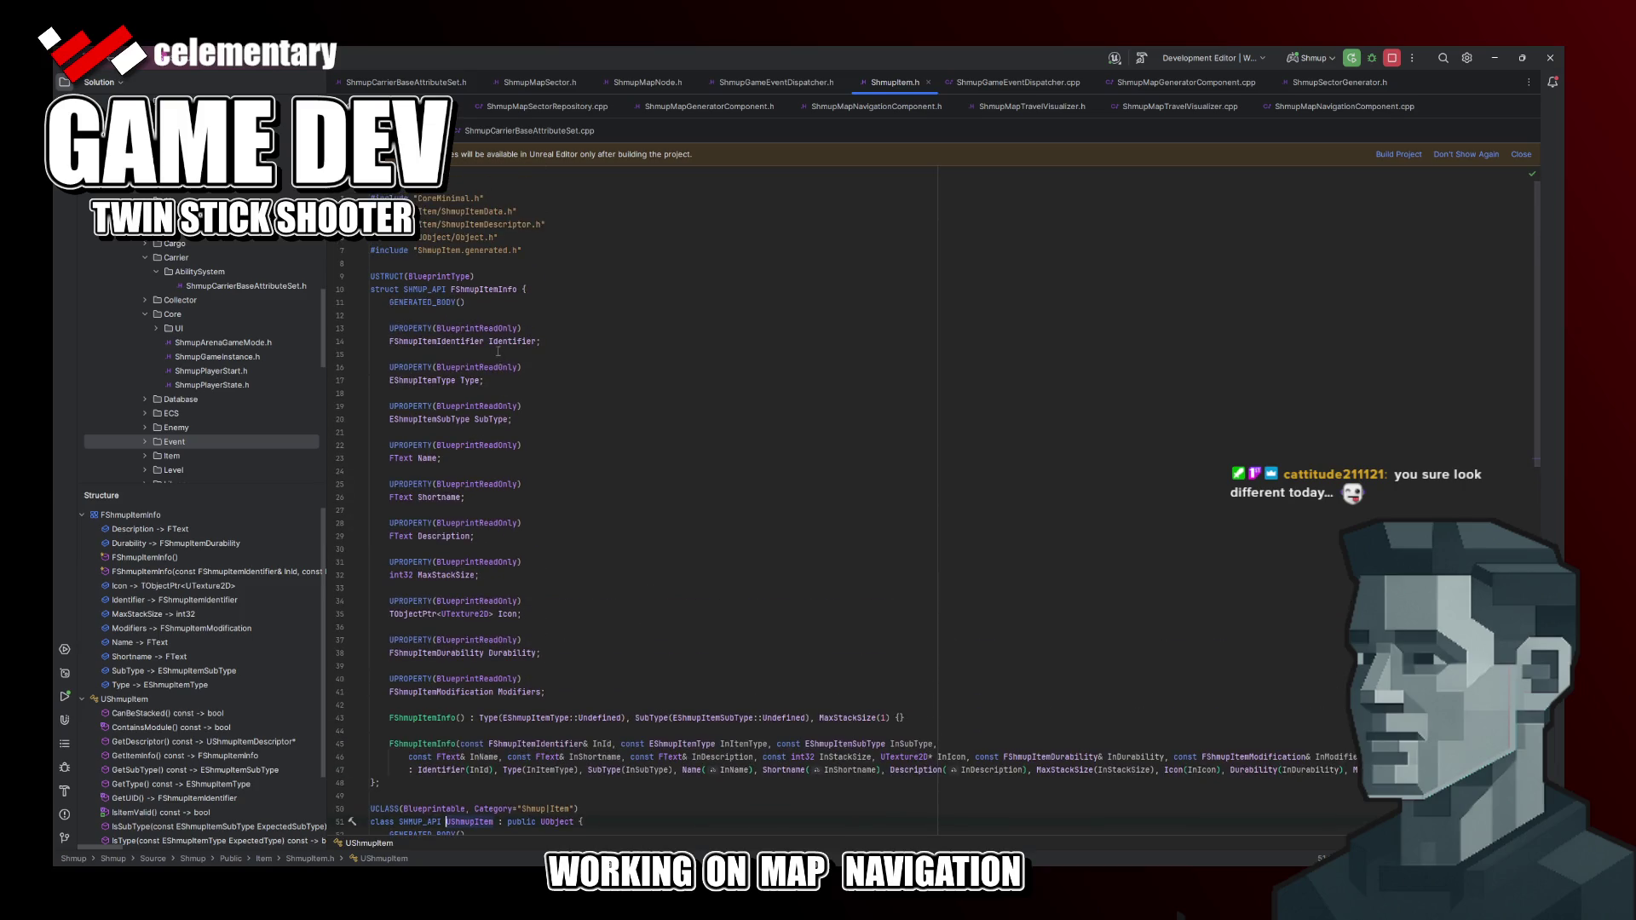
left_click(423, 379)
Step: Jump to the FShmupItemIdentifier declaration in ShmupItemData.h and its IsInitialized field
left_click(456, 341)
left_click(456, 341, "ctrl")
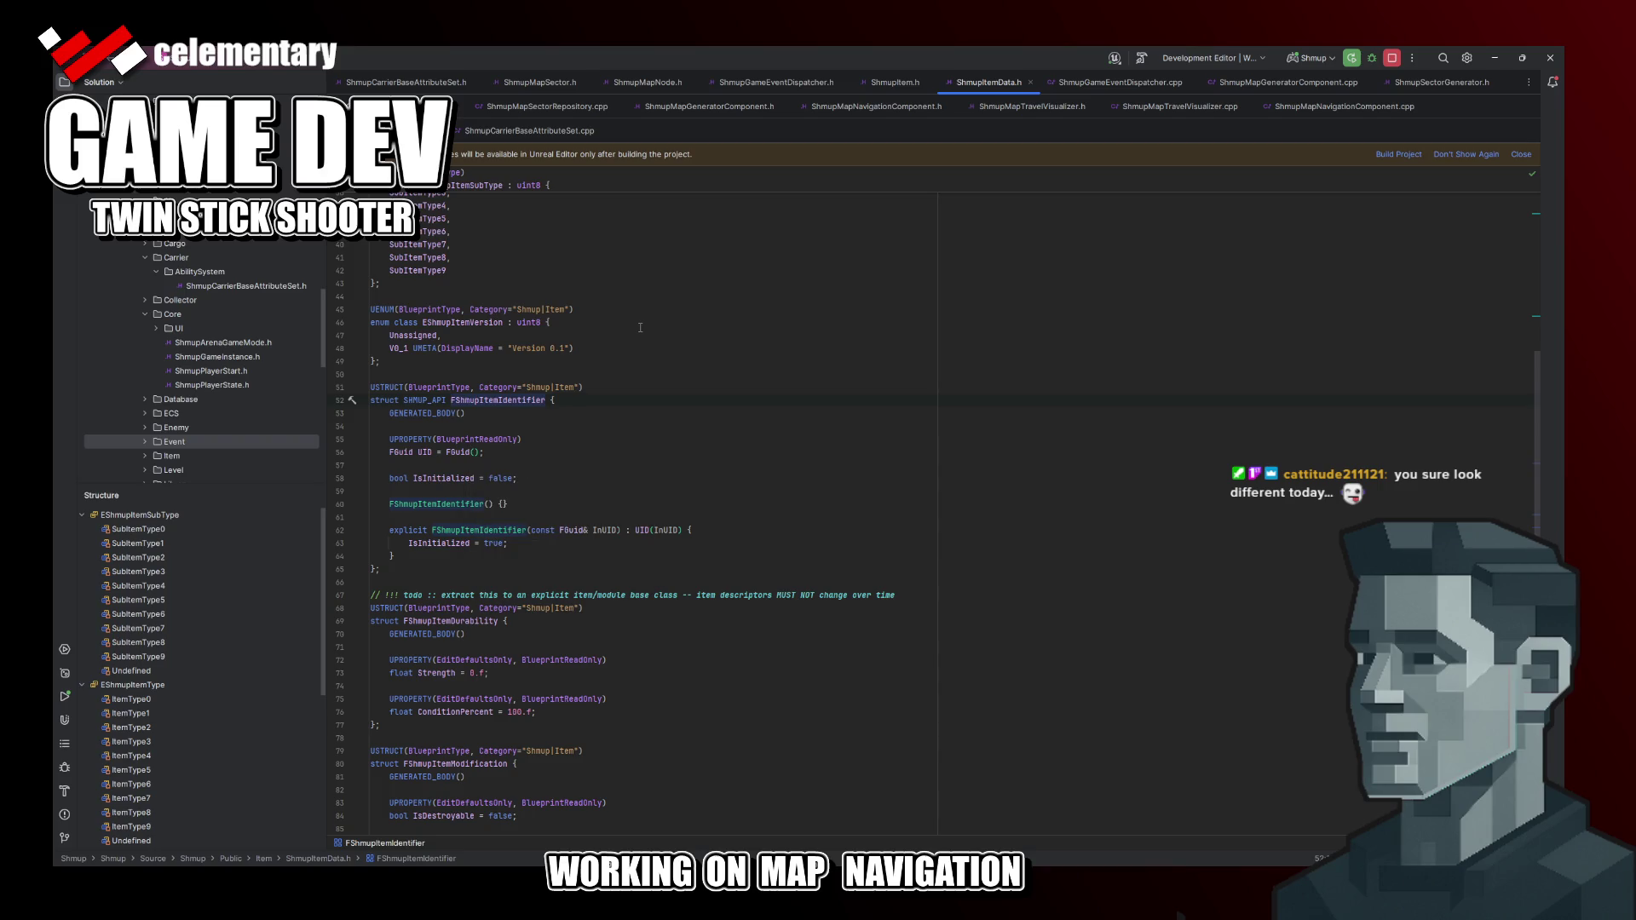
left_click(448, 479)
Step: Find usages of IsInitialized, preview the ShmupItem.cpp one, and remove the constructor's IsInitialized assignment
right_click(445, 479)
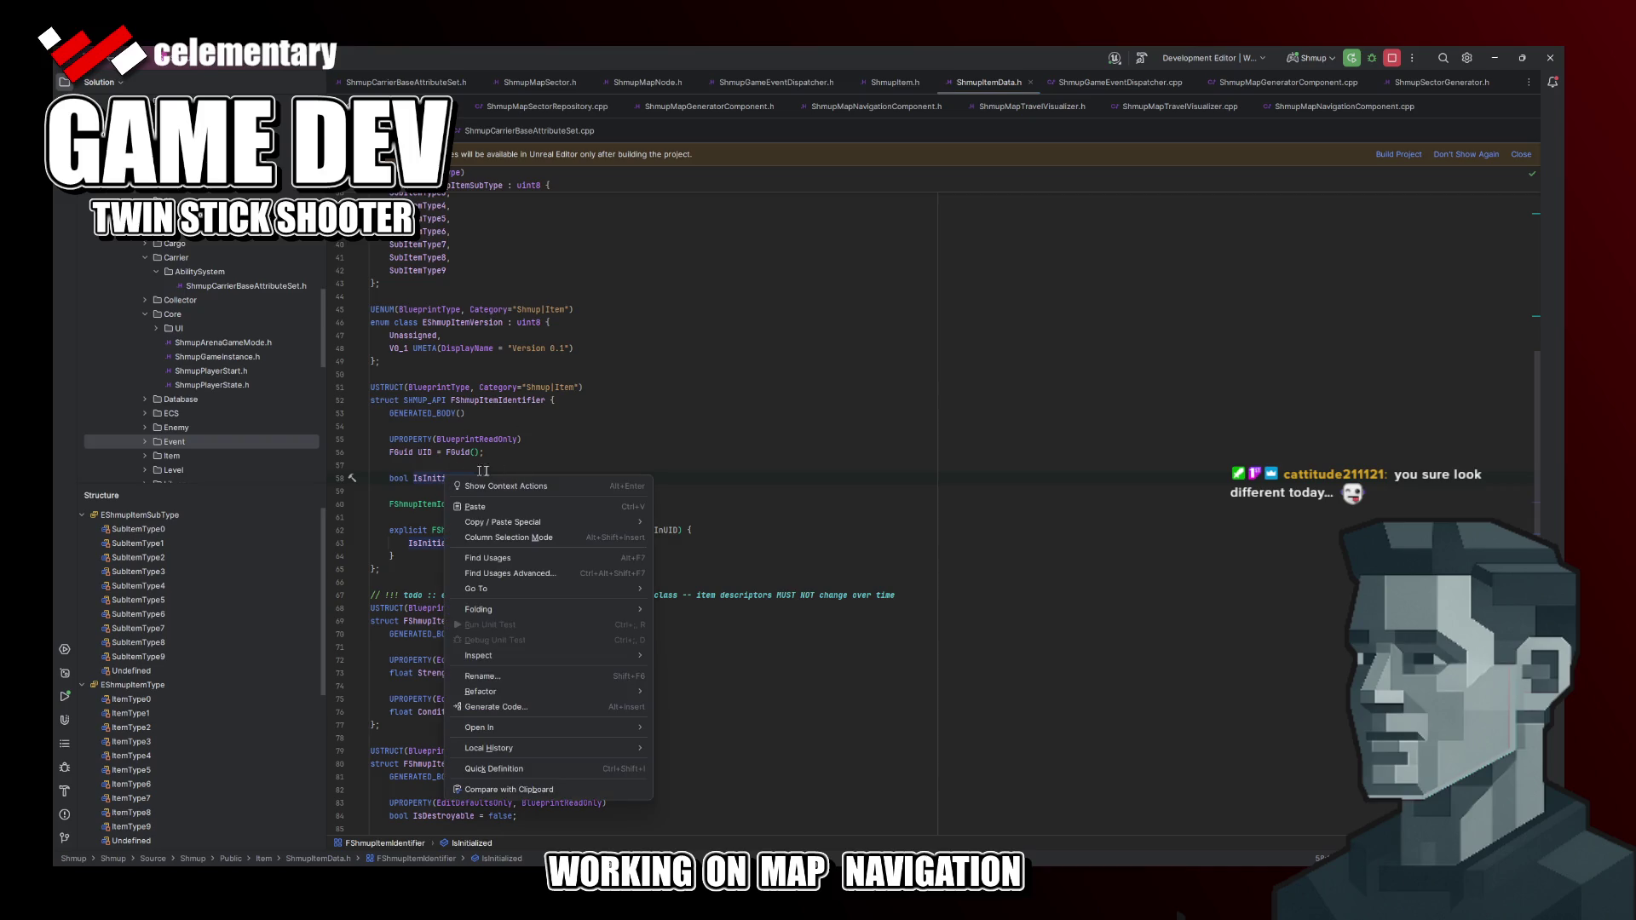
left_click(510, 559)
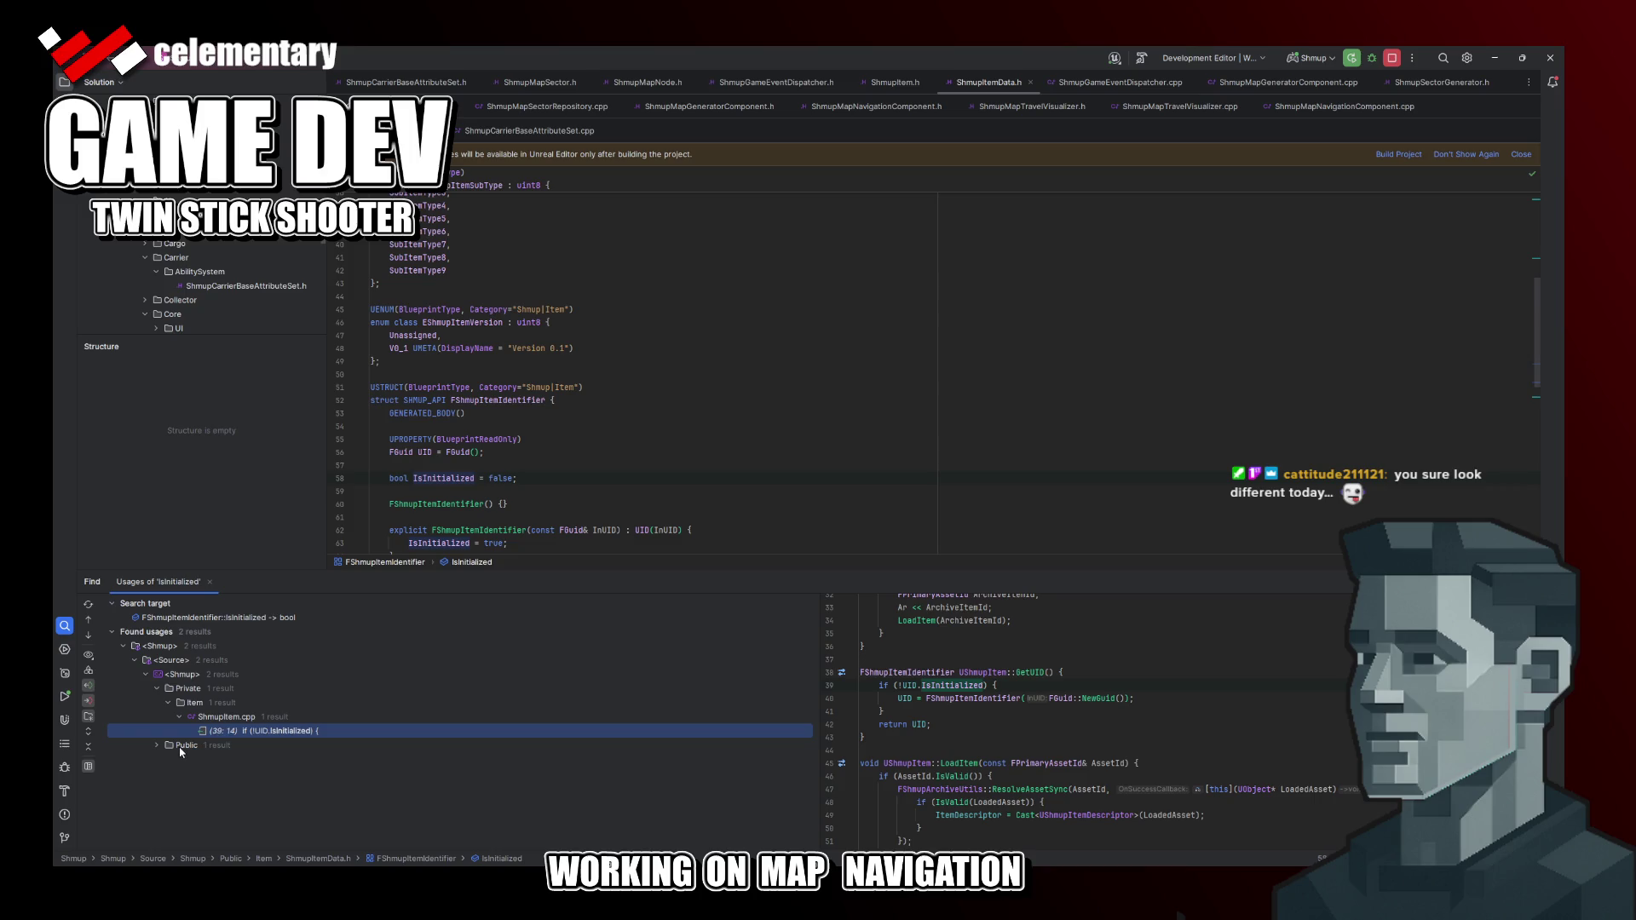
left_click(281, 730)
scroll(625, 468, "down", 2)
left_click(683, 465)
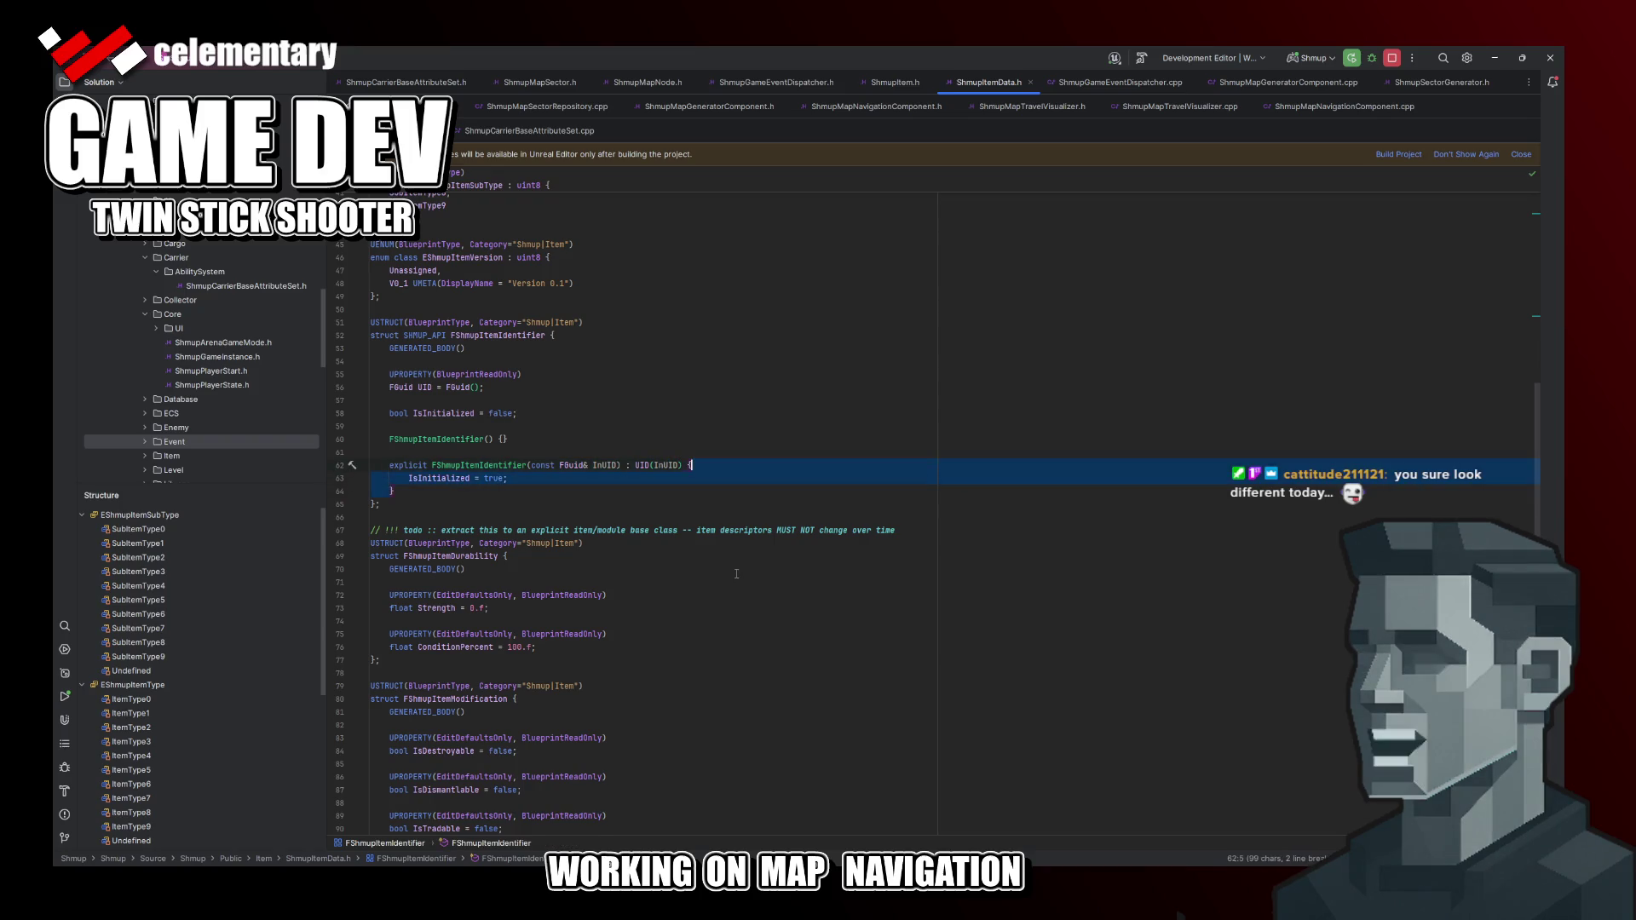
key("ctrl+z")
key("ctrl+z")
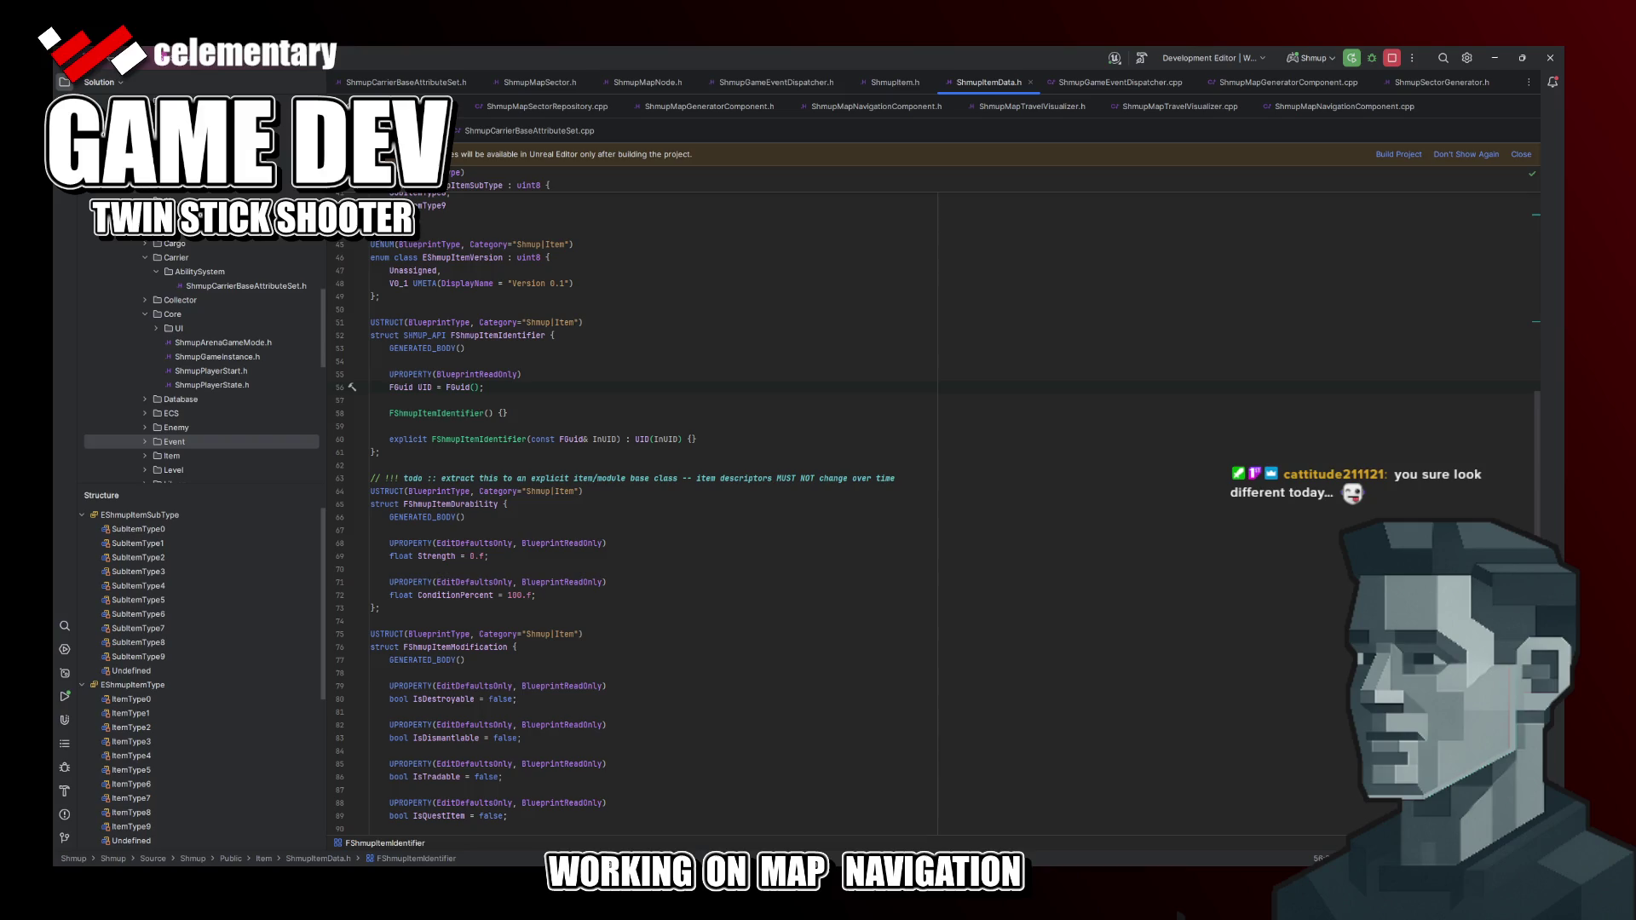
Step: Below the constructor, declare a FORCEINLINE IsValid() const method via autocomplete
key("Down")
key("Down")
key("End")
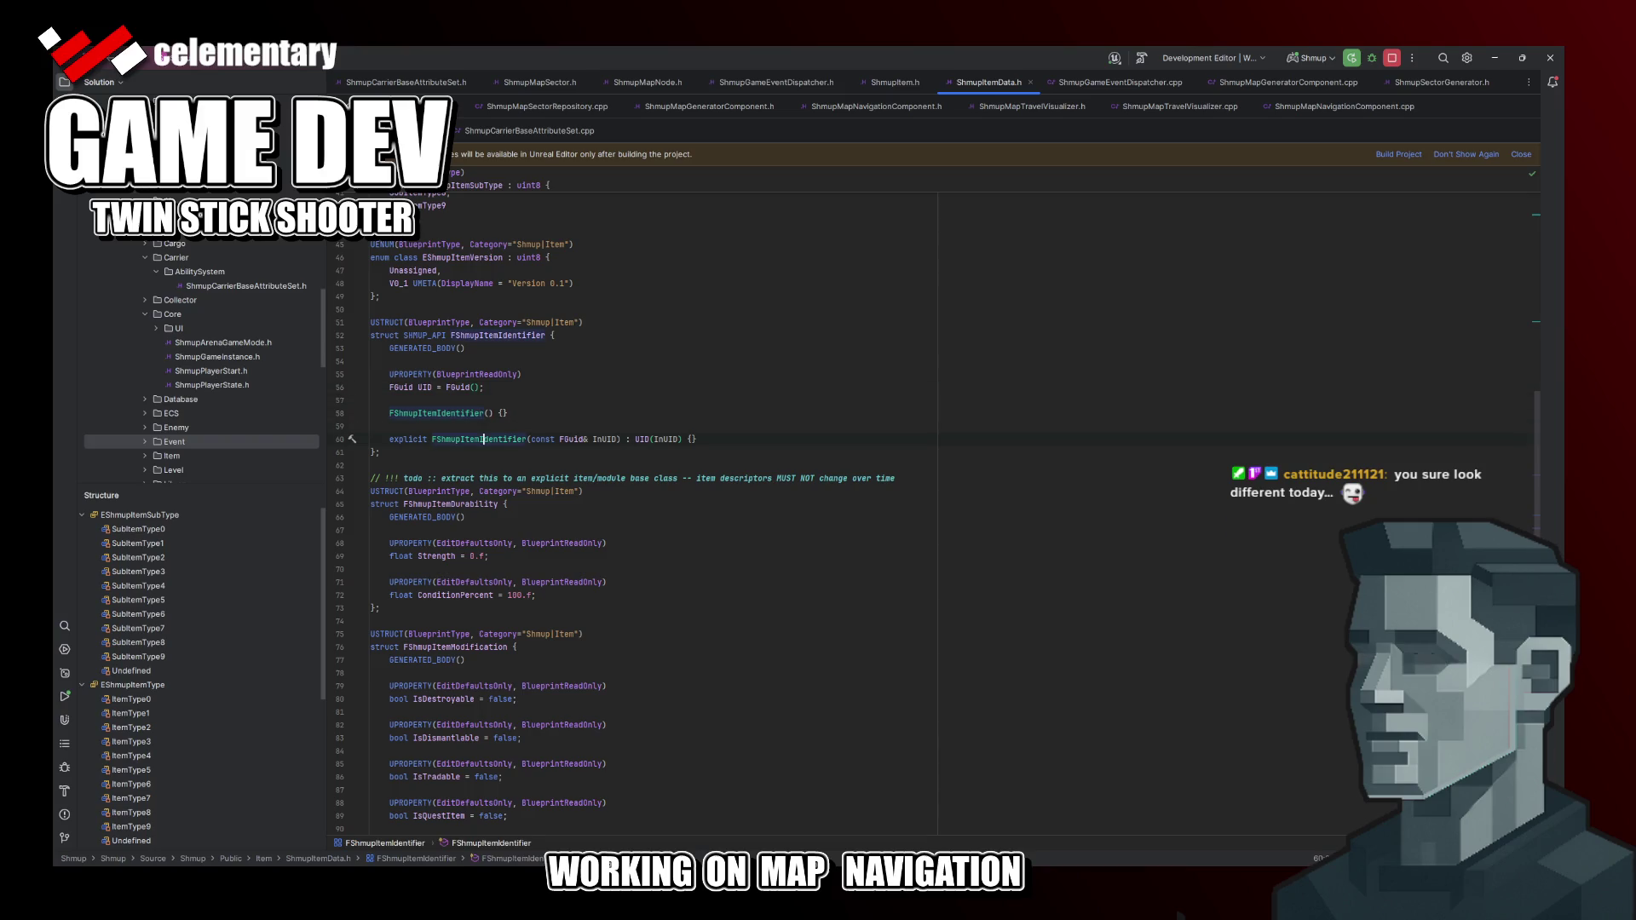
key("Return")
key("Return")
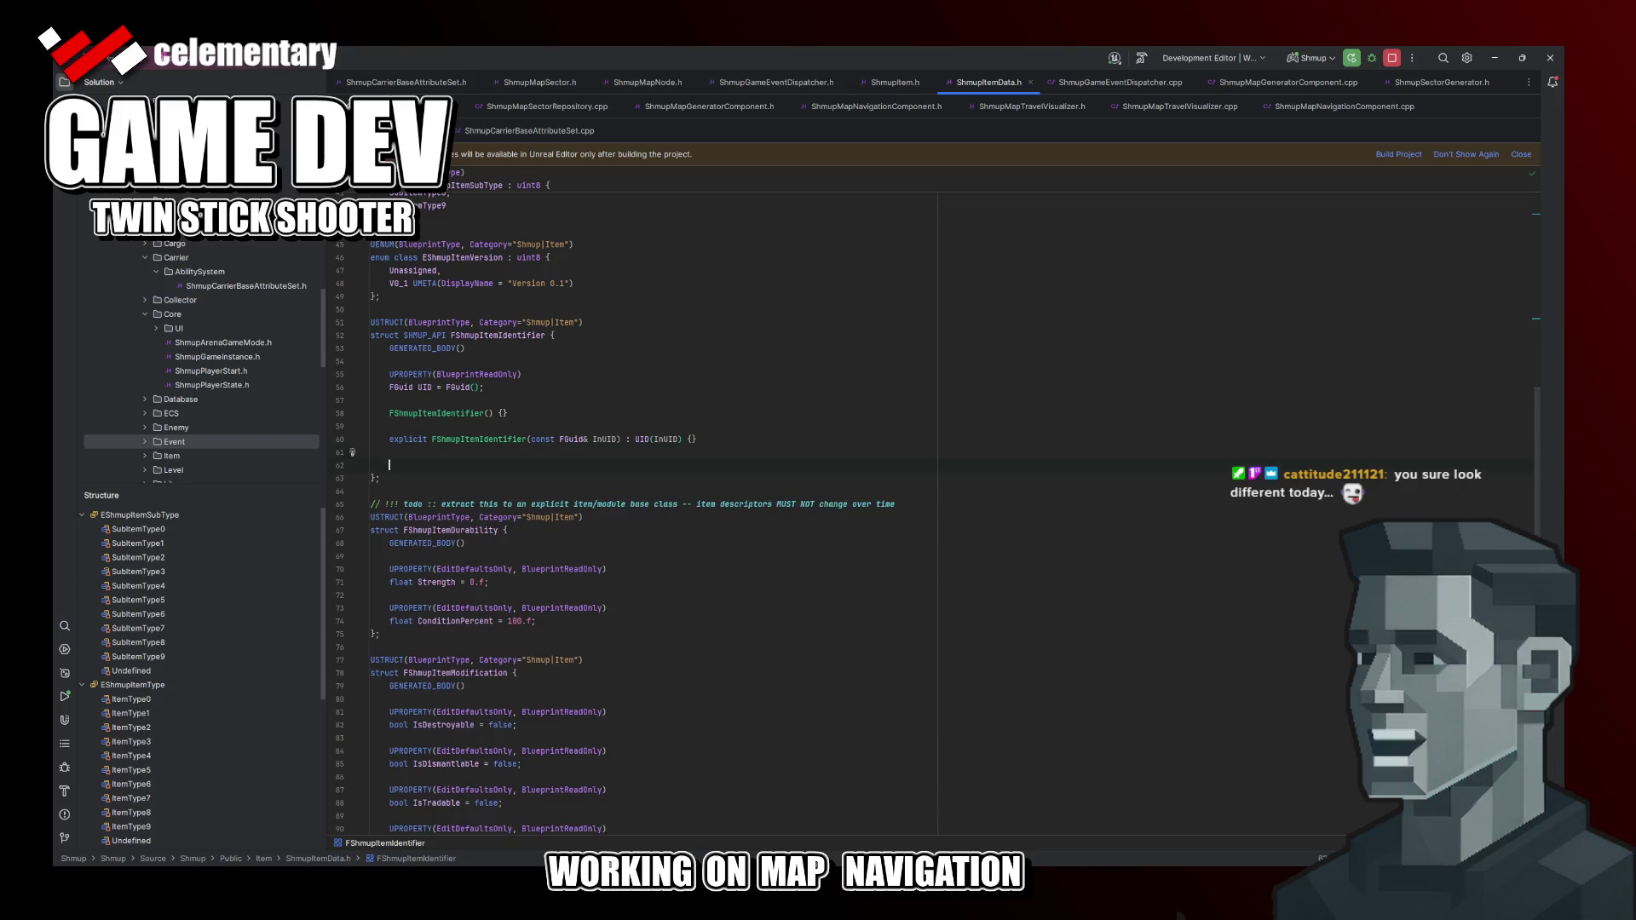
type("FORE")
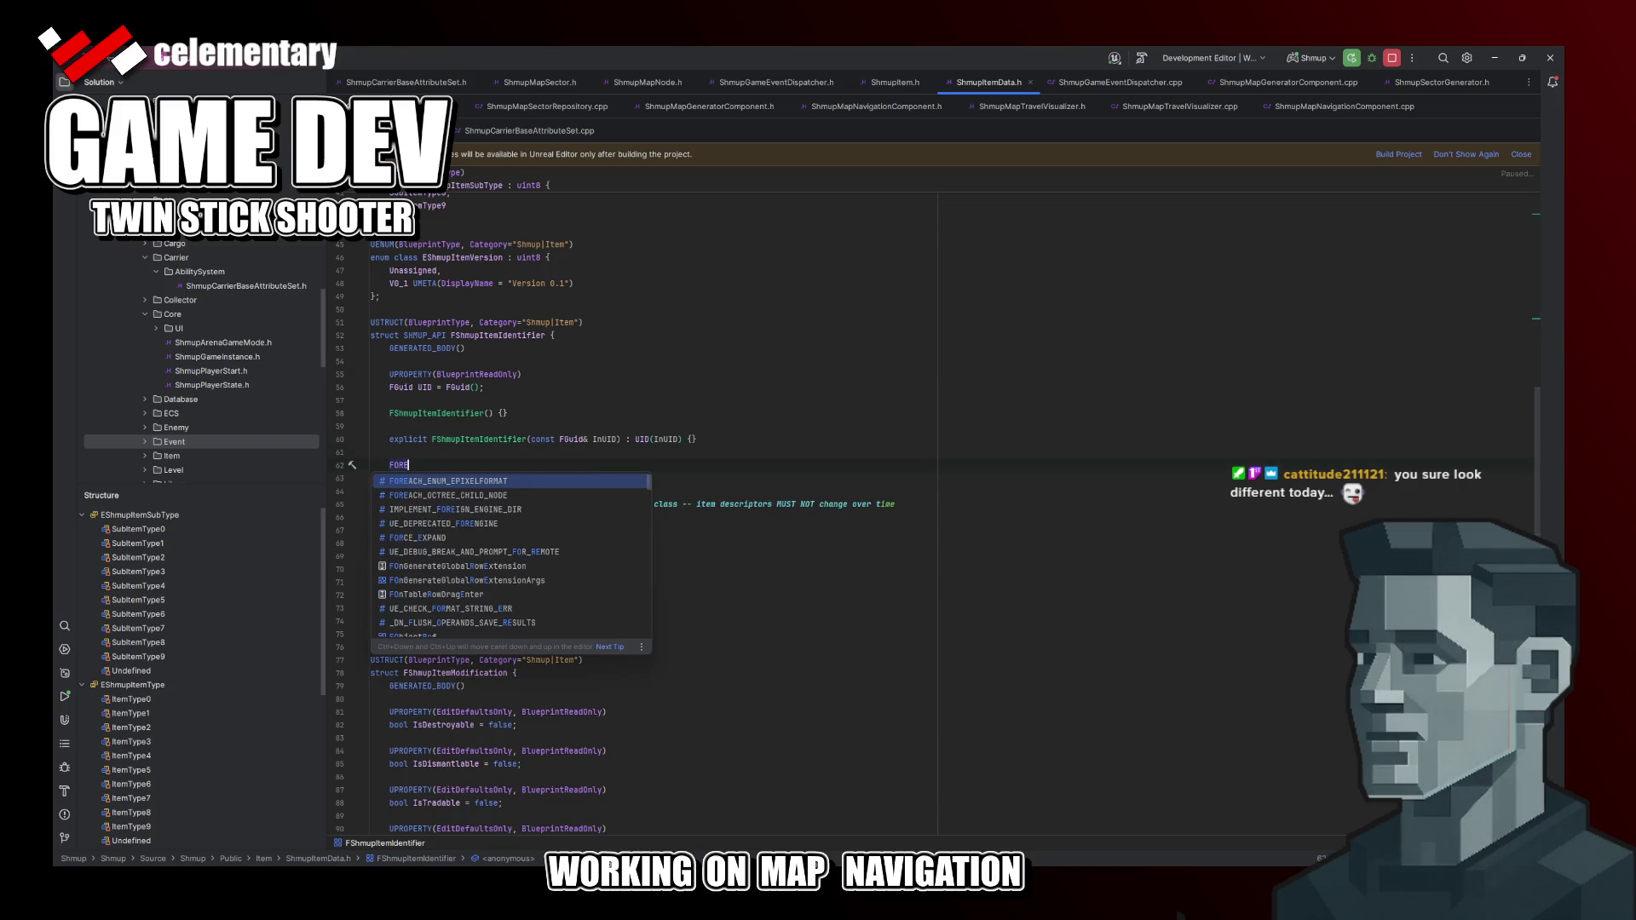
key("BackSpace")
type("CE")
key("Return")
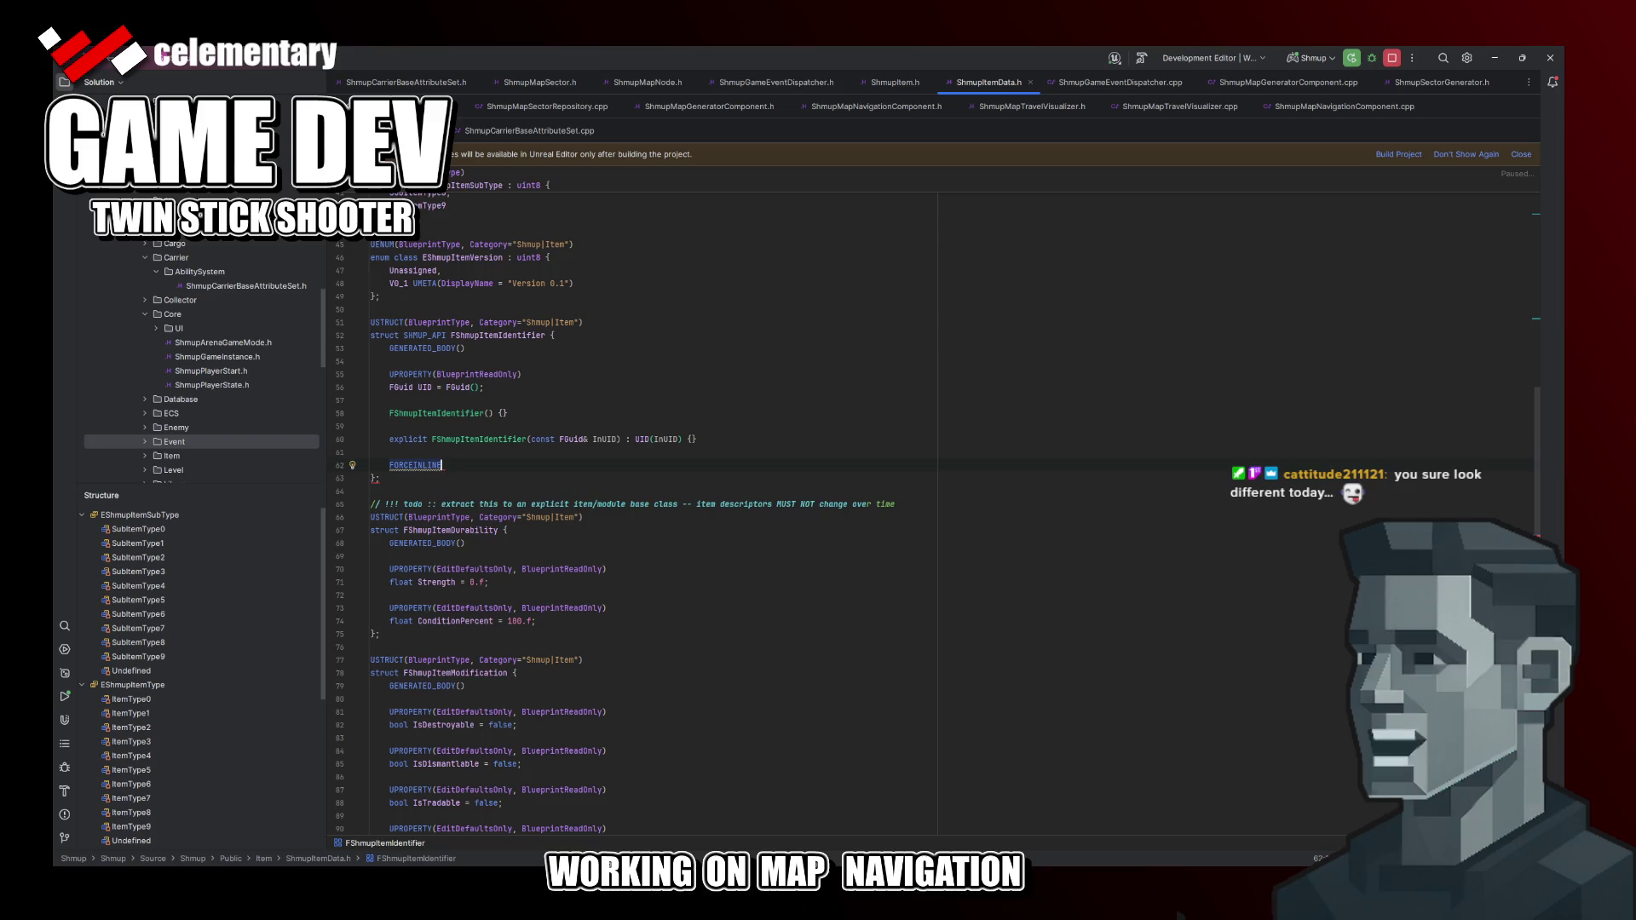
type("IsVal")
key("BackSpace")
key("BackSpace")
key("BackSpace")
type("sVal")
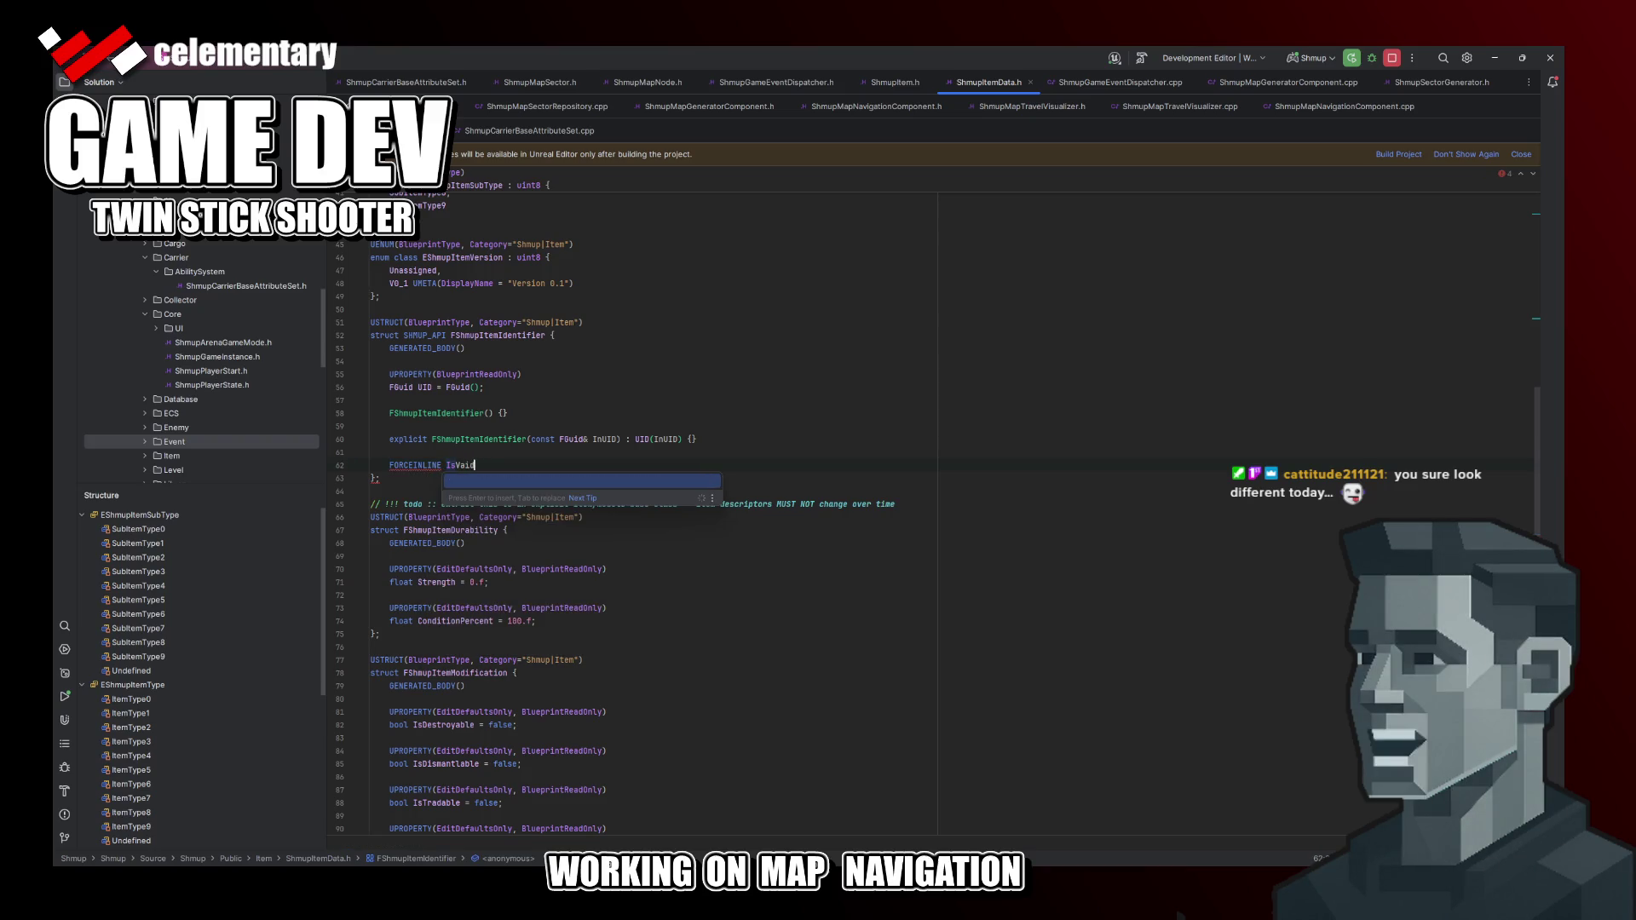
type("id()")
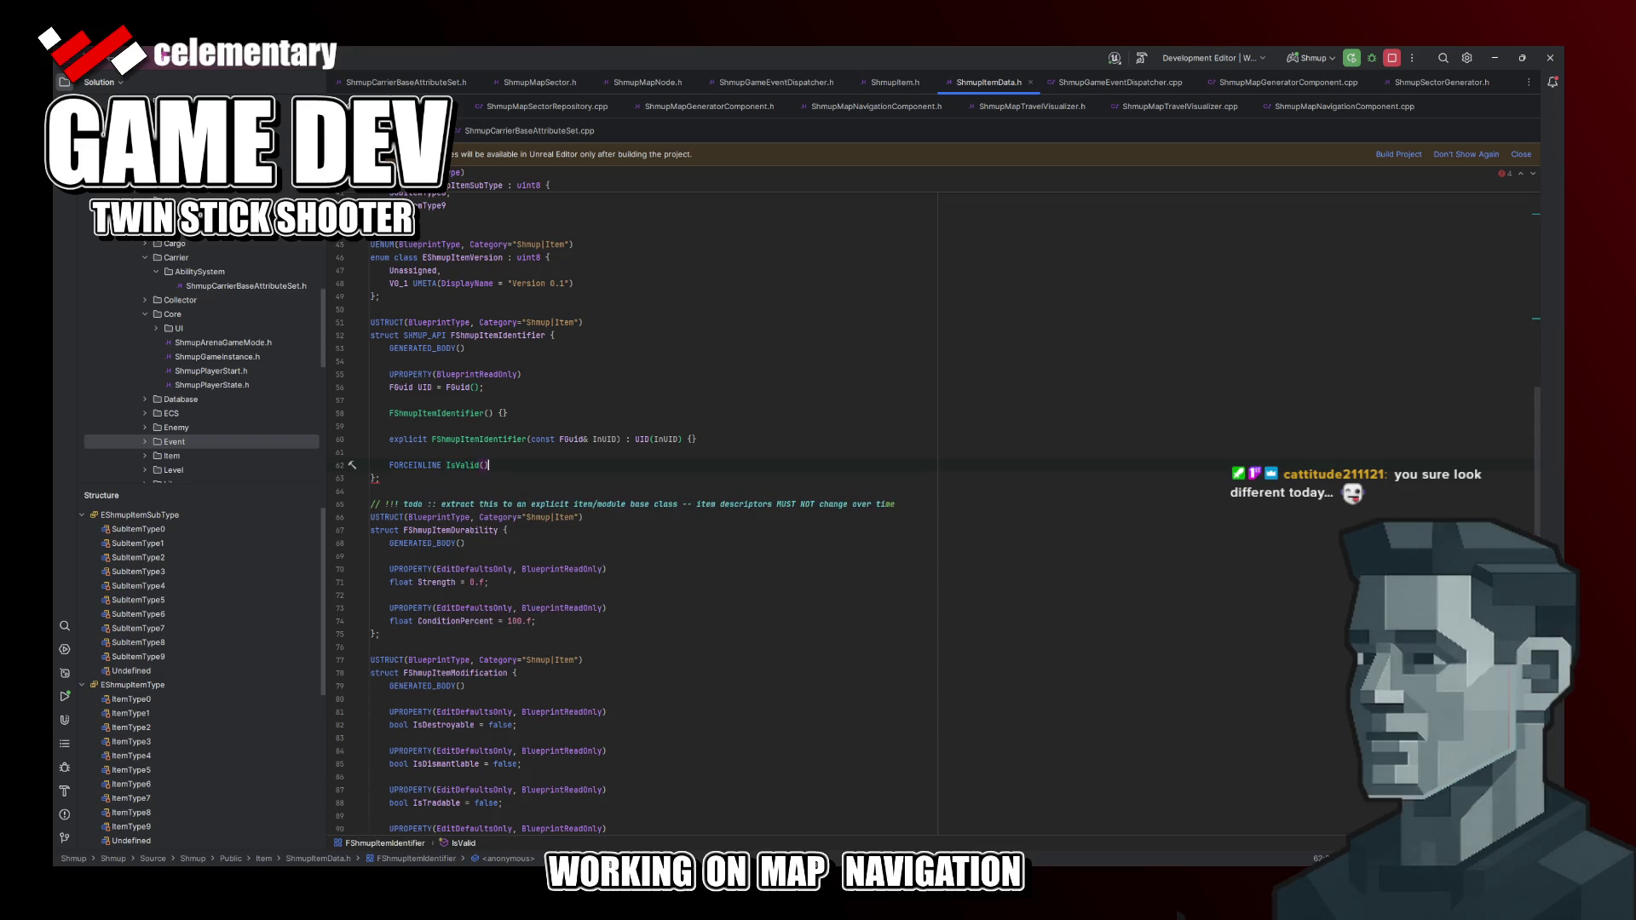
type(" co")
key("Return")
type("{")
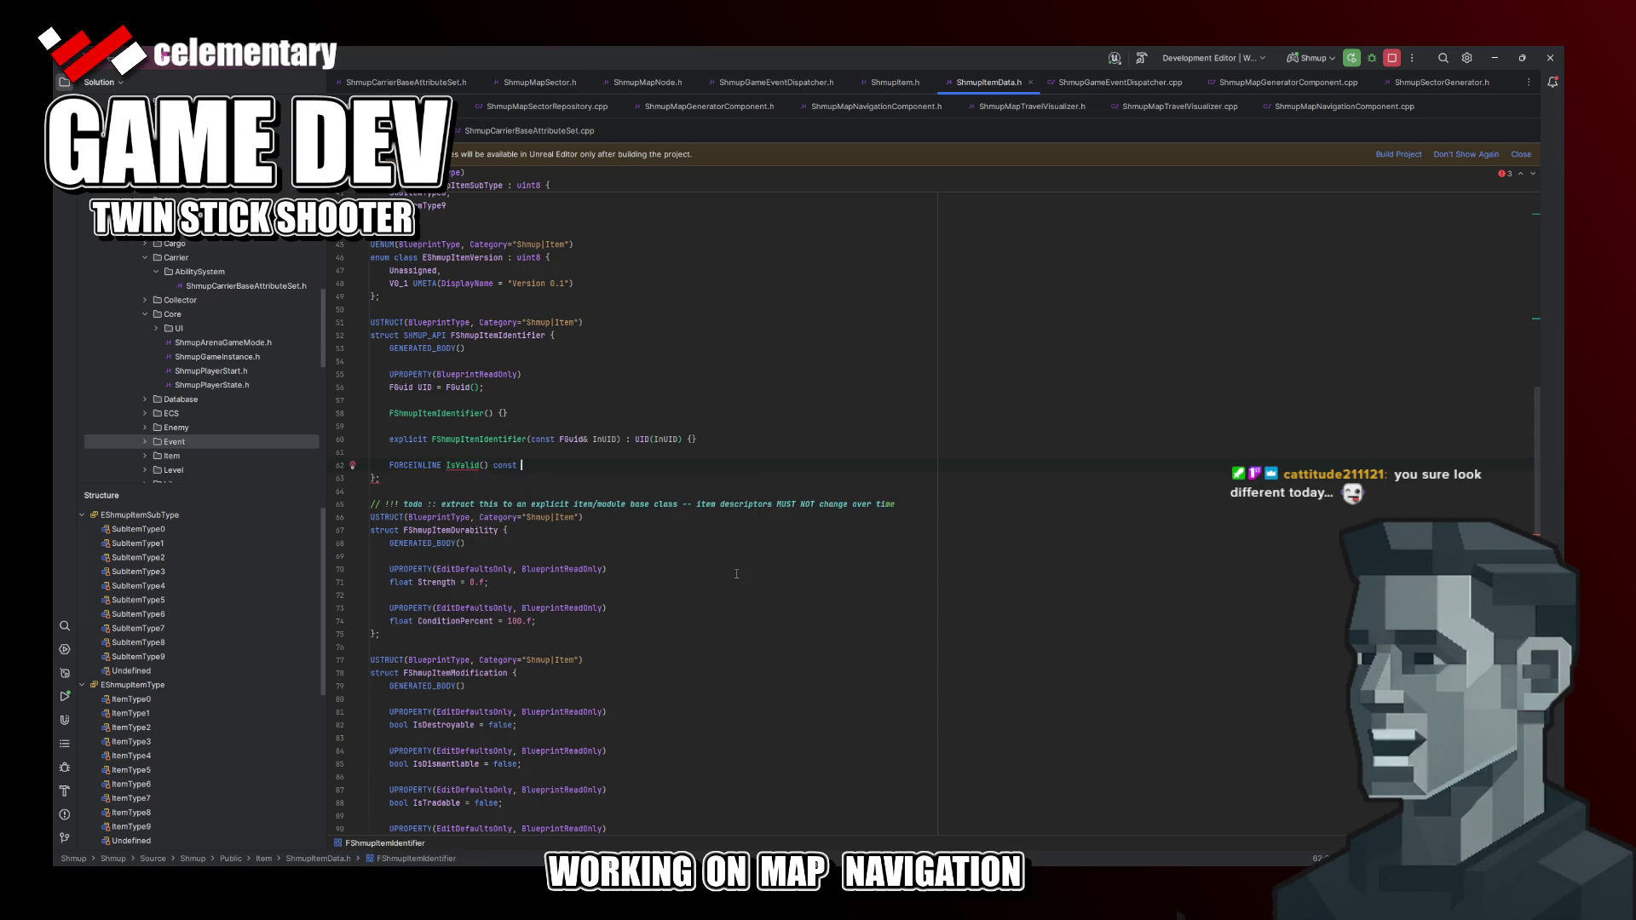
Step: Give IsValid a bool return type and a body returning UID.IsValid()
left_click(501, 466)
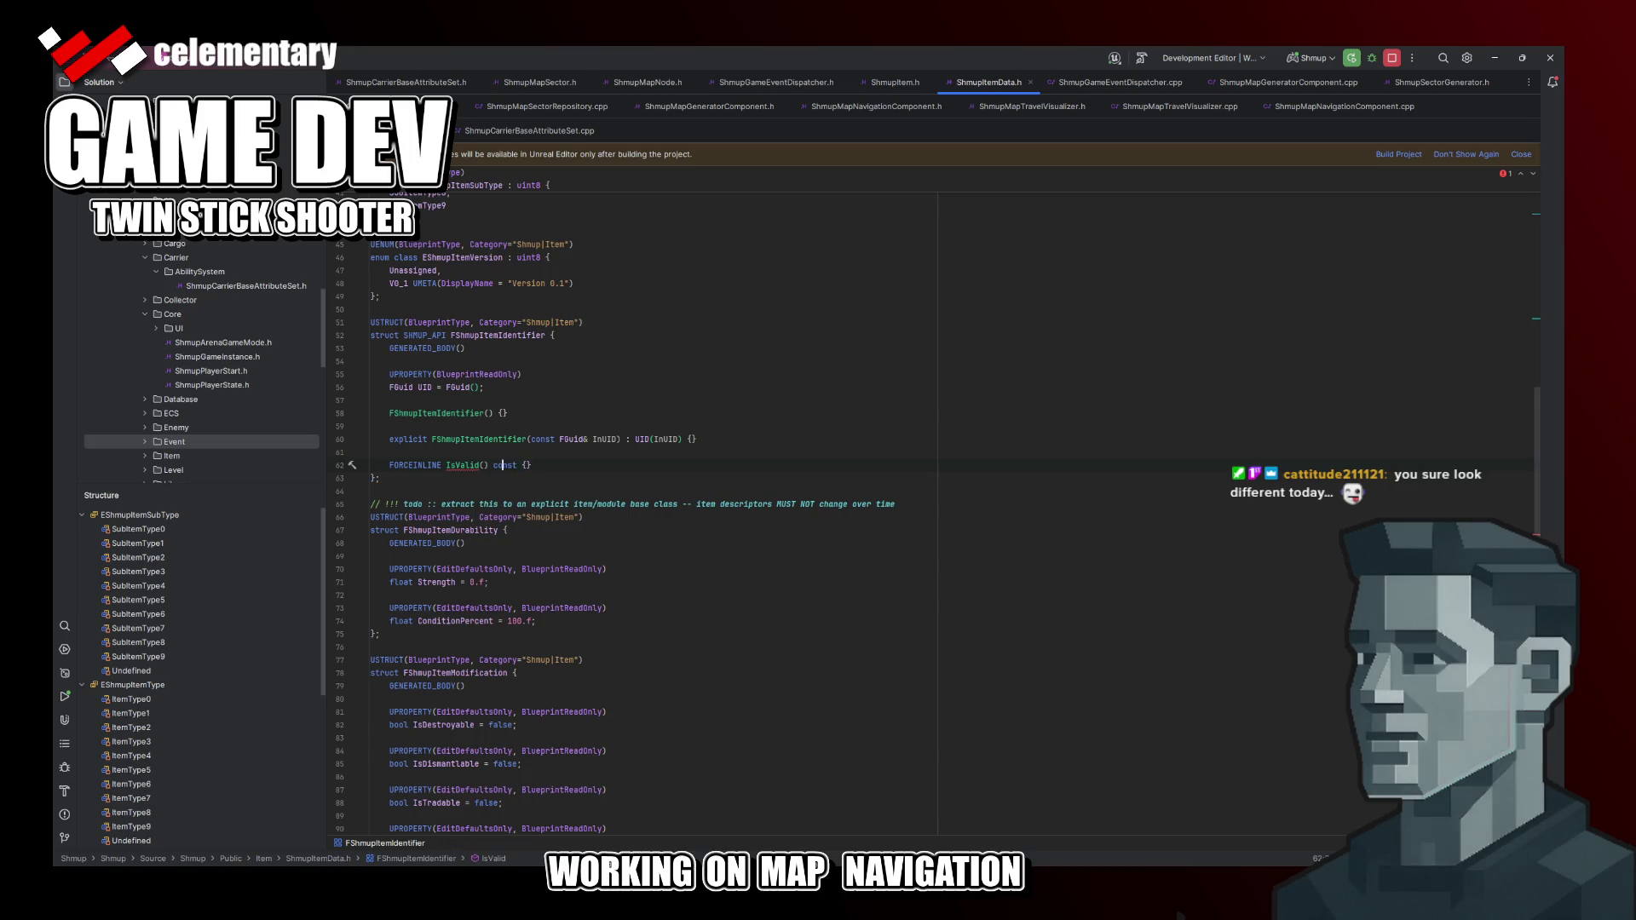
key("ctrl+Left")
type("bool")
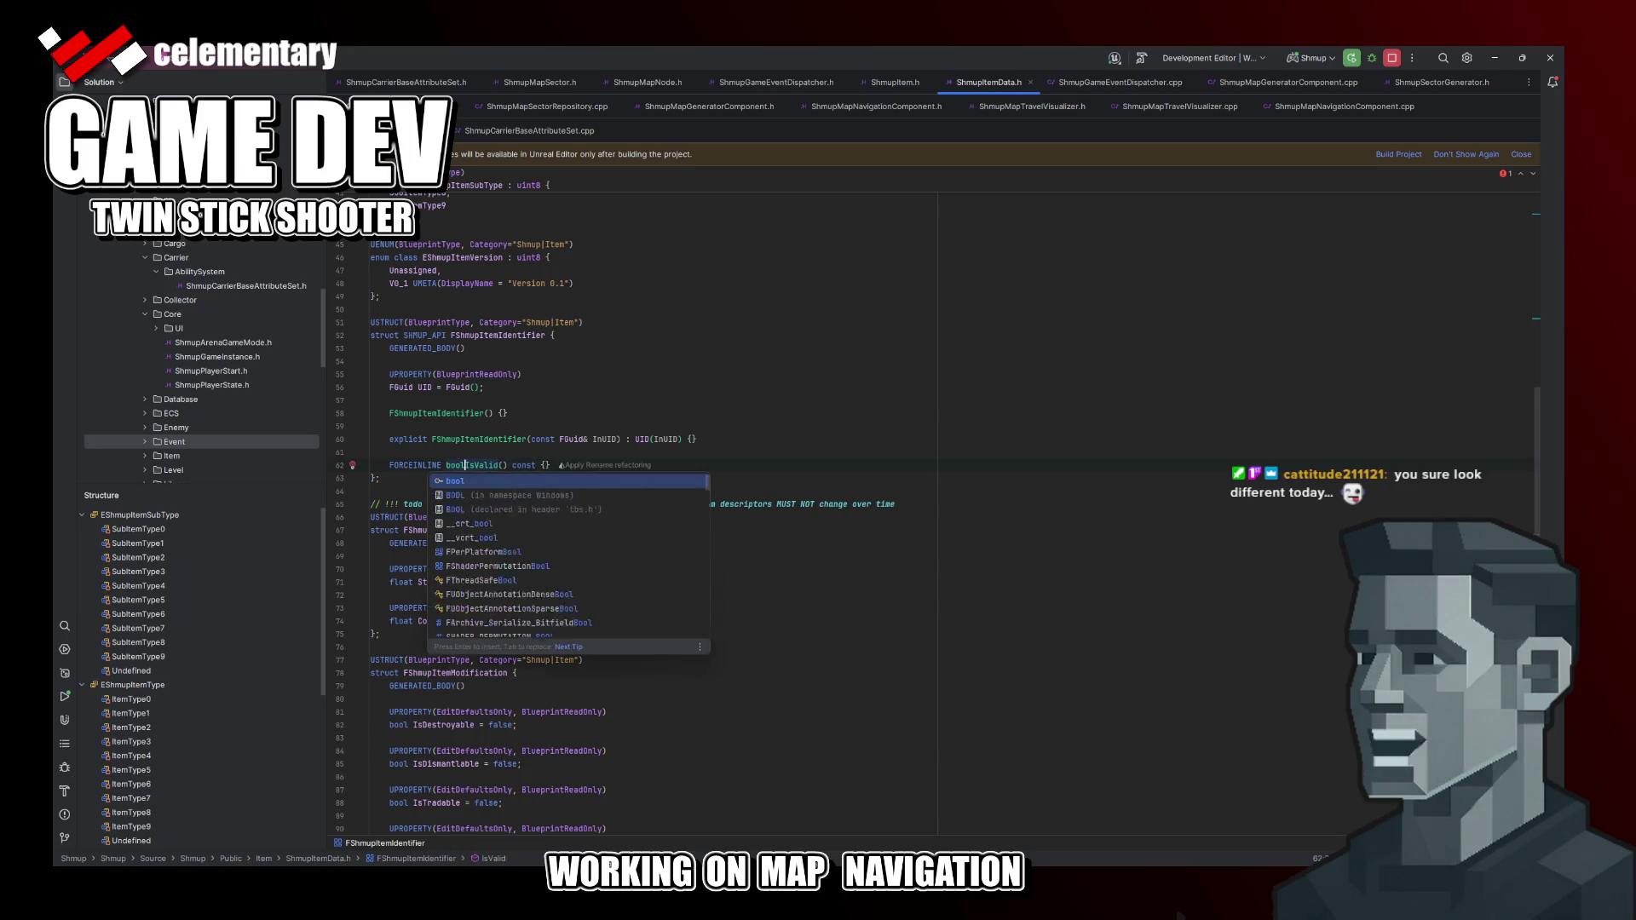
key("End")
key("Left")
key("Return")
type("return, UID.Is")
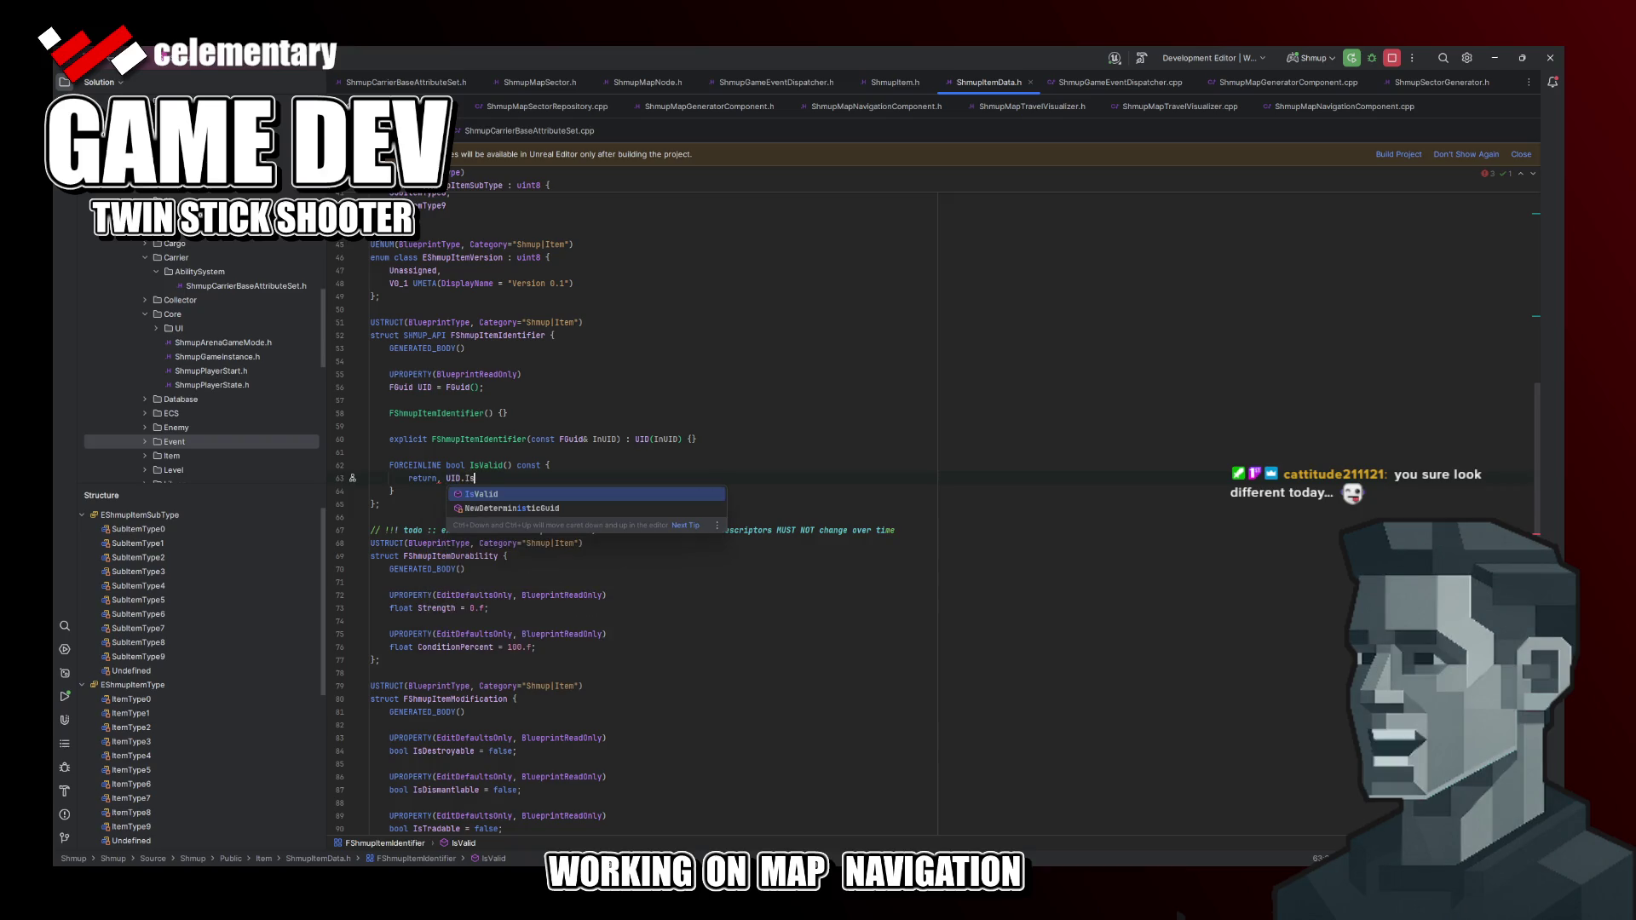
key("Return")
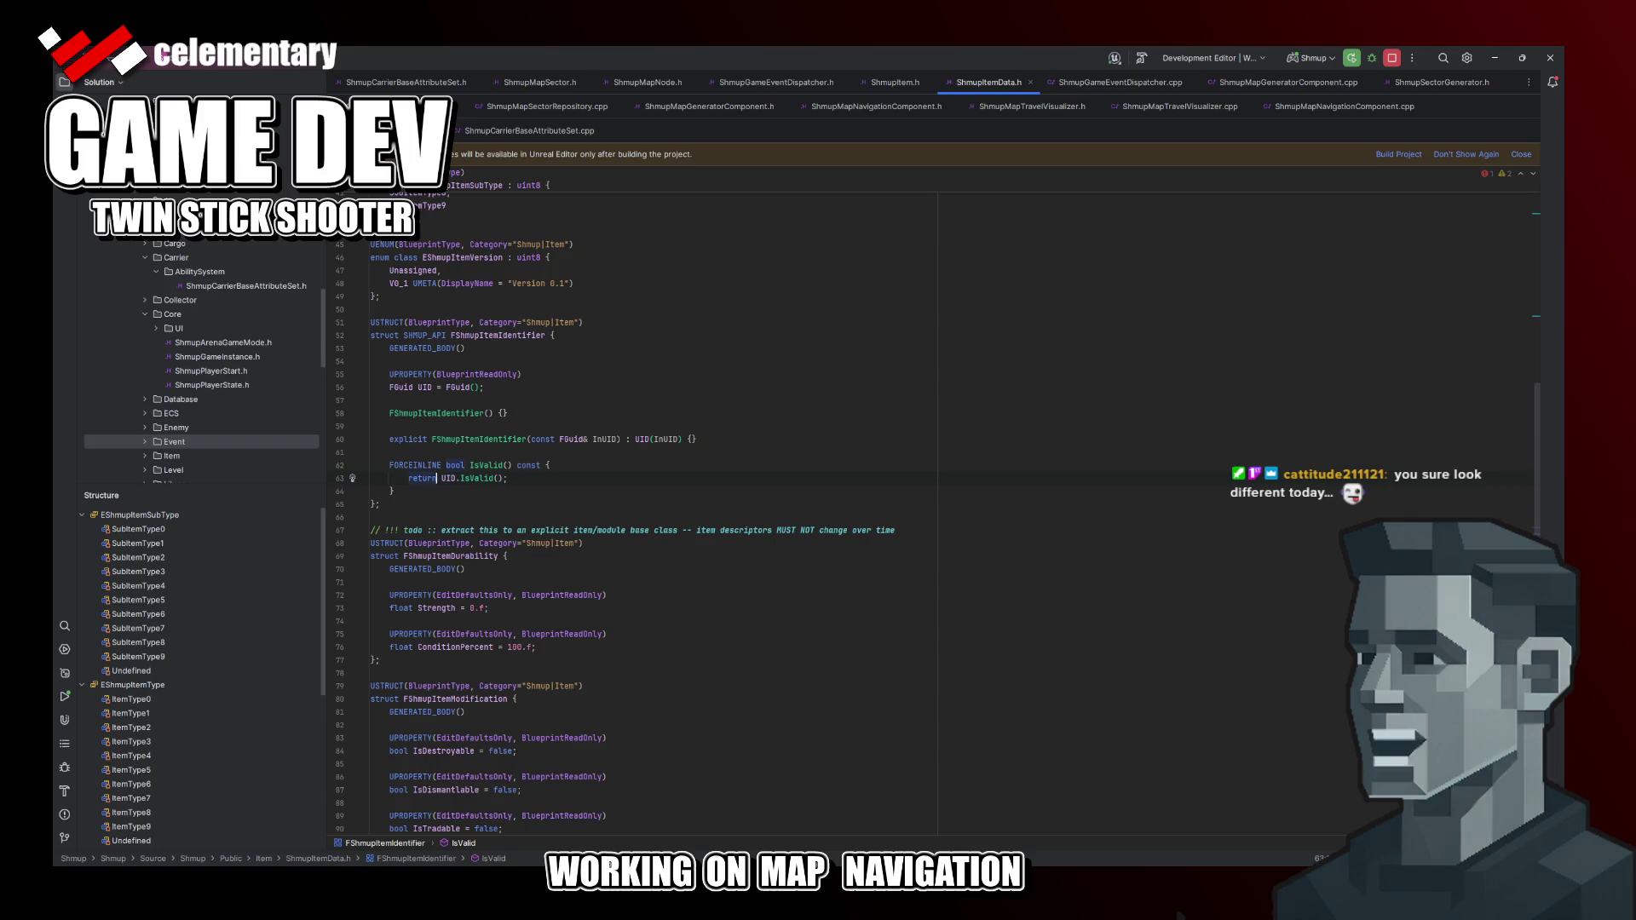
left_click(733, 428)
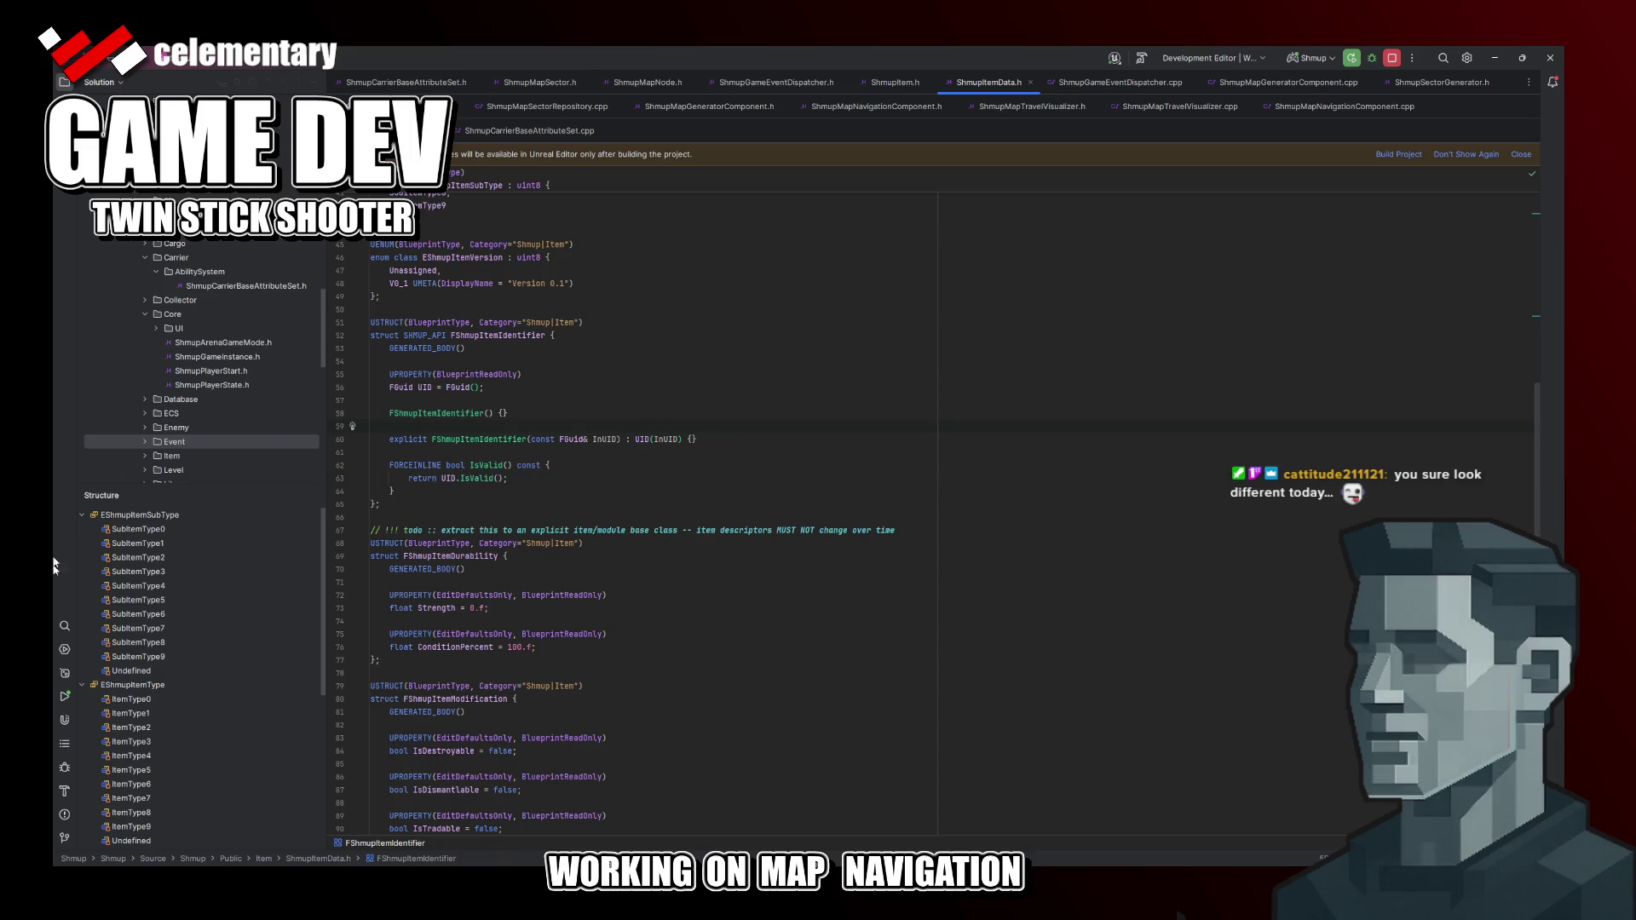
Step: From the usages results, open the IsInitialized usage in ShmupItem.cpp's GetUID
left_click(65, 625)
left_click(156, 745)
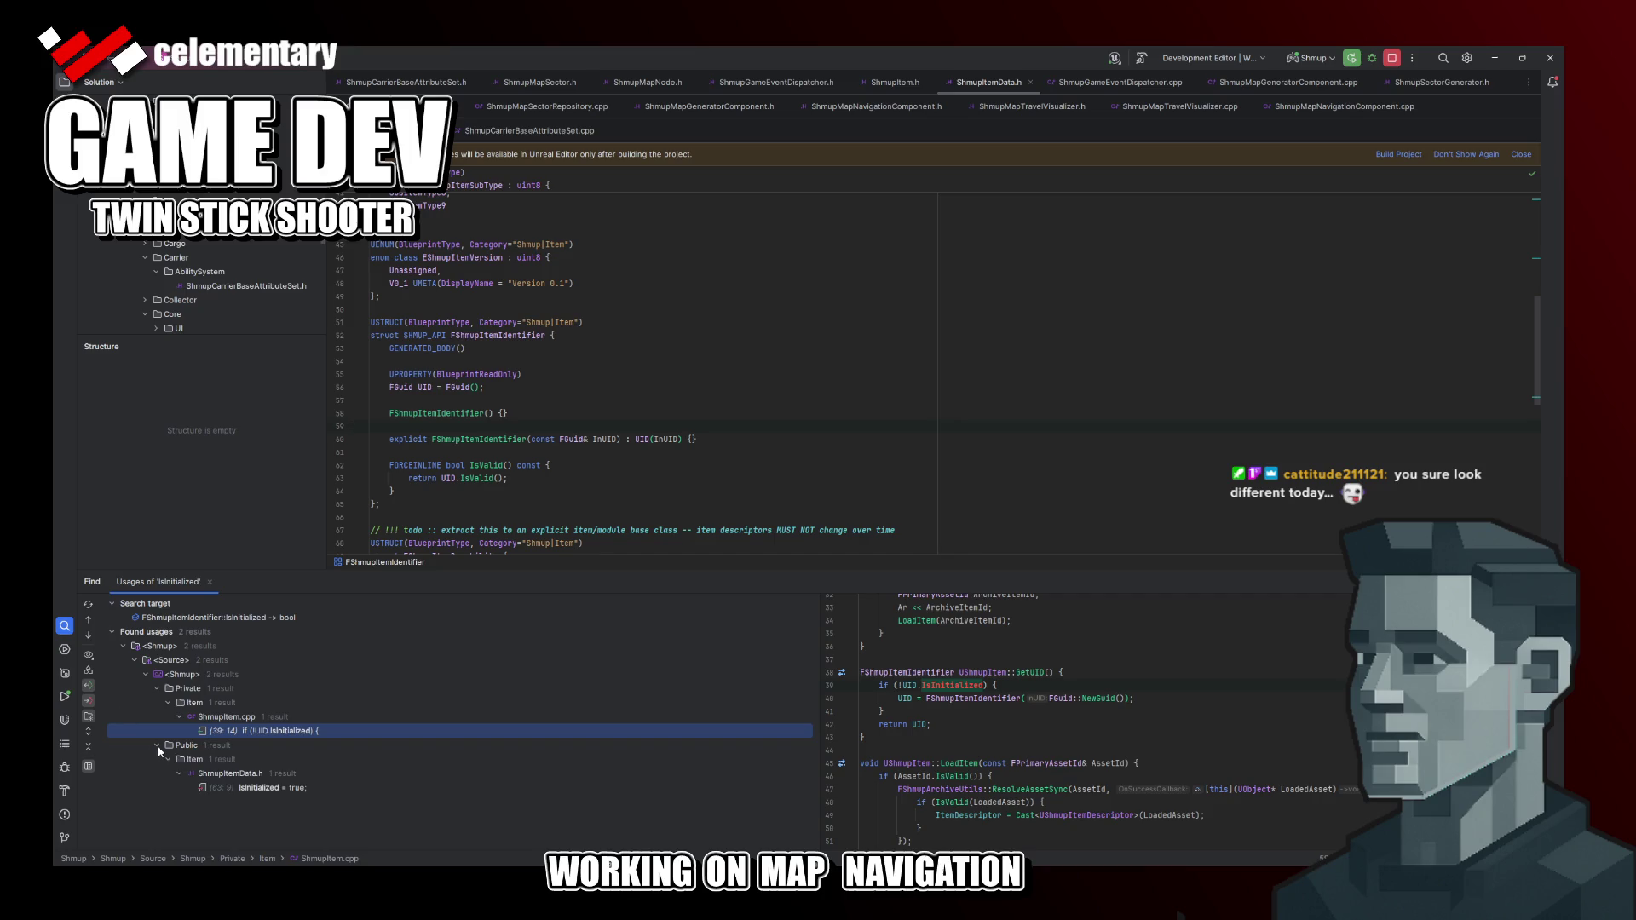
left_click(237, 789)
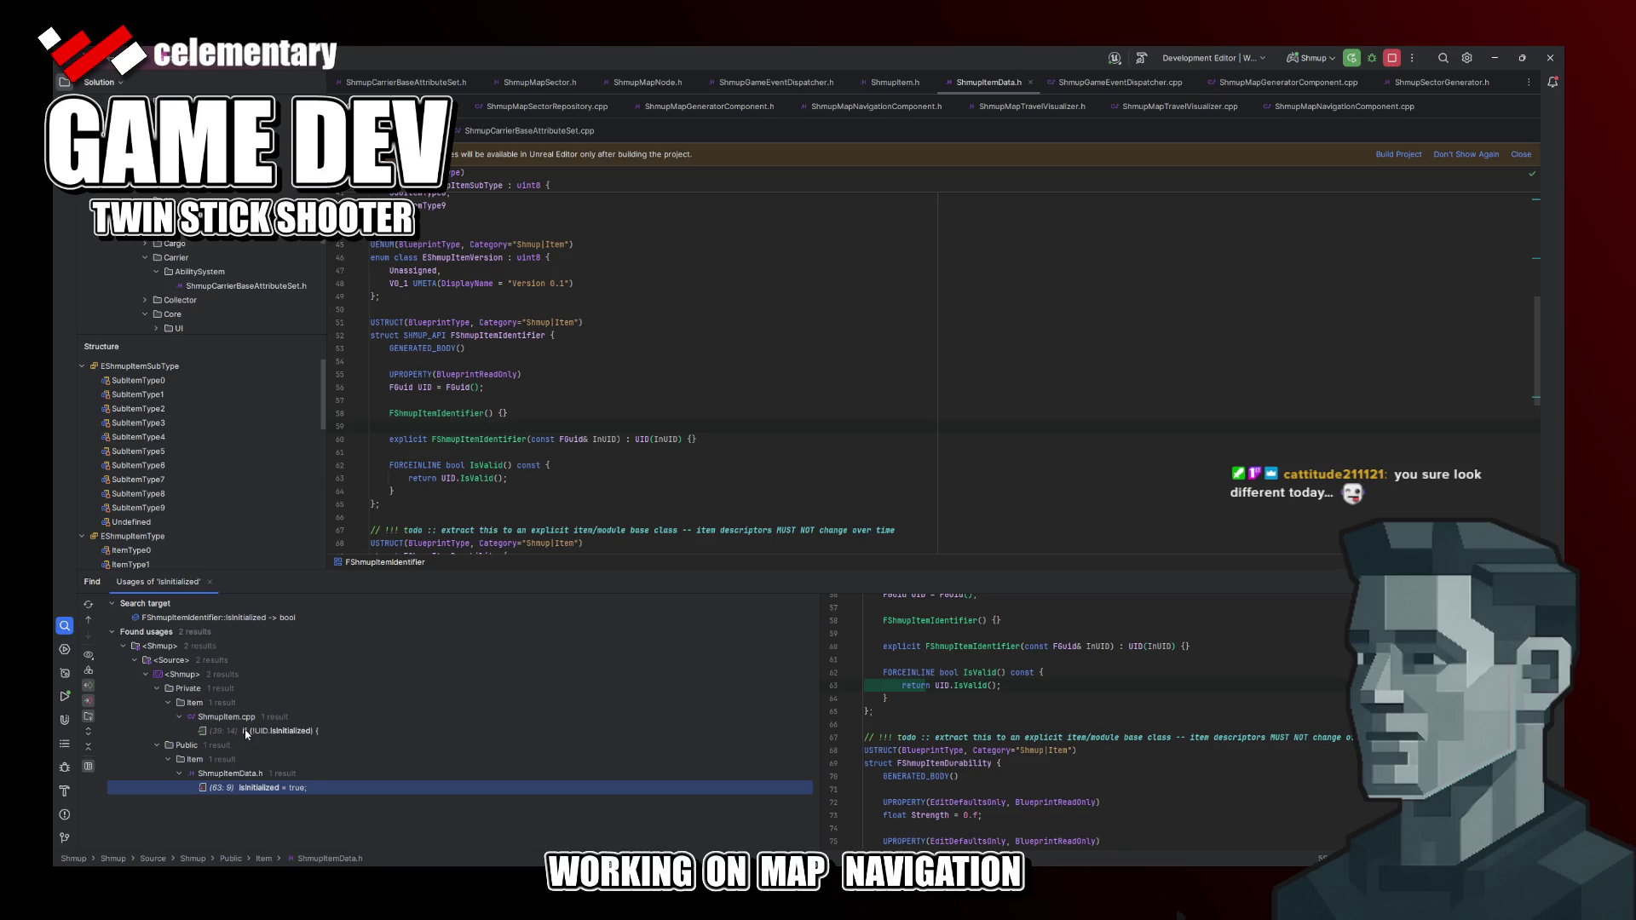
scroll(1124, 733, "up", 3)
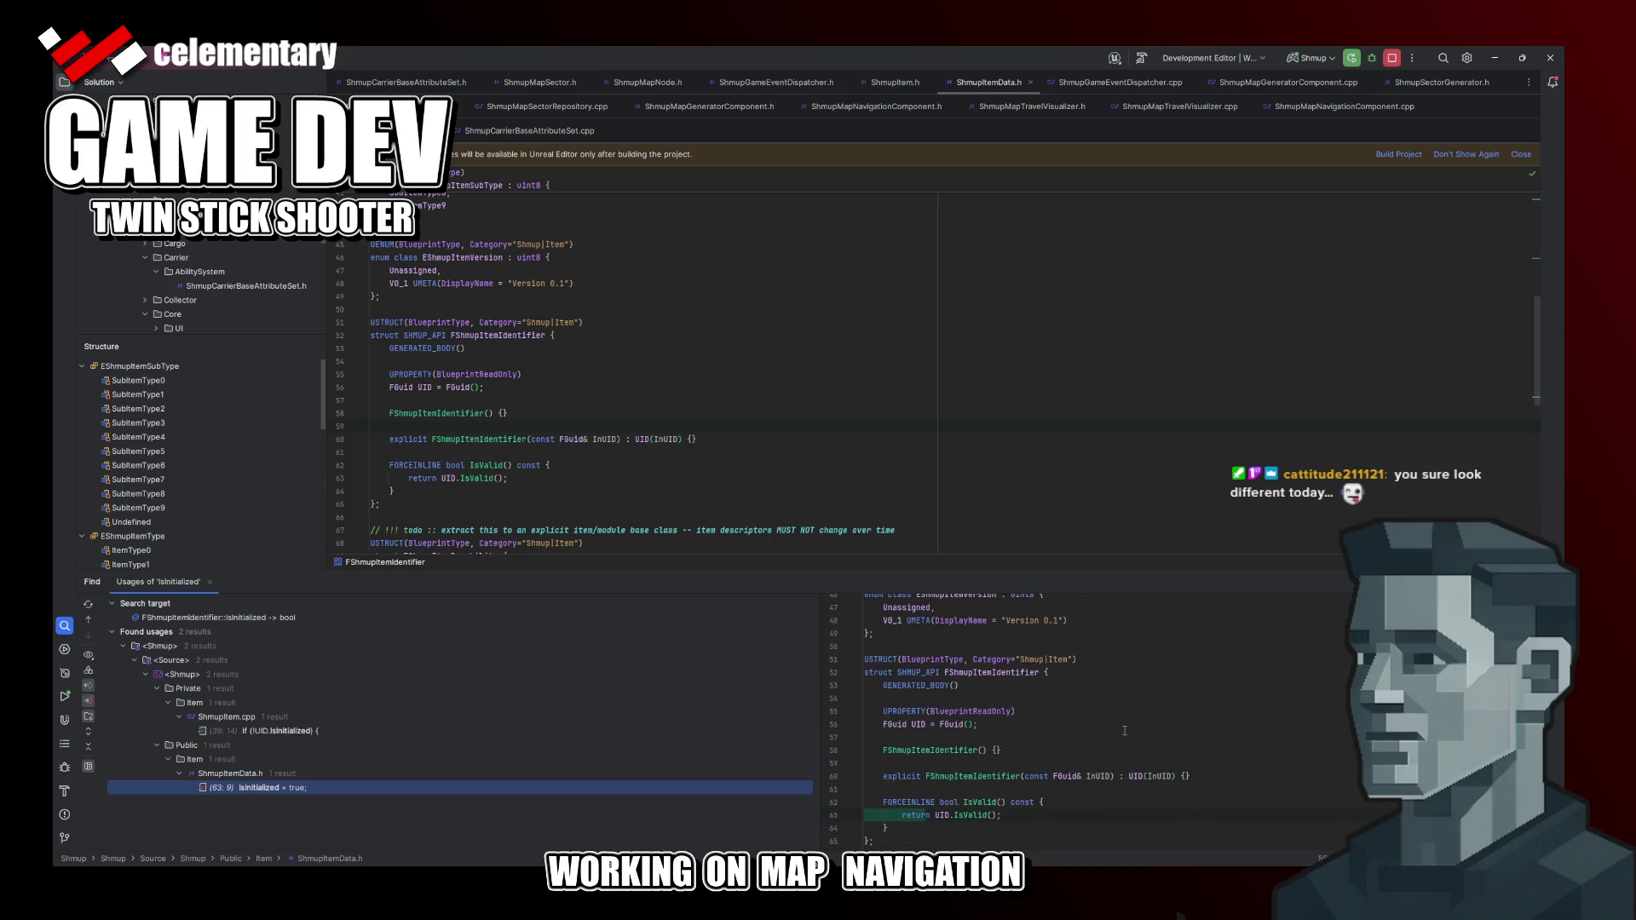
double_click(293, 730)
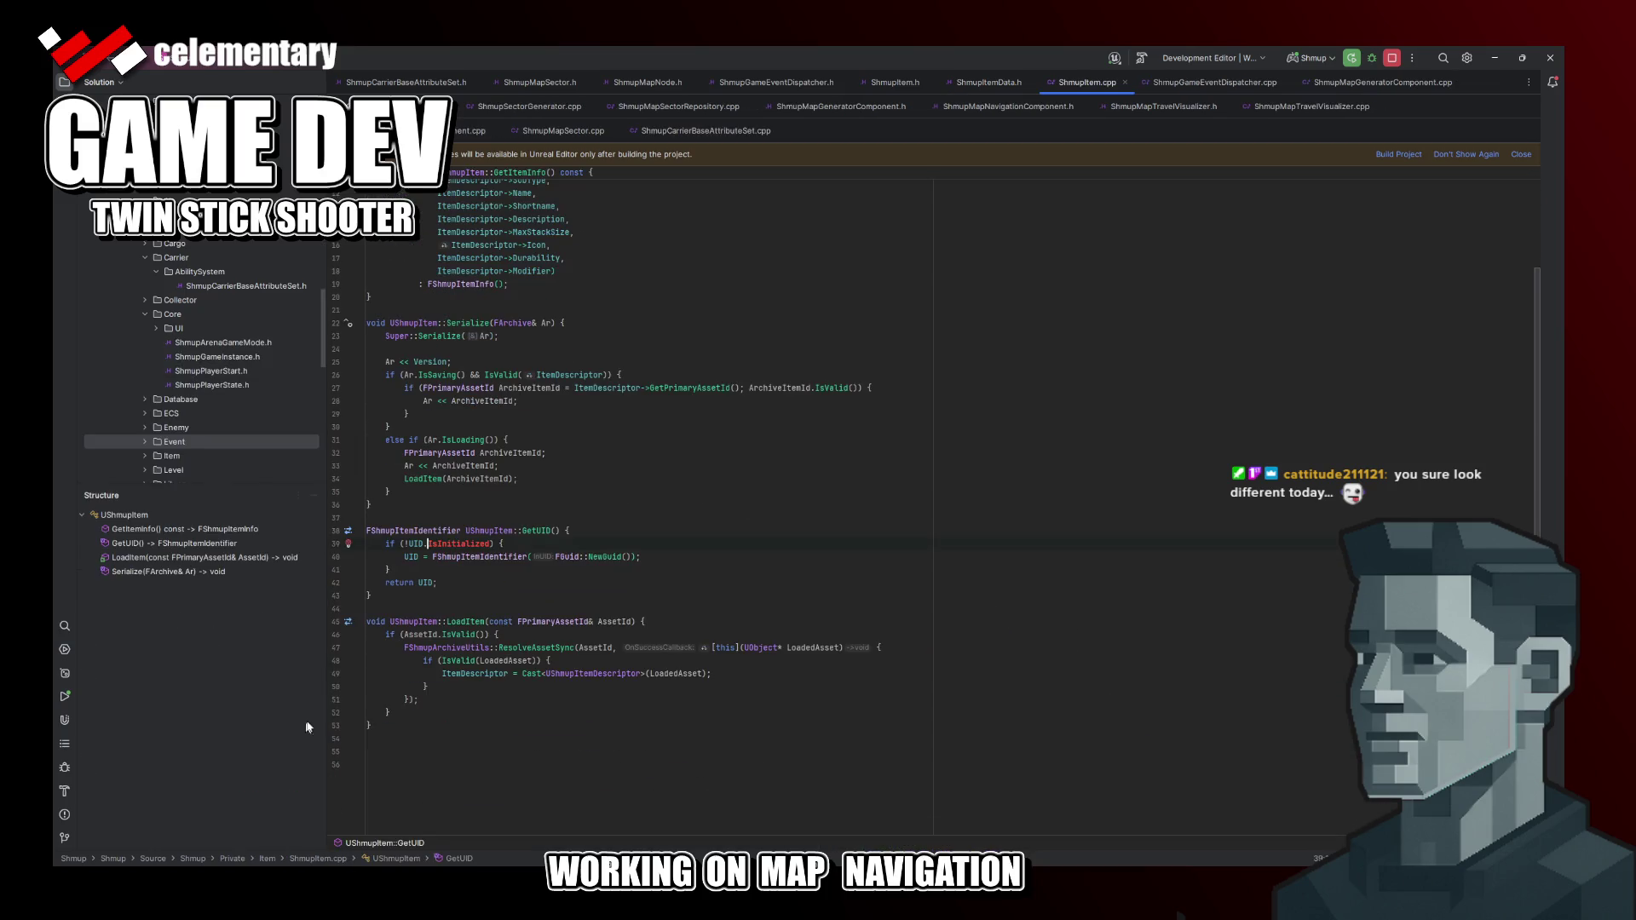
Step: Replace IsInitialized with UID.IsValid() in GetUID's check
key("ctrl+Delete")
type("Isva")
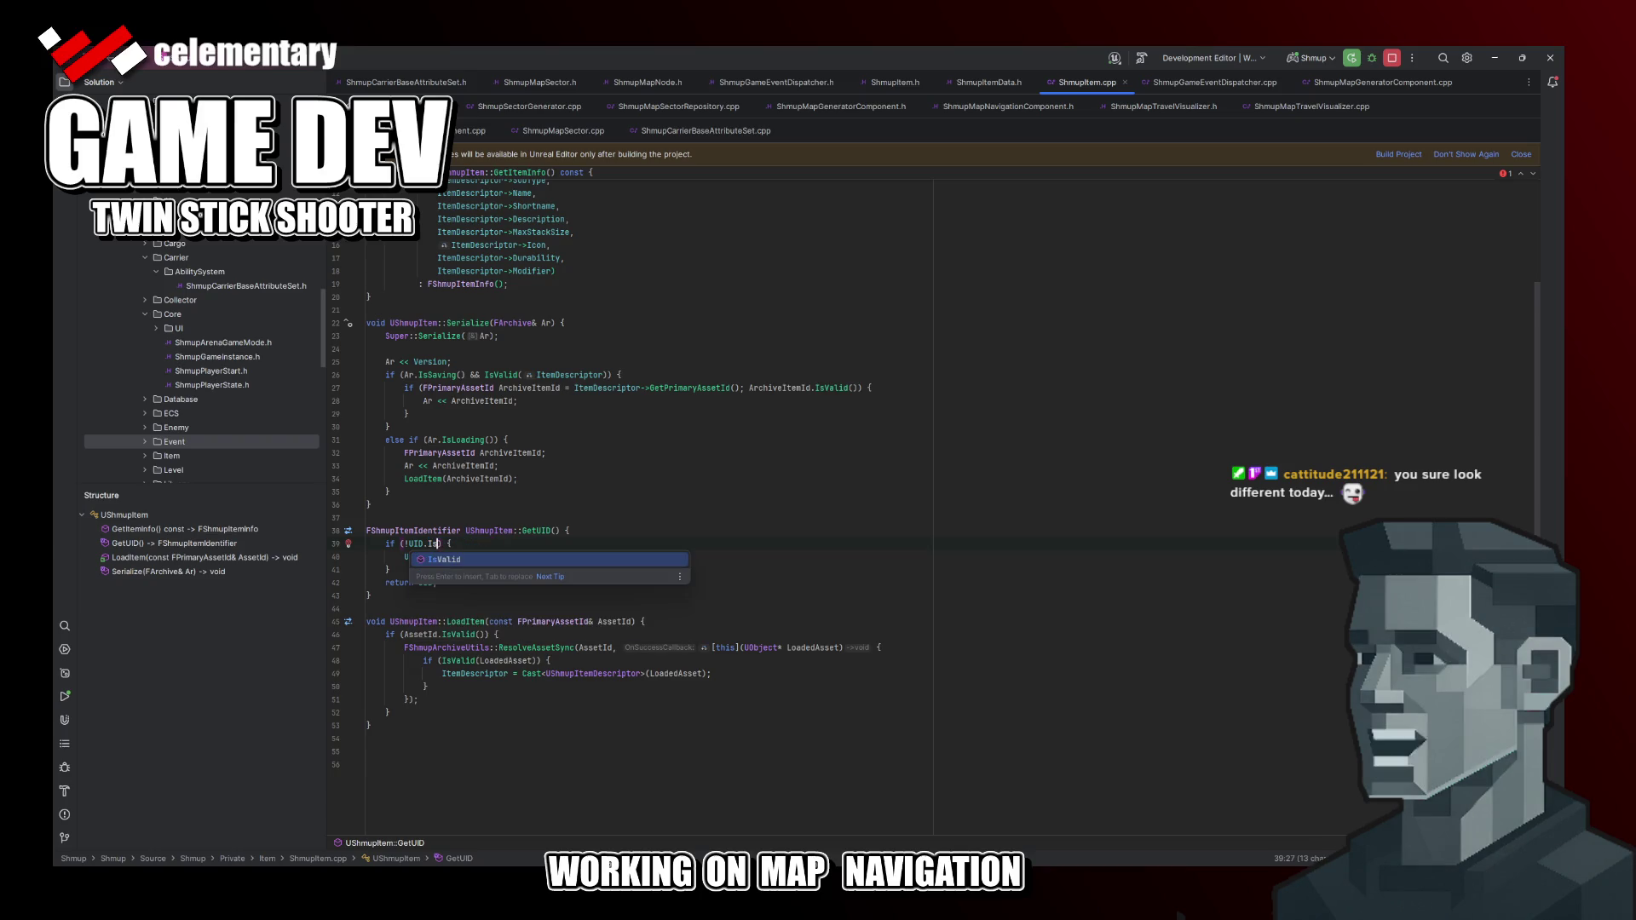
key("Return")
key("Up")
key("Up")
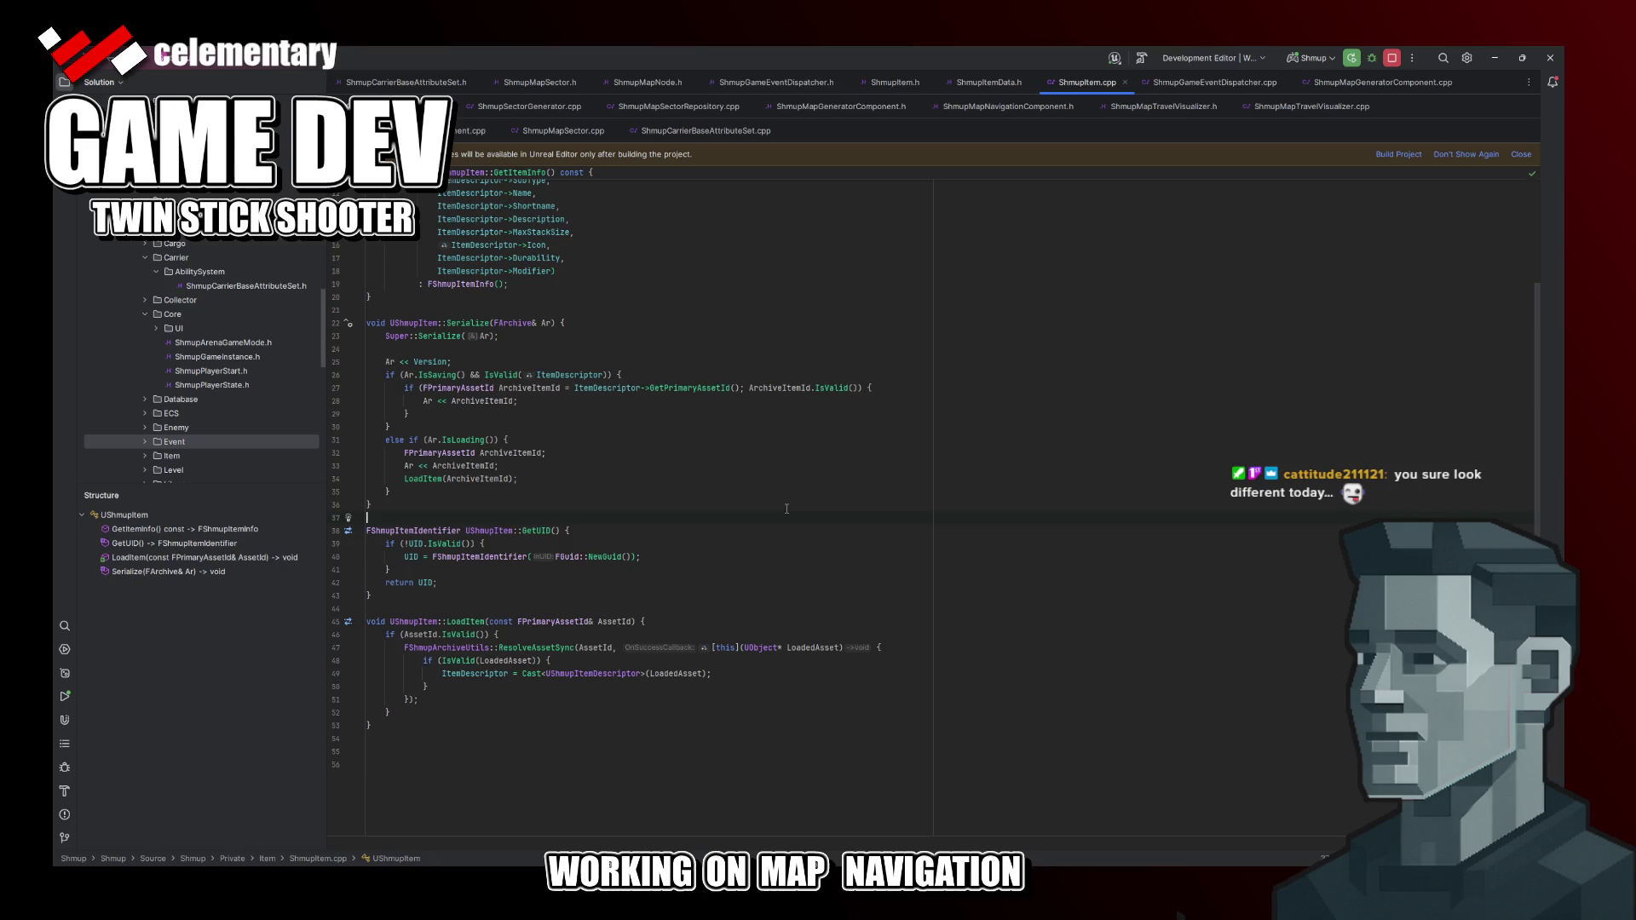
left_click(799, 501)
Step: Close ShmupItem.cpp, build the project, inspect the Live Coding failure, and switch to Unreal Editor
middle_click(1067, 87)
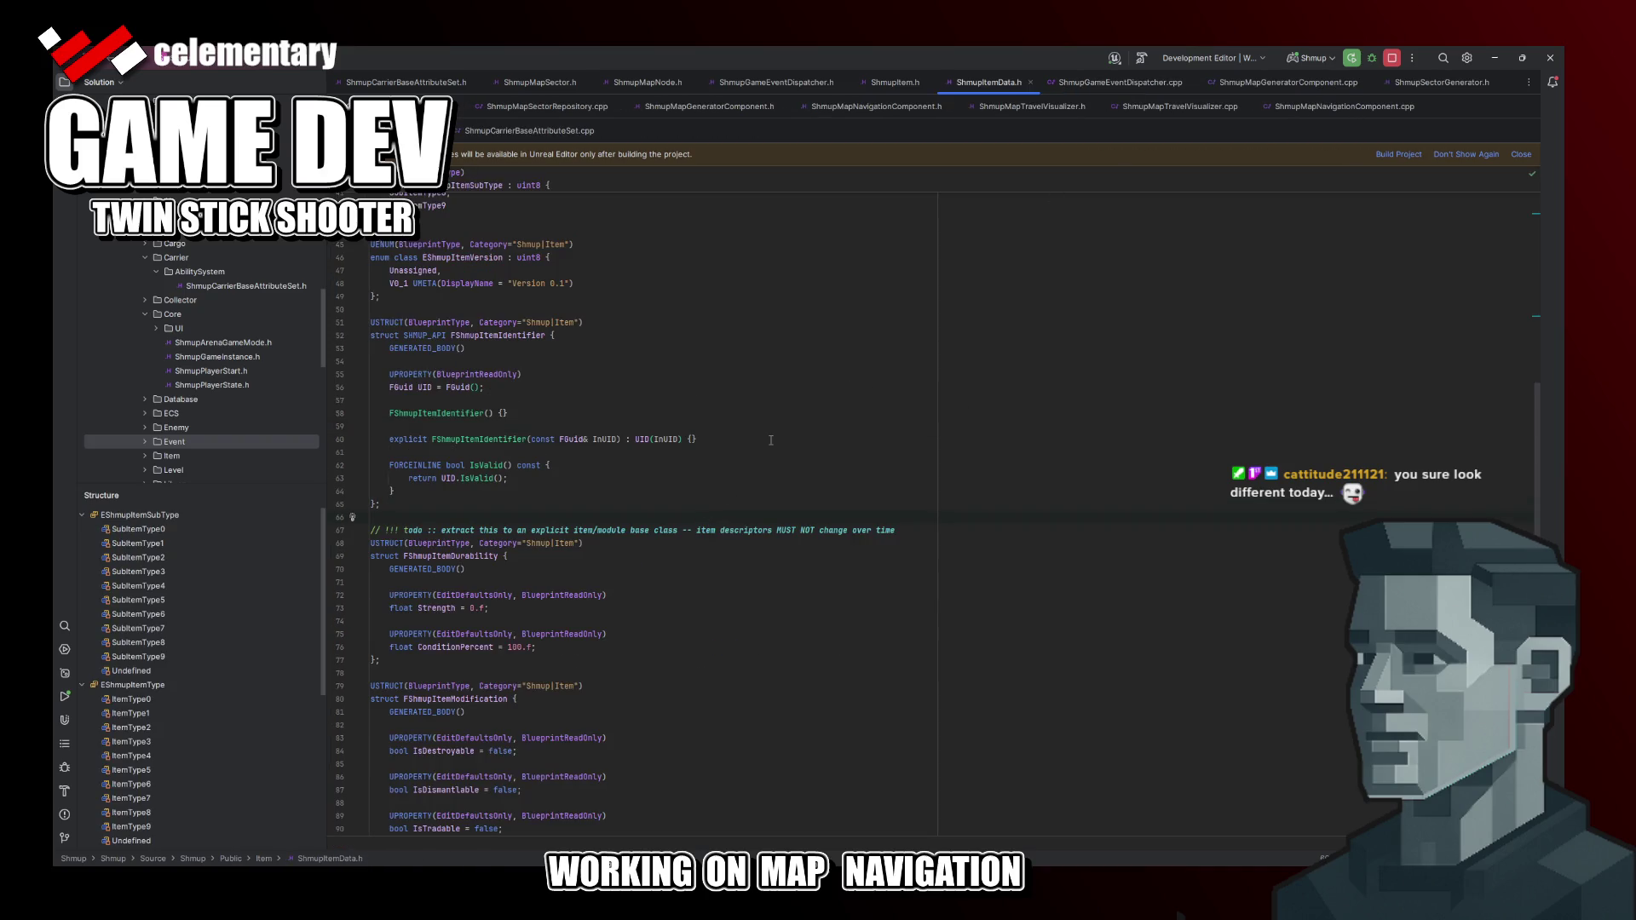
scroll(772, 441, "up", 3)
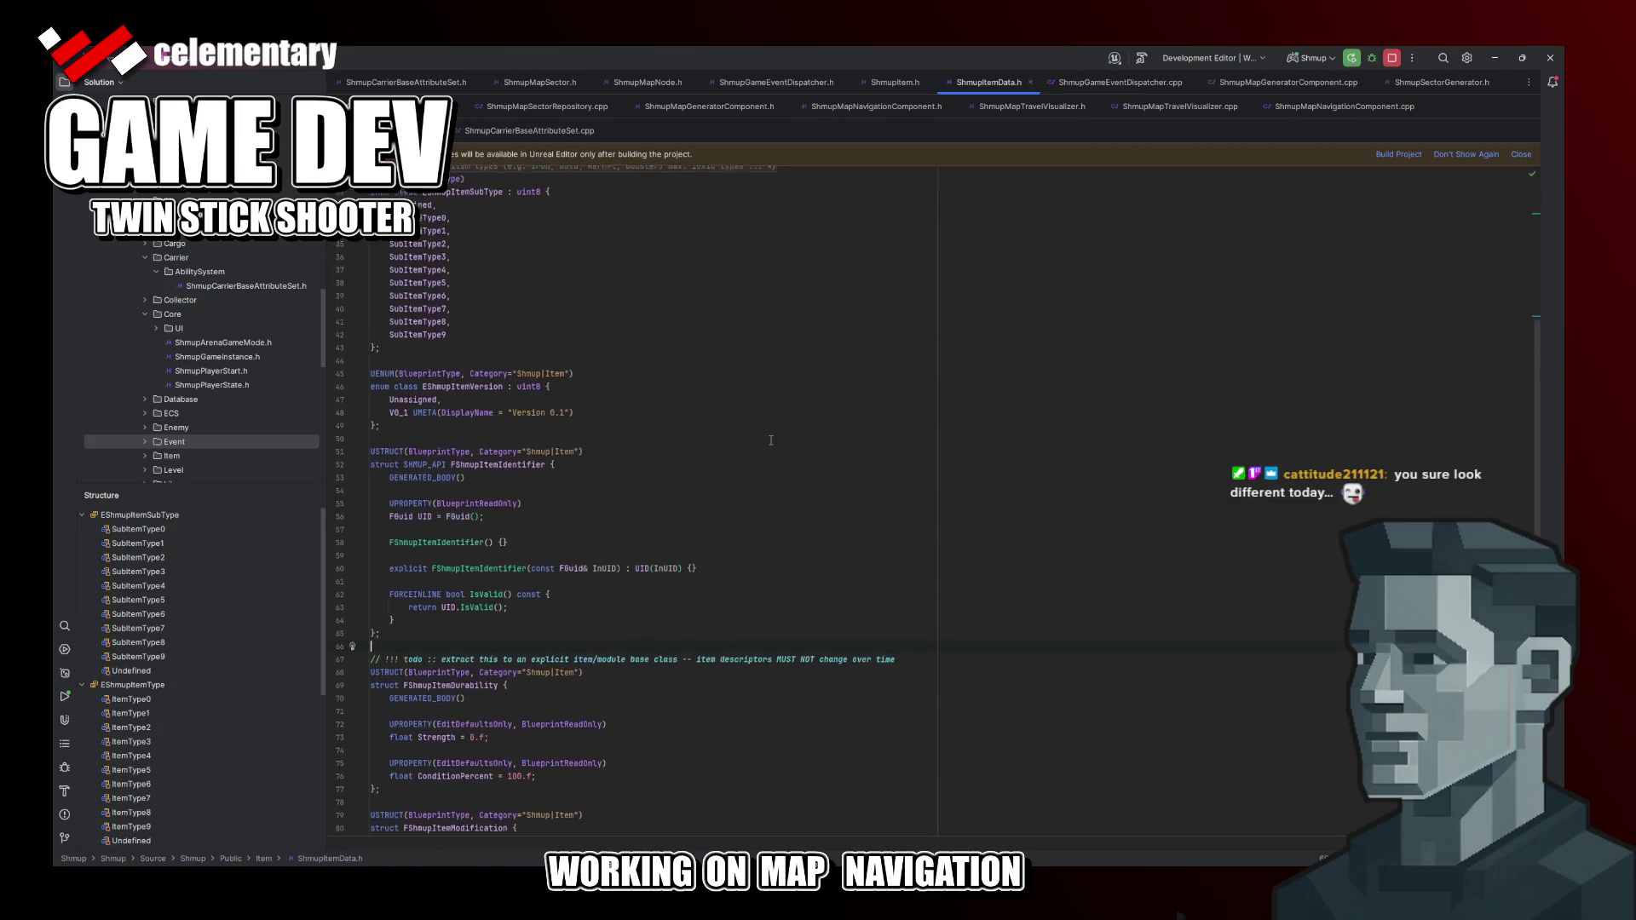
scroll(771, 440, "down", 3)
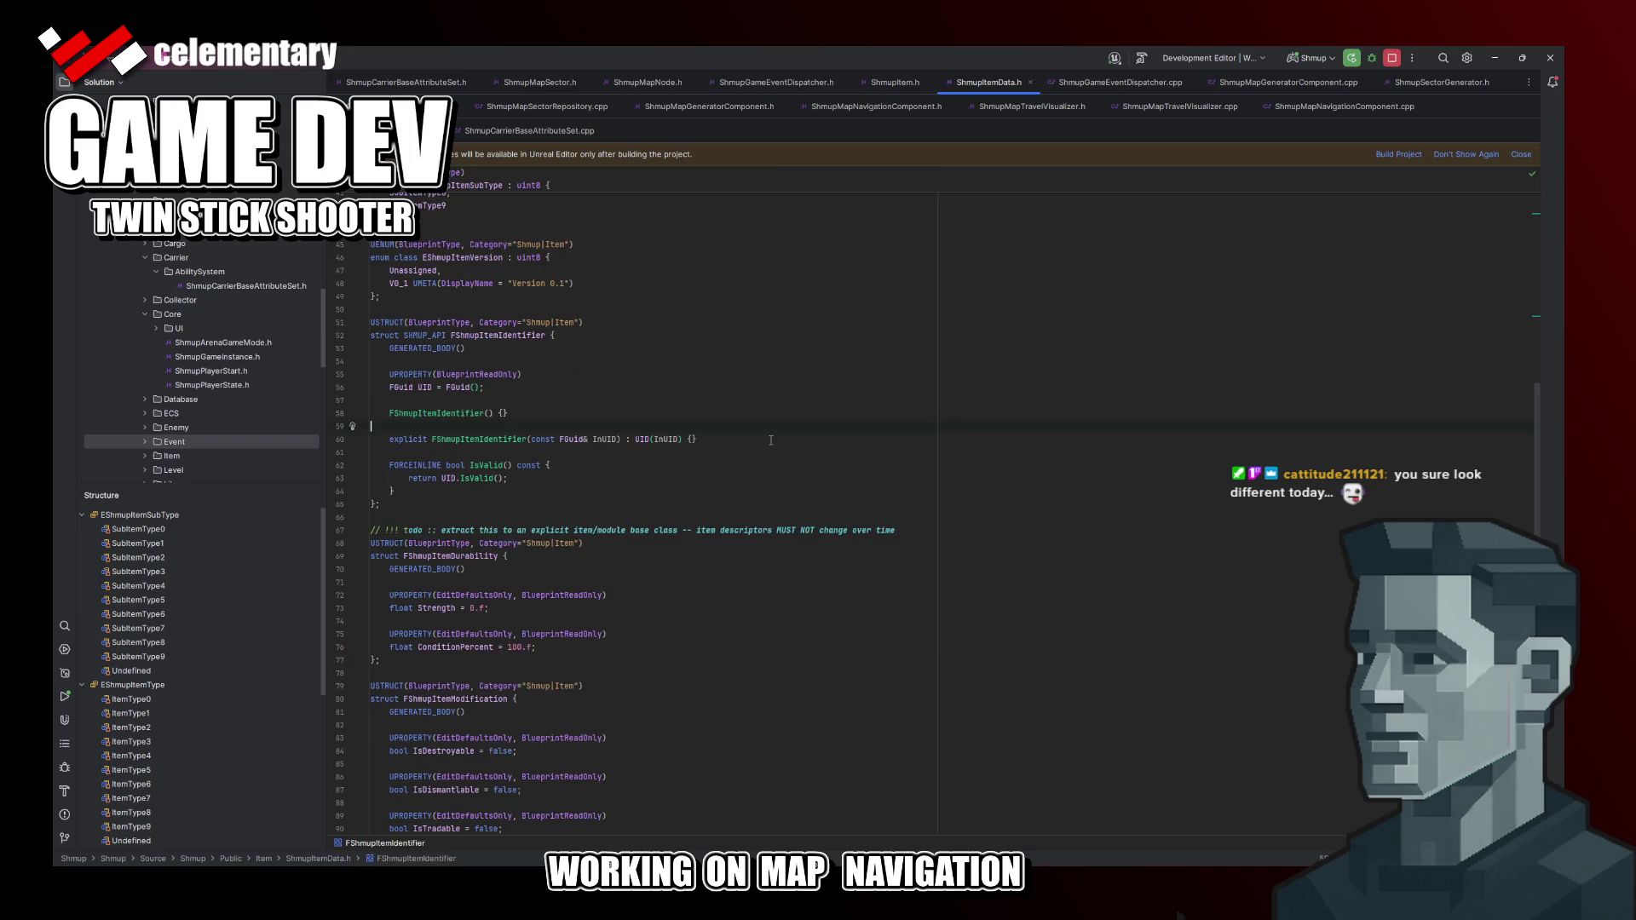
left_click(1399, 153)
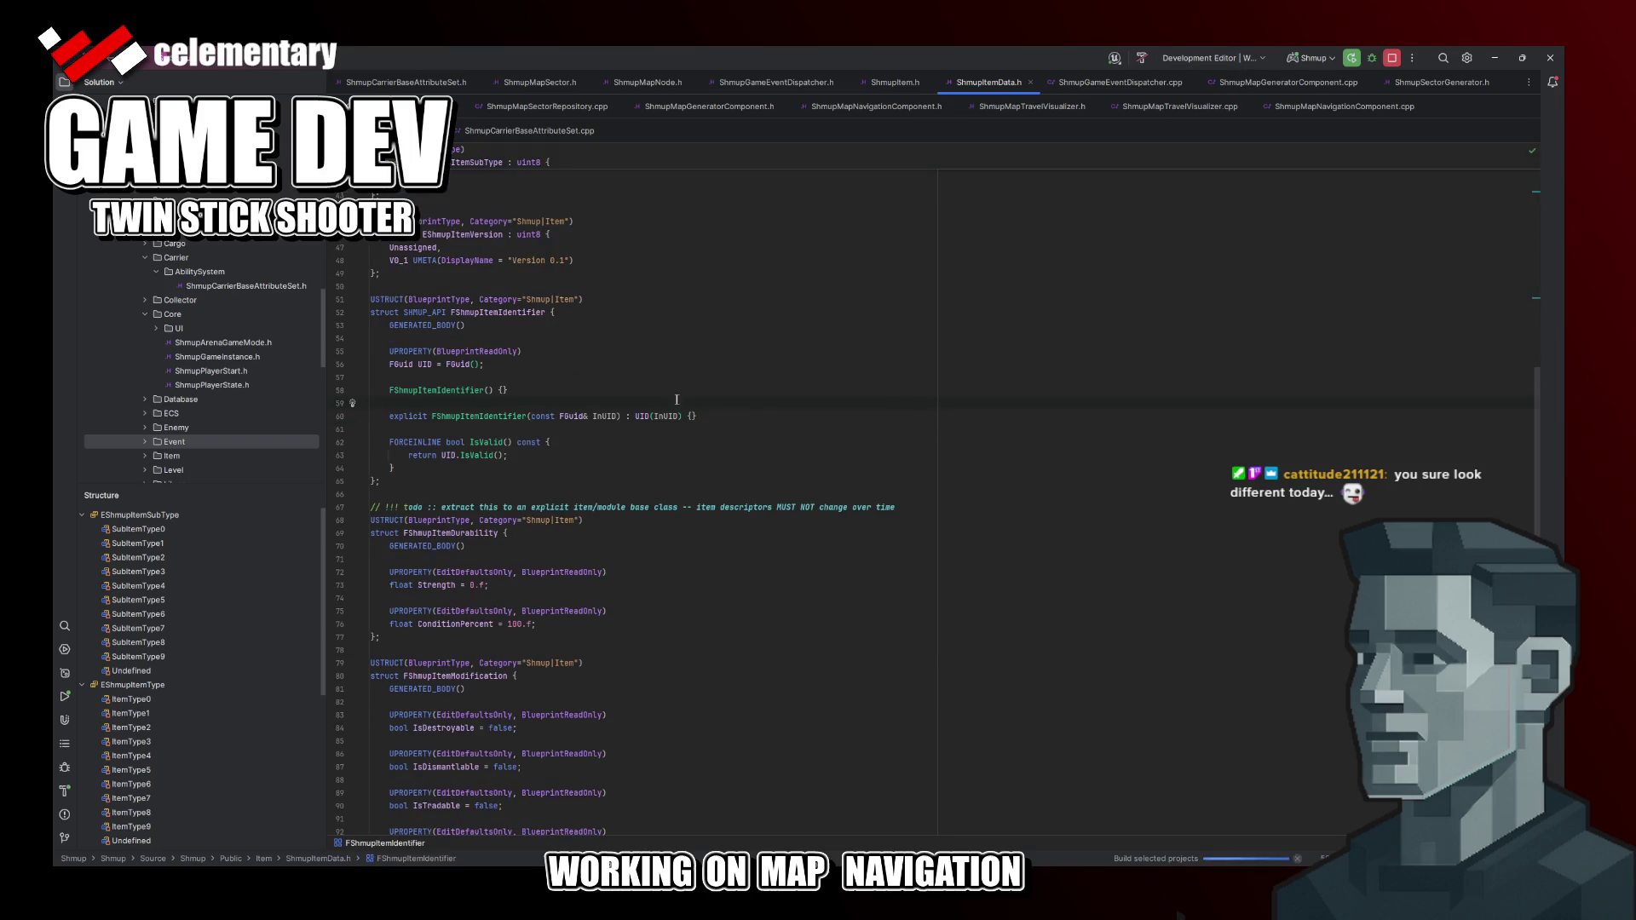
scroll(639, 422, "up", 3)
scroll(607, 453, "down", 5)
scroll(606, 453, "down", 2)
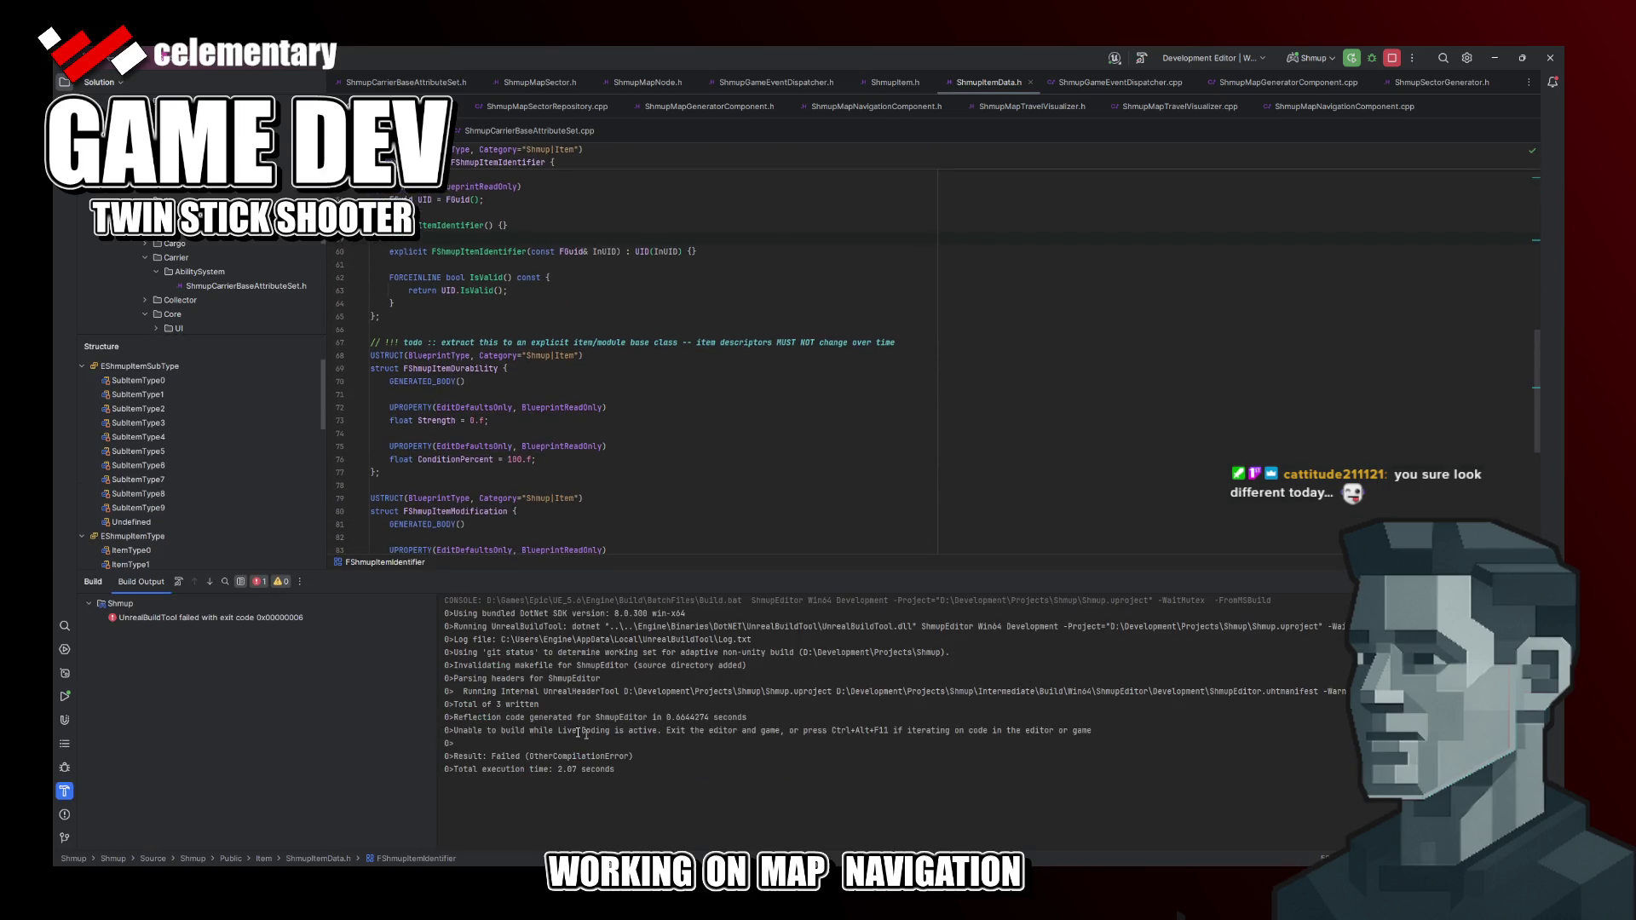
left_click(254, 622)
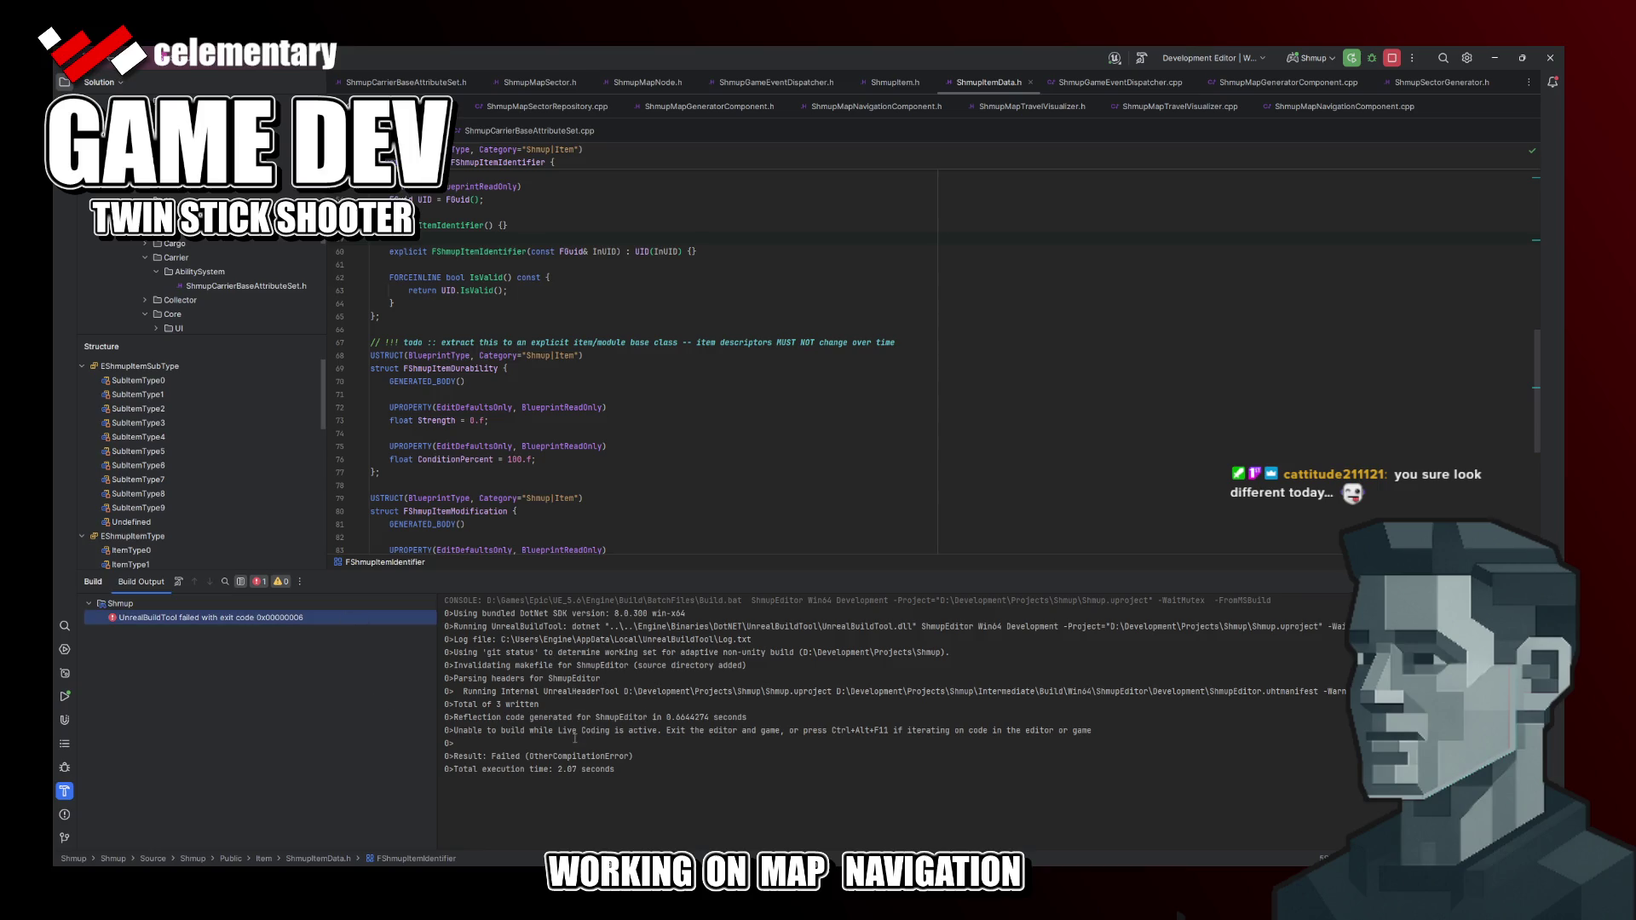
key("alt+Tab")
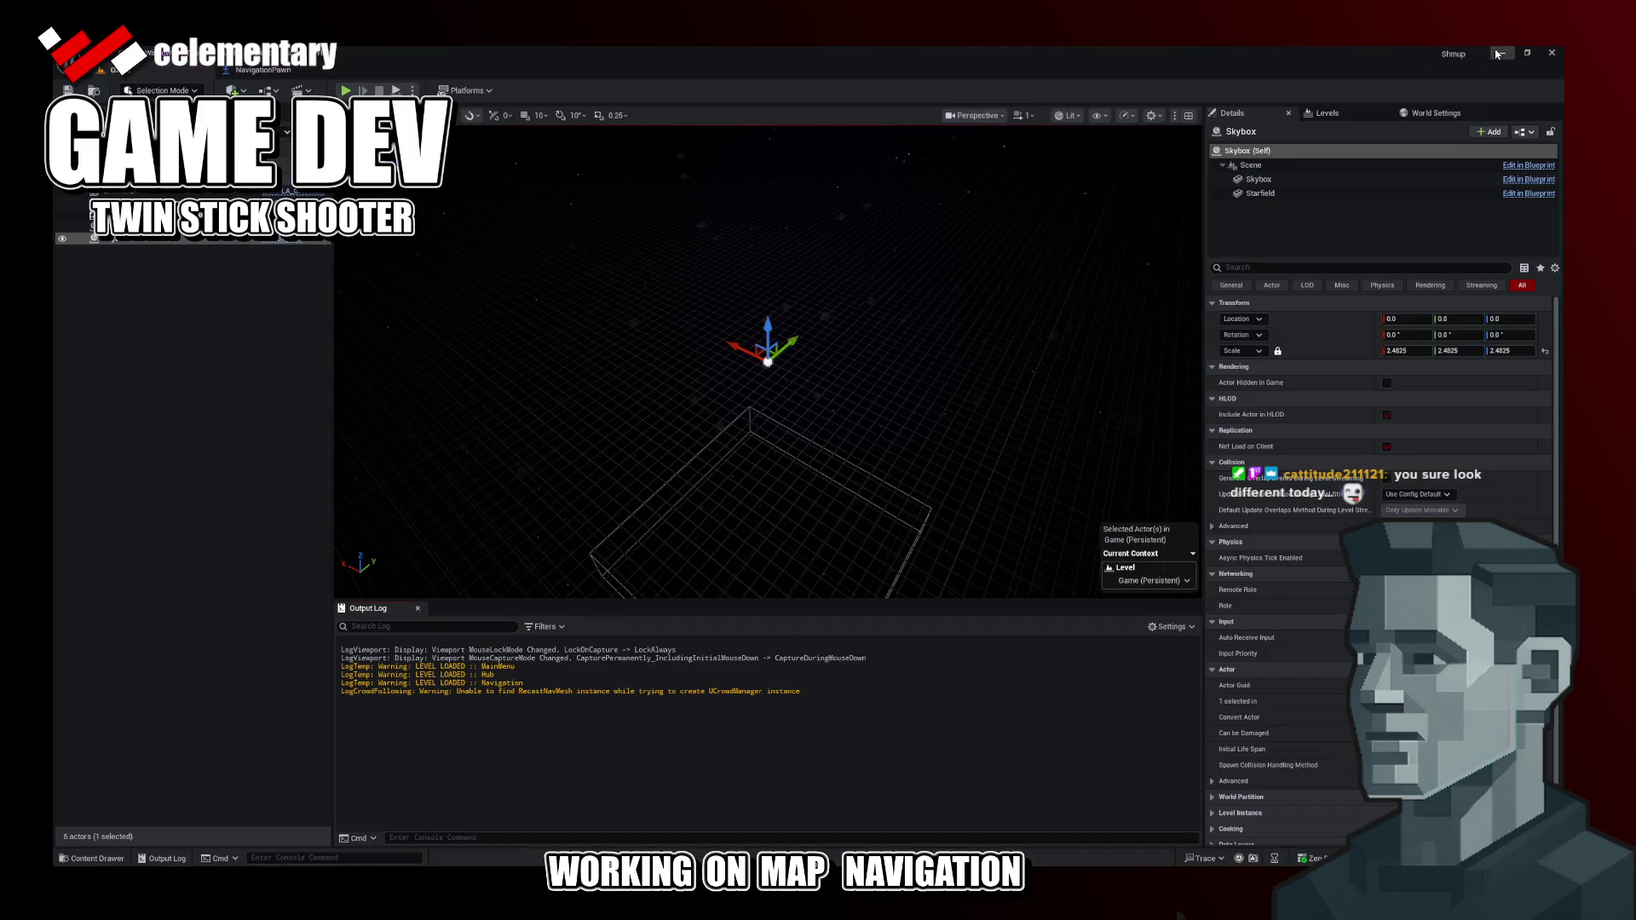
Step: Close the Unreal Editor window so Rider's ShmupEditor rebuild succeeds
left_click(1559, 56)
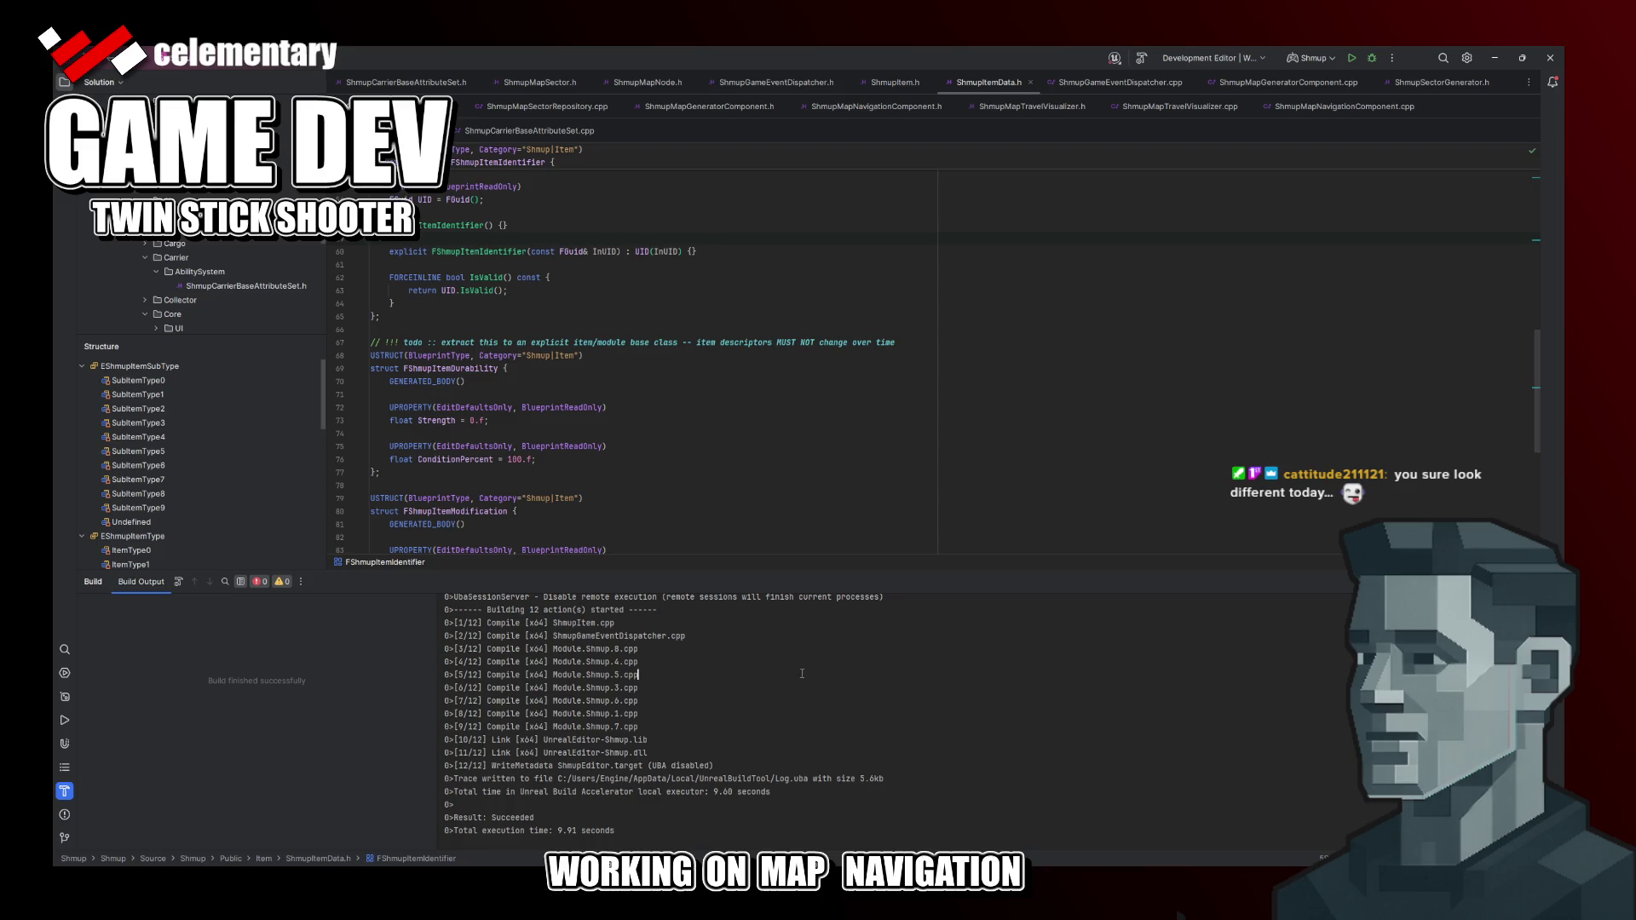
Step: Hide the build output and review FShmupItemModification and FShmupItemIdentifier's FGuid UID field
key("Escape")
left_click(540, 528)
scroll(540, 529, "down", 2)
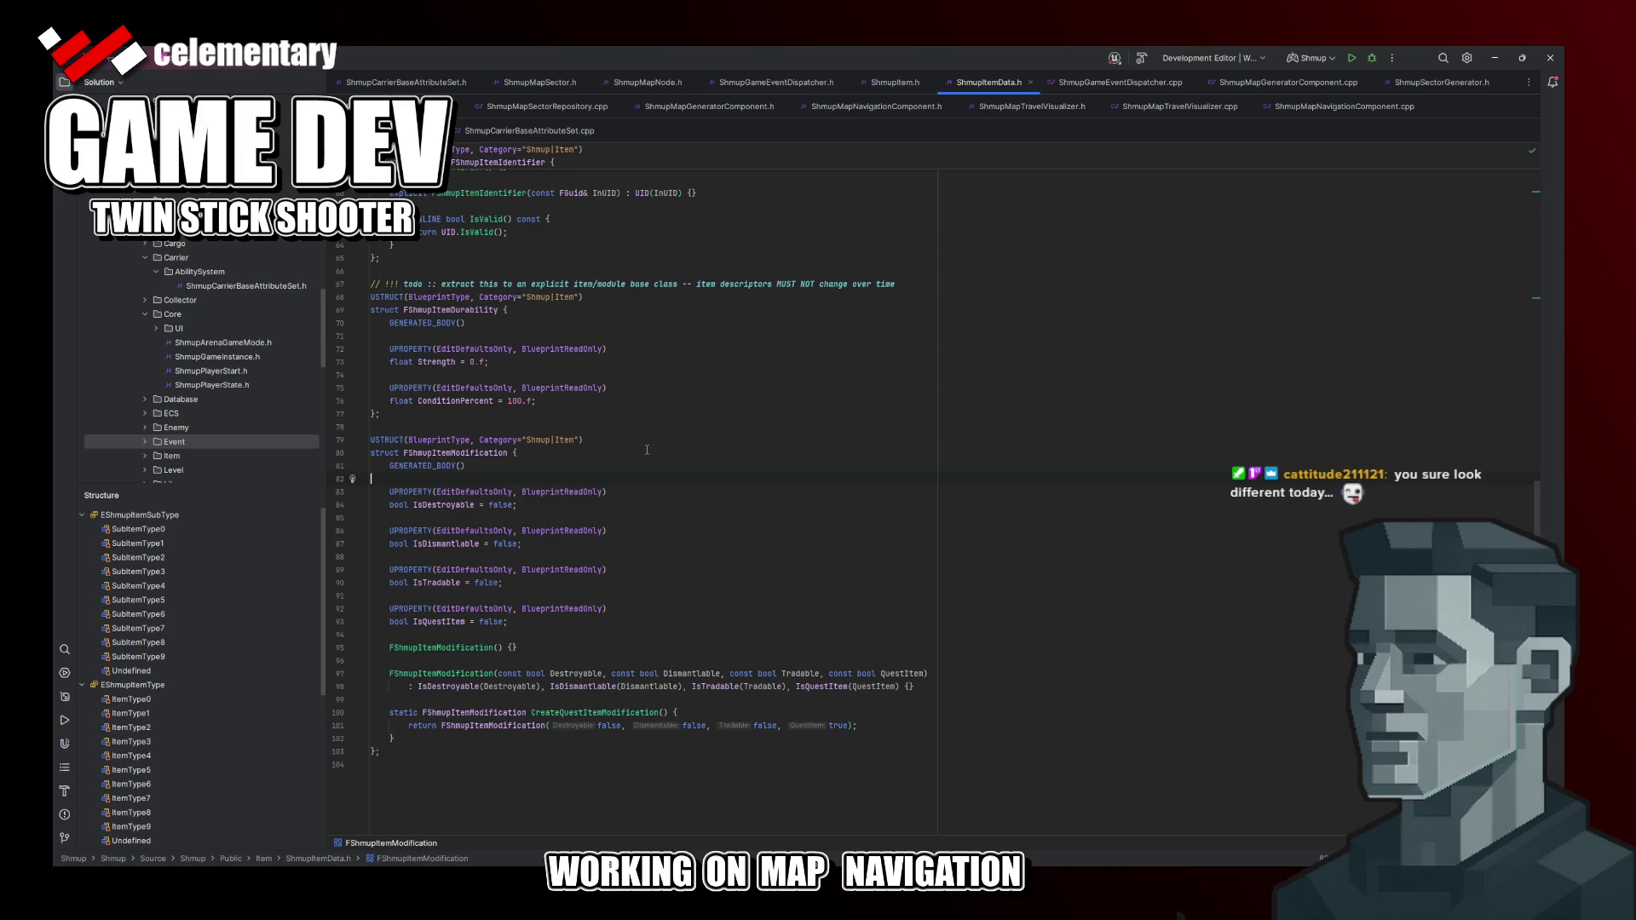
scroll(647, 450, "up", 3)
scroll(647, 451, "up", 3)
scroll(648, 450, "up", 2)
scroll(648, 450, "up", 2)
left_click(564, 529)
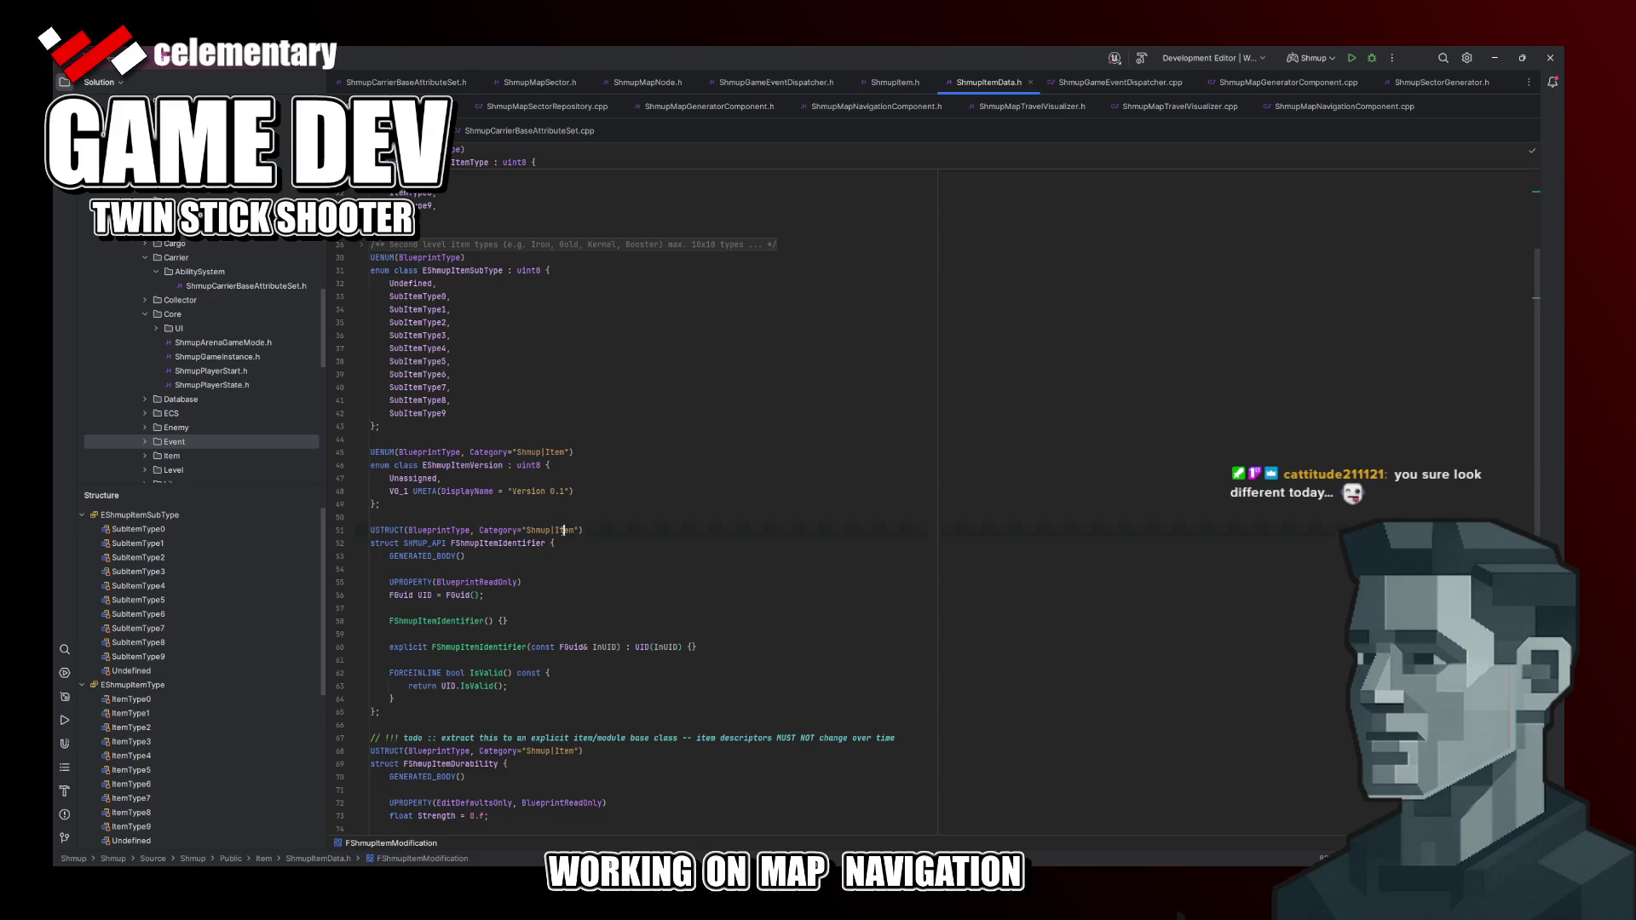
left_click(450, 596)
scroll(450, 620, "down", 5)
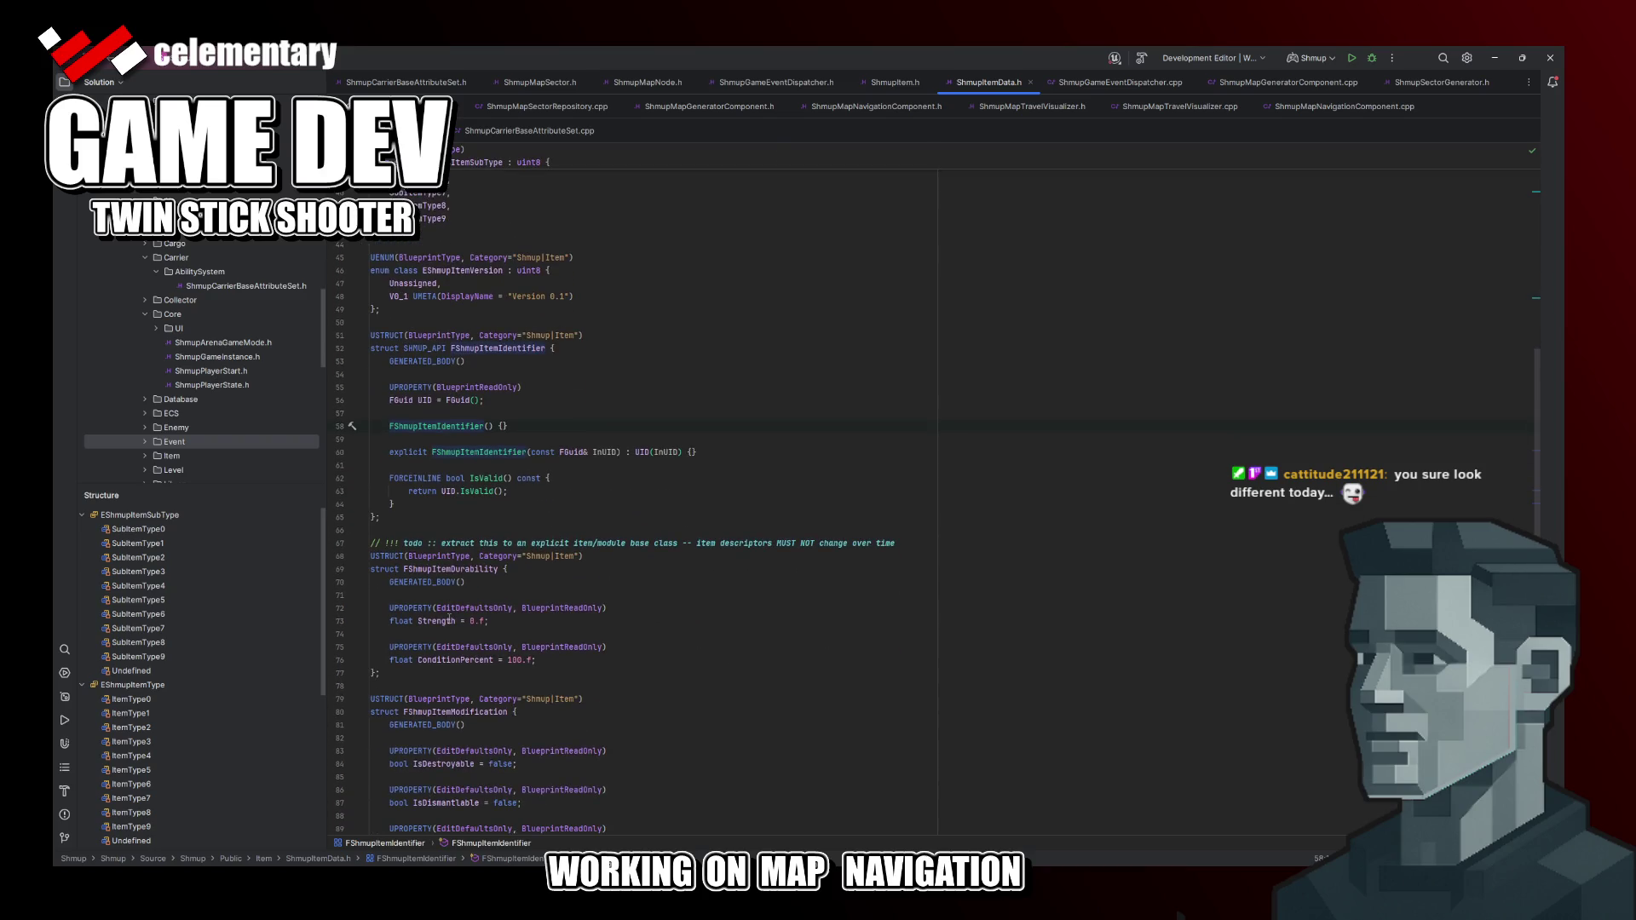
scroll(450, 621, "down", 3)
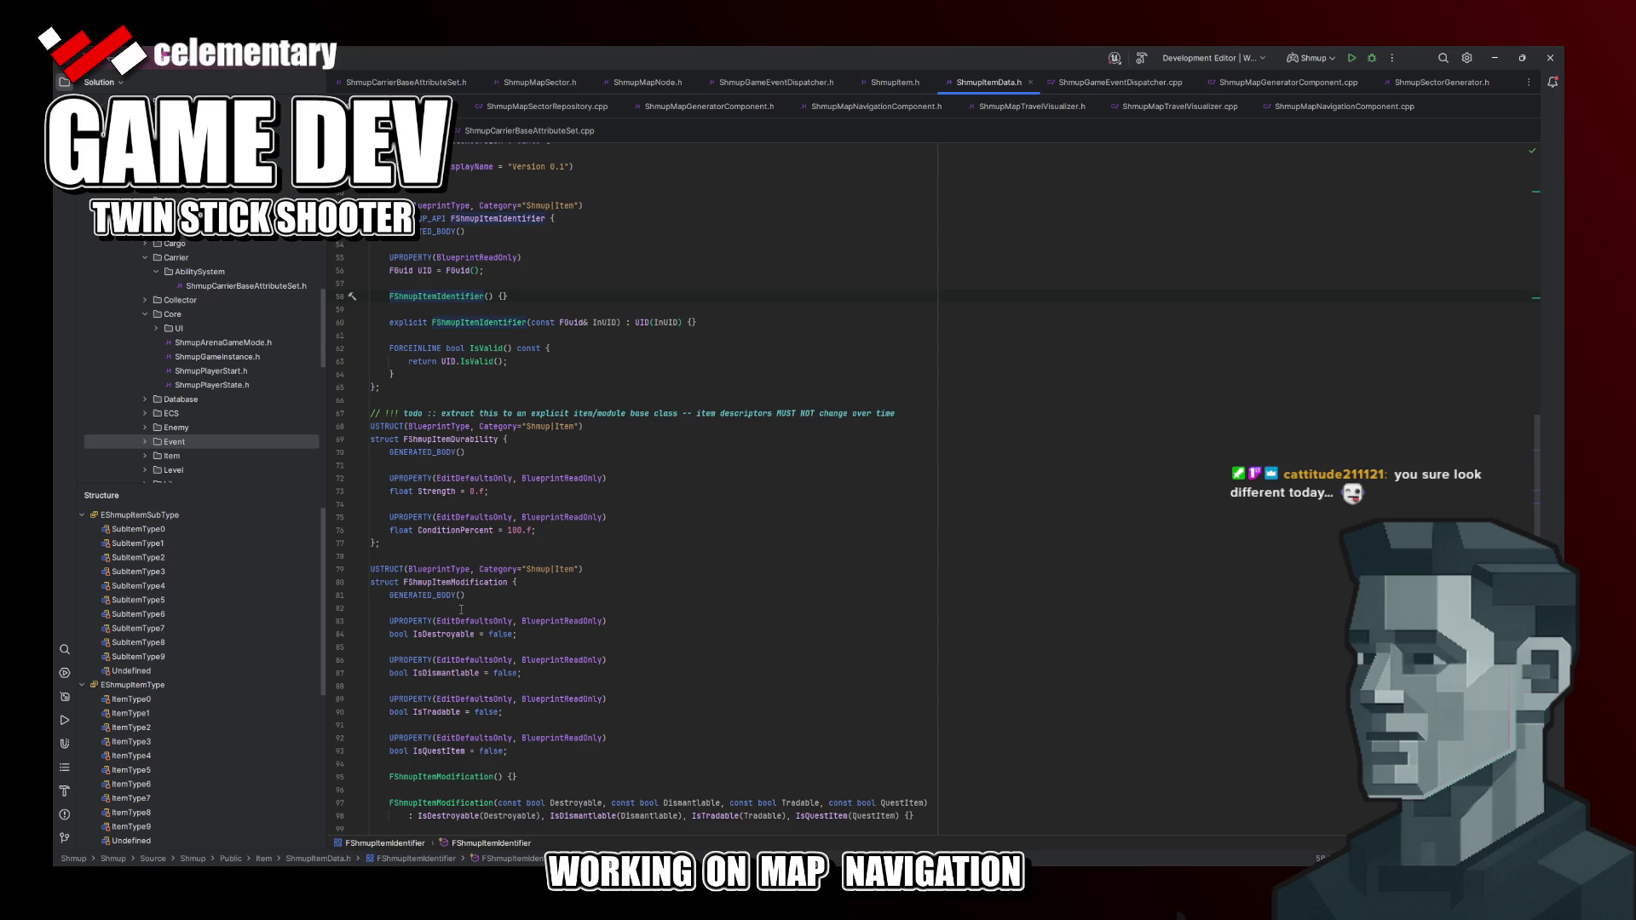
scroll(432, 529, "down", 1)
scroll(433, 530, "down", 2)
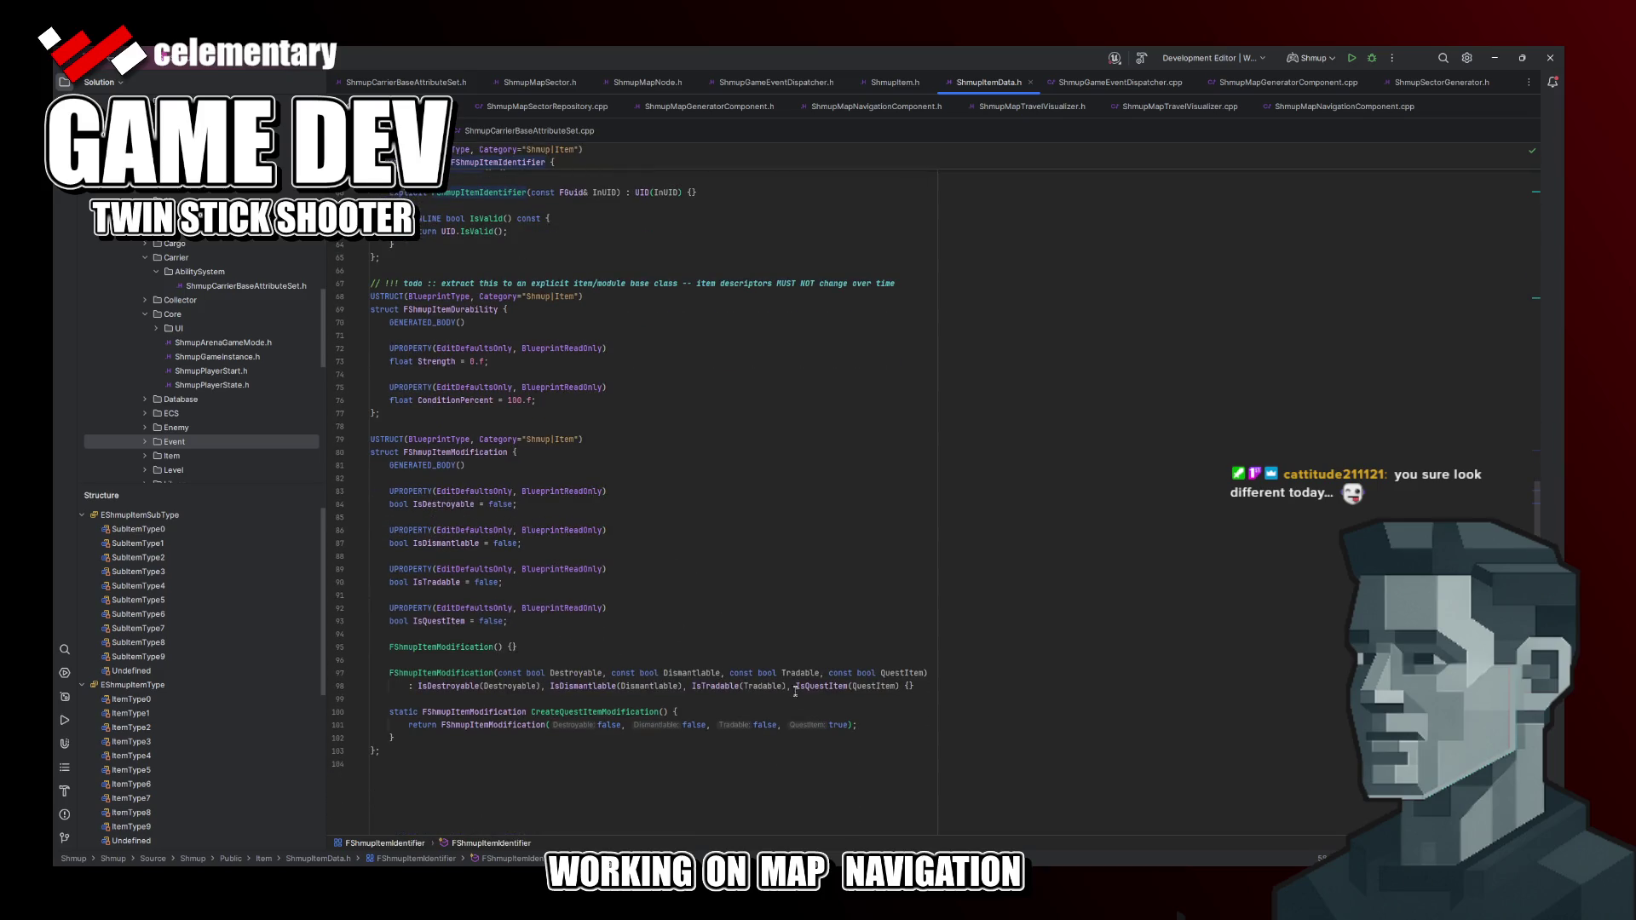
scroll(795, 689, "up", 1)
scroll(796, 689, "up", 2)
scroll(795, 688, "up", 2)
scroll(507, 649, "up", 2)
scroll(507, 648, "down", 1)
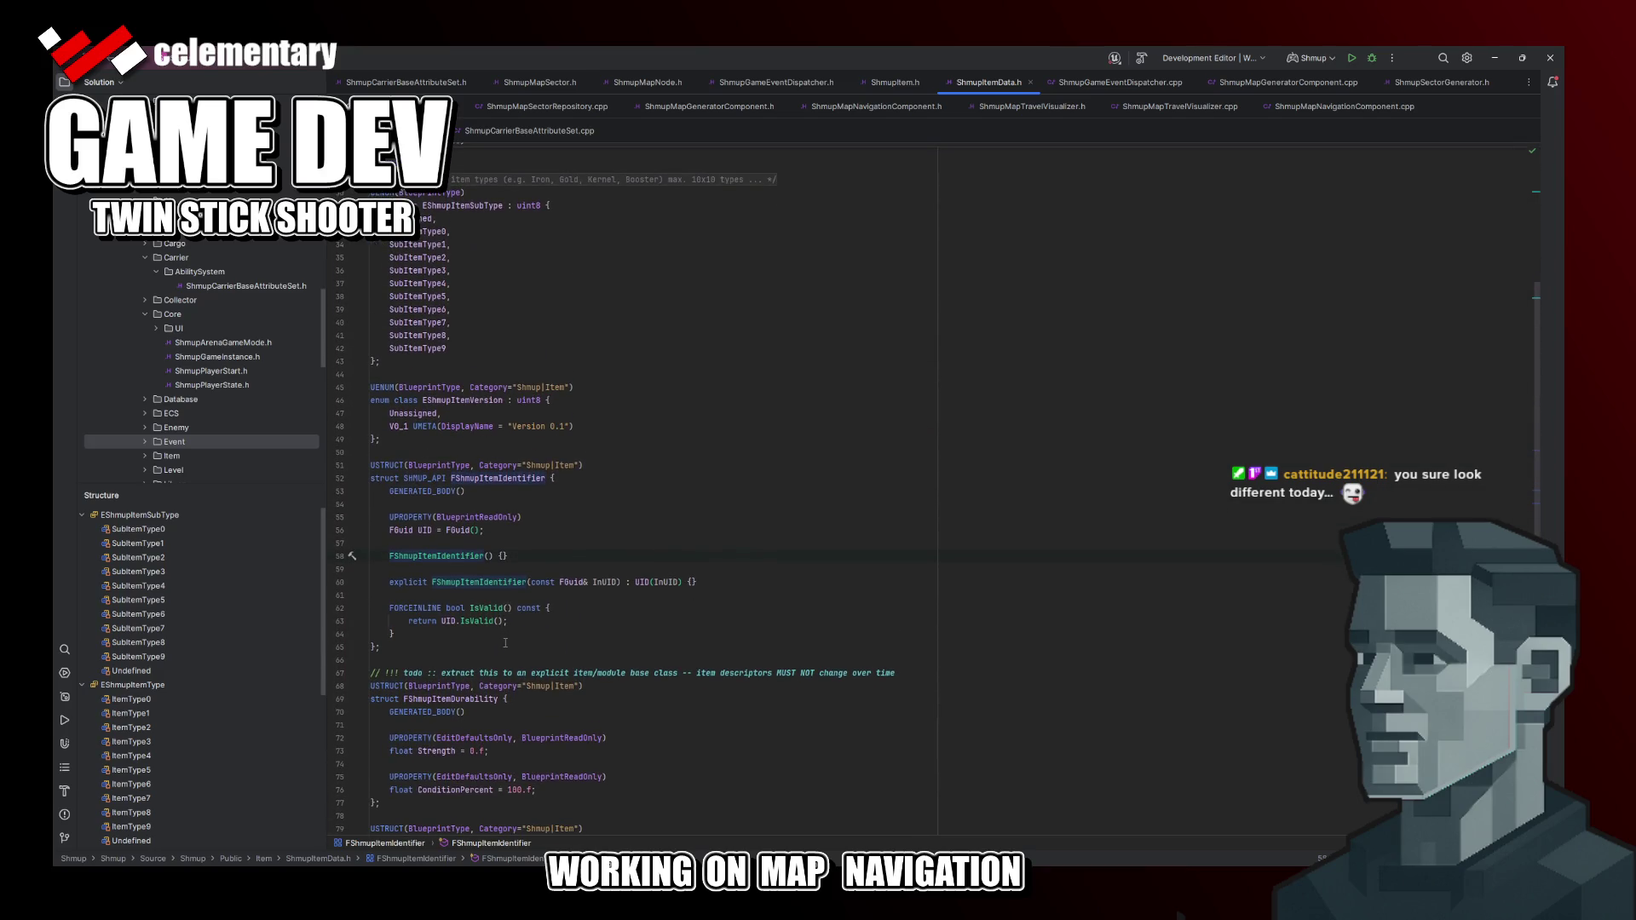
key("Up")
key("Up")
scroll(571, 564, "down", 3)
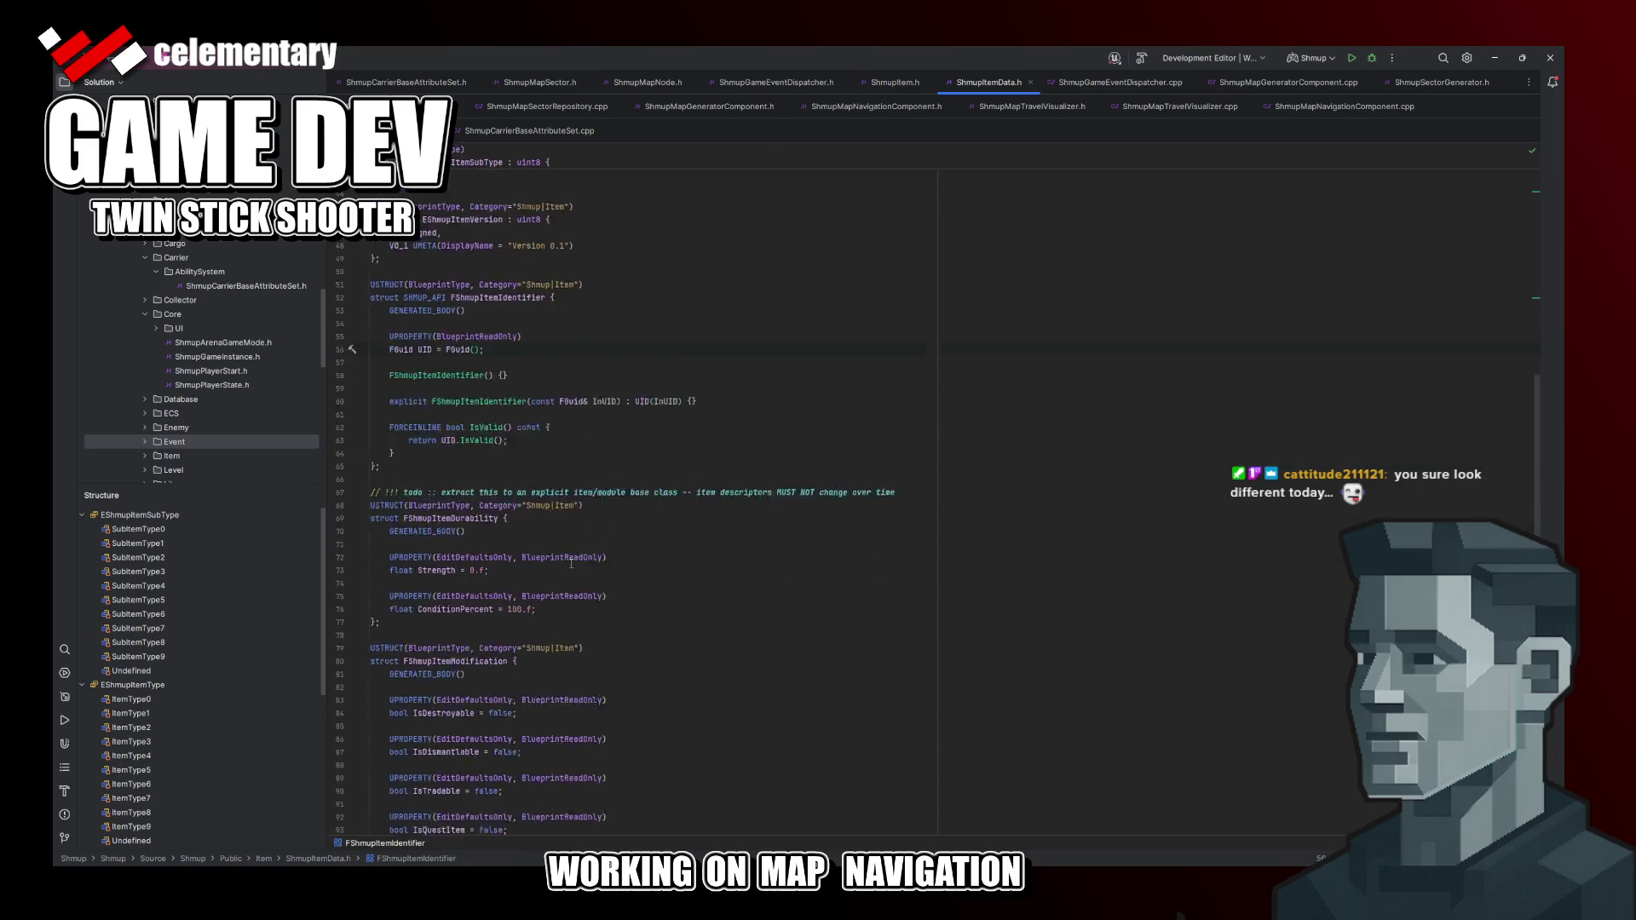
scroll(572, 565, "down", 2)
scroll(571, 564, "down", 1)
scroll(571, 563, "down", 2)
scroll(569, 566, "up", 5)
scroll(565, 568, "up", 8)
scroll(565, 568, "up", 1)
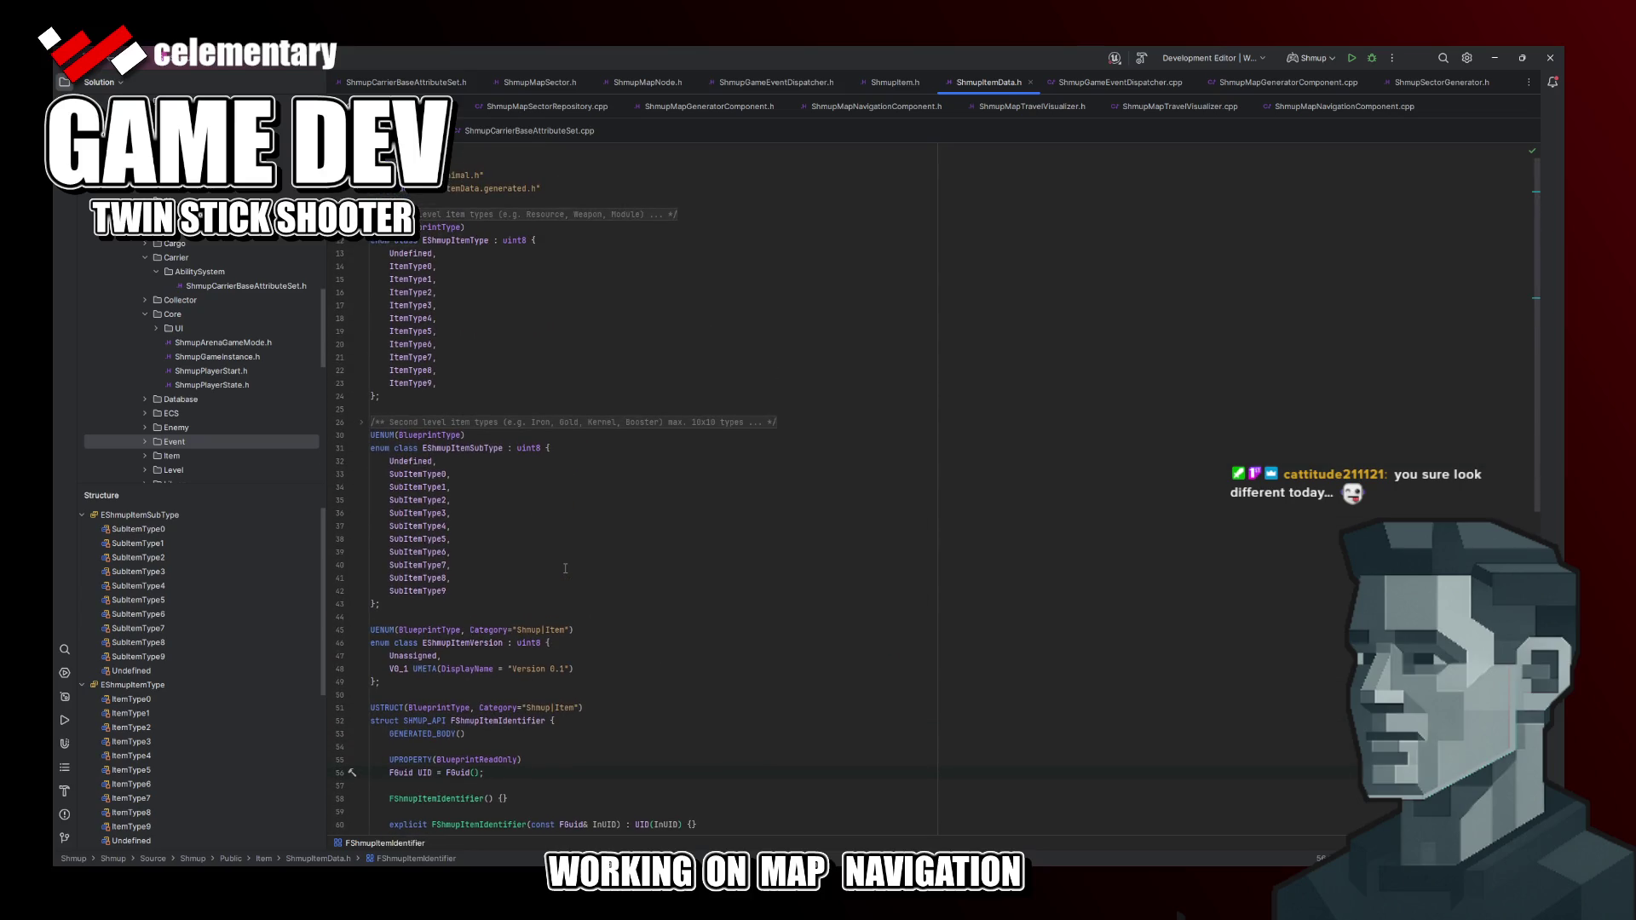
scroll(563, 567, "down", 2)
scroll(564, 569, "down", 3)
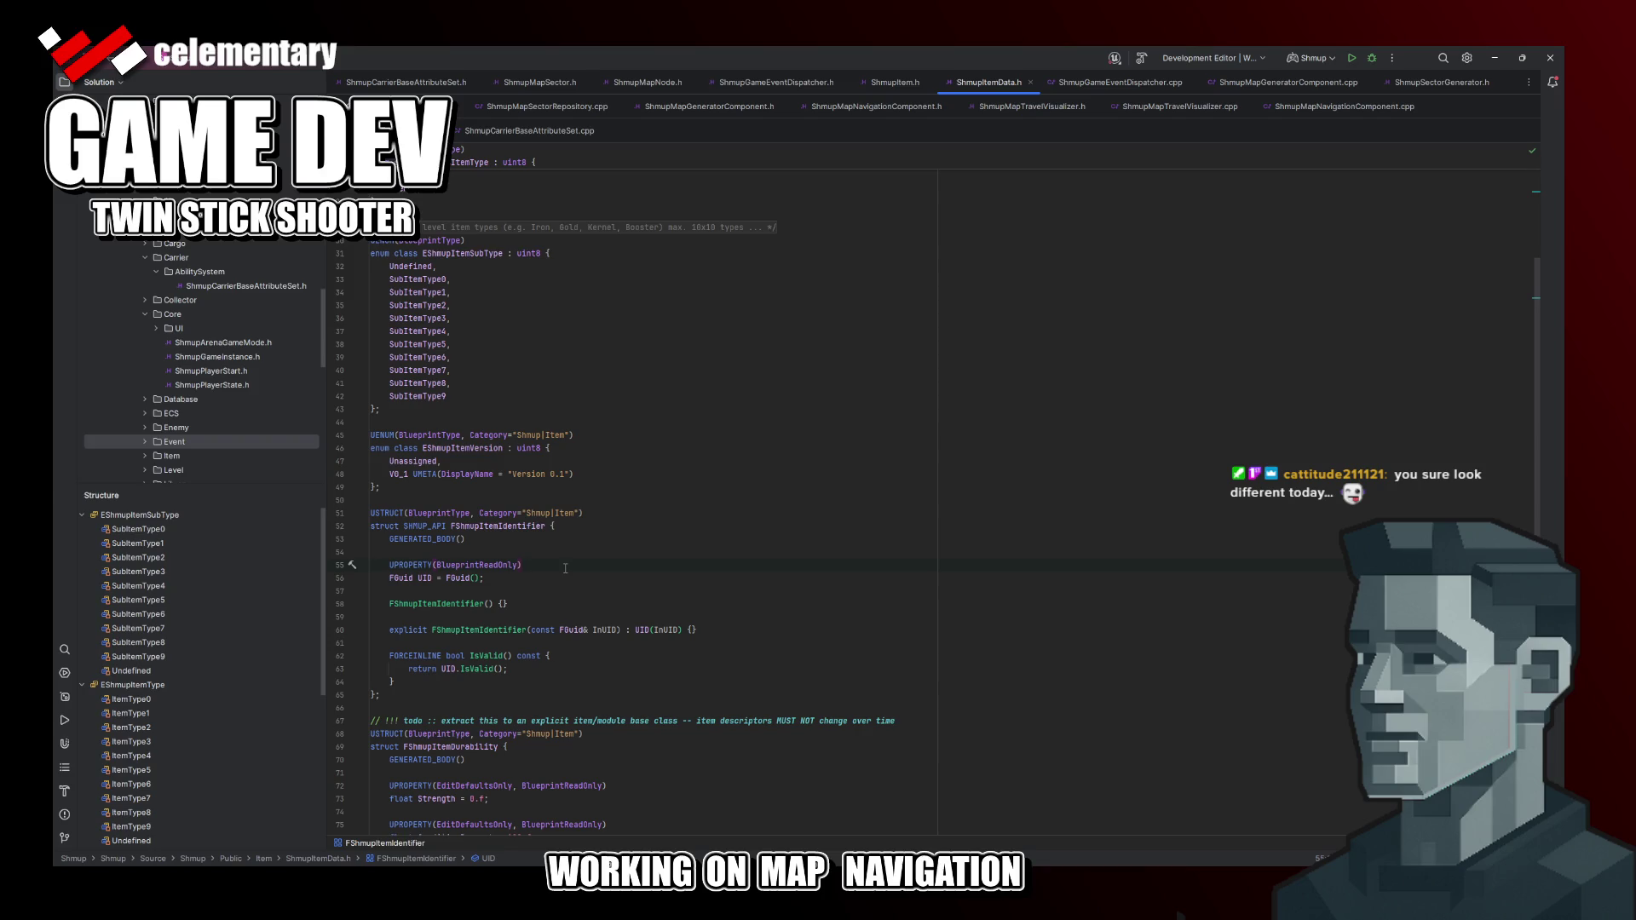
scroll(564, 567, "down", 3)
scroll(564, 568, "down", 4)
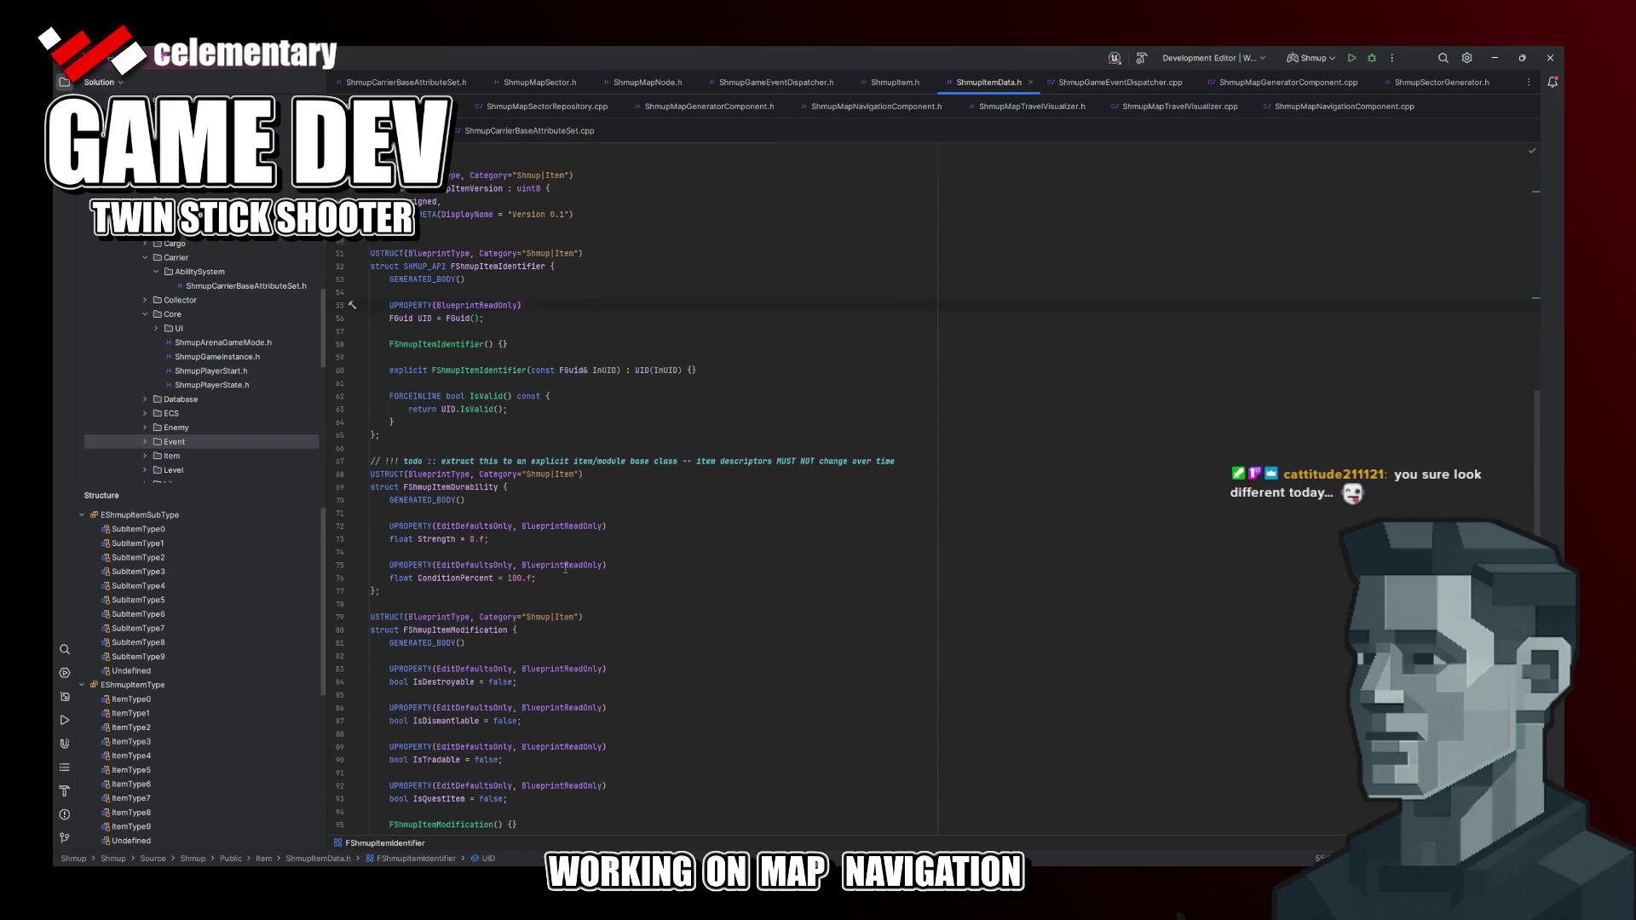
scroll(565, 571, "down", 3)
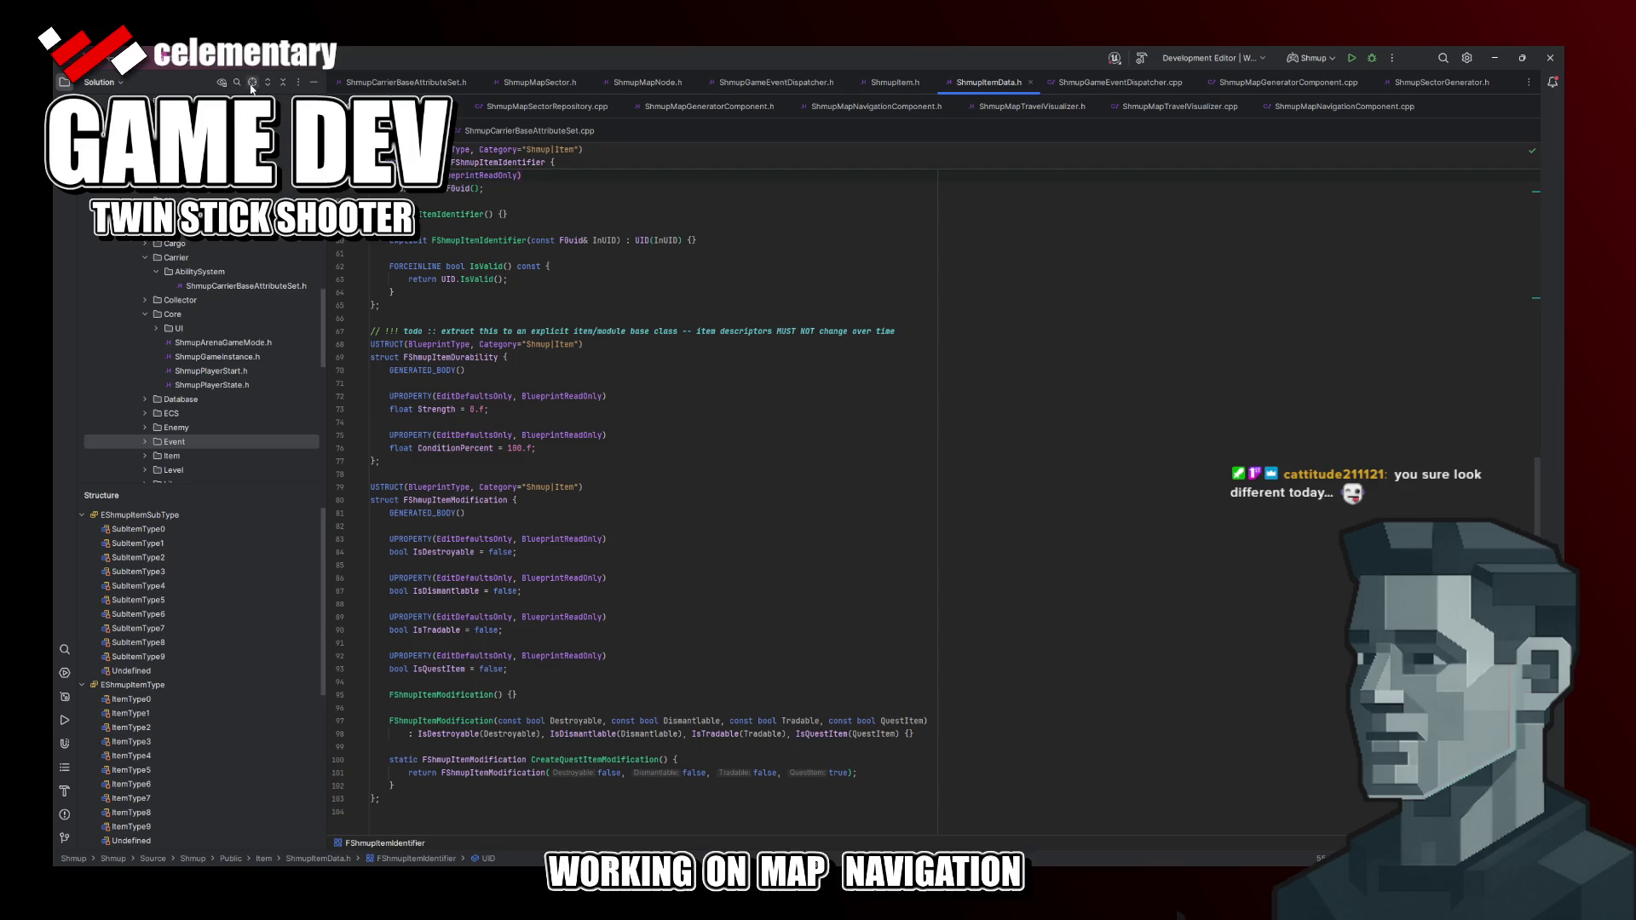
Step: Reveal ShmupItemData.h in the solution tree and open ShmupItem.h
left_click(252, 83)
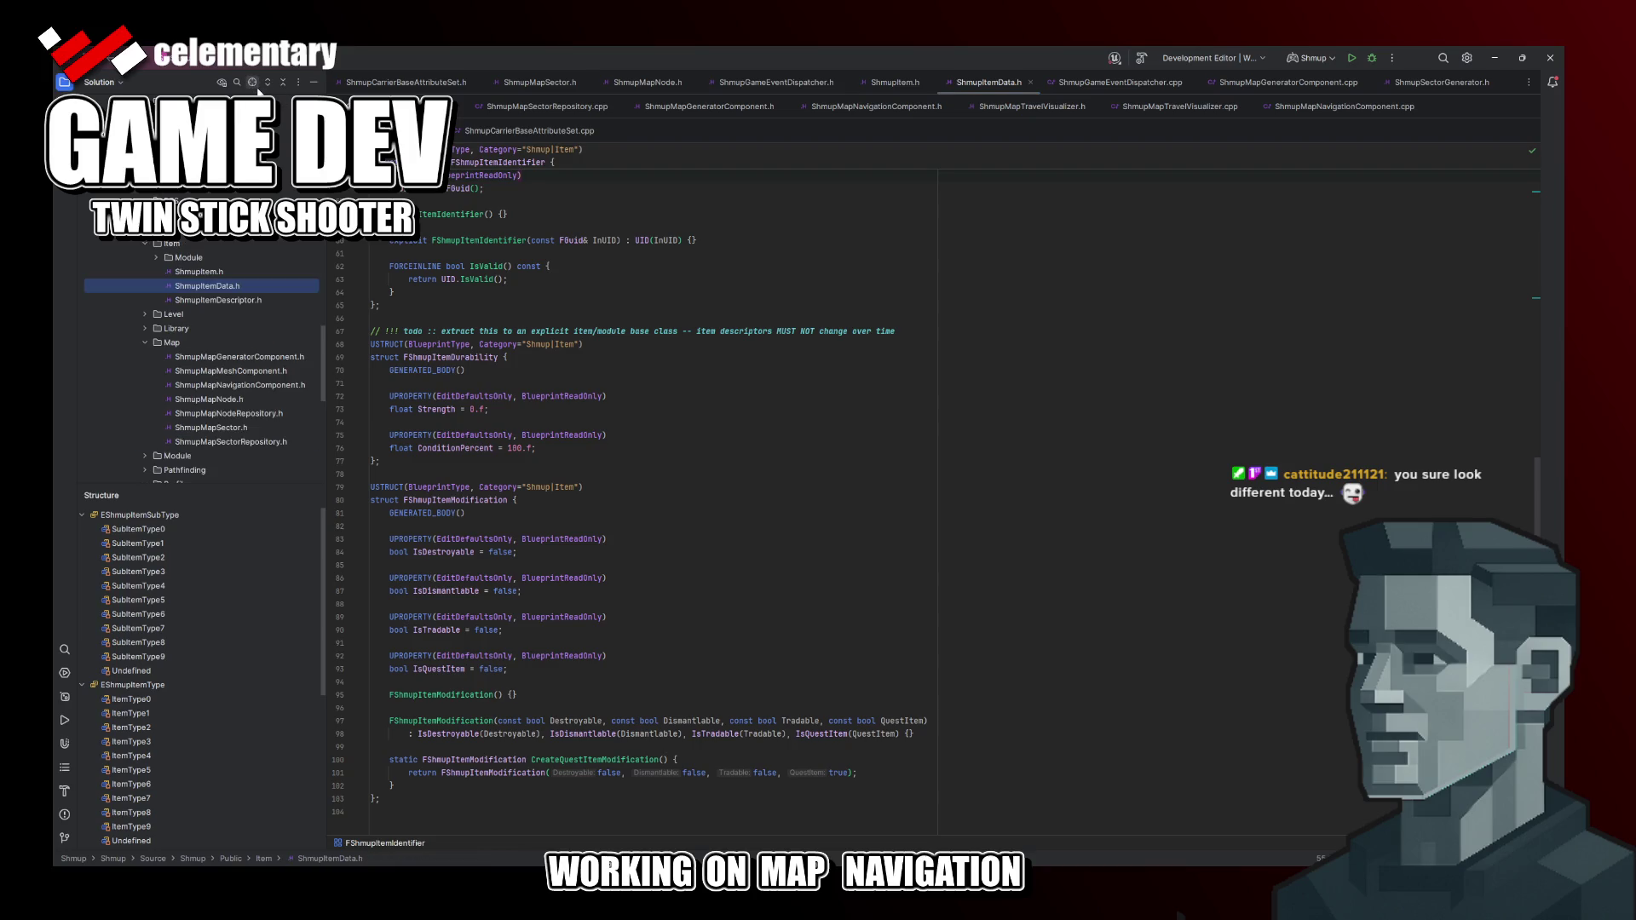
double_click(202, 273)
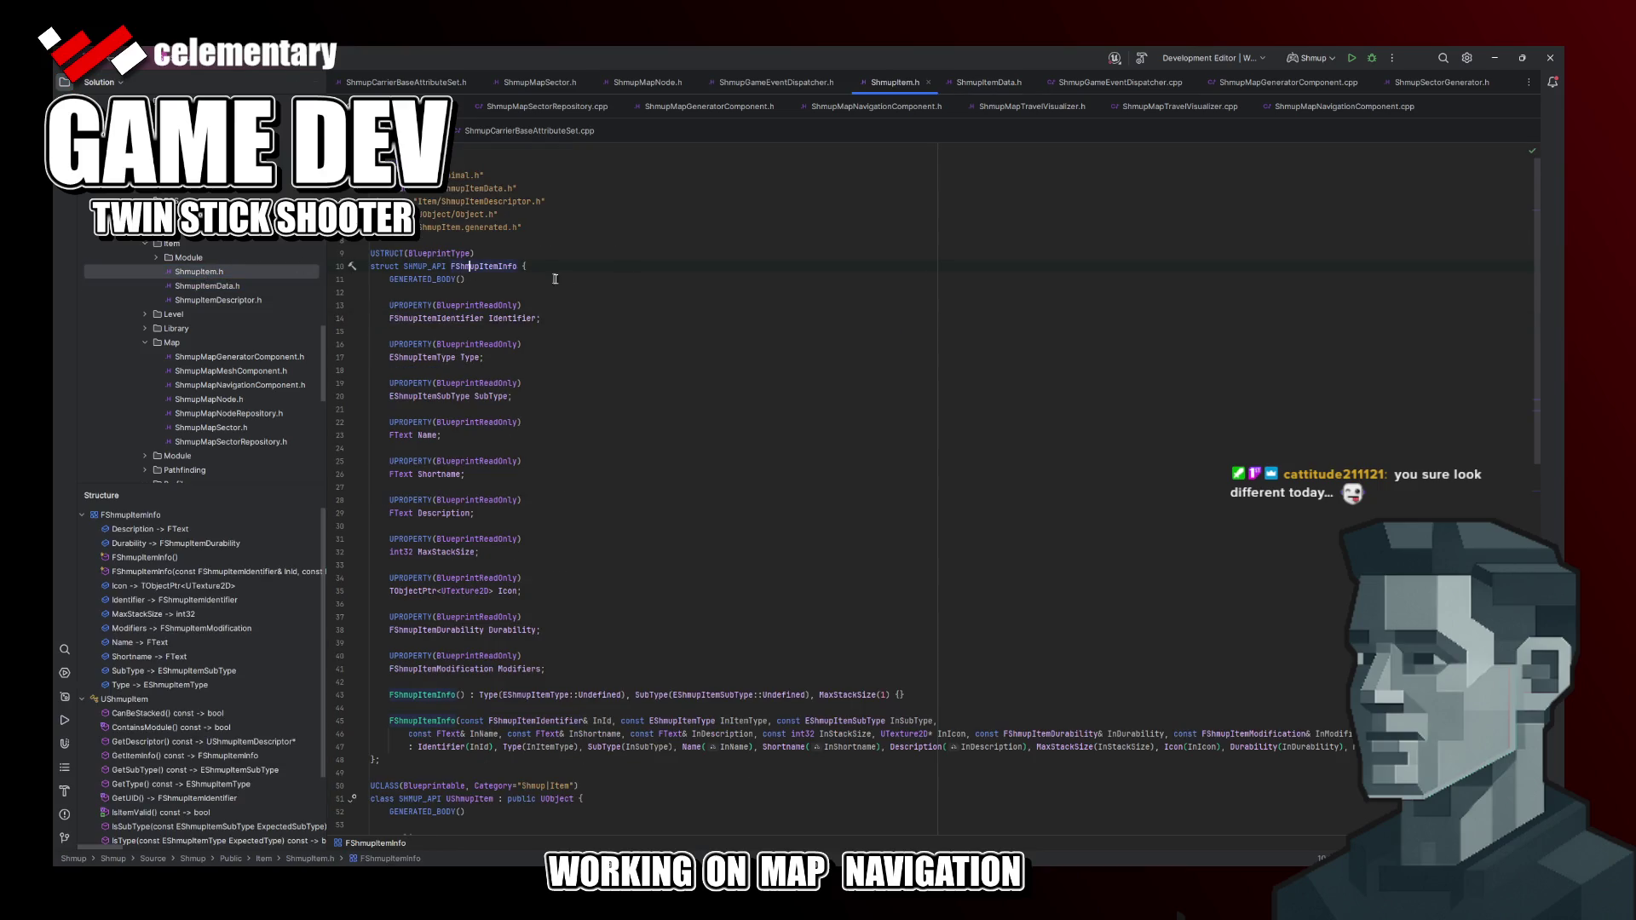
scroll(601, 618, "down", 5)
scroll(602, 620, "down", 1)
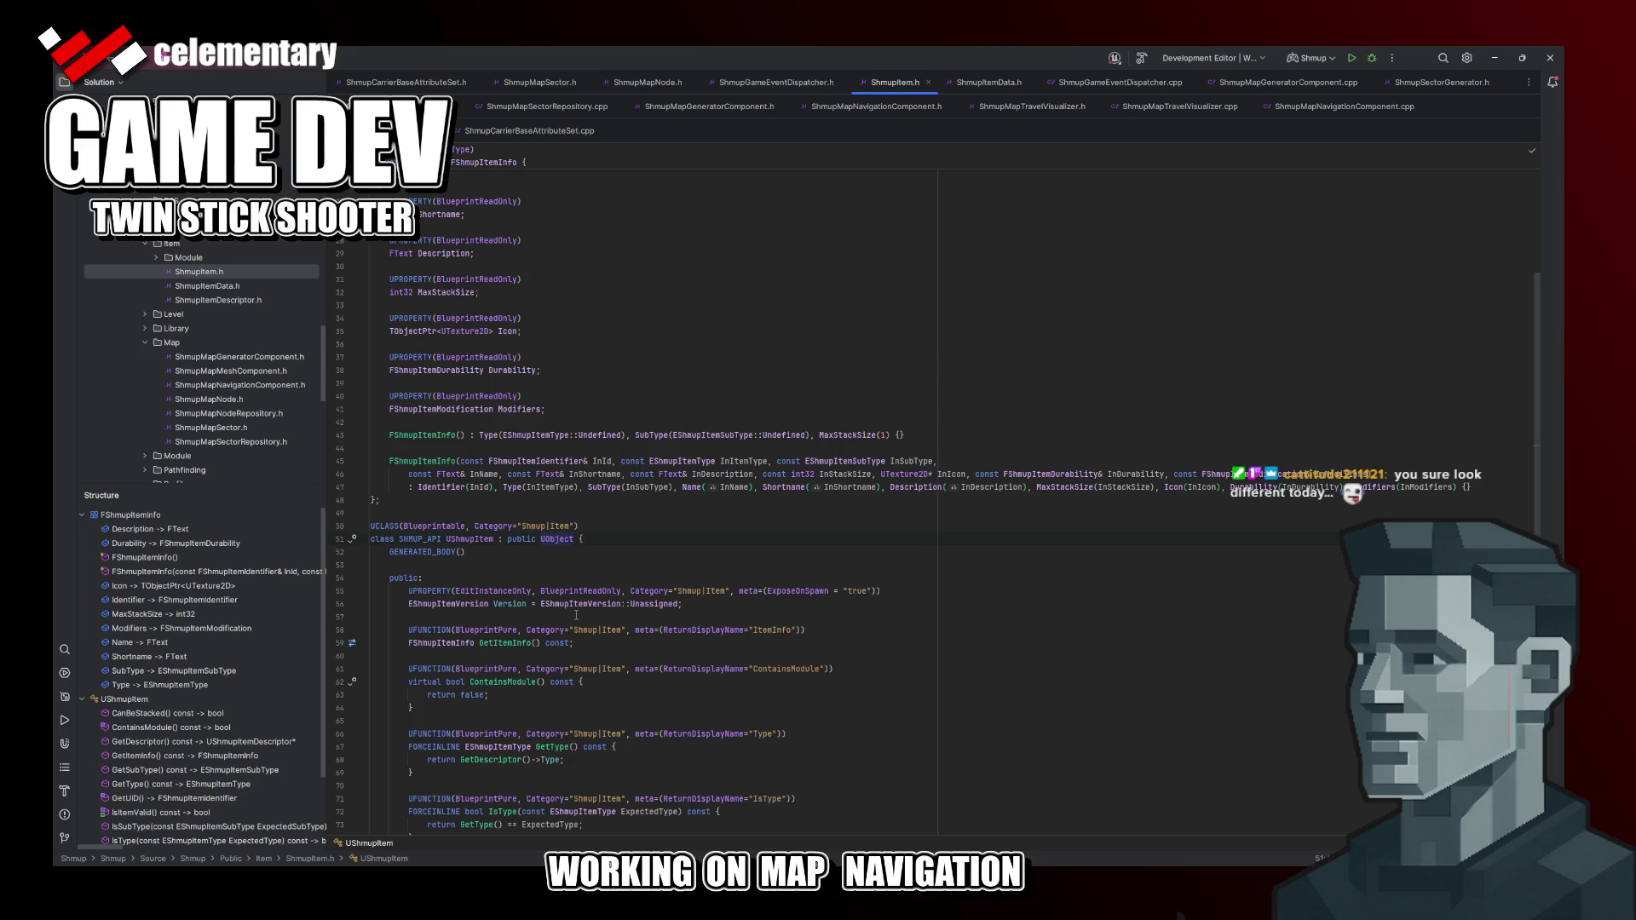
scroll(577, 615, "down", 2)
Step: Review GetItemInfo and ContainsModule in ShmupItem.h, then open ShmupItemDescriptor.h
left_click(442, 578)
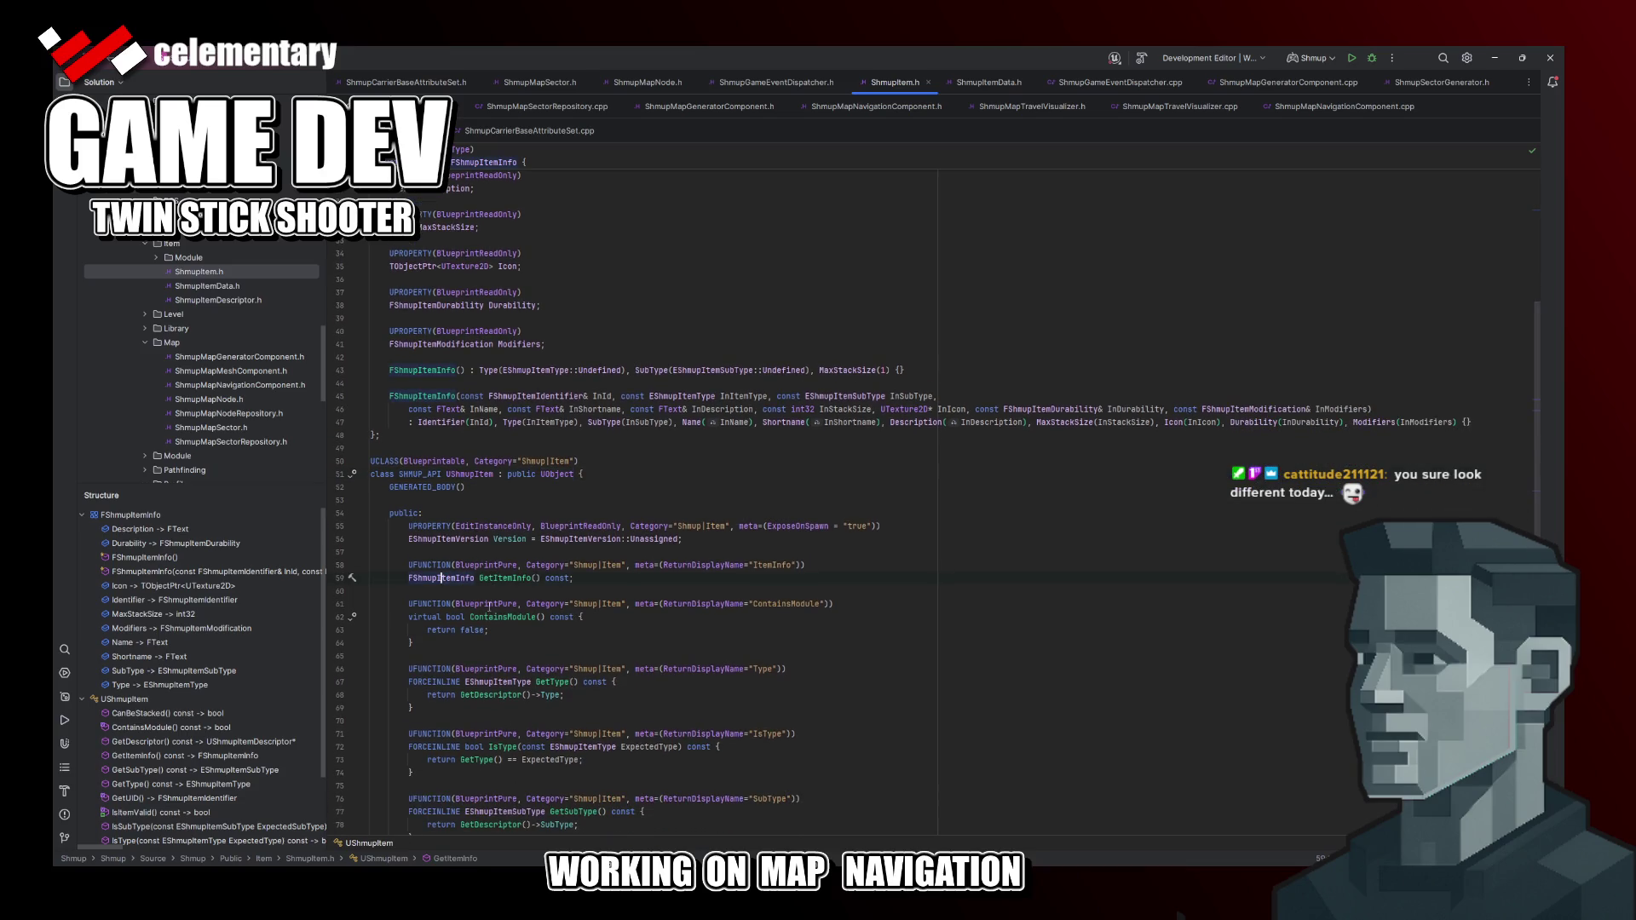
left_click(487, 603)
left_click(674, 617)
scroll(674, 618, "down", 5)
scroll(667, 620, "down", 5)
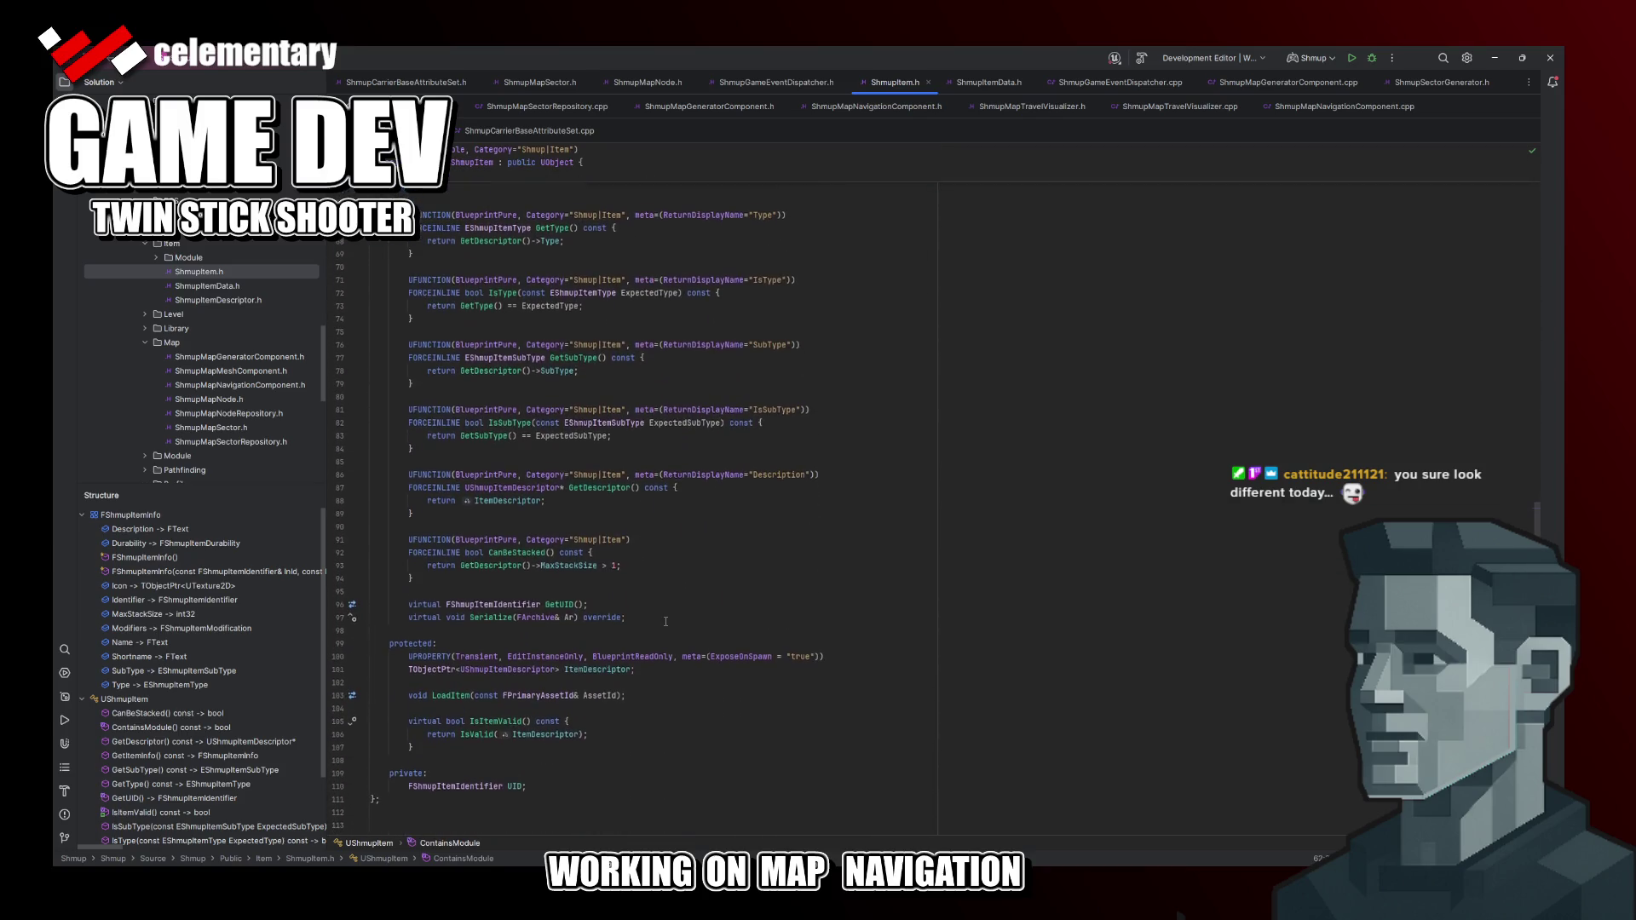
scroll(665, 622, "up", 2)
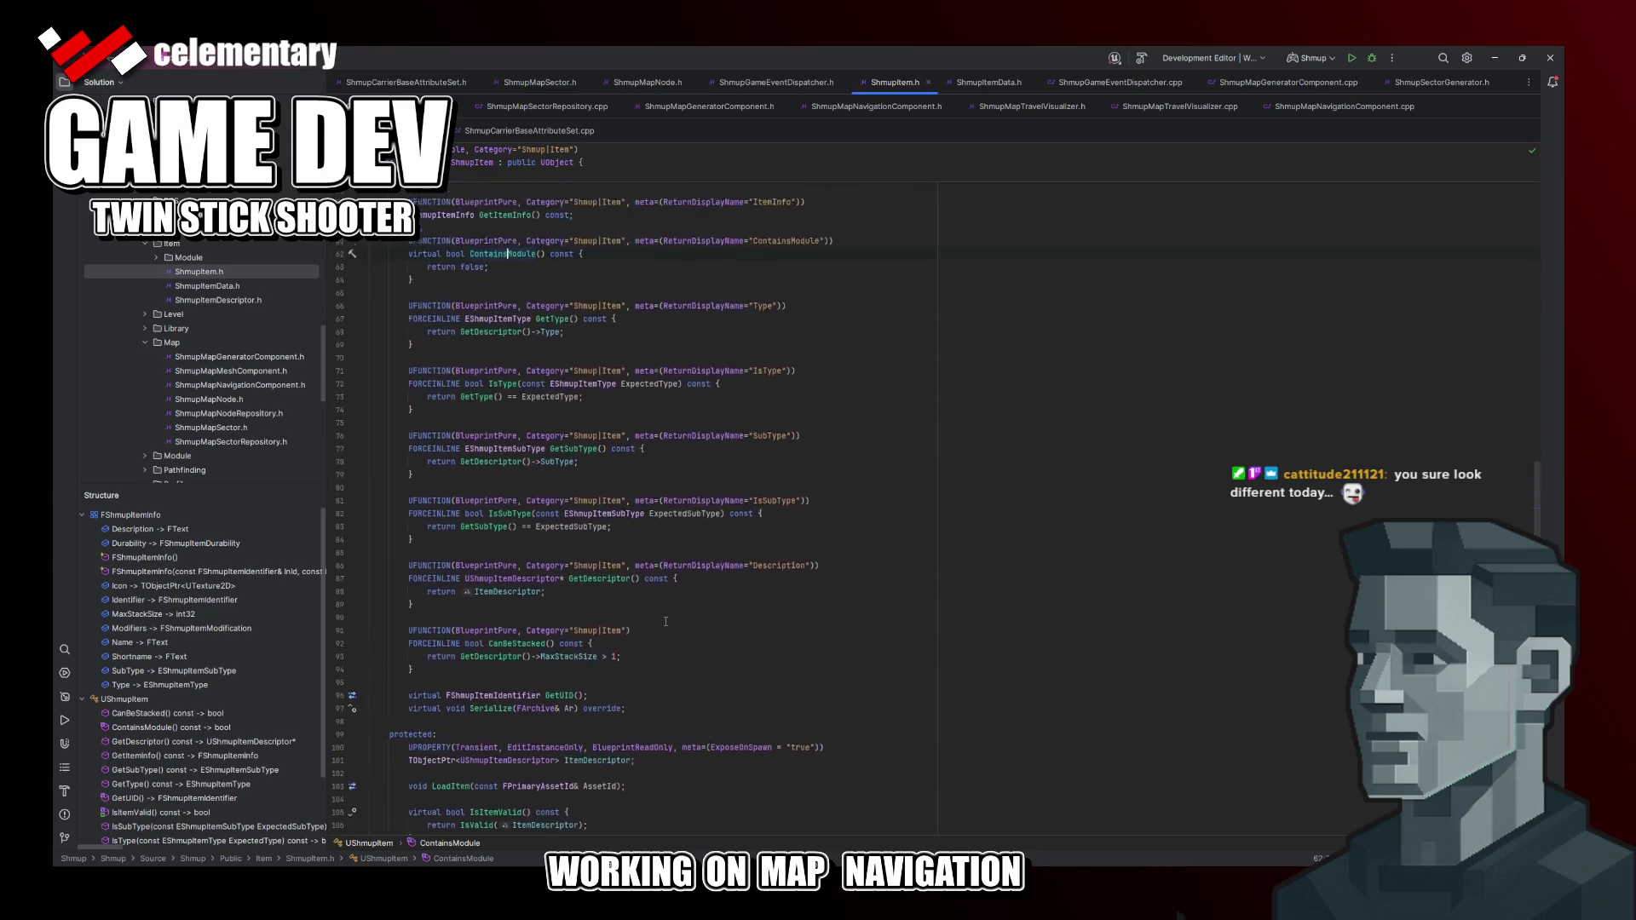
scroll(665, 622, "up", 2)
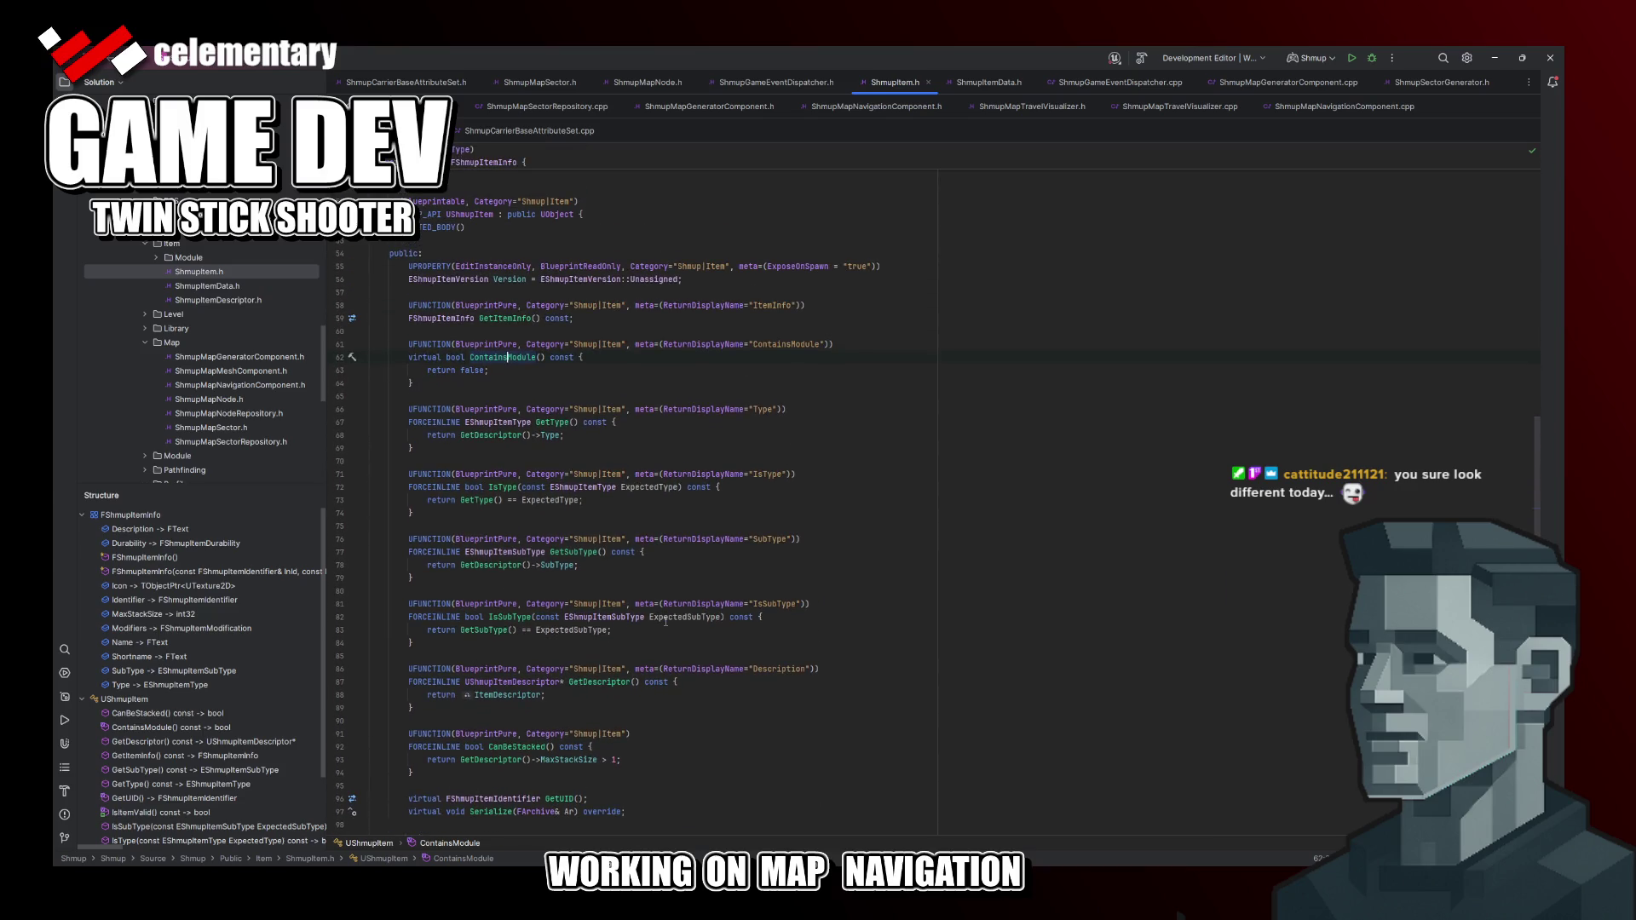
scroll(665, 622, "up", 3)
left_click(472, 501)
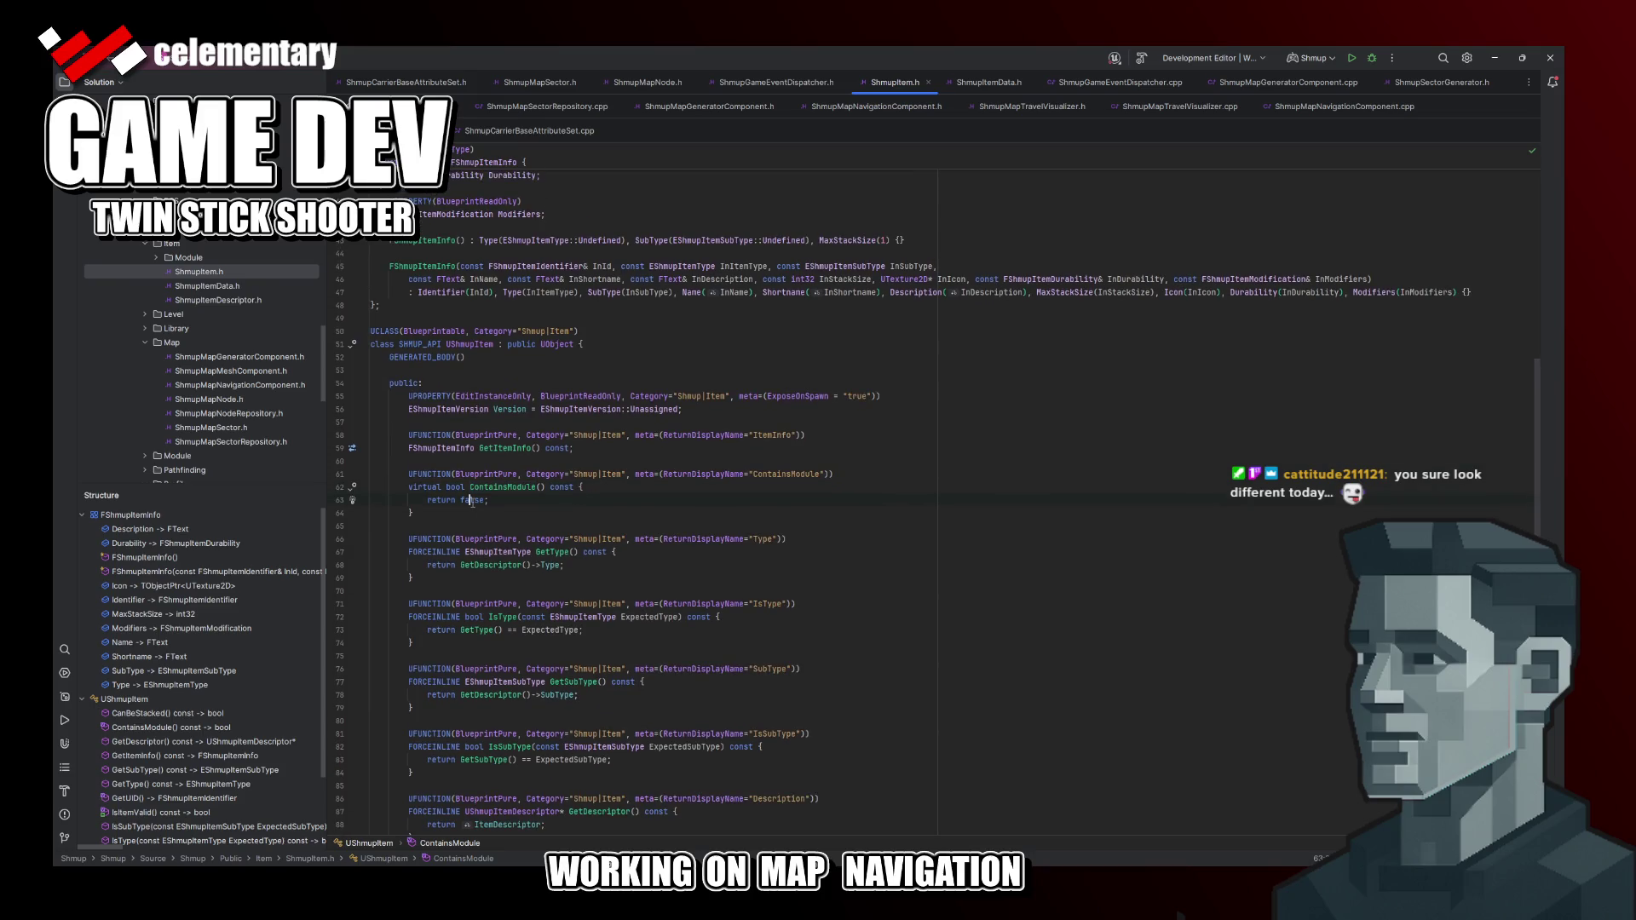
left_click(474, 488)
scroll(595, 664, "down", 5)
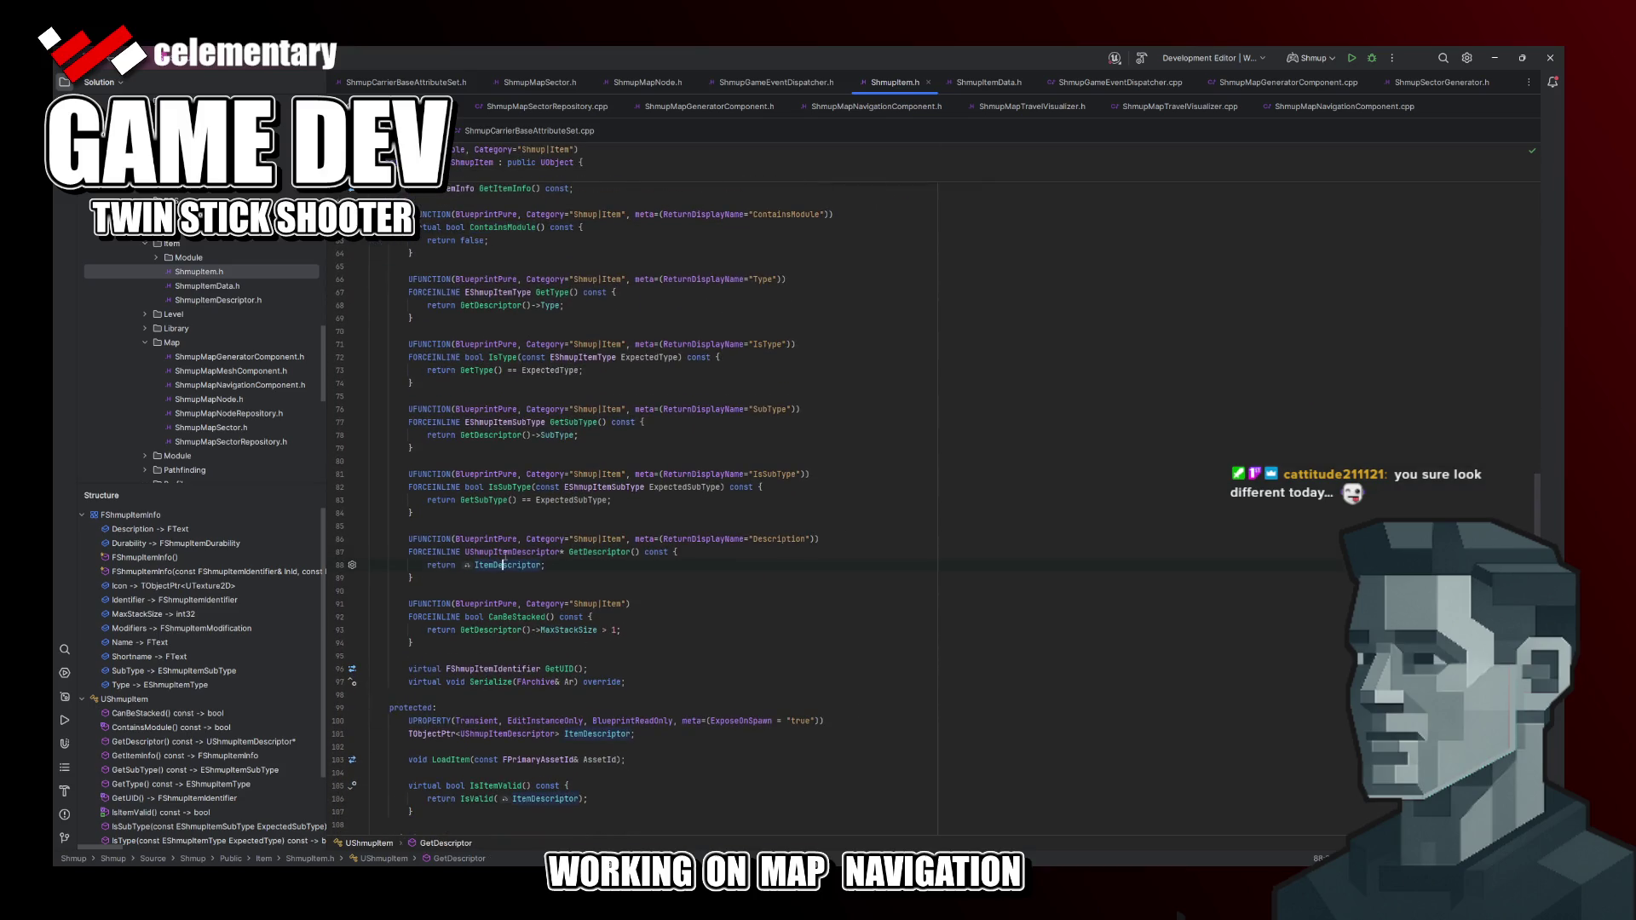
left_click(512, 551, "ctrl")
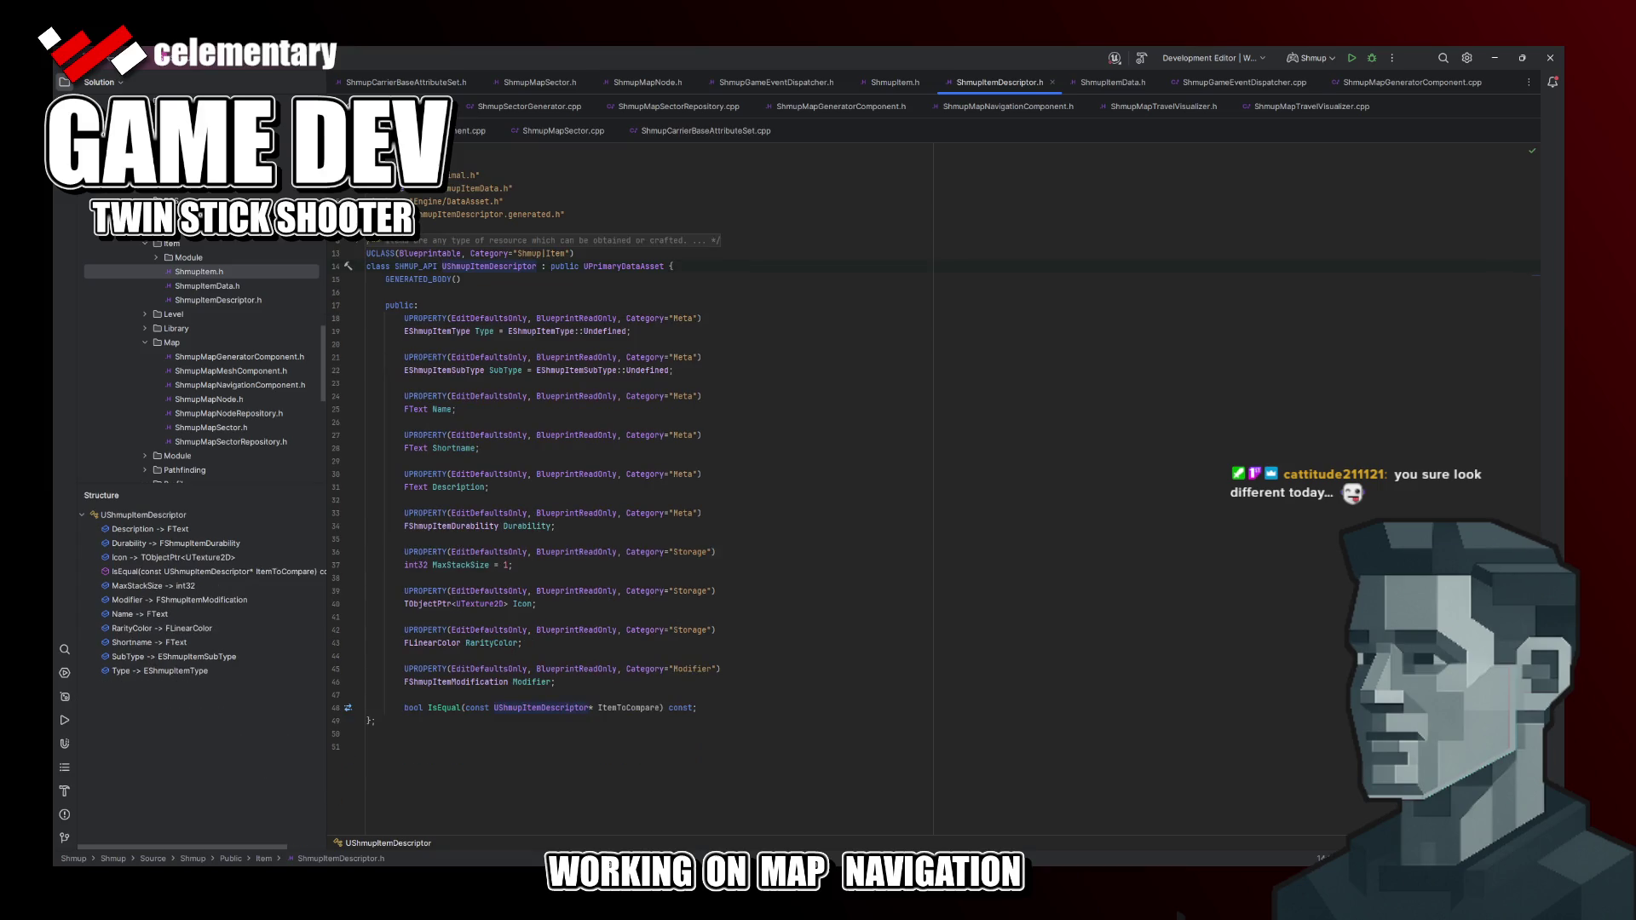
left_click(674, 397)
left_click(652, 292)
left_click(581, 398)
left_click(625, 266)
key("alt+Tab")
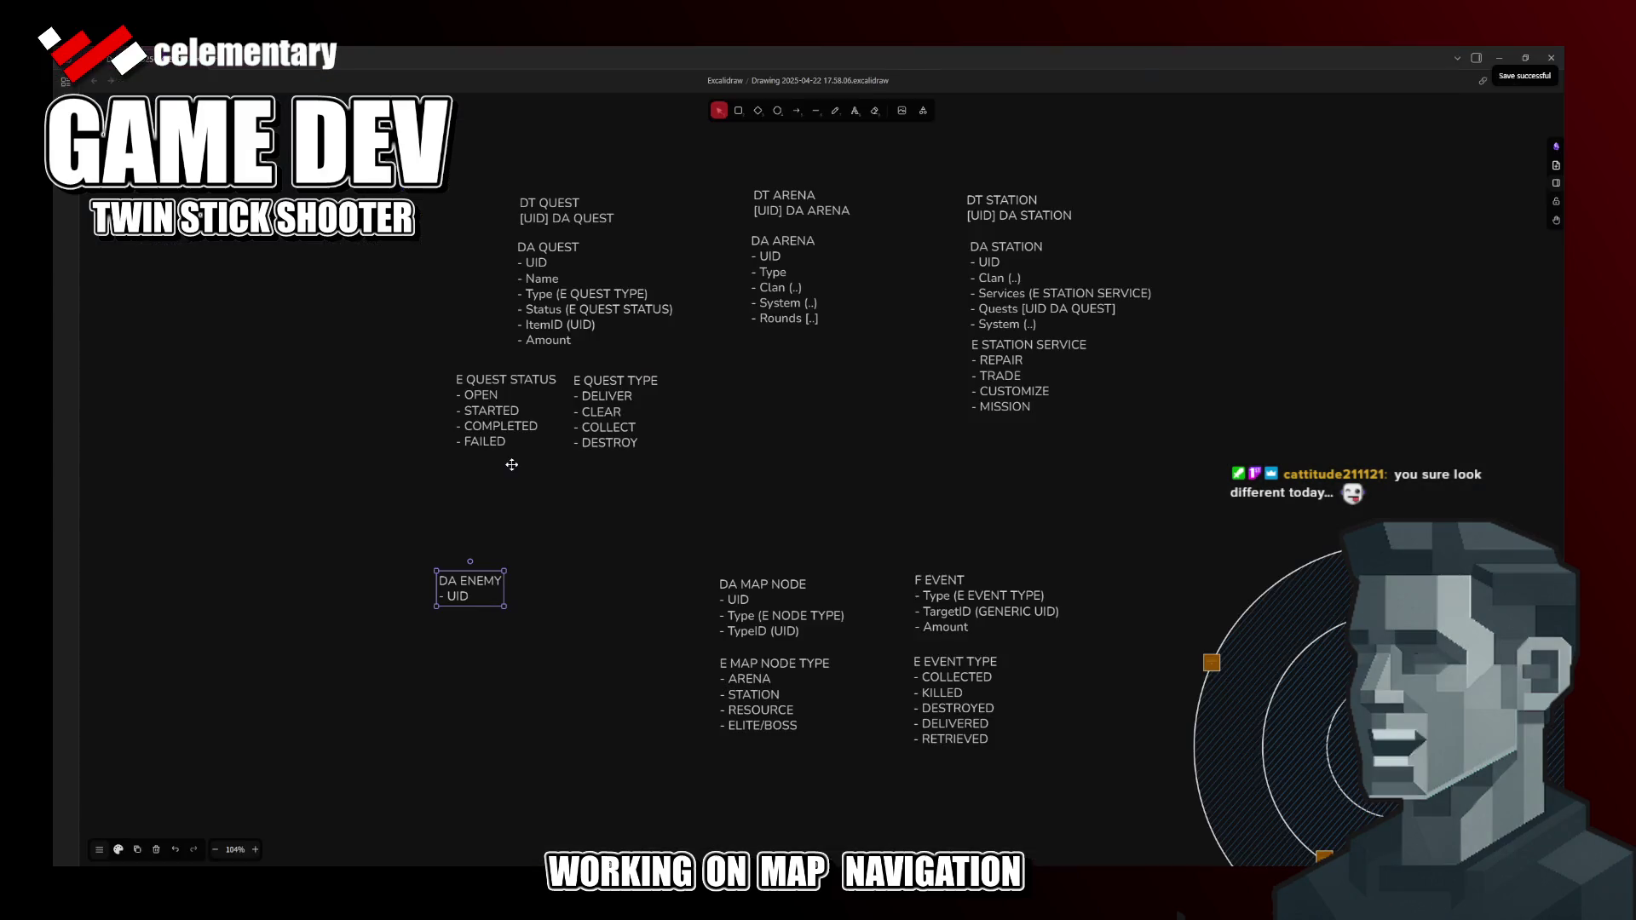
Step: Rename the DA ENEMY note to DA DESC ENEMY, save, and check the code in Rider
left_click(563, 557)
left_click(487, 595)
double_click(488, 595)
left_click(594, 627)
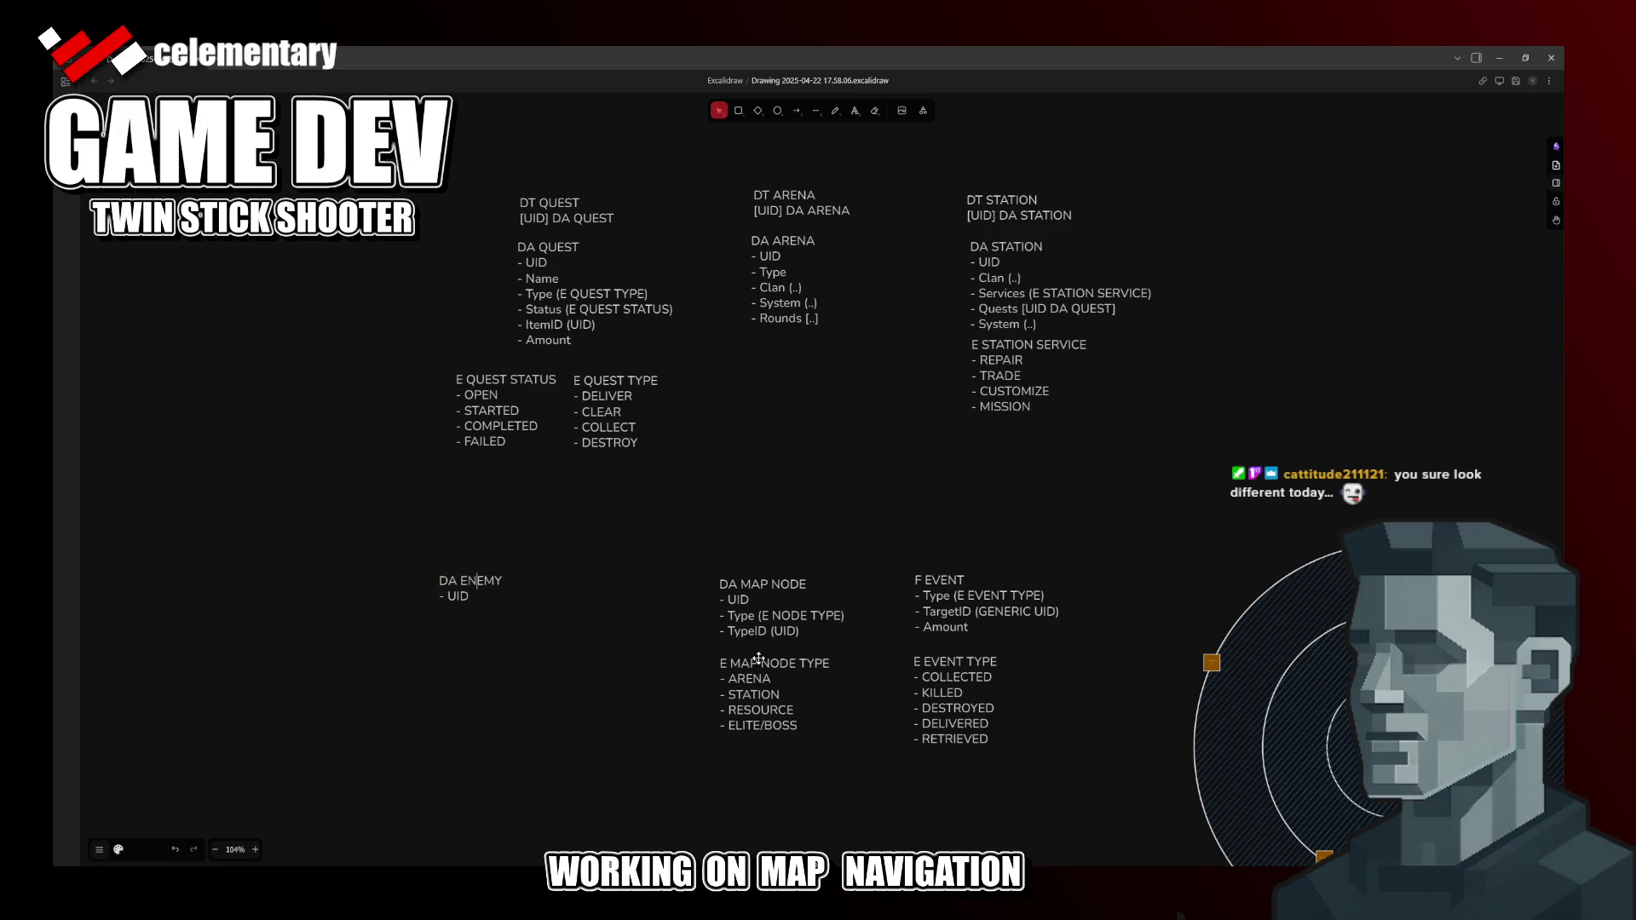
key("Left")
key("Left")
key("Left")
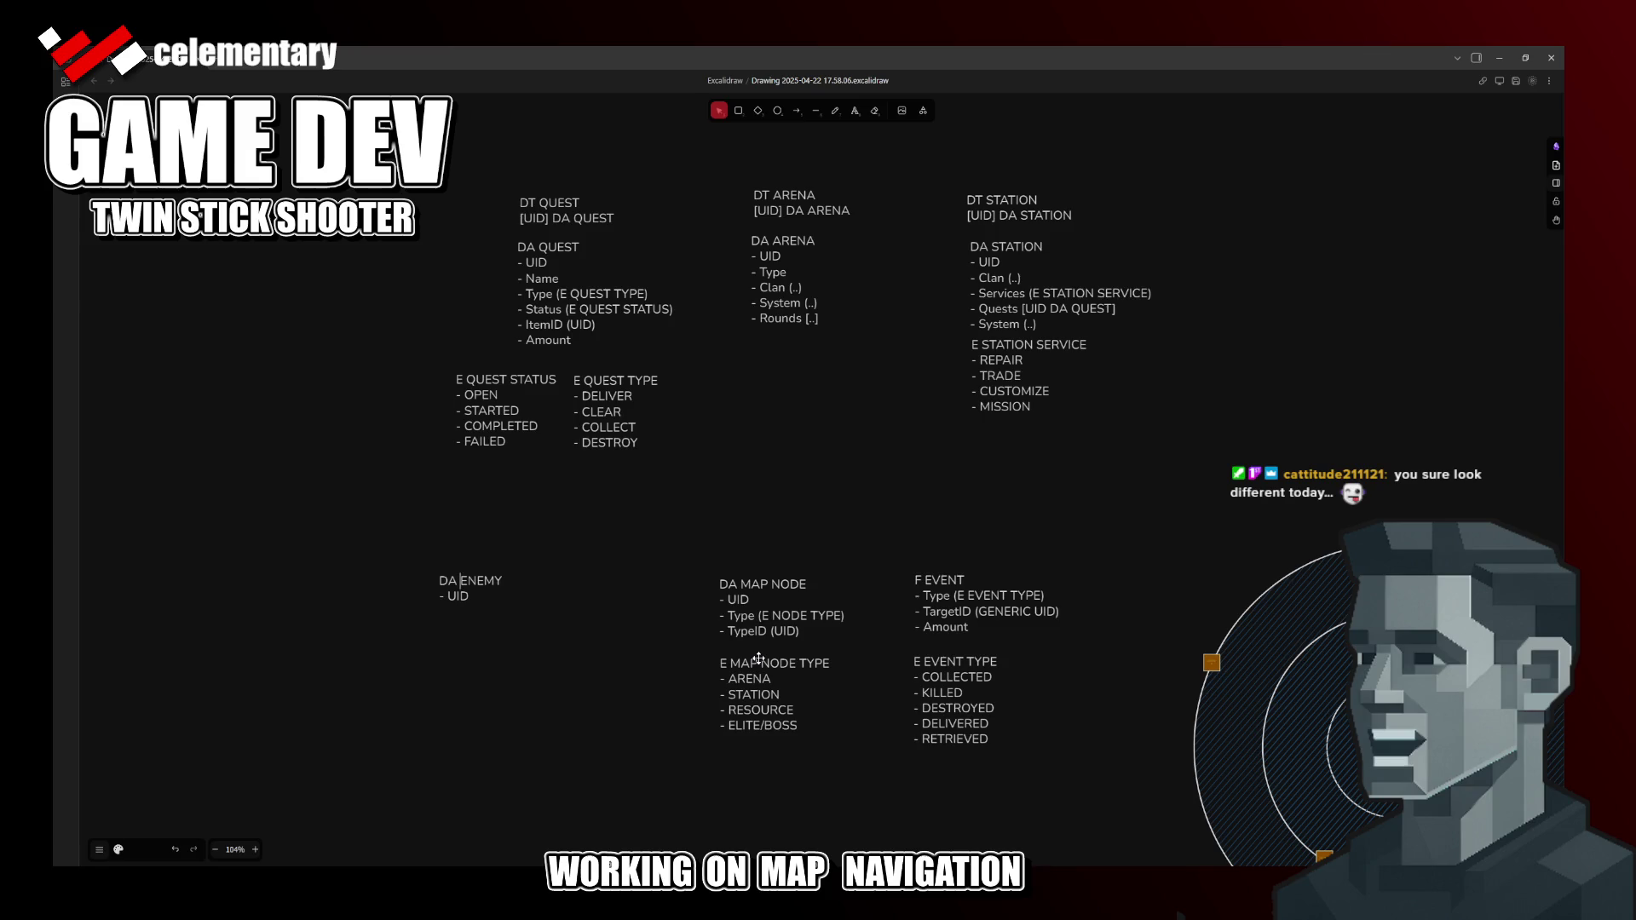
type("DES")
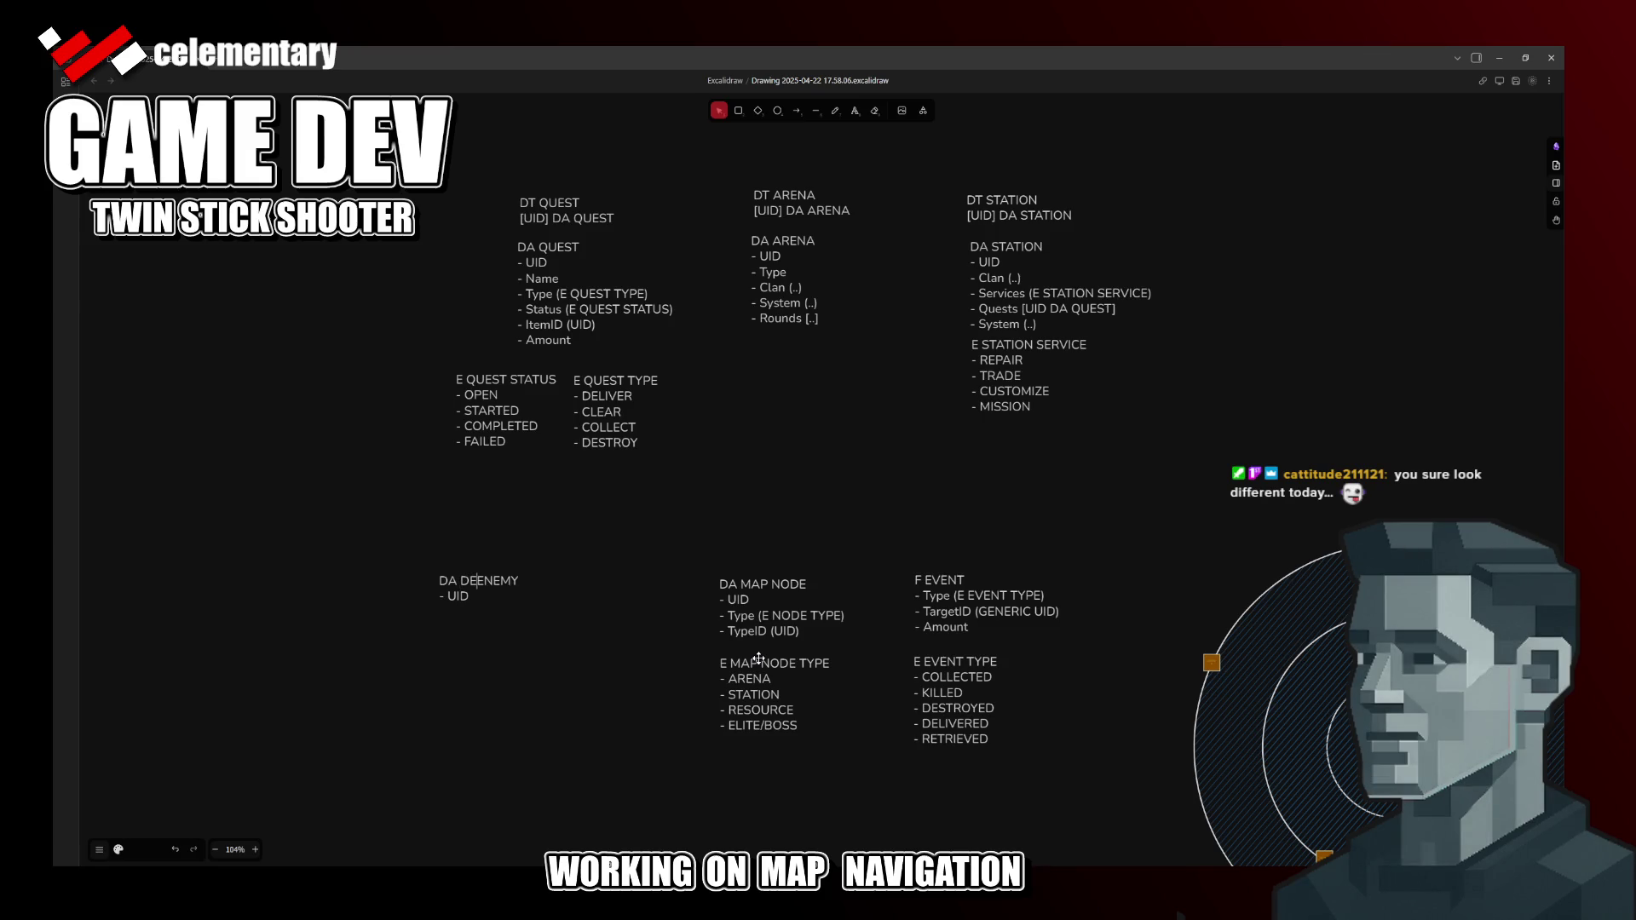
type("C")
key("ctrl+s")
key("Return")
key("alt+Tab")
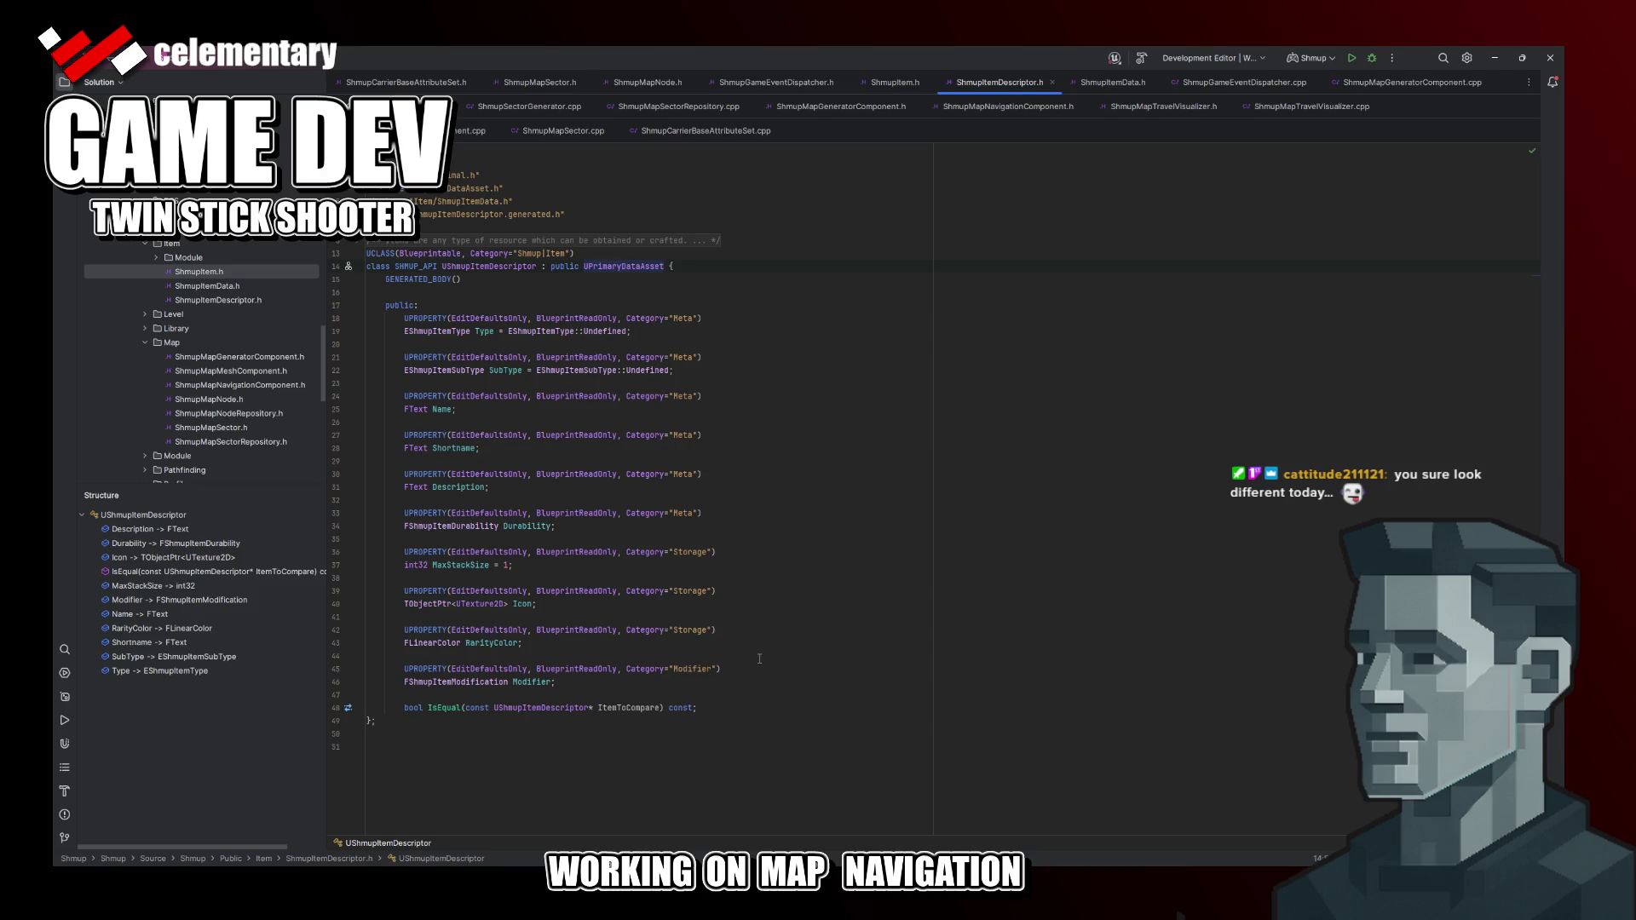
Step: Back in the diagram, revisit the note's UID line and save the drawing
key("alt+Tab")
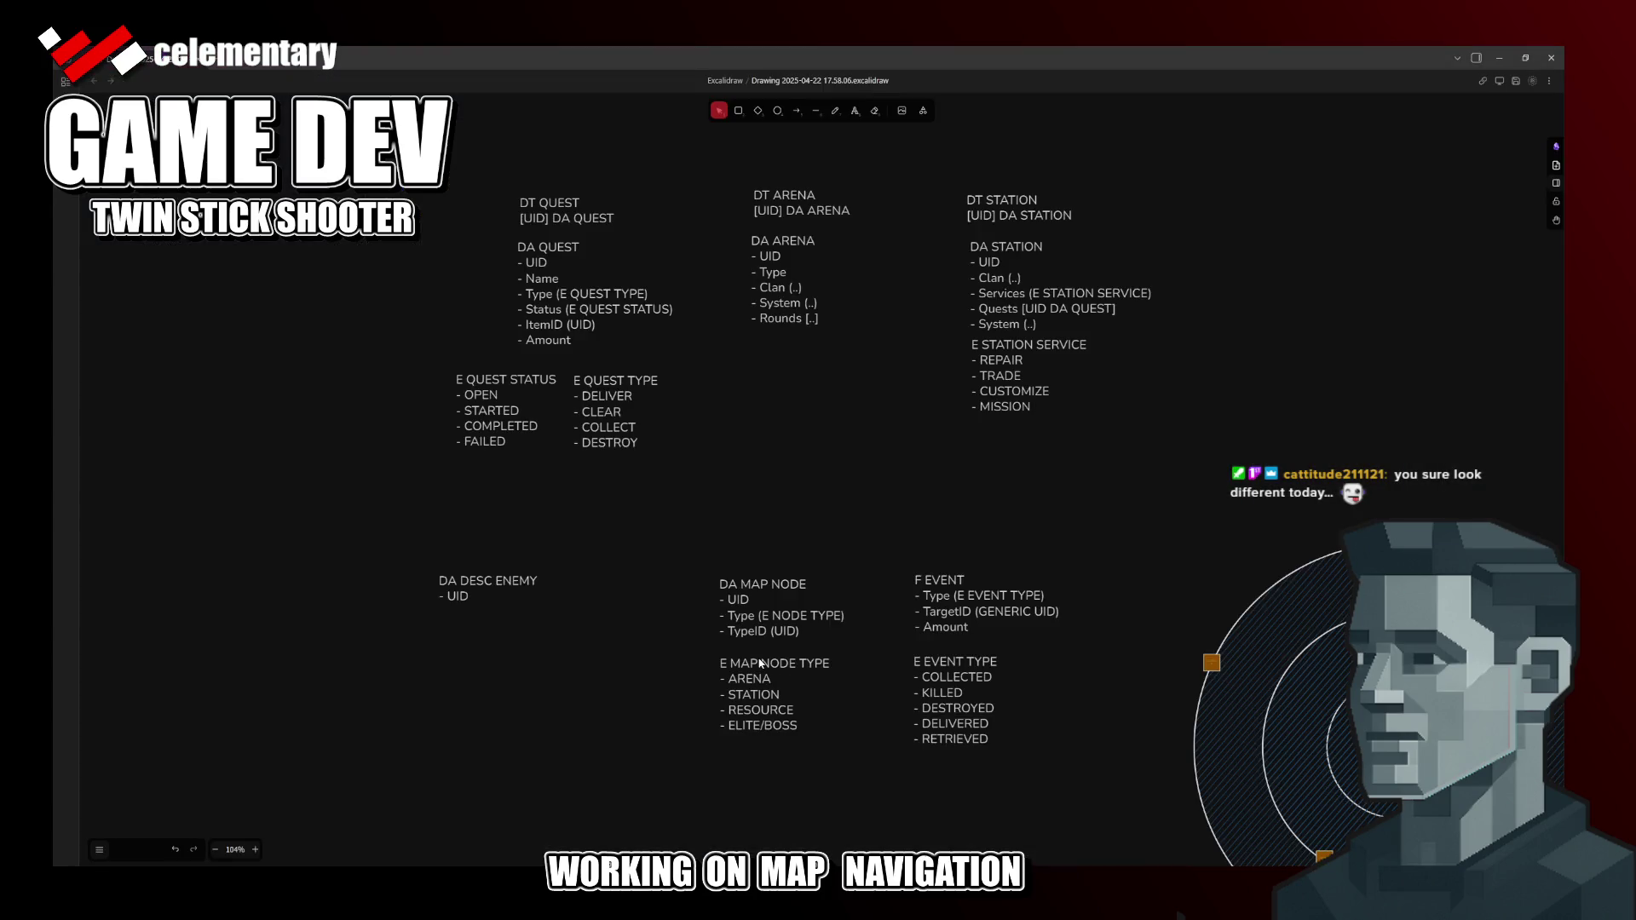
double_click(480, 583)
key("Down")
key("Left")
key("Left")
left_click(551, 703)
key("ctrl+s")
Step: Add a '- Name' line under UID, save the drawing, and return to Rider
double_click(469, 585)
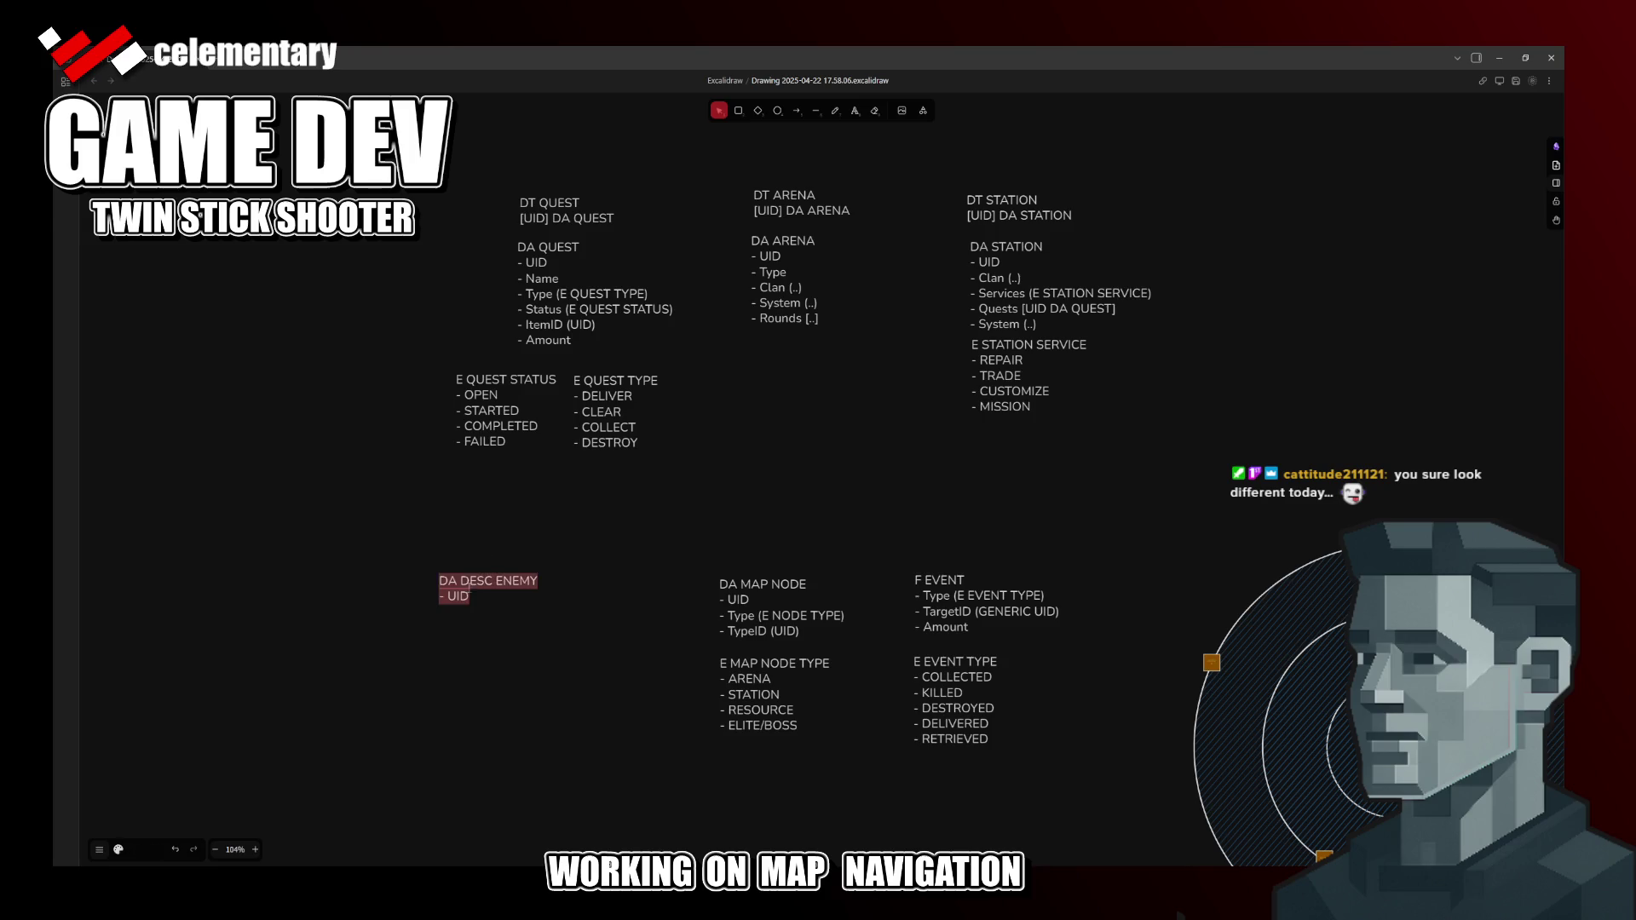
left_click(490, 596)
key("Return")
type("- Name")
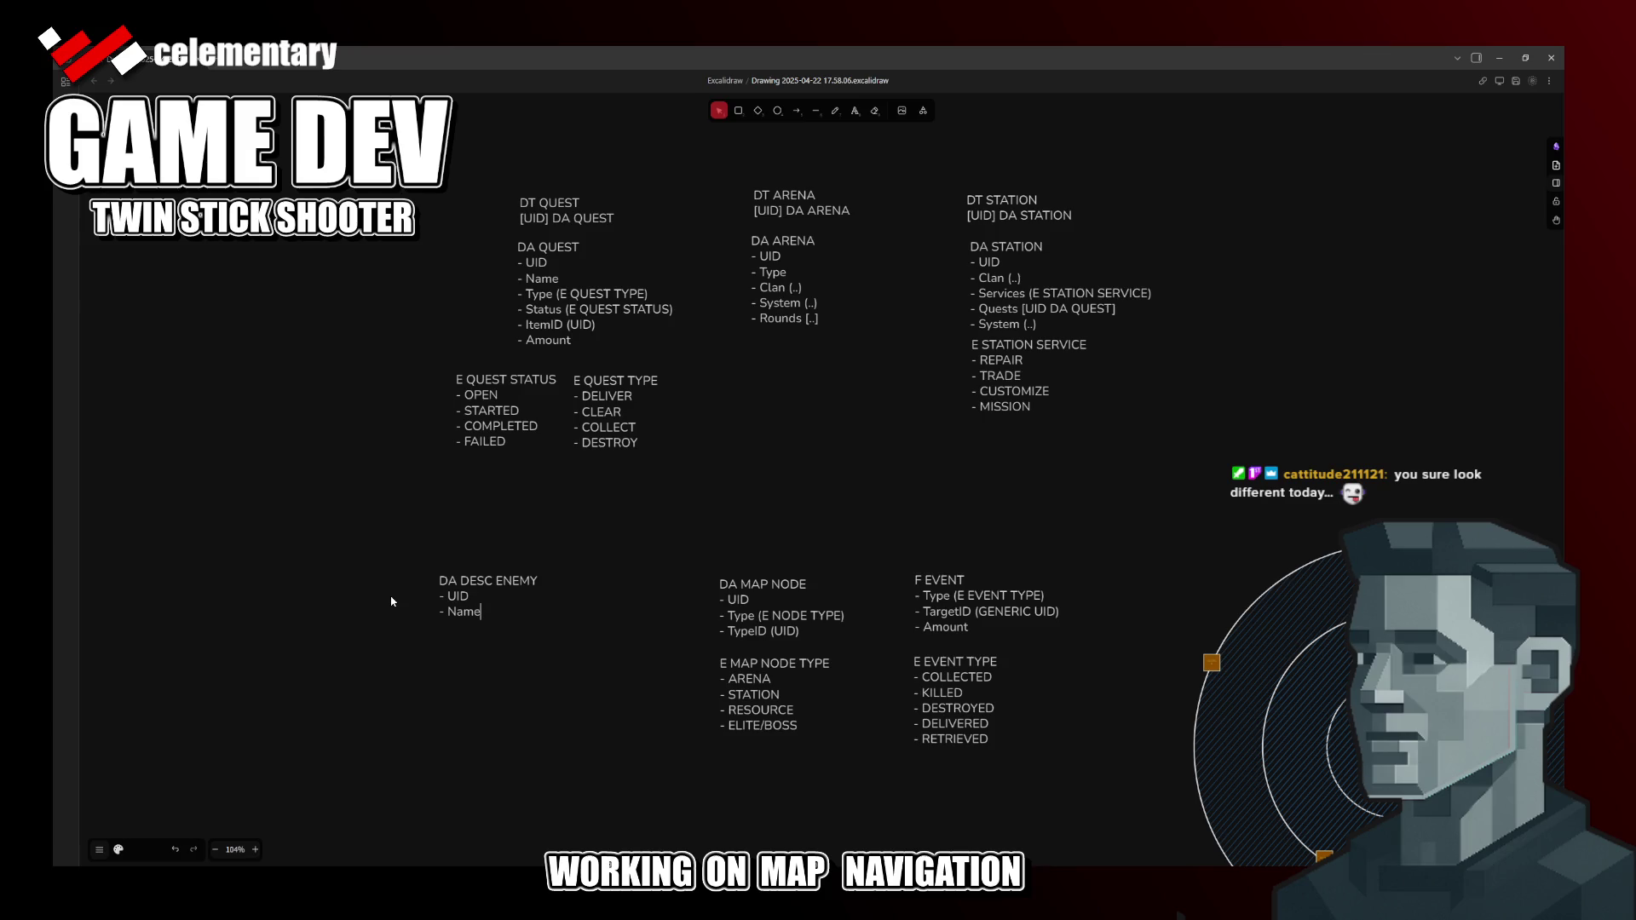
key("Return")
type("-")
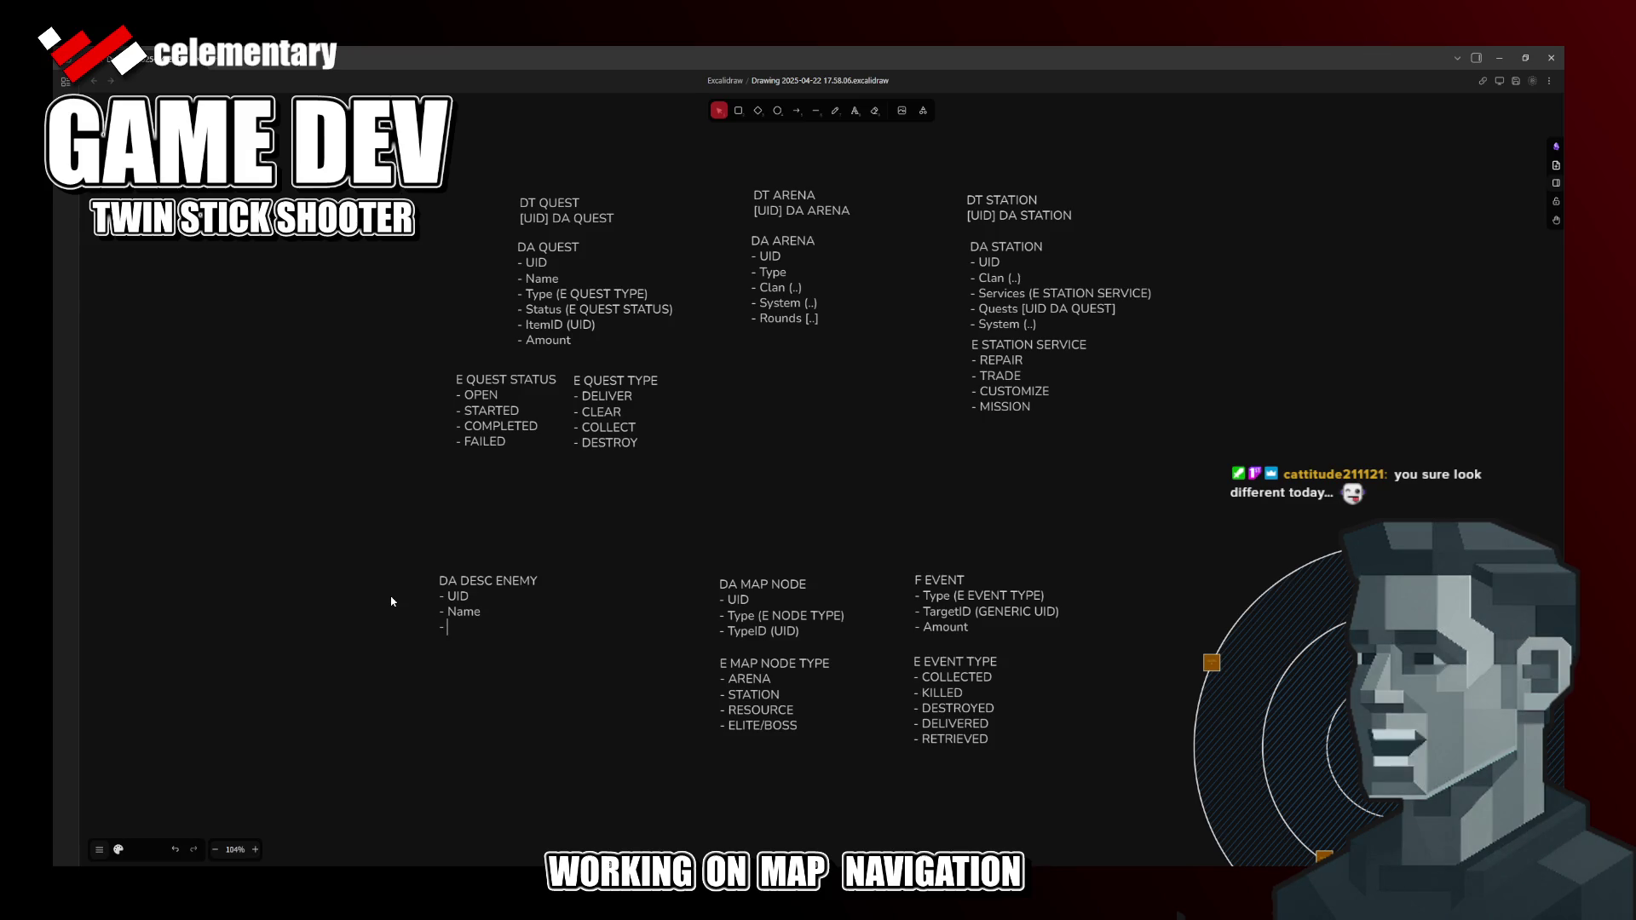
key("ctrl+s")
key("Return")
key("alt+Tab")
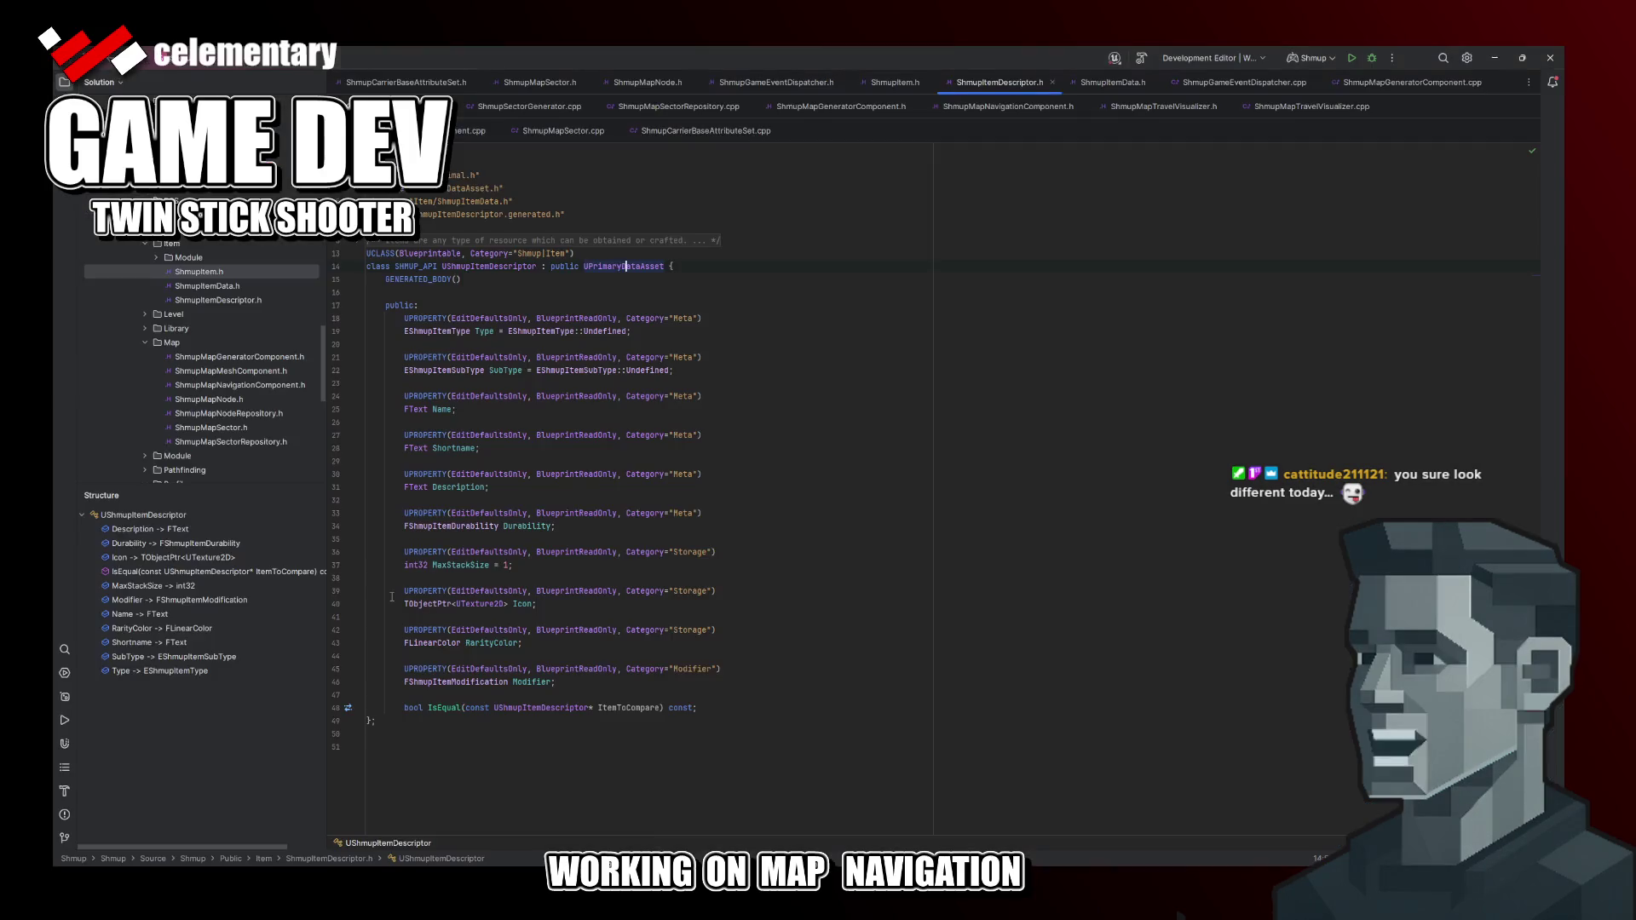
Step: After checking the Description property in Rider, start editing the DA DESC ENEMY note in Excalidraw
left_click(617, 474)
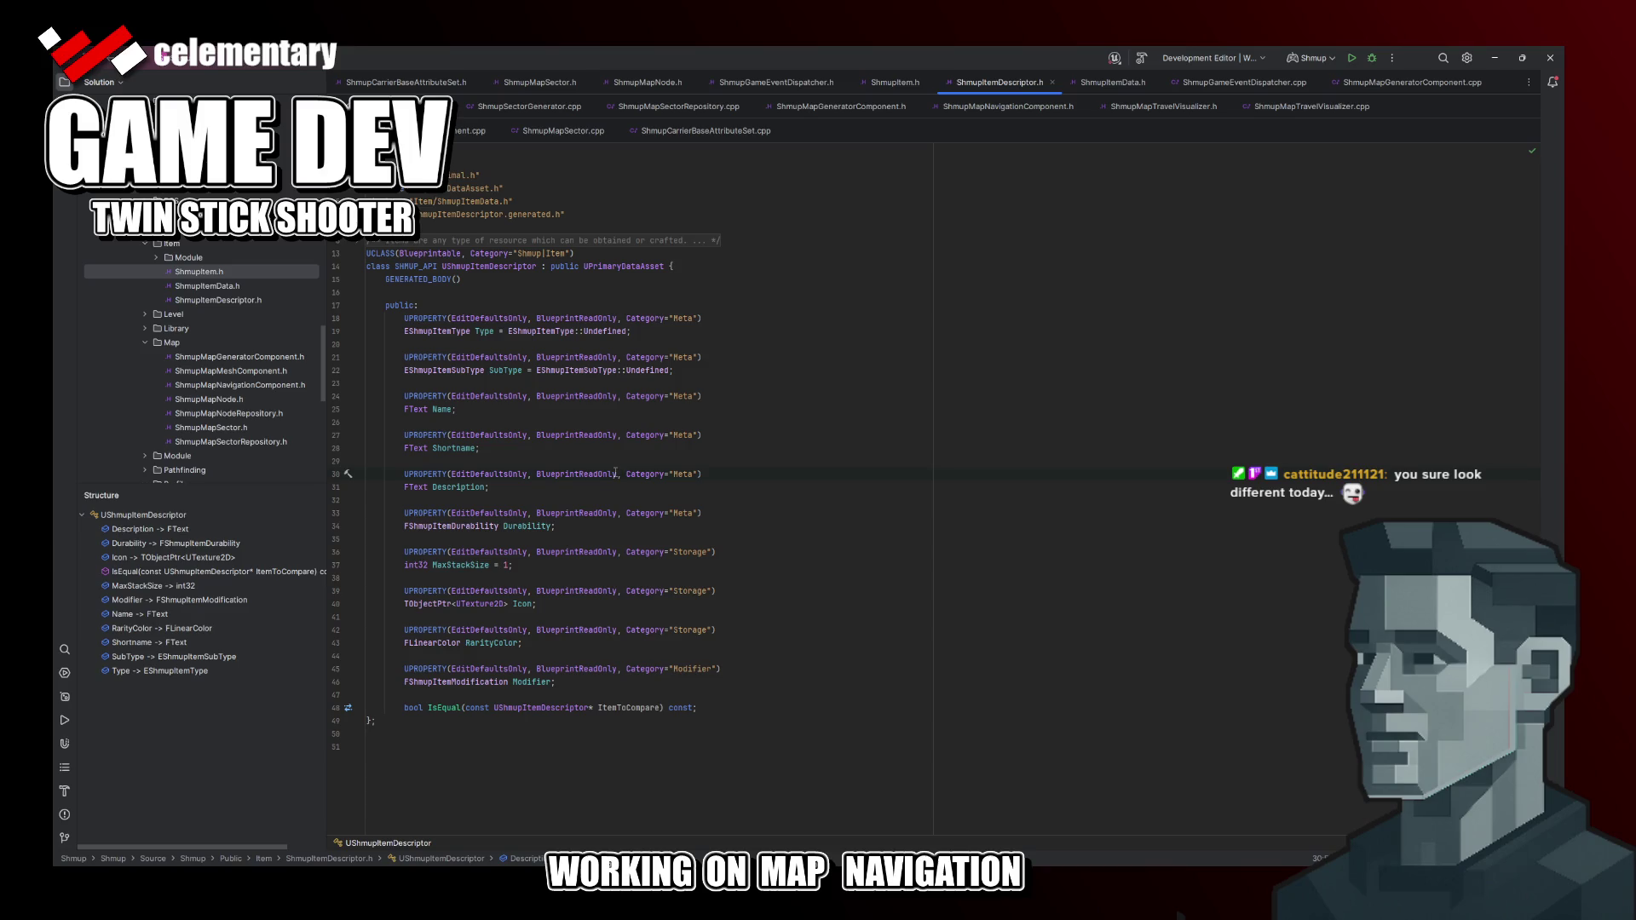
key("alt+Tab")
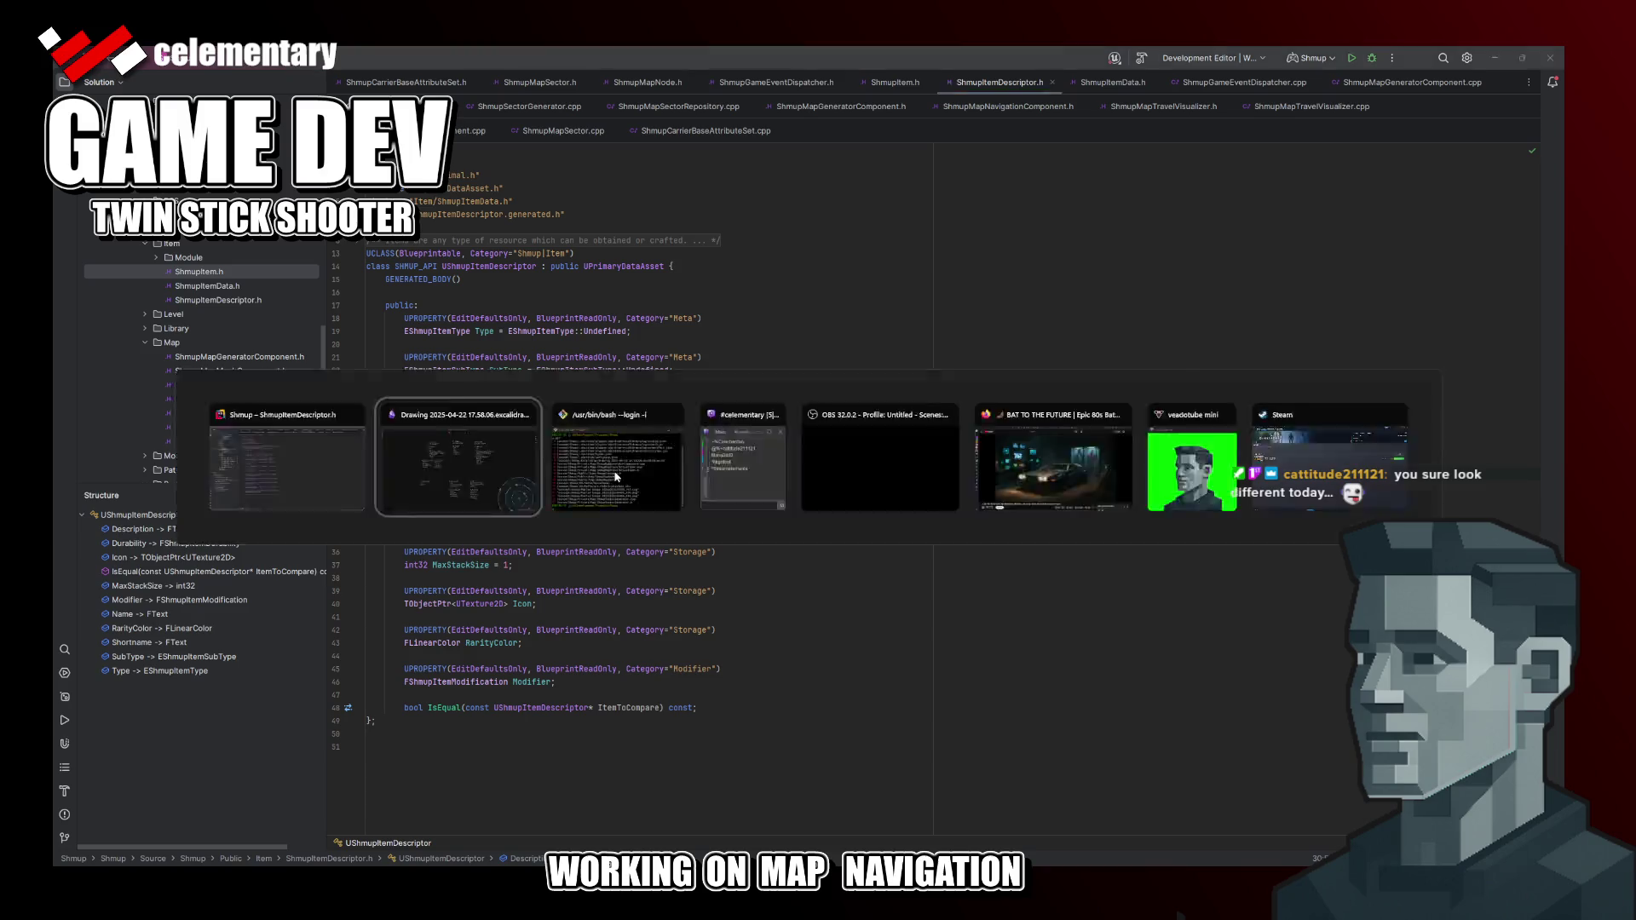
left_click(471, 622)
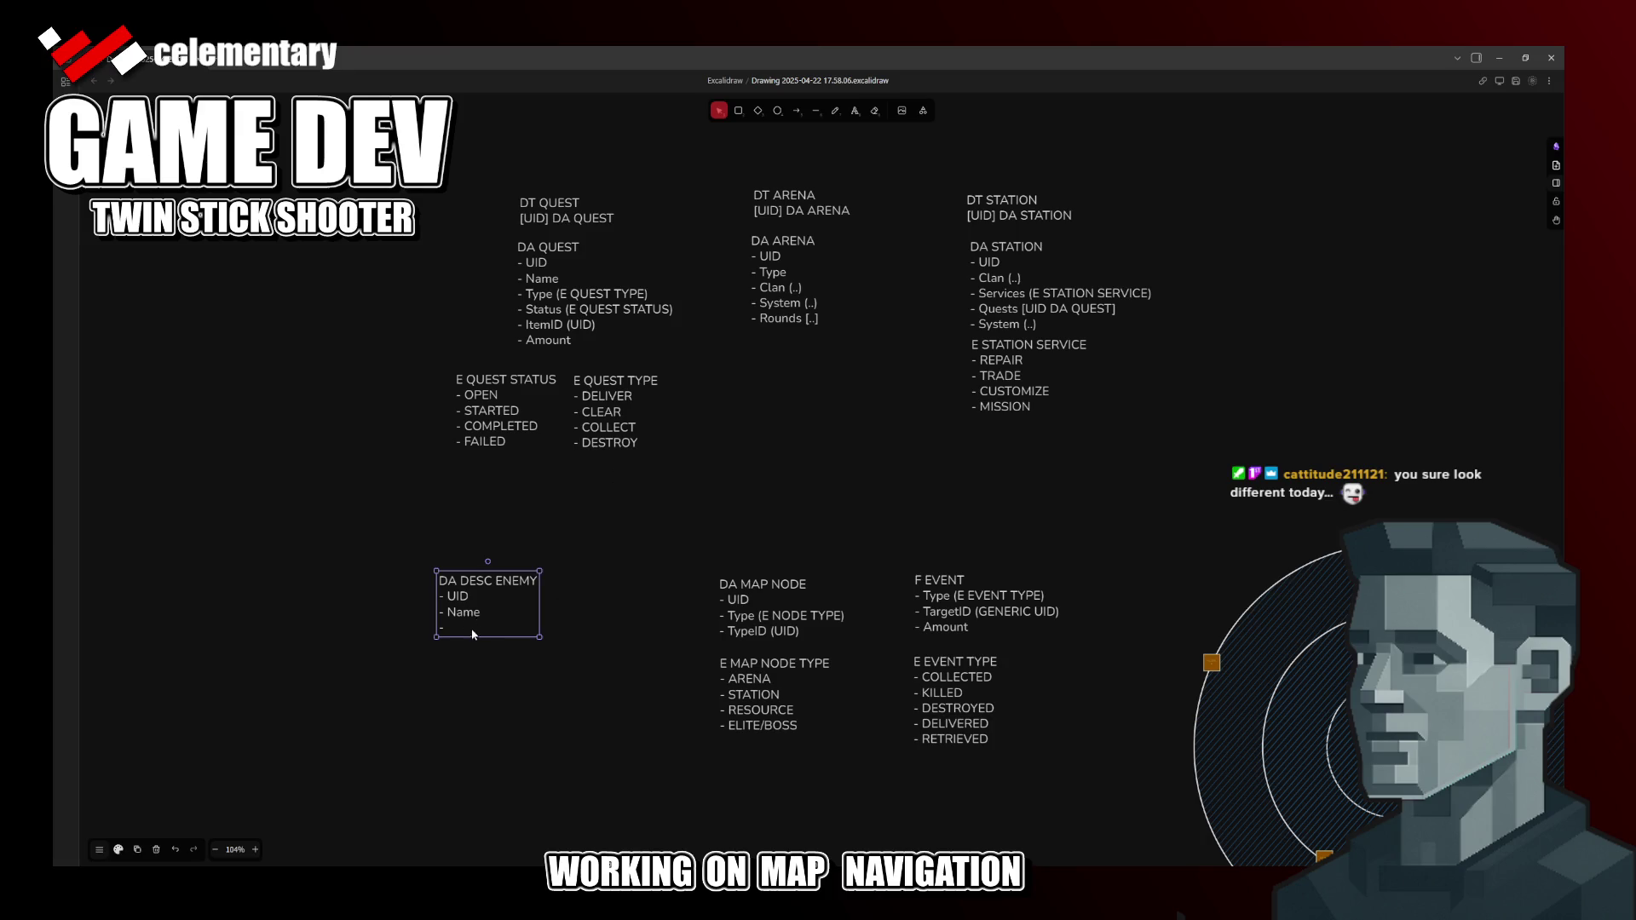
double_click(467, 622)
type("De")
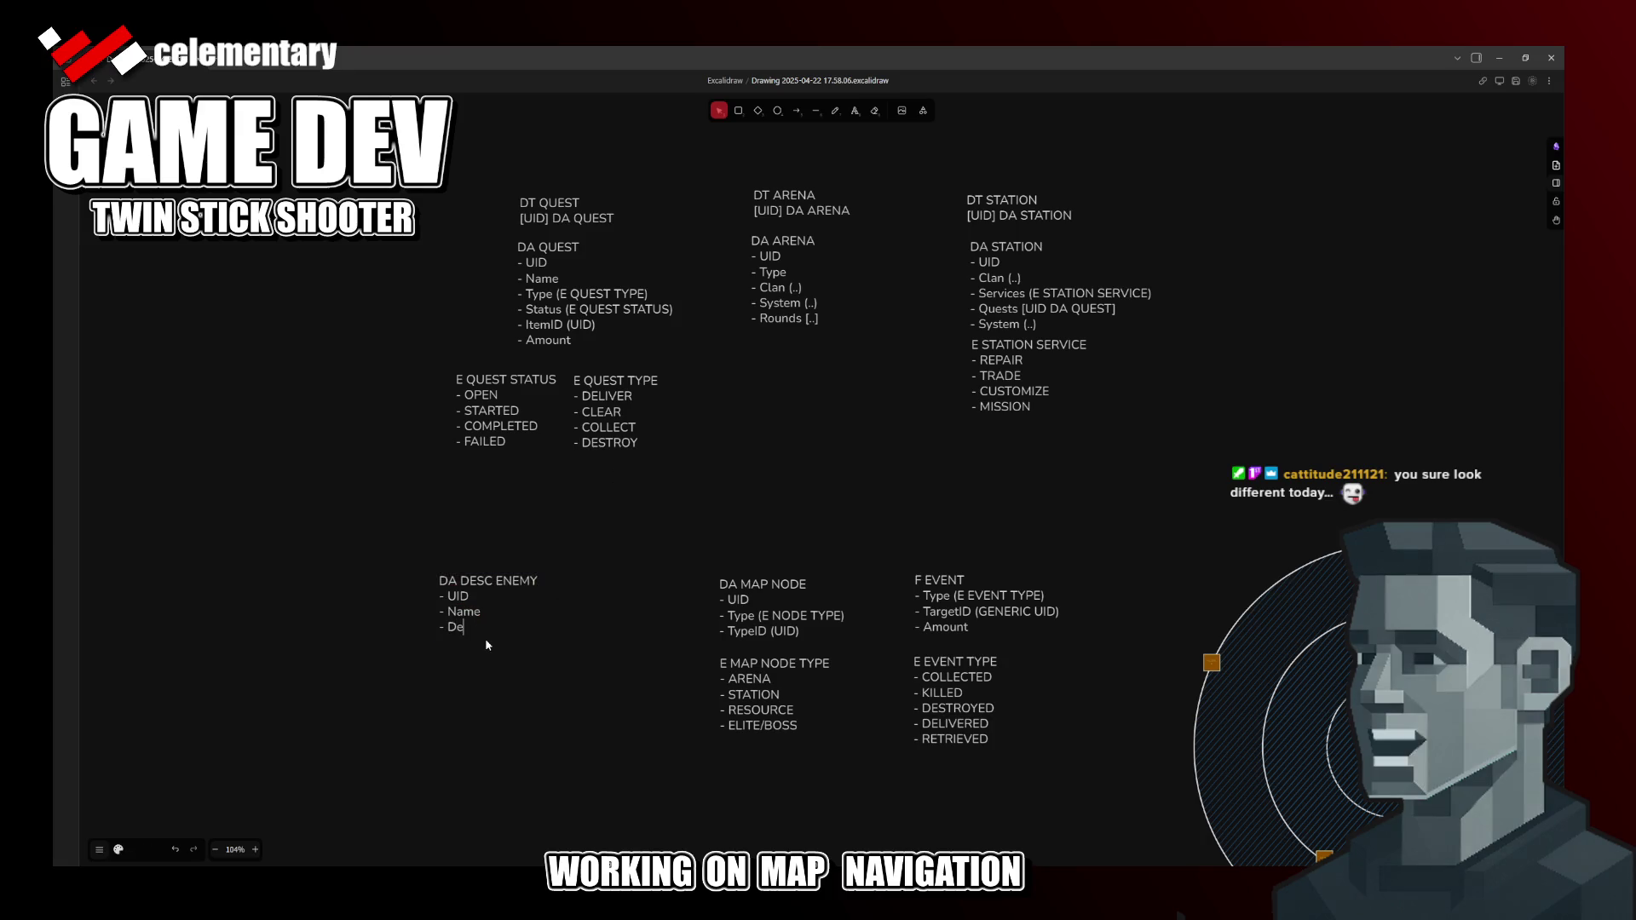
type("scriptoopn")
Step: Add '- Description' and '- Clan (..)' lines to the DA DESC ENEMY list and save the drawing
key("BackSpace")
key("BackSpace")
type("ion")
key("Return")
type("Clan ")
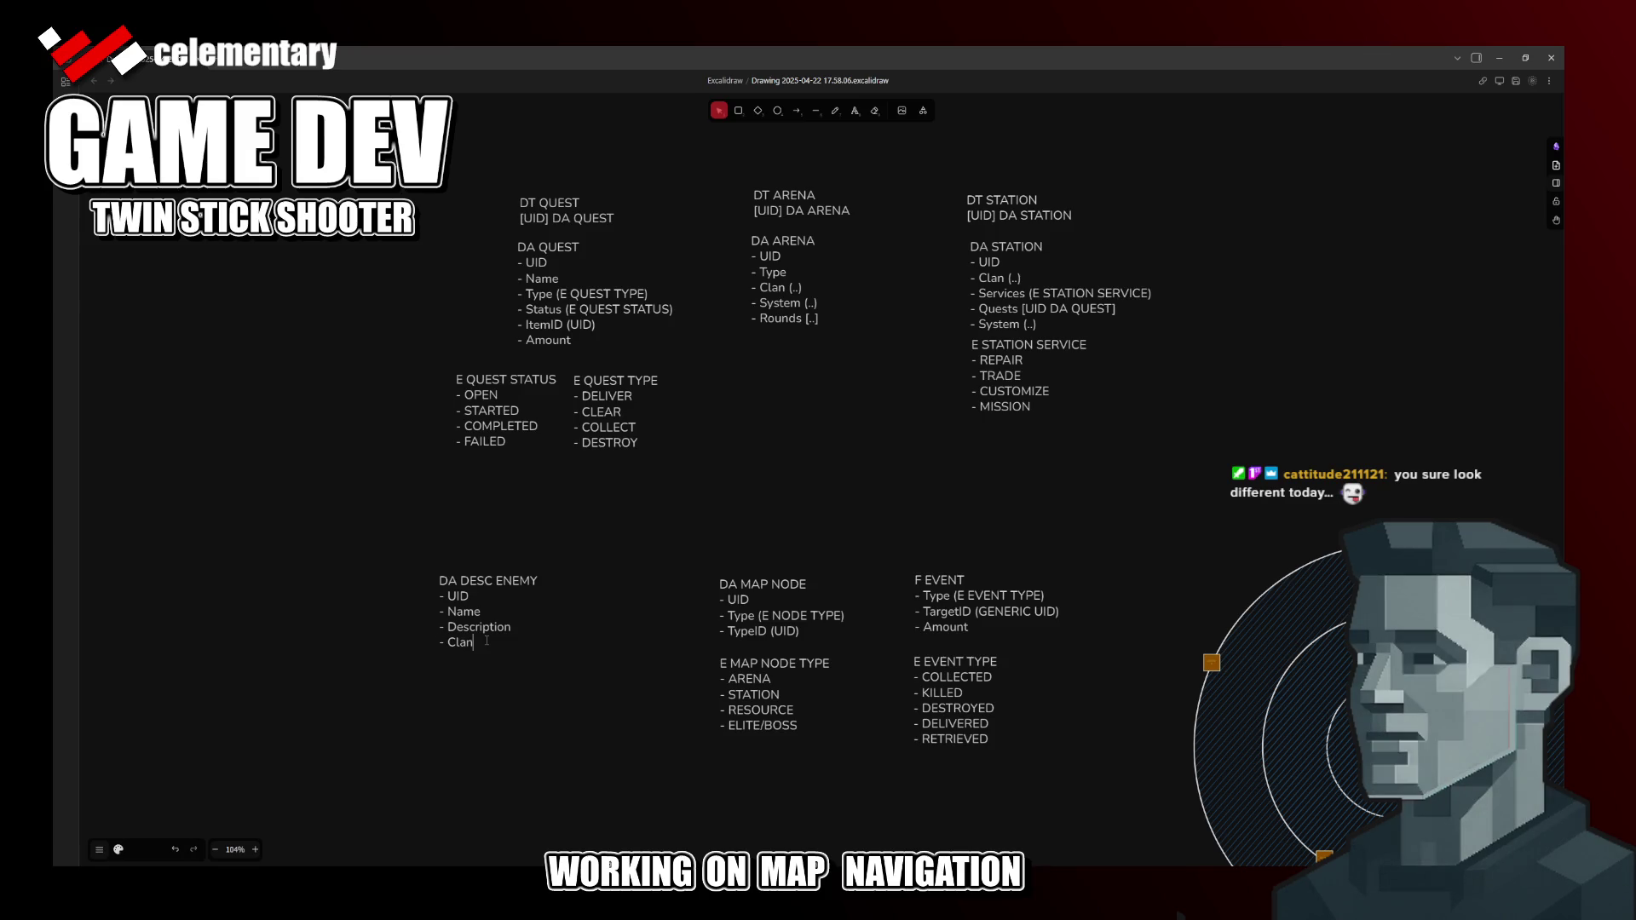
type("(..)")
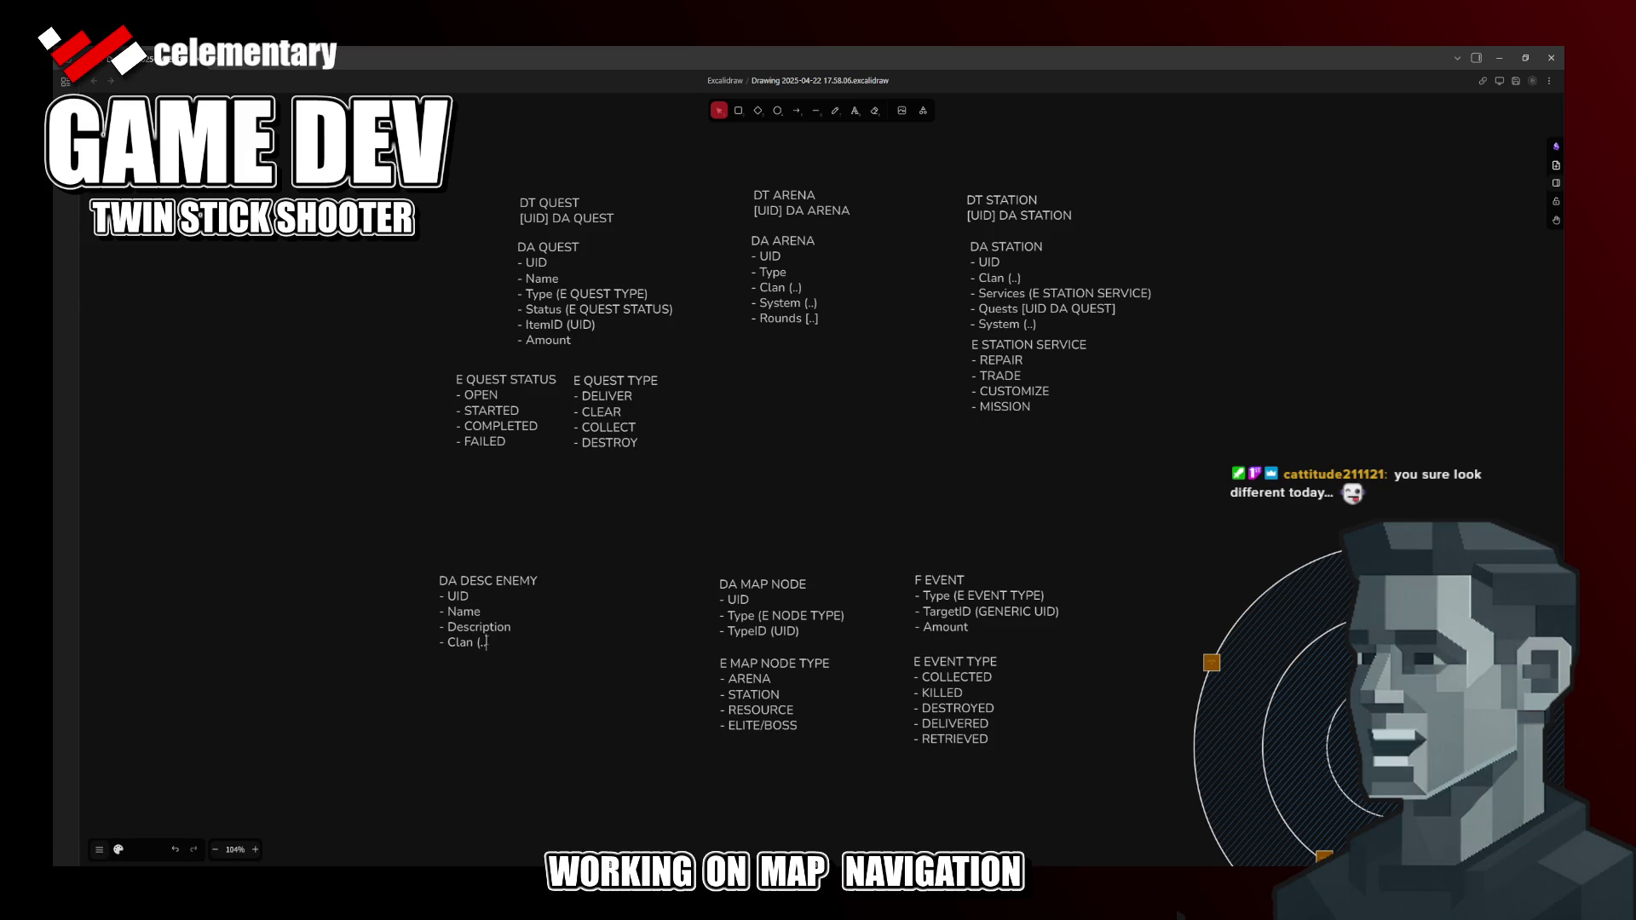
key("Return")
type("-")
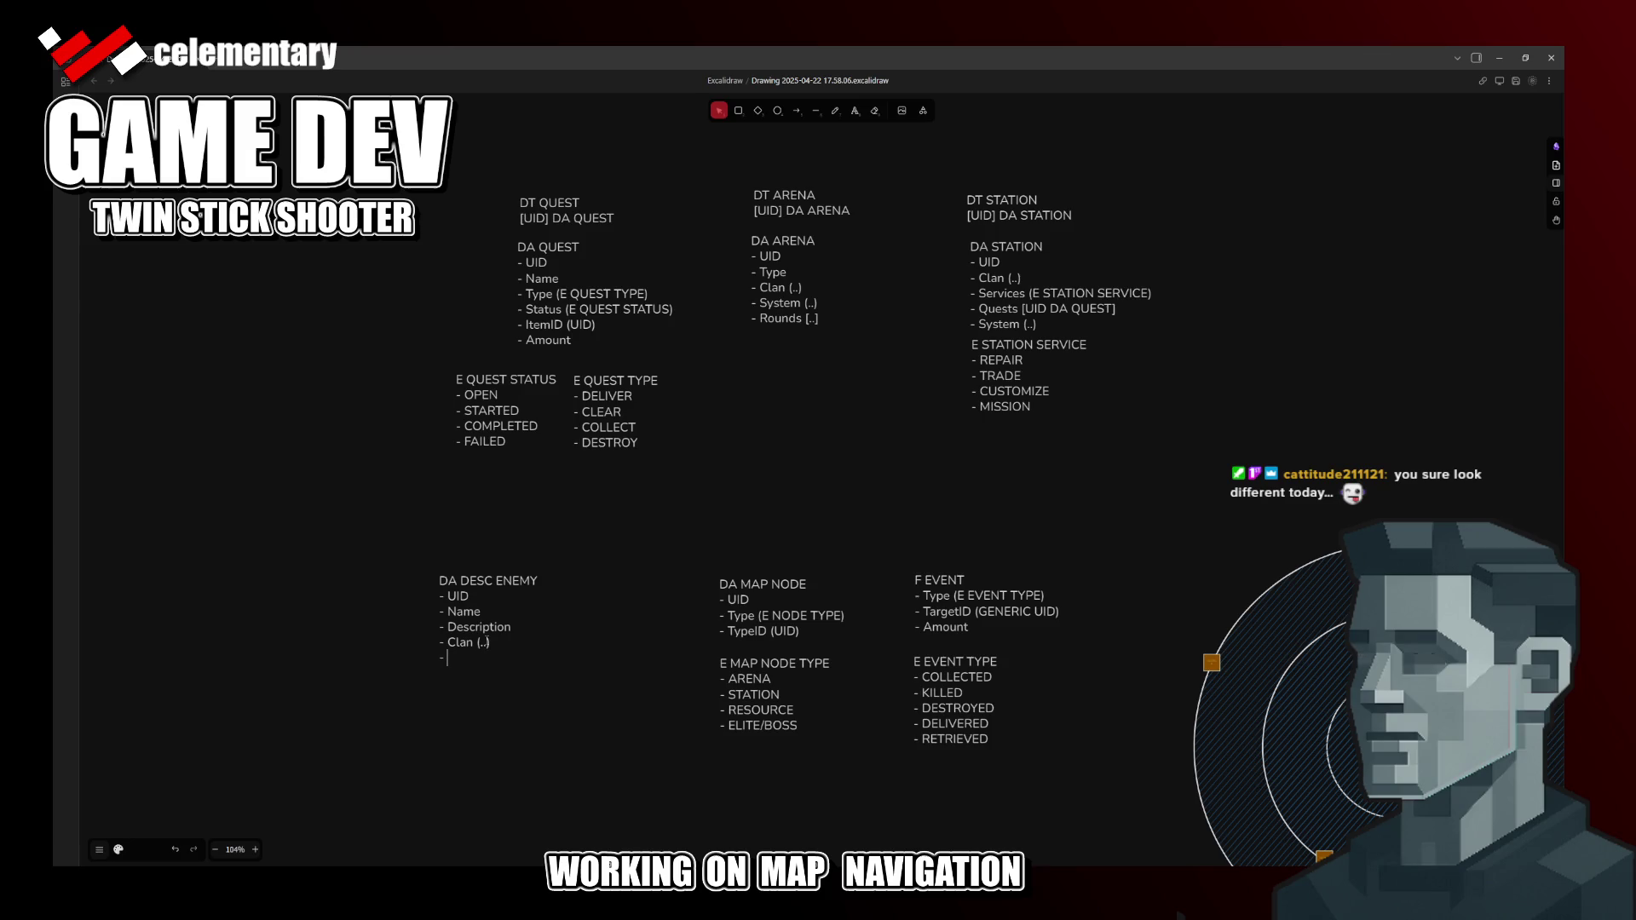
key("ctrl+s")
key("Escape")
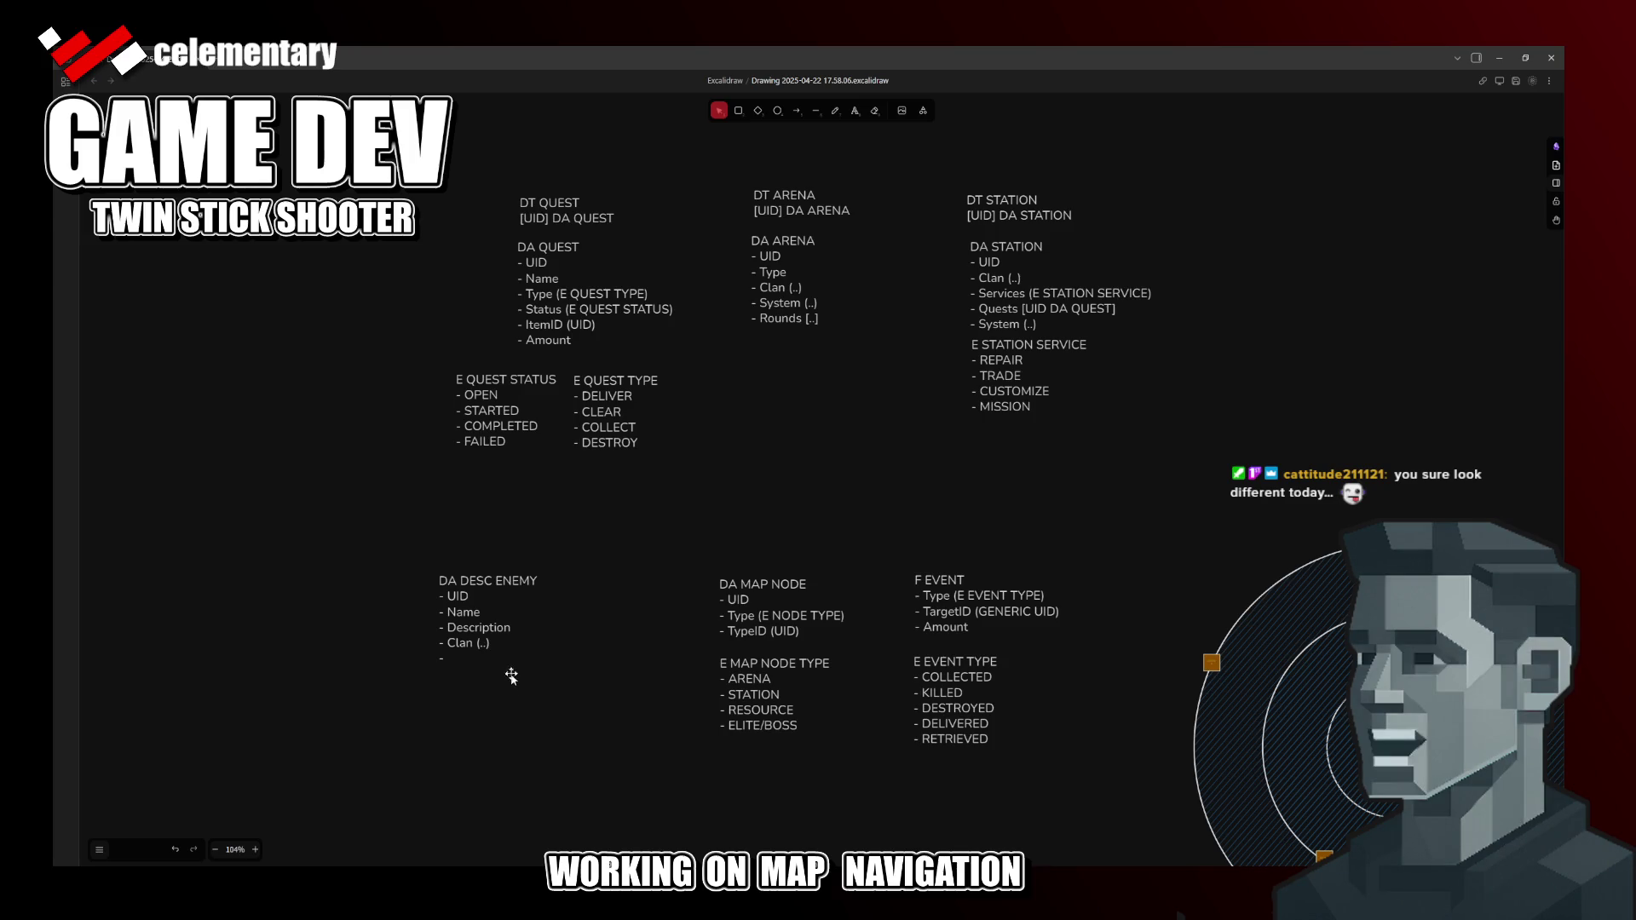
left_click_drag(512, 677, 857, 467)
mouse_move(1030, 734)
left_mouse_down()
mouse_move(956, 700)
mouse_move(571, 657)
mouse_move(271, 596)
left_mouse_up()
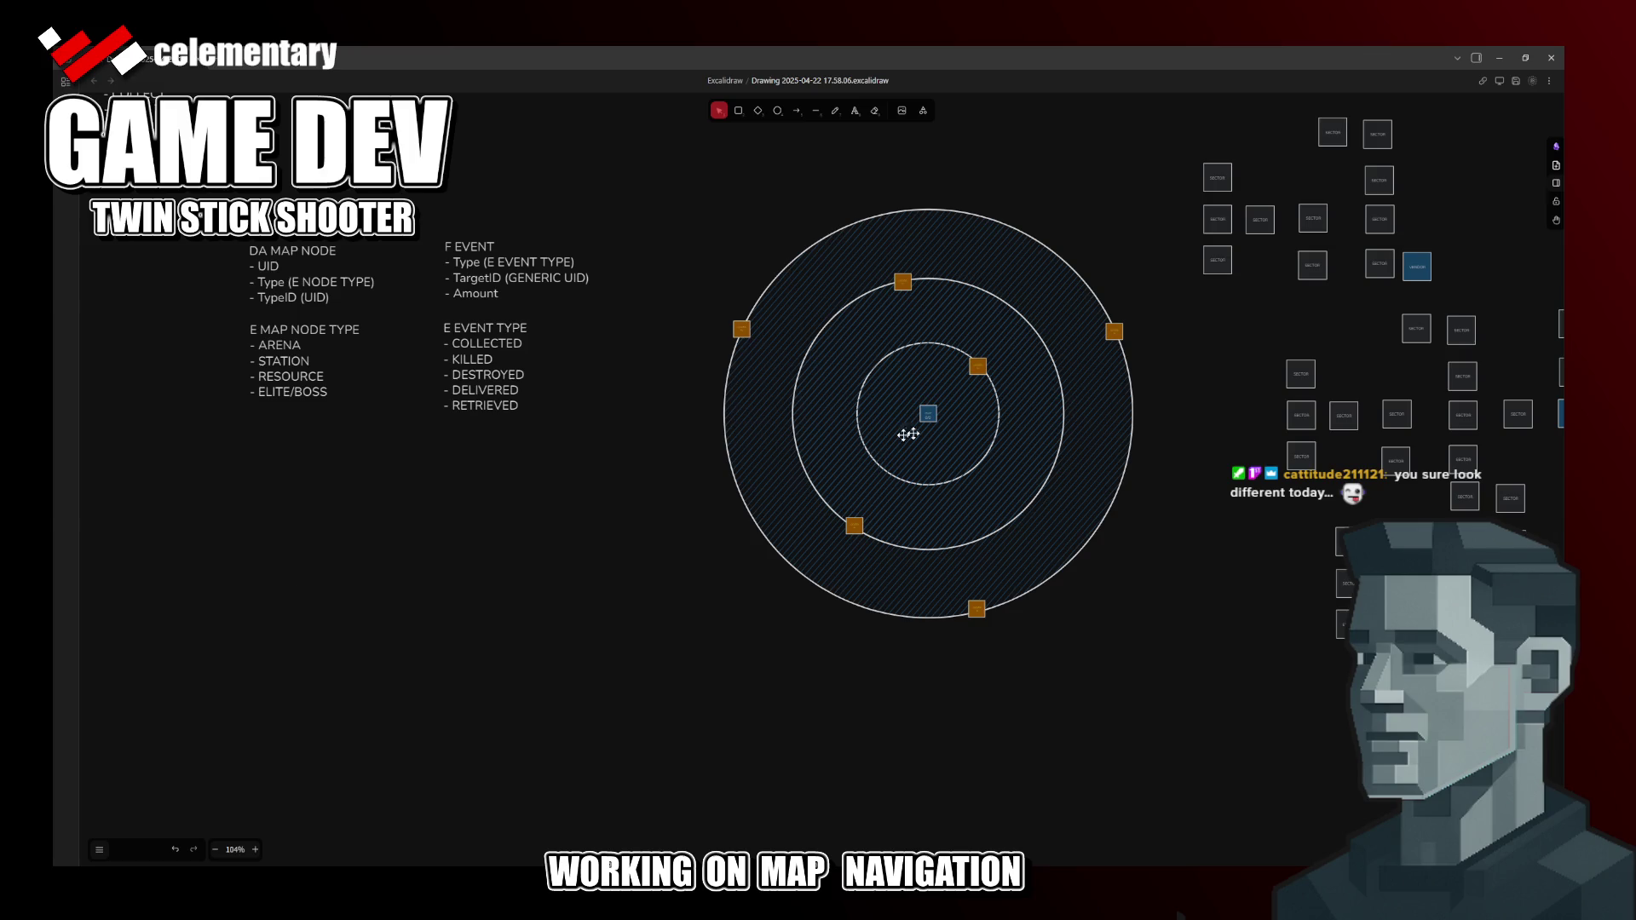
scroll(986, 371, "up", 1)
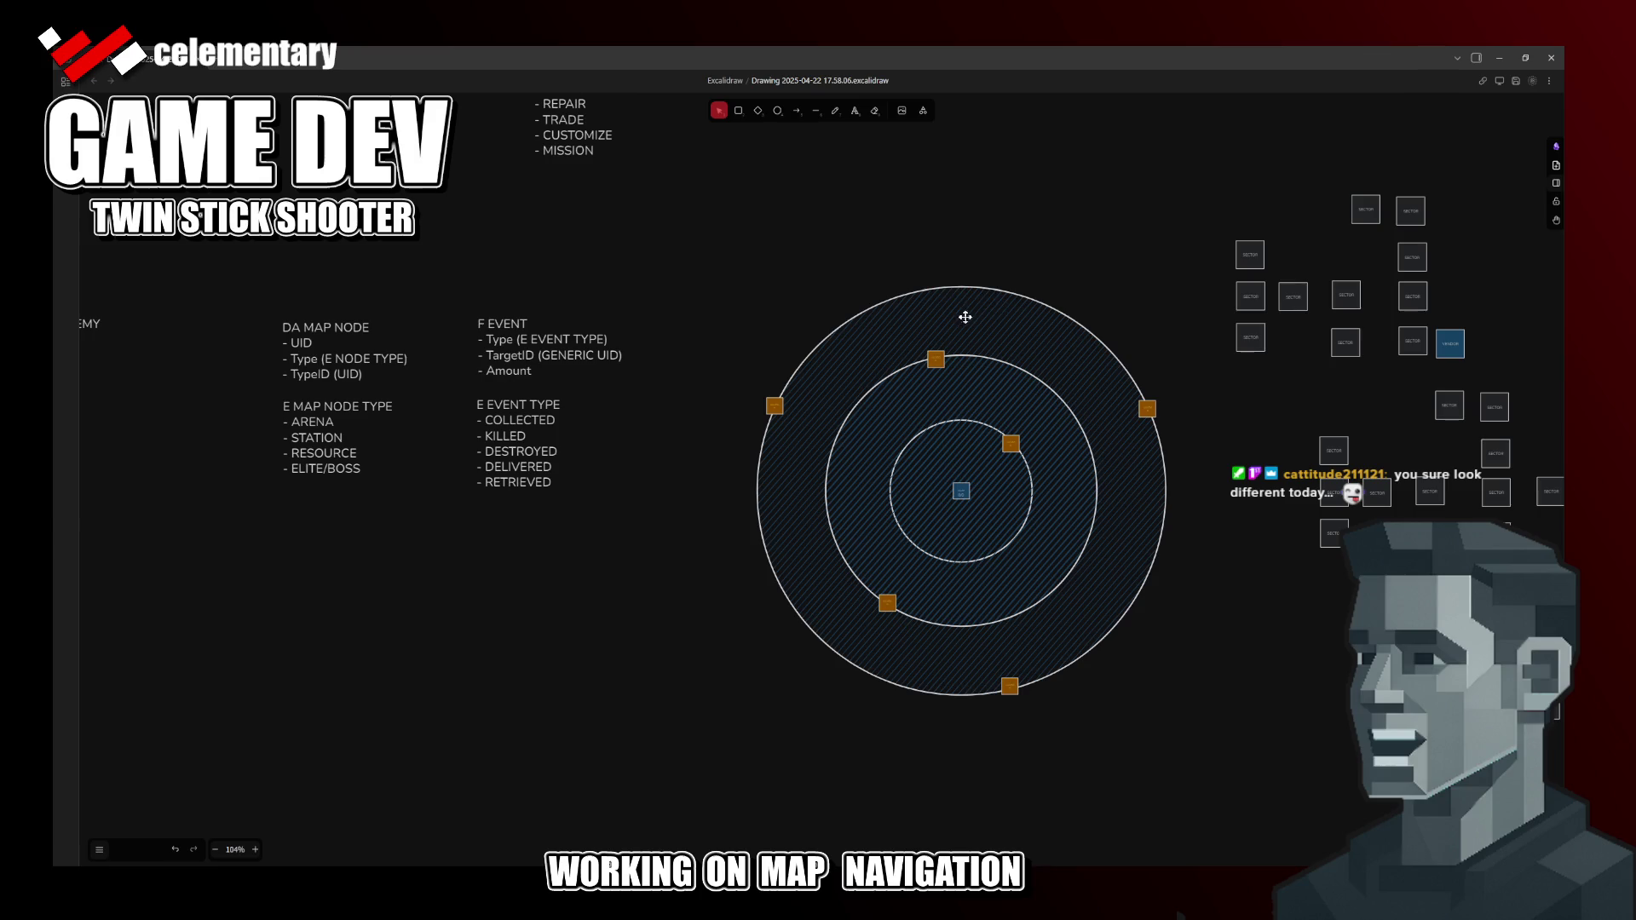
left_click_drag(661, 521, 1172, 511)
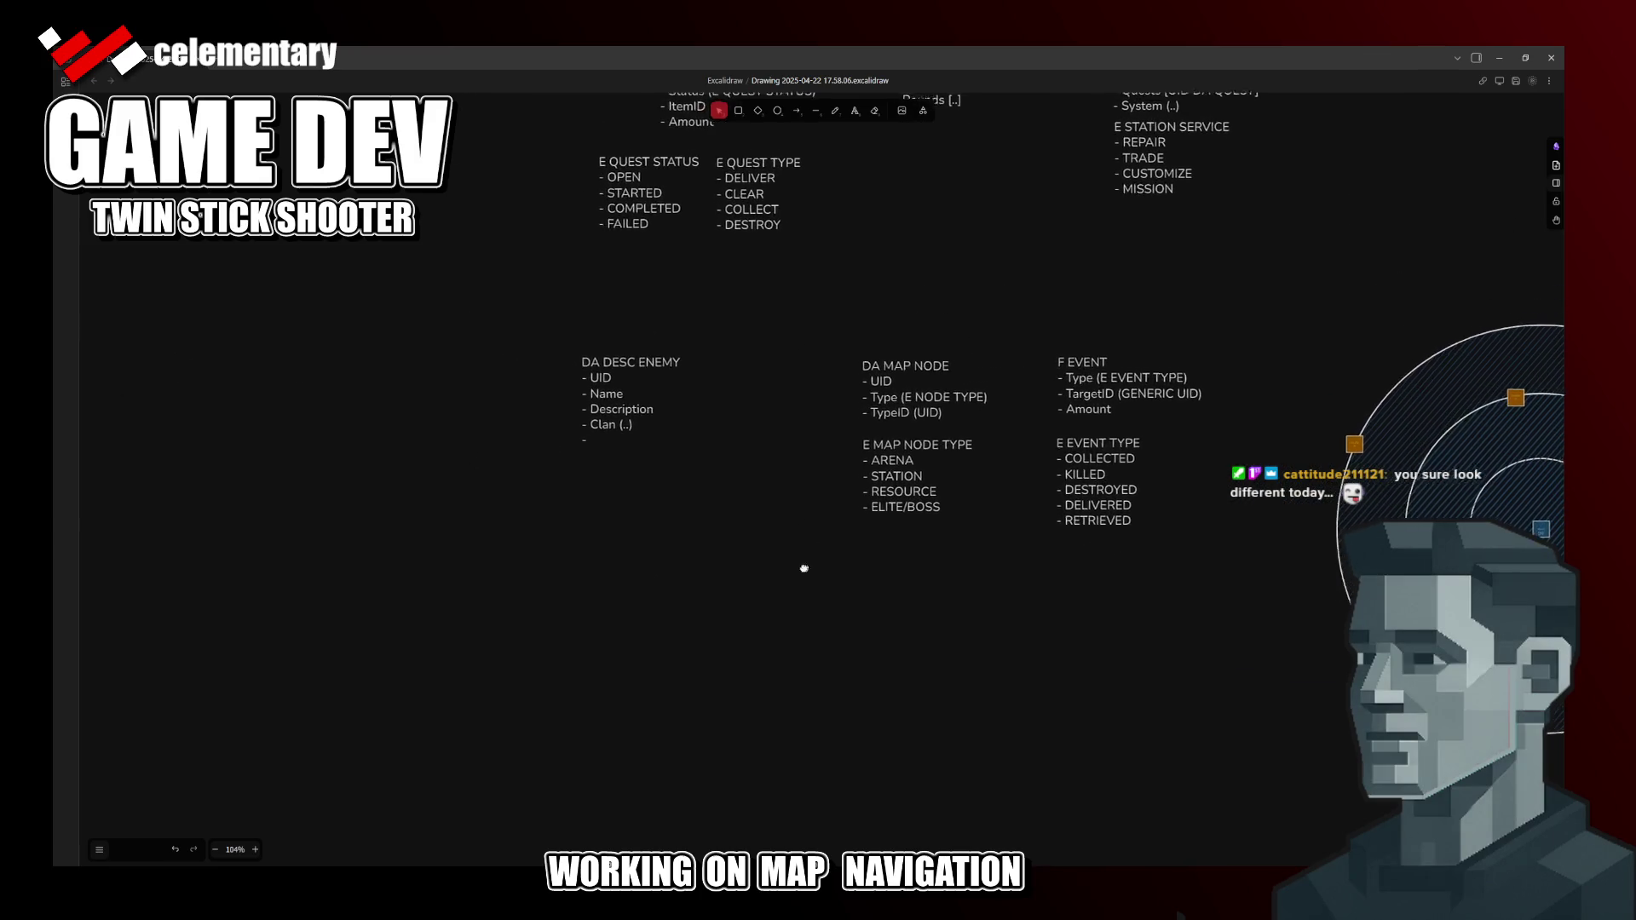
left_click_drag(746, 504, 780, 574)
left_click(599, 442)
left_click_drag(613, 443, 621, 438)
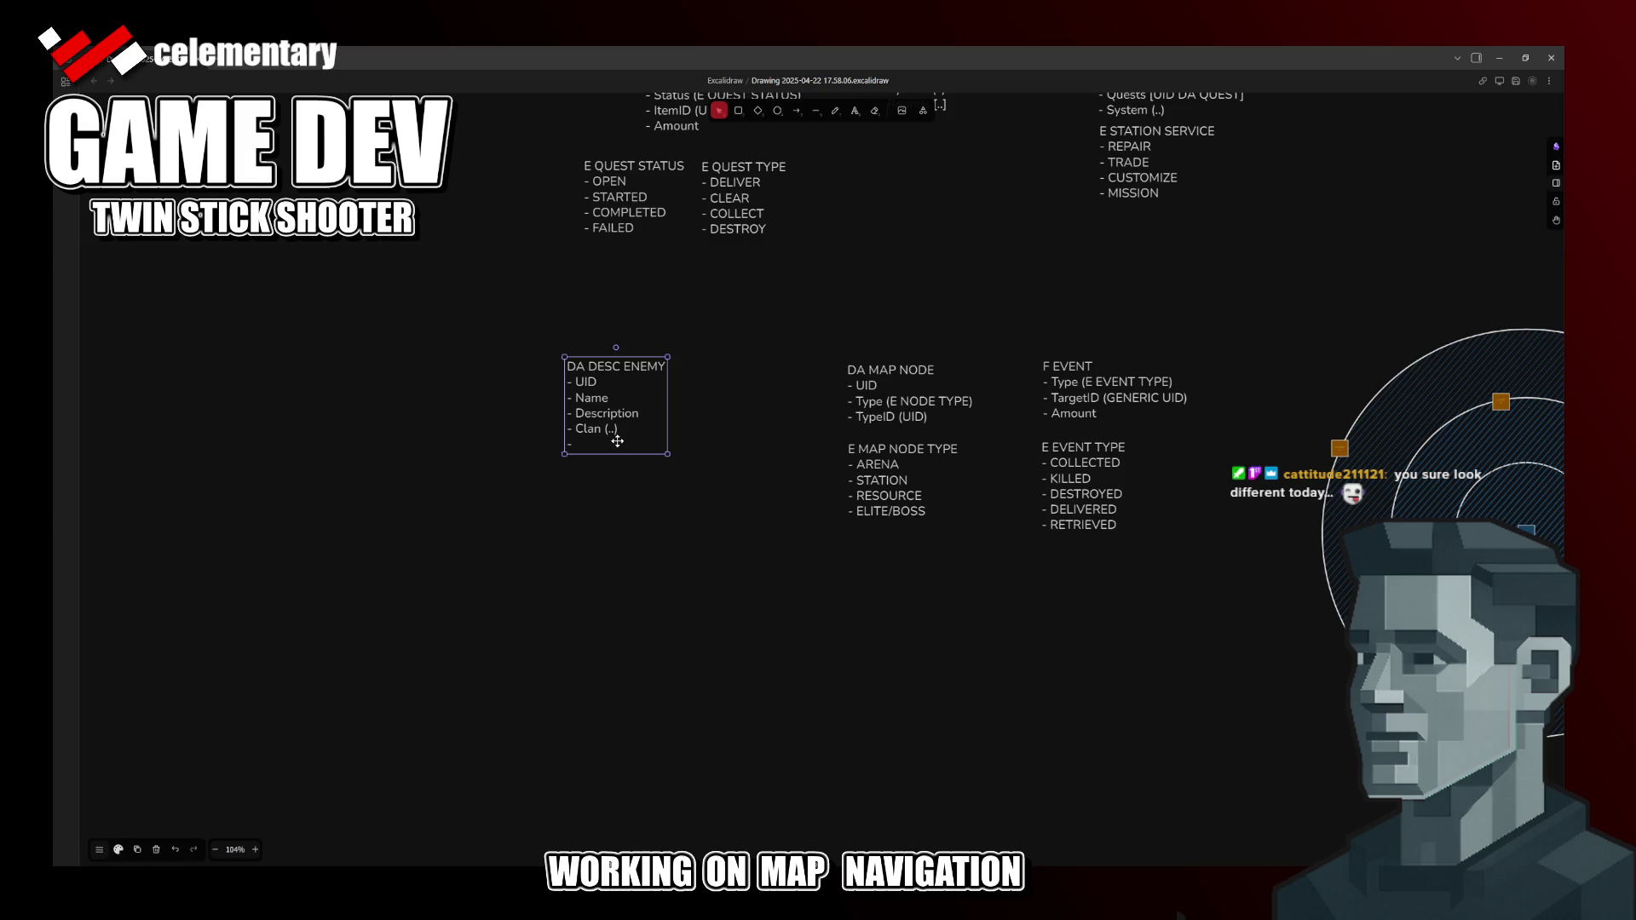
scroll(719, 449, "up", 2)
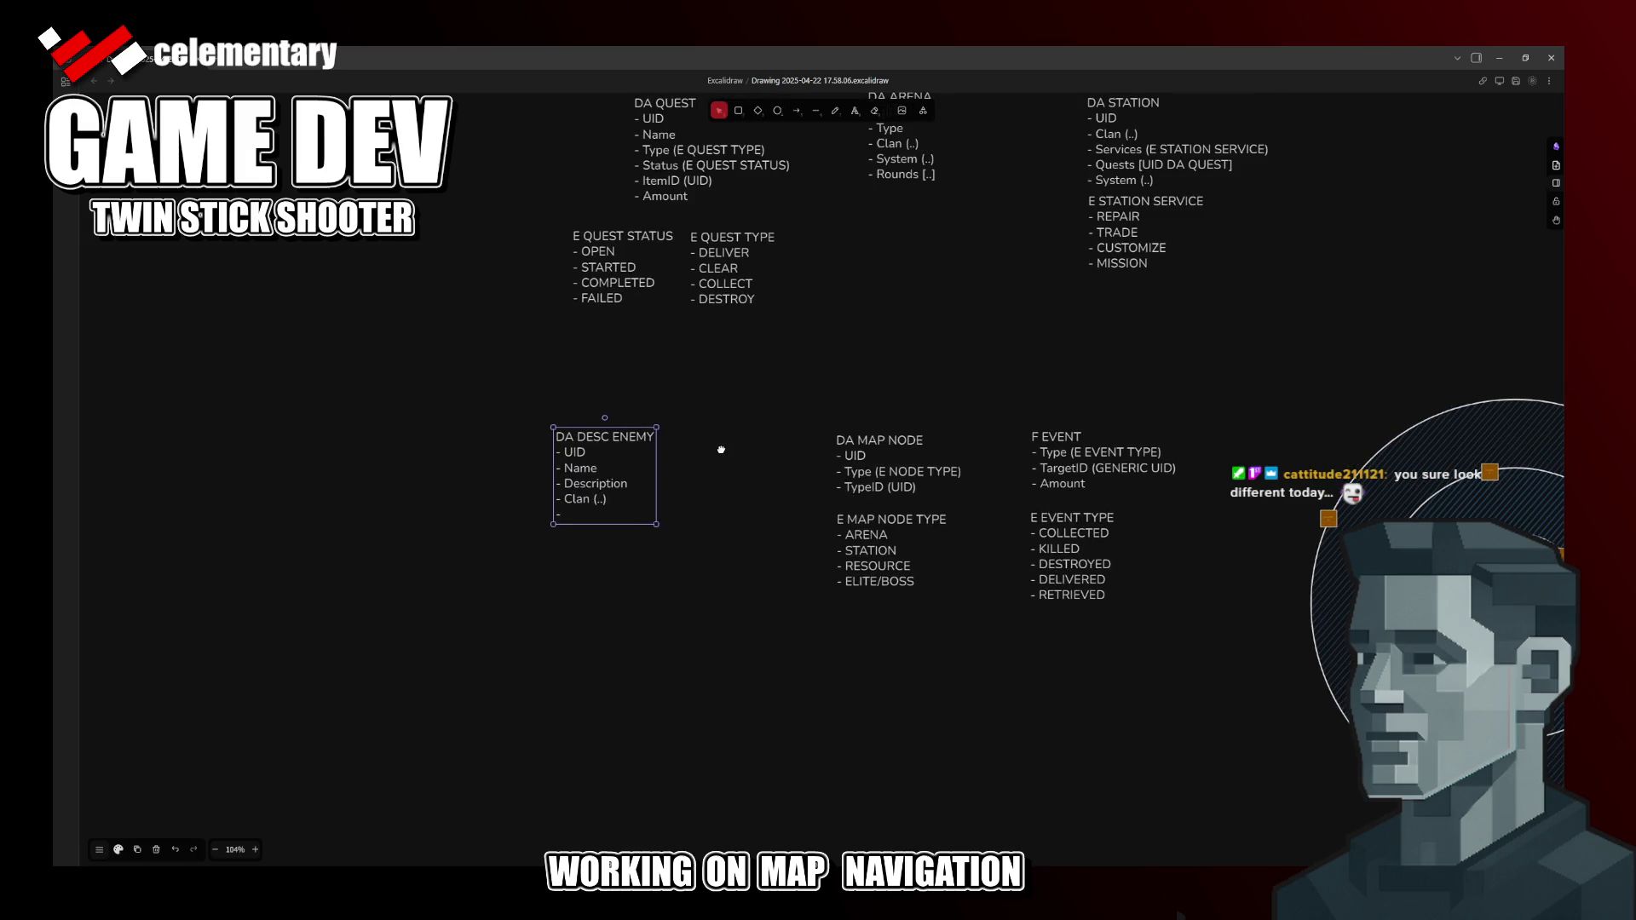
scroll(723, 486, "up", 1)
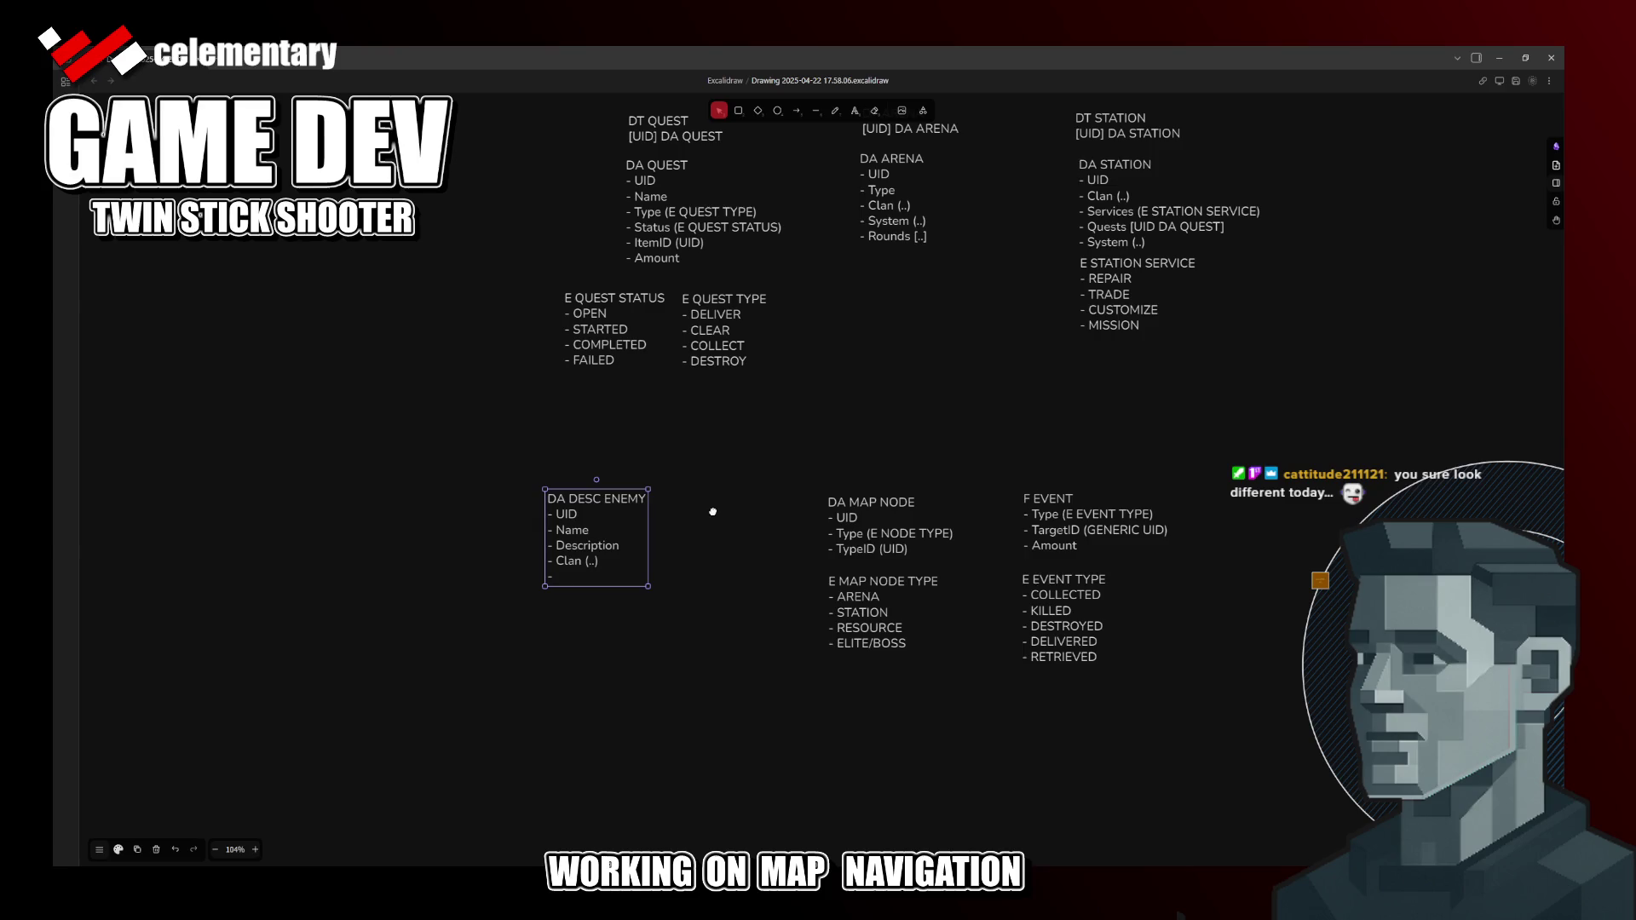
left_click_drag(713, 511, 778, 380)
left_click(778, 378)
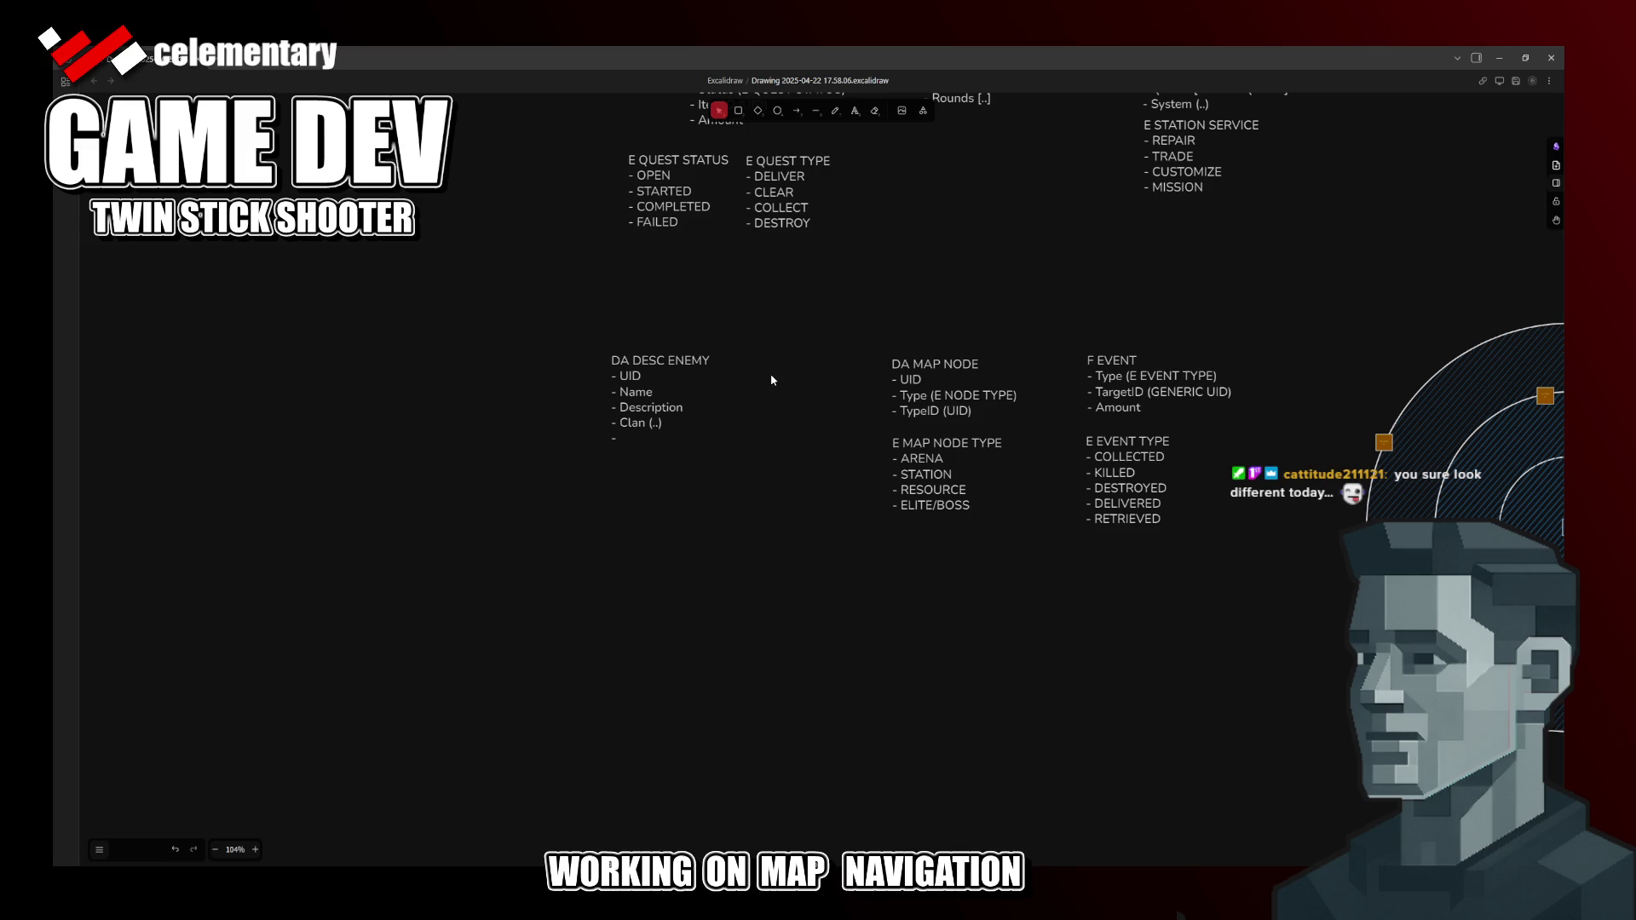
left_click_drag(771, 379, 780, 370)
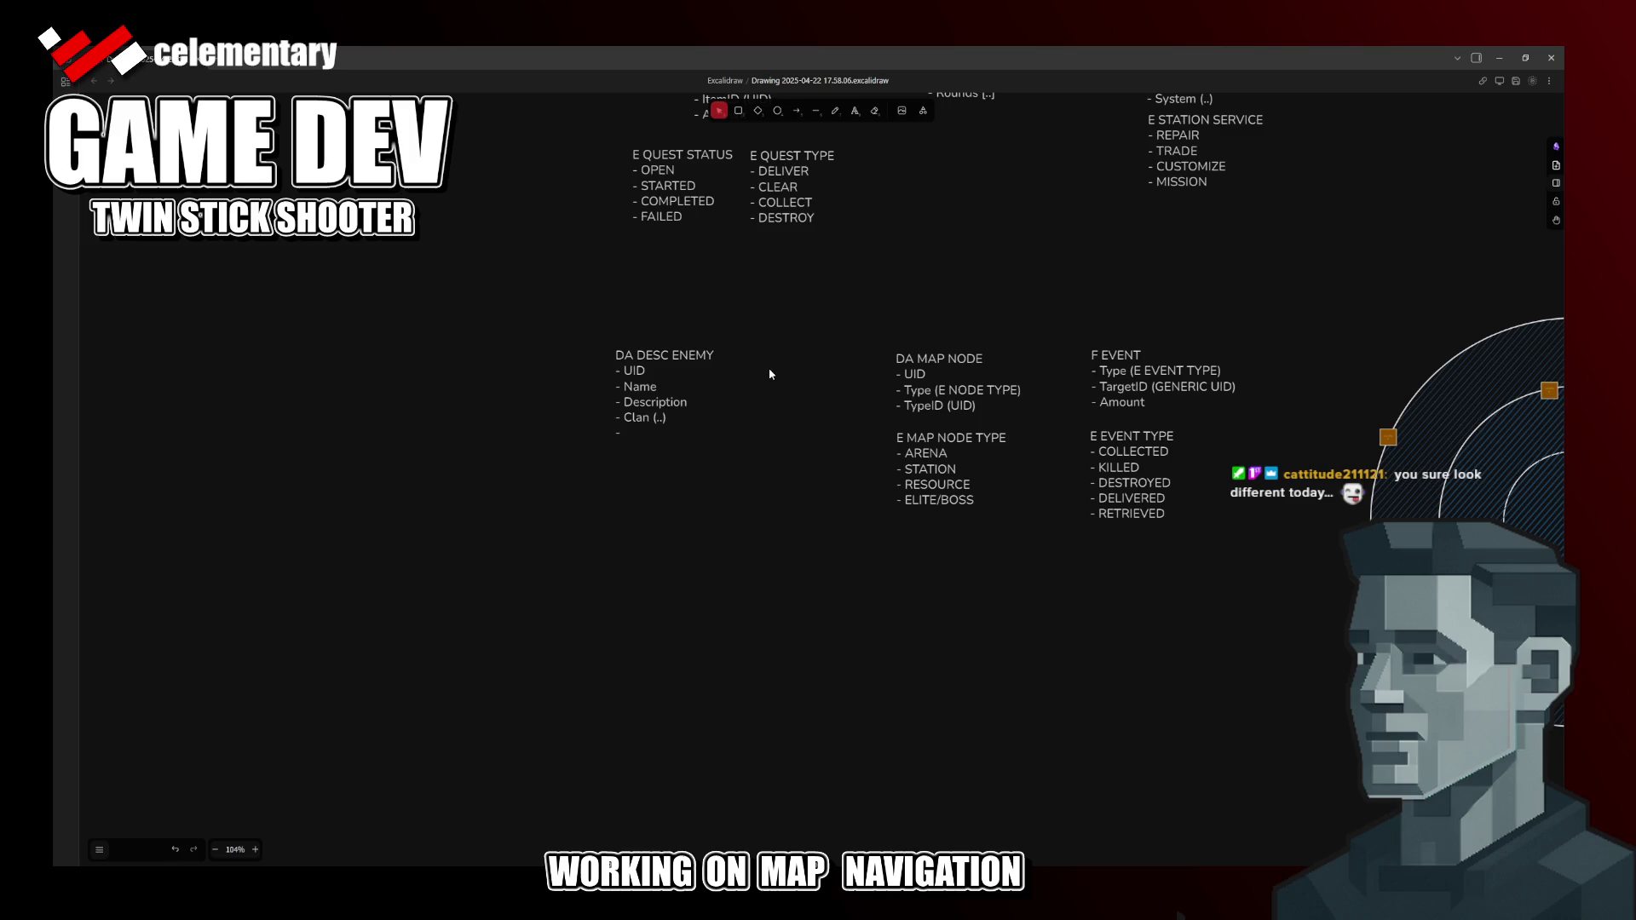
left_click_drag(770, 373, 736, 556)
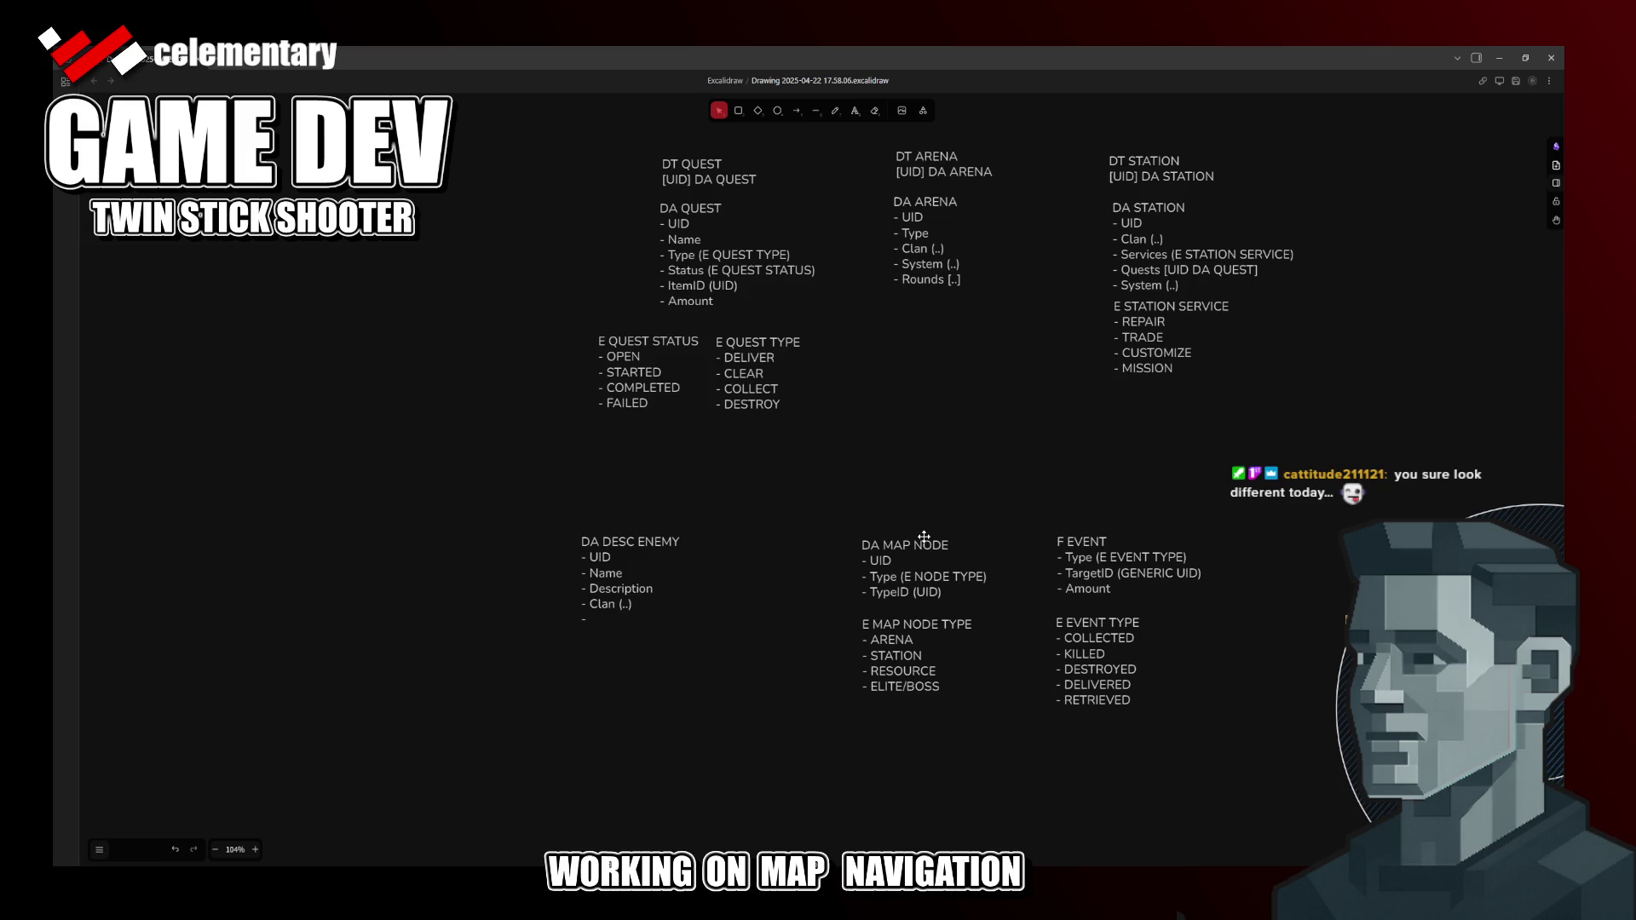
scroll(924, 539, "up", 2)
scroll(910, 639, "up", 2)
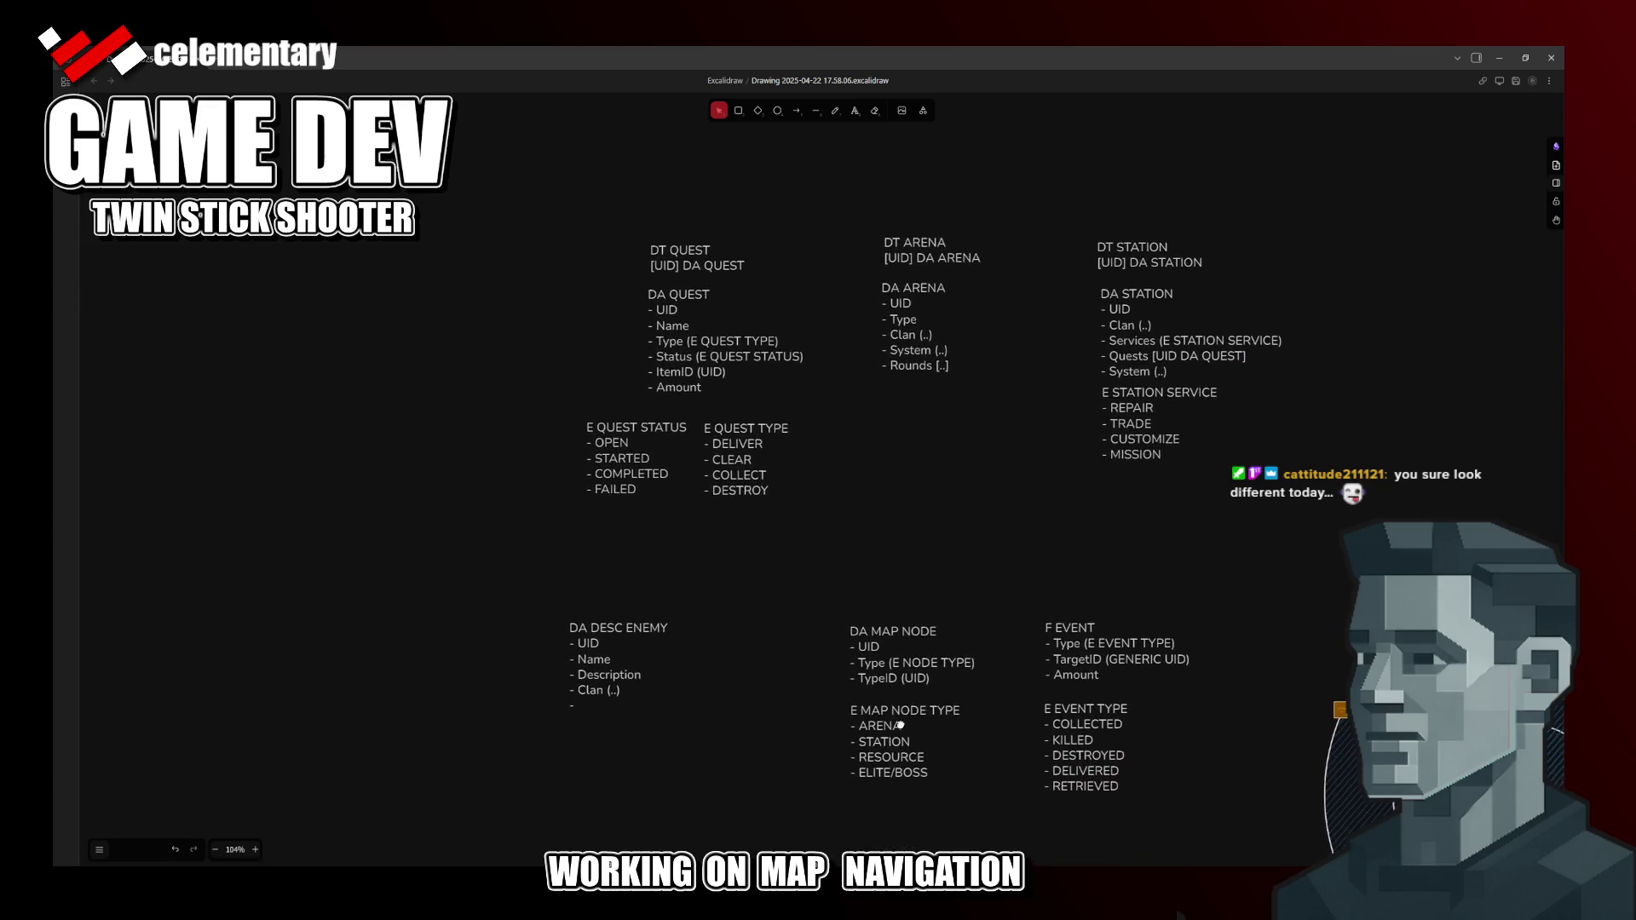
Step: Insert a 'DT ' qualifier before UID in the DA MAP NODE TypeID entry
left_click(906, 252)
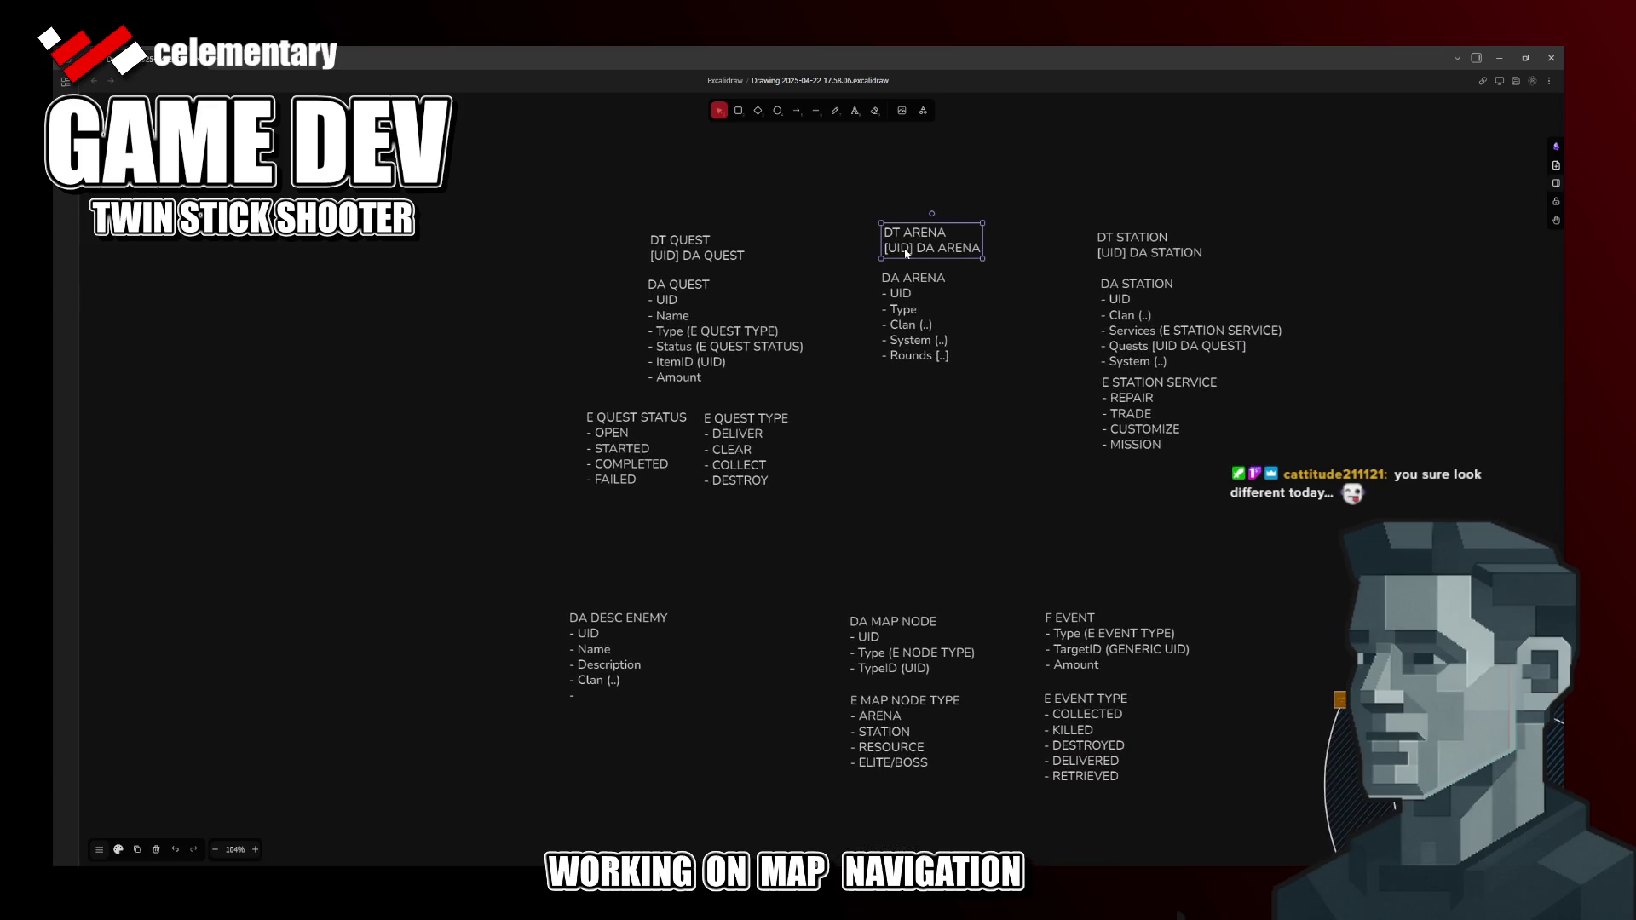
double_click(916, 664)
left_click(915, 667)
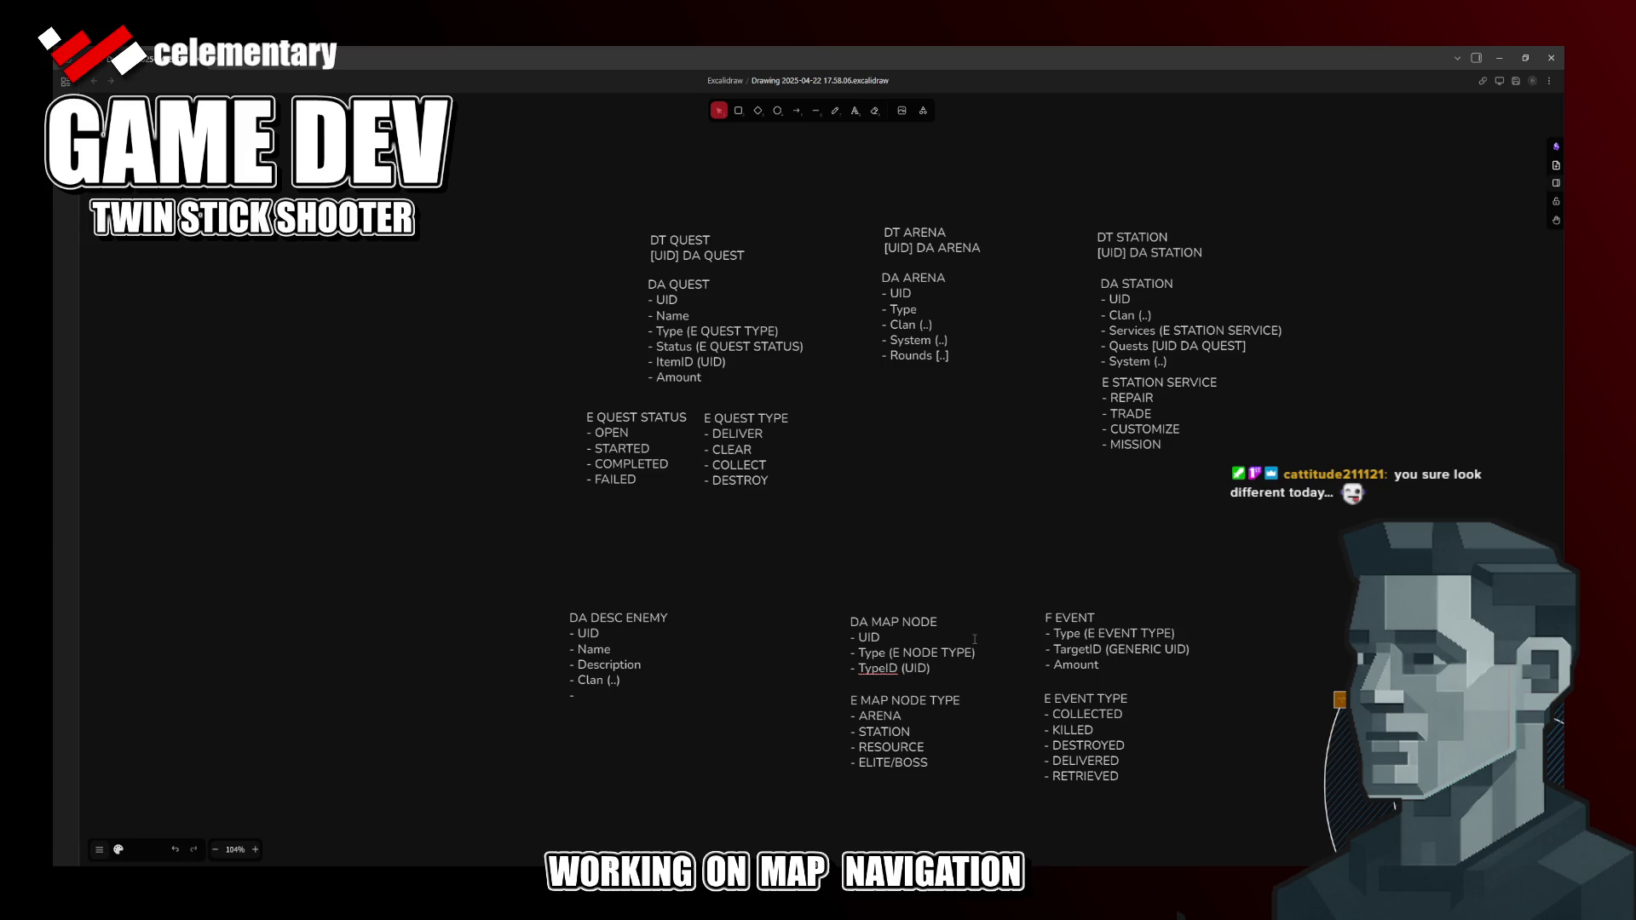
type("D")
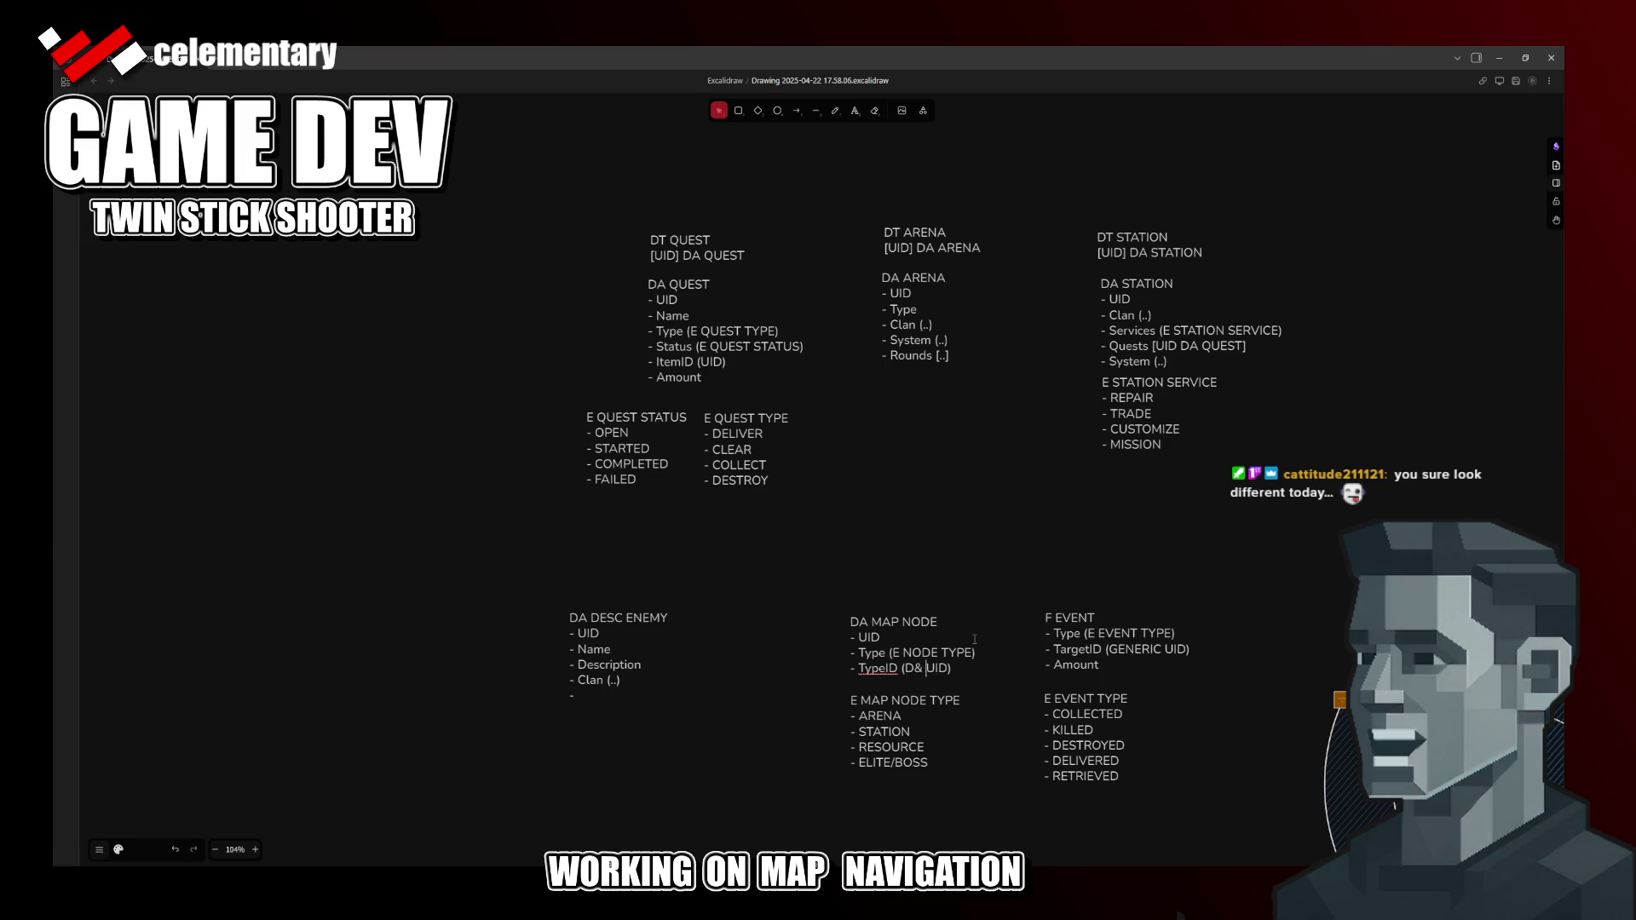
type("T")
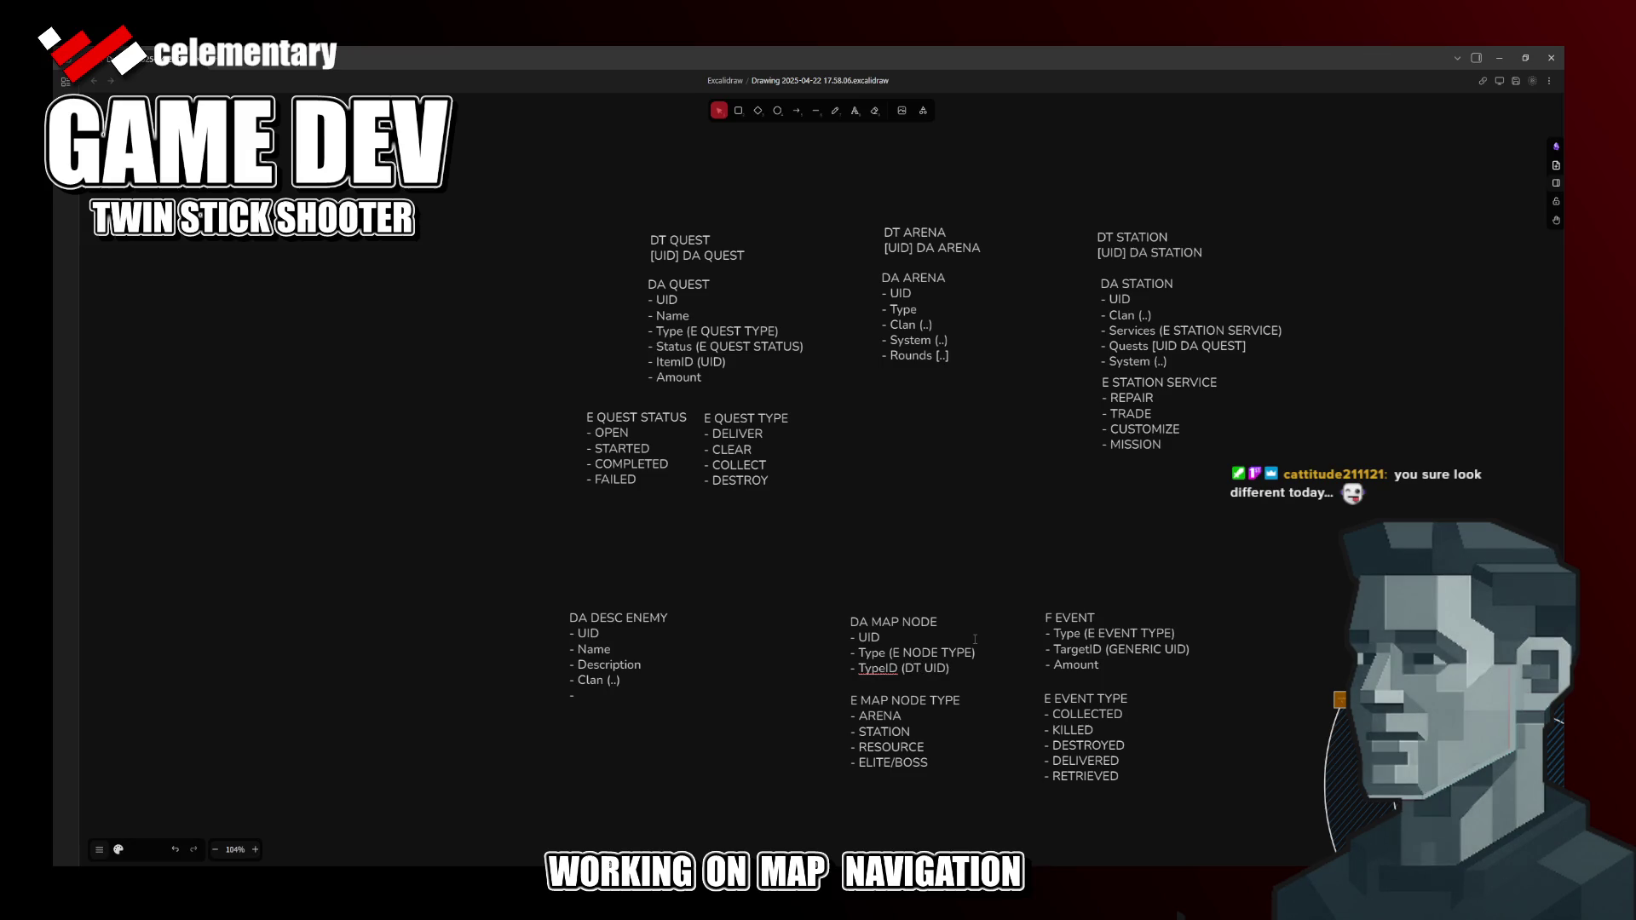
left_click(963, 702)
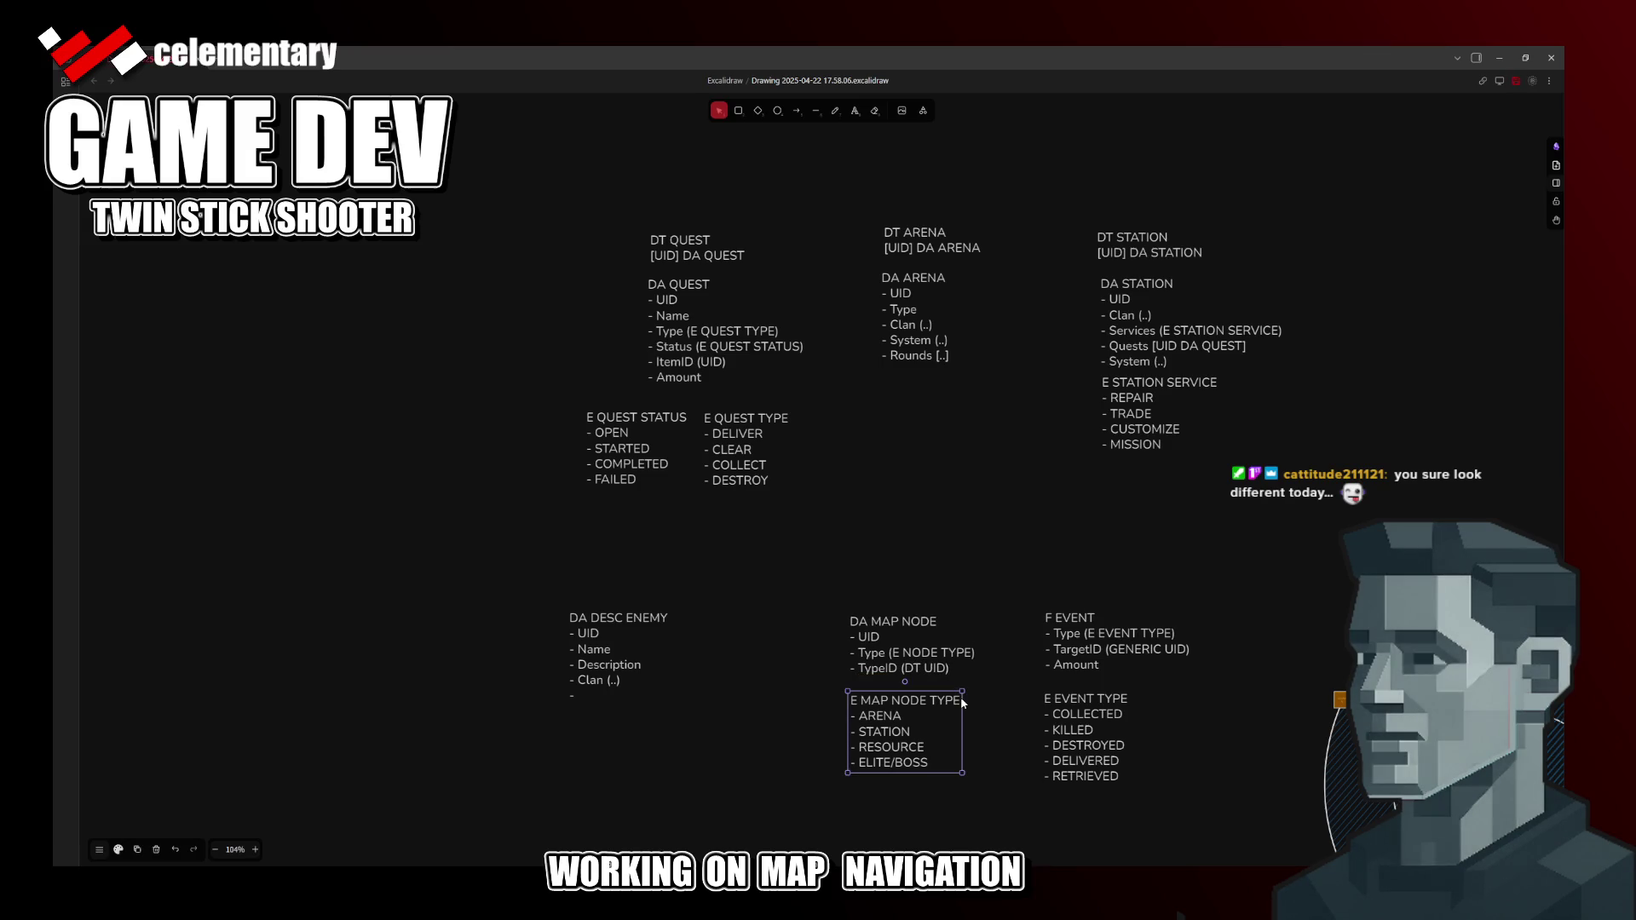
left_click(1130, 652)
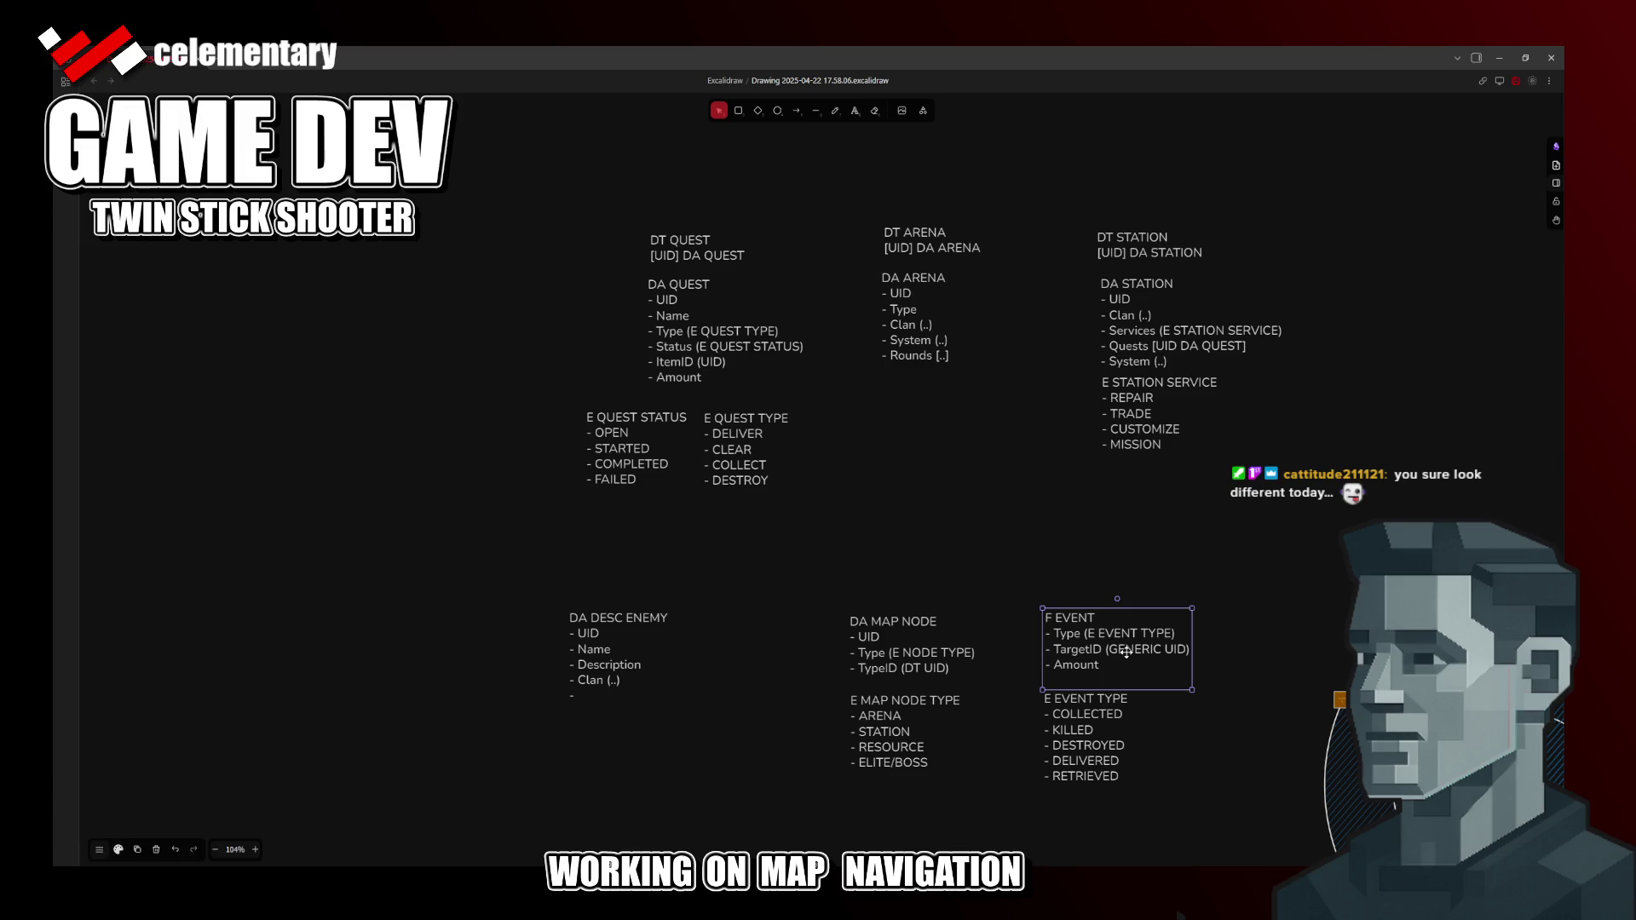
Step: Remove the DT before UID again, preparing to move it after UID
left_click(733, 740)
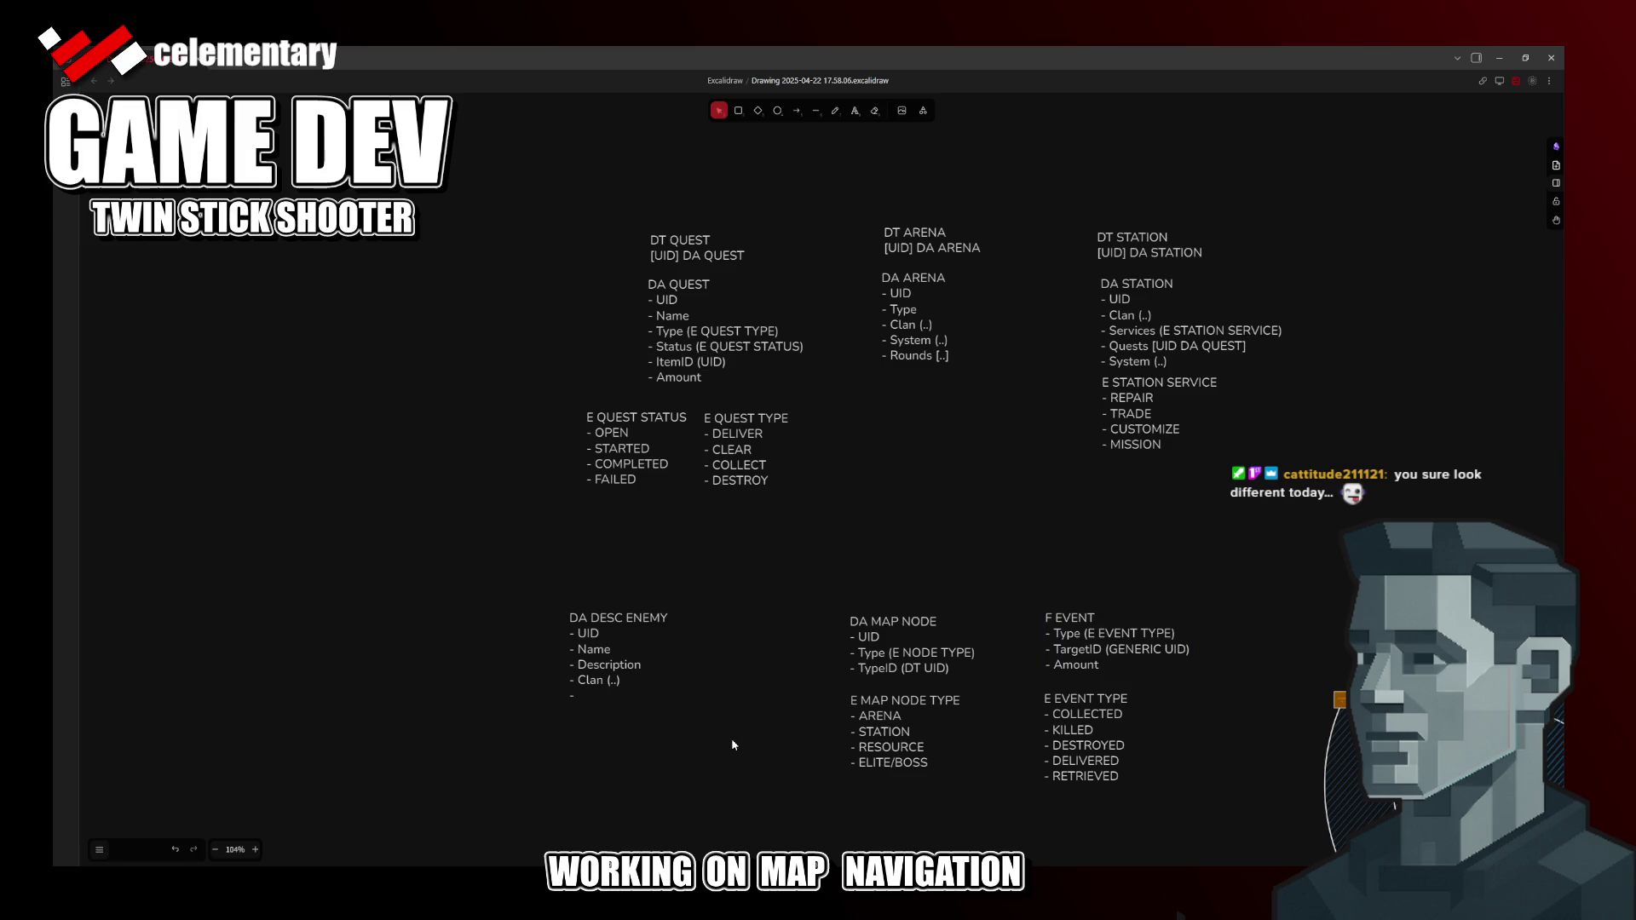
double_click(924, 667)
left_click(923, 668)
key("BackSpace")
key("BackSpace")
key("BackSpace")
type("DT")
Step: Finish the DA MAP NODE TypeID so it reads (UID DT)
key("BackSpace")
left_click(961, 597)
scroll(825, 564, "down", 2)
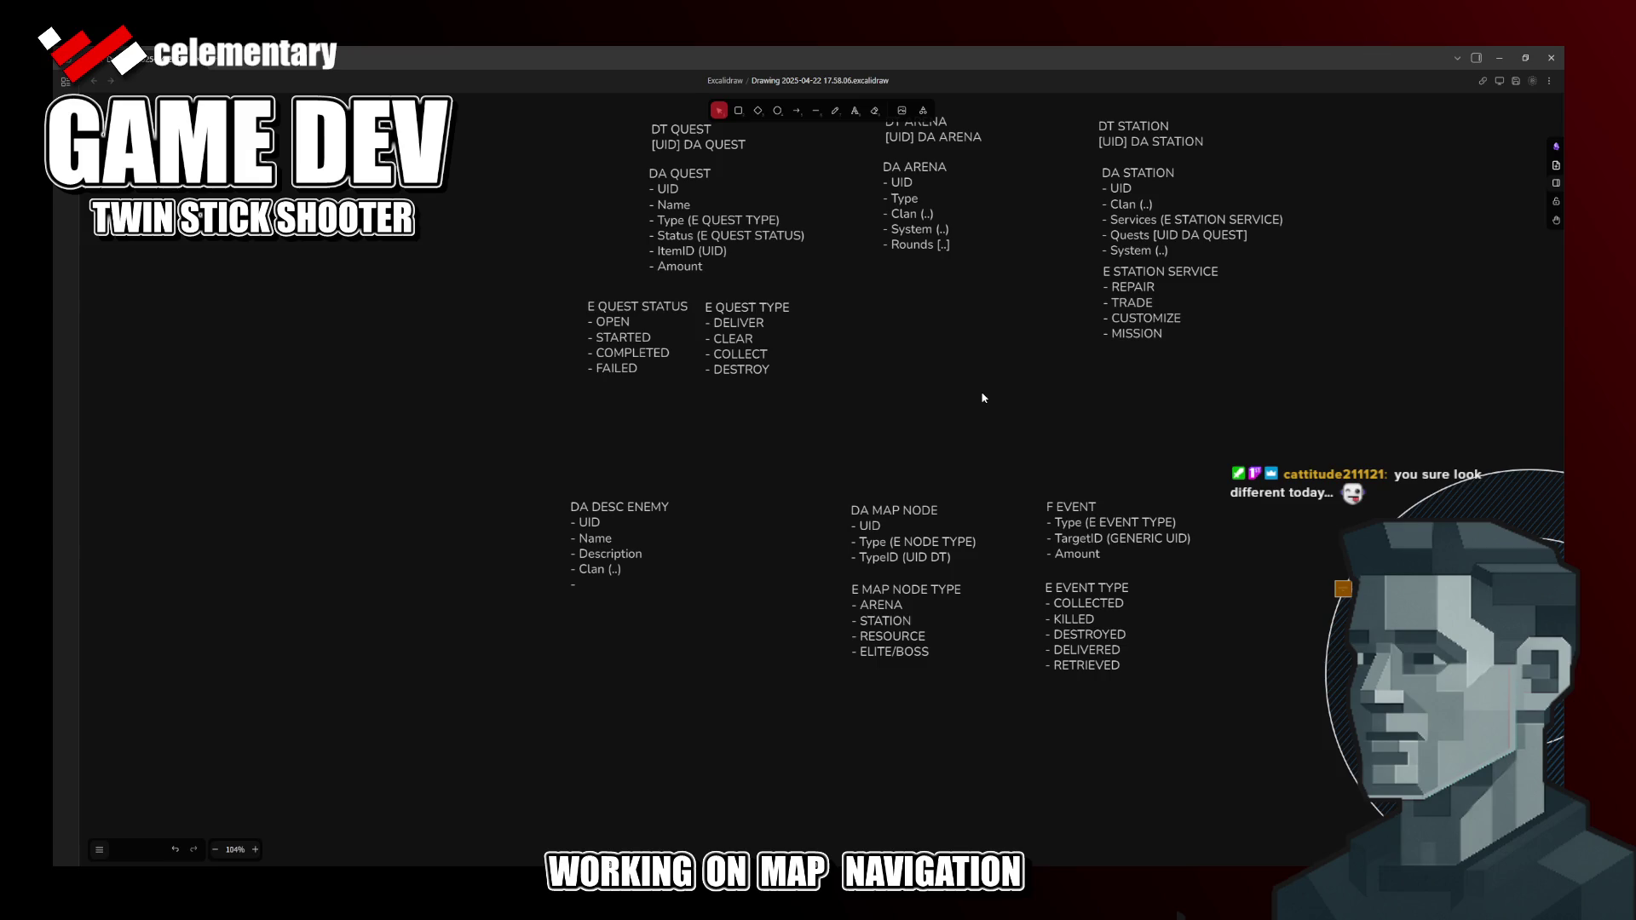
left_click_drag(954, 470, 837, 535)
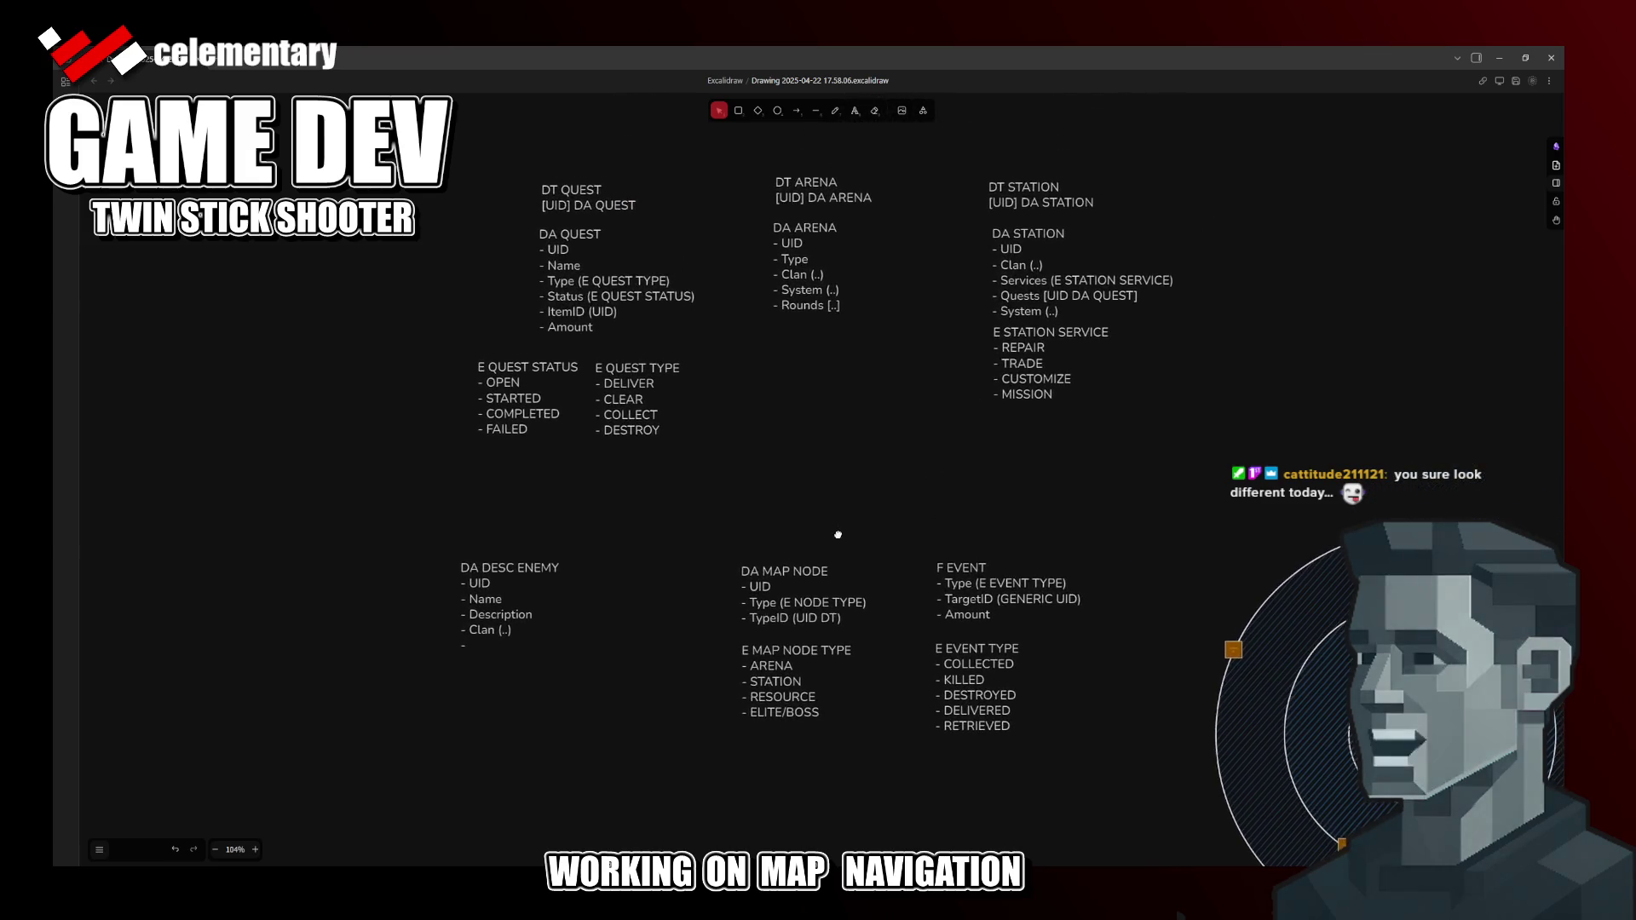
left_click_drag(839, 537, 960, 372)
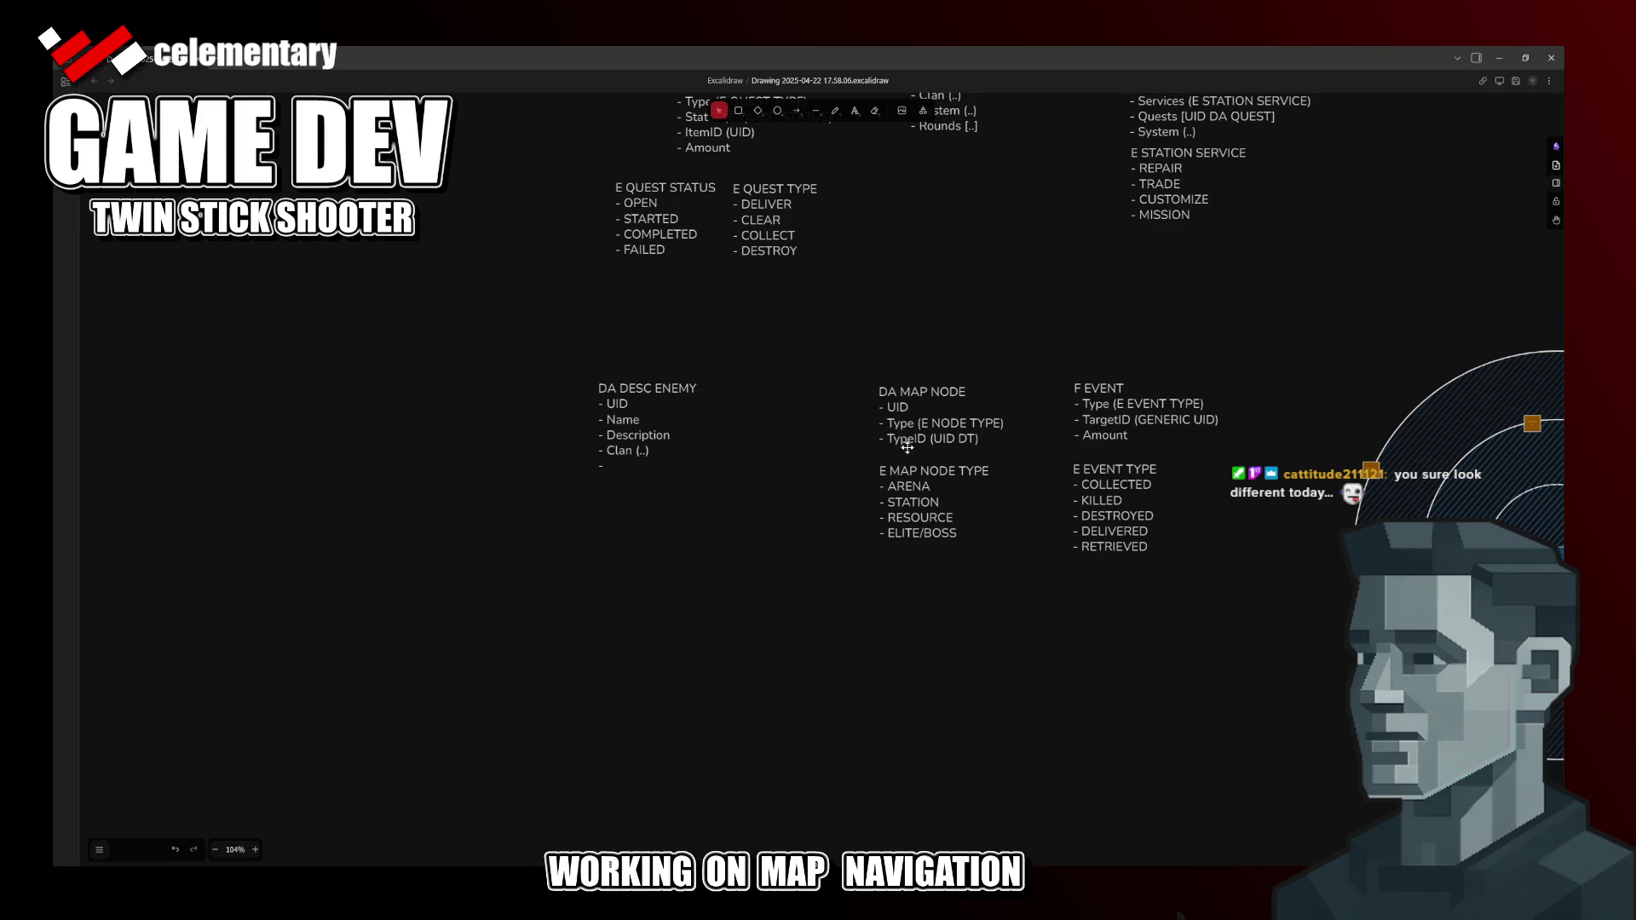
Step: Begin editing DA DESC ENEMY after its last dash line, then switch to the code IDE
left_click(628, 421)
double_click(617, 465)
left_click(617, 465)
key("alt+Tab")
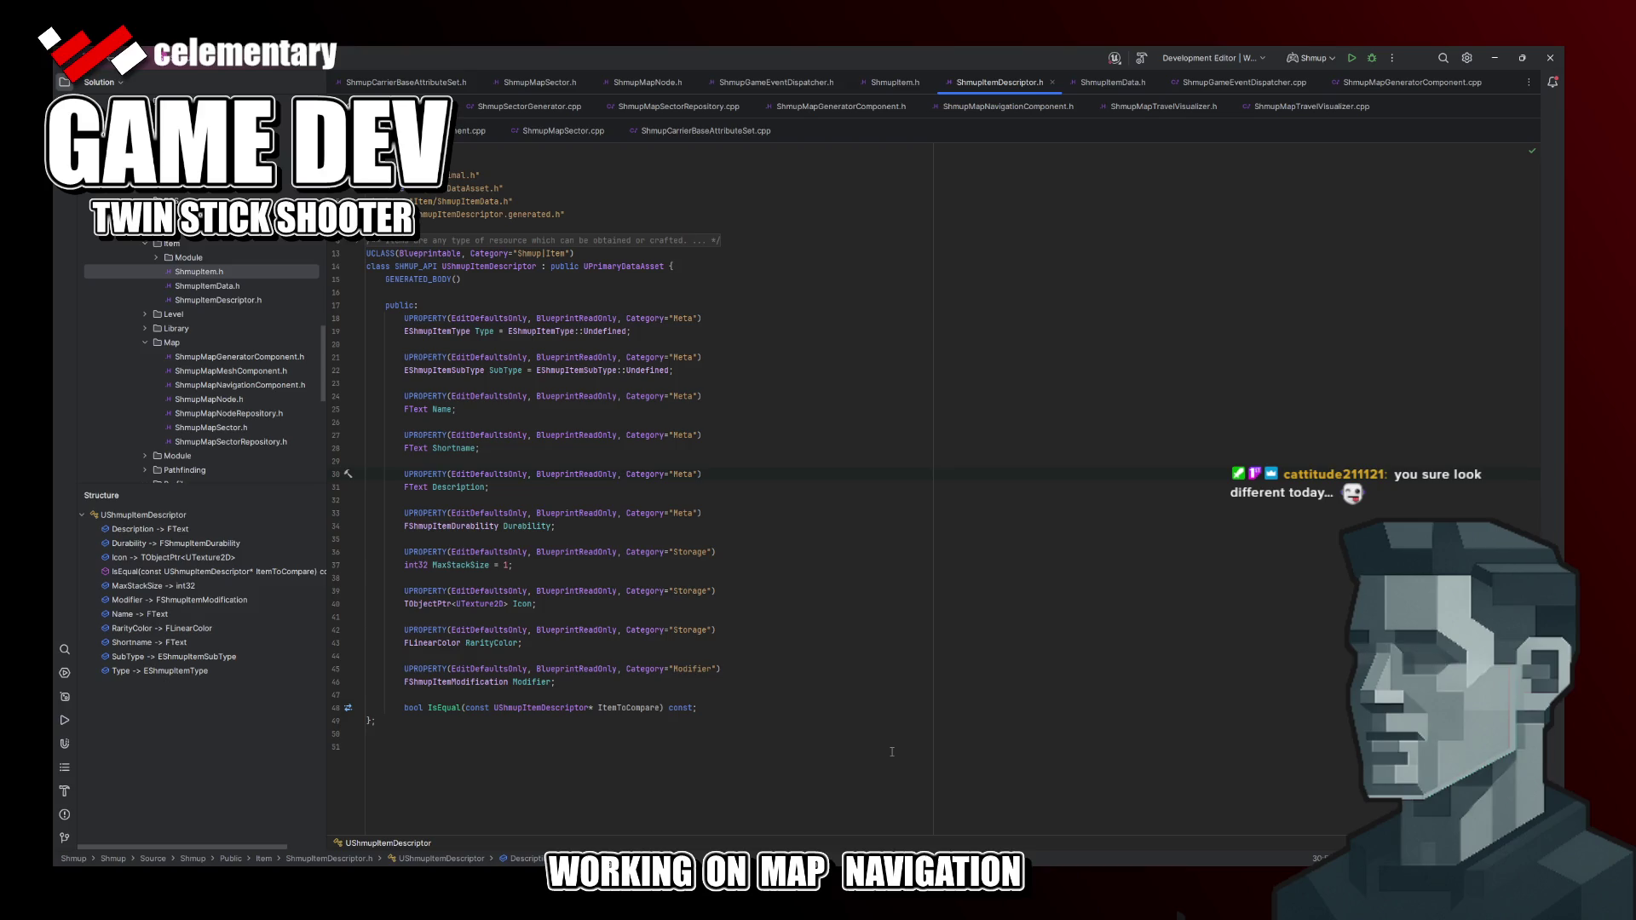
key("alt+Tab")
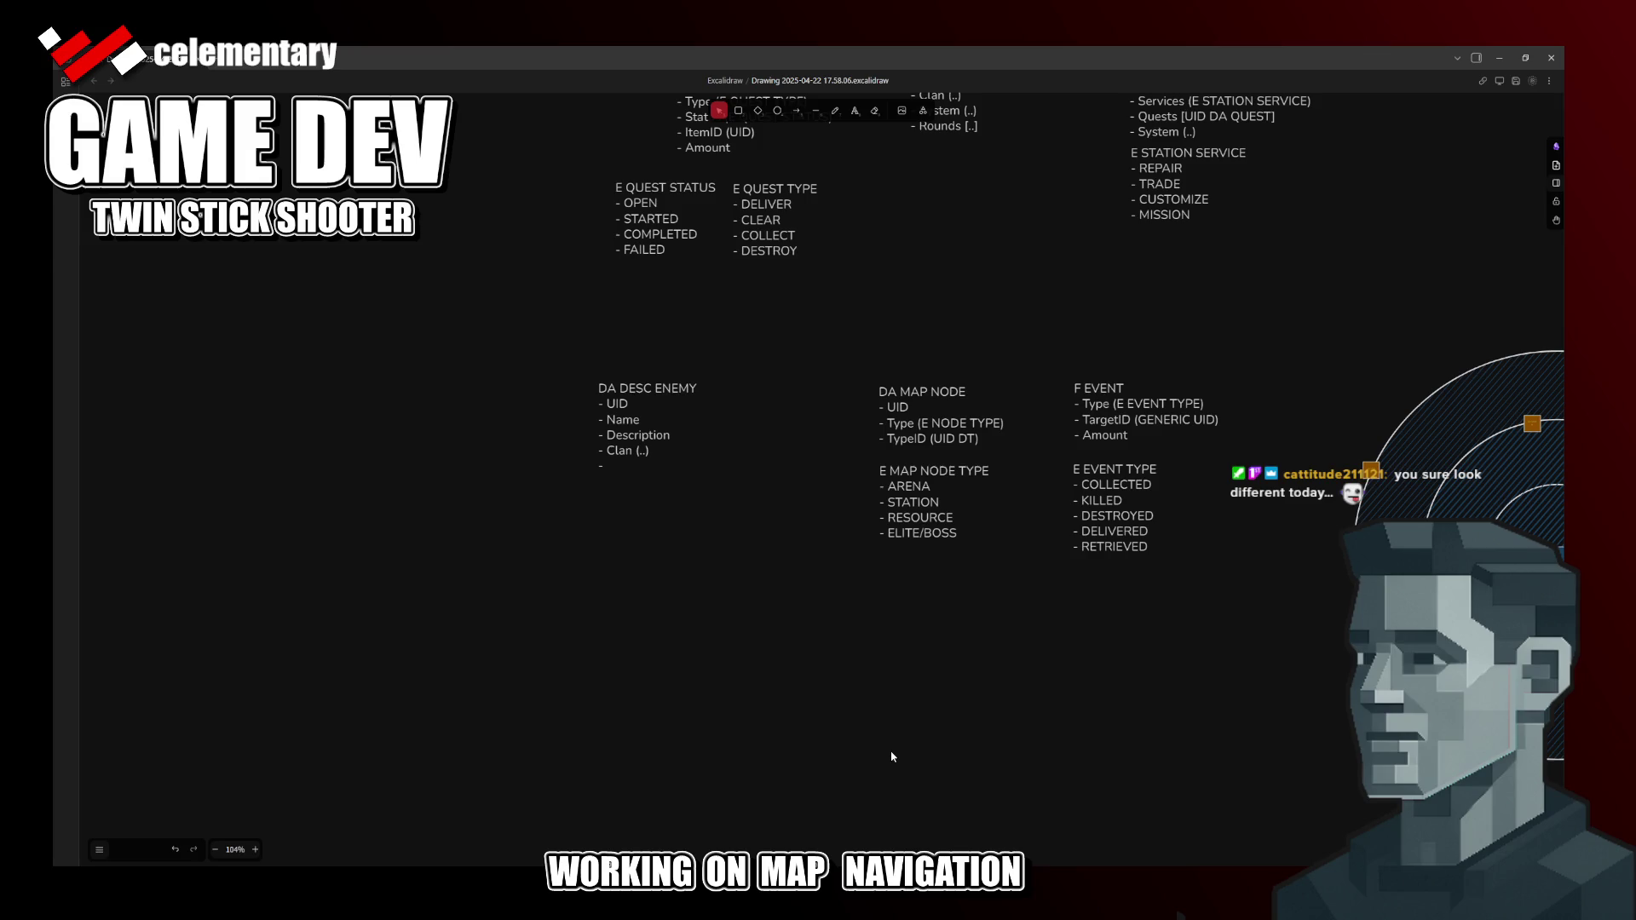
scroll(833, 570, "up", 3)
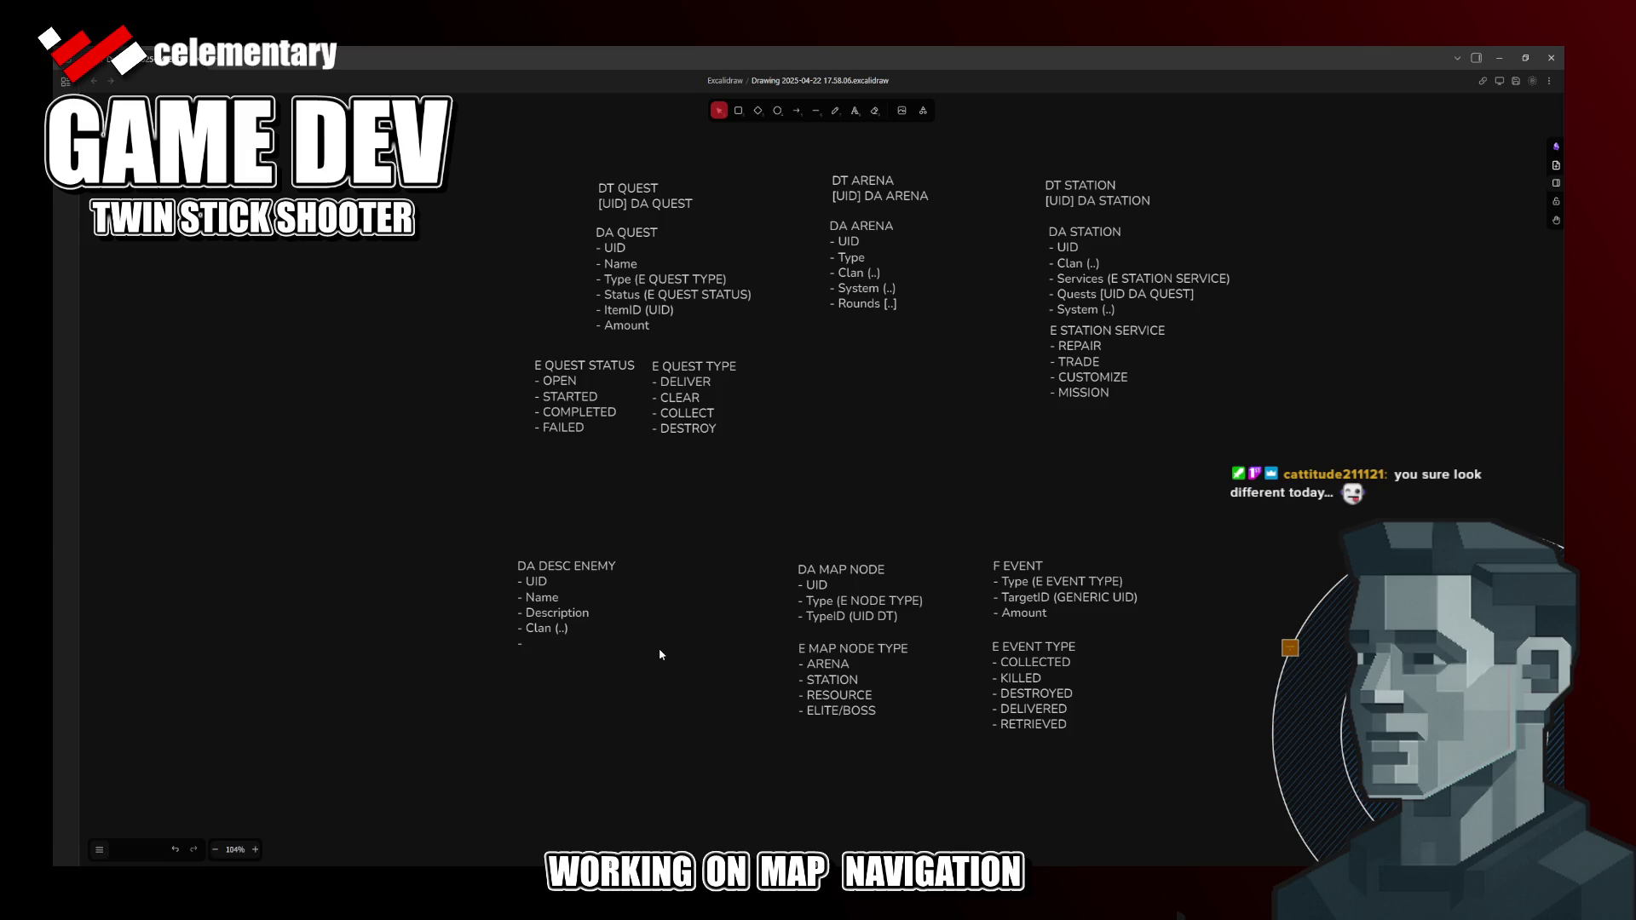
Step: Rename the Rounds field in the DA ARENA list to Waves
left_click(854, 303)
double_click(856, 304)
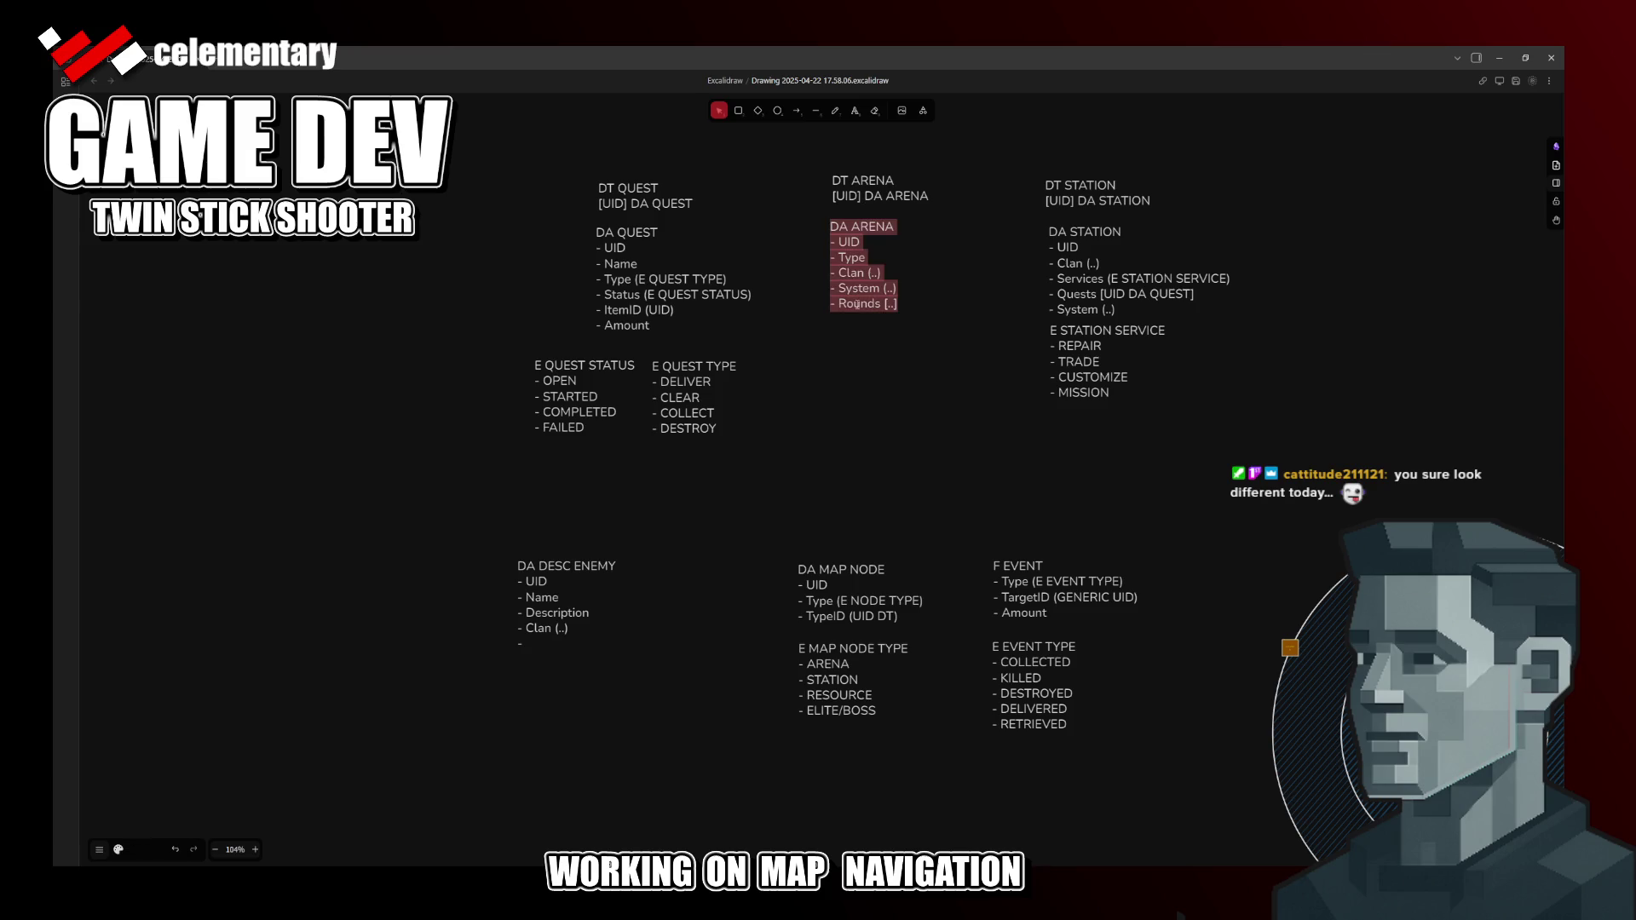
double_click(860, 304)
key("BackSpace")
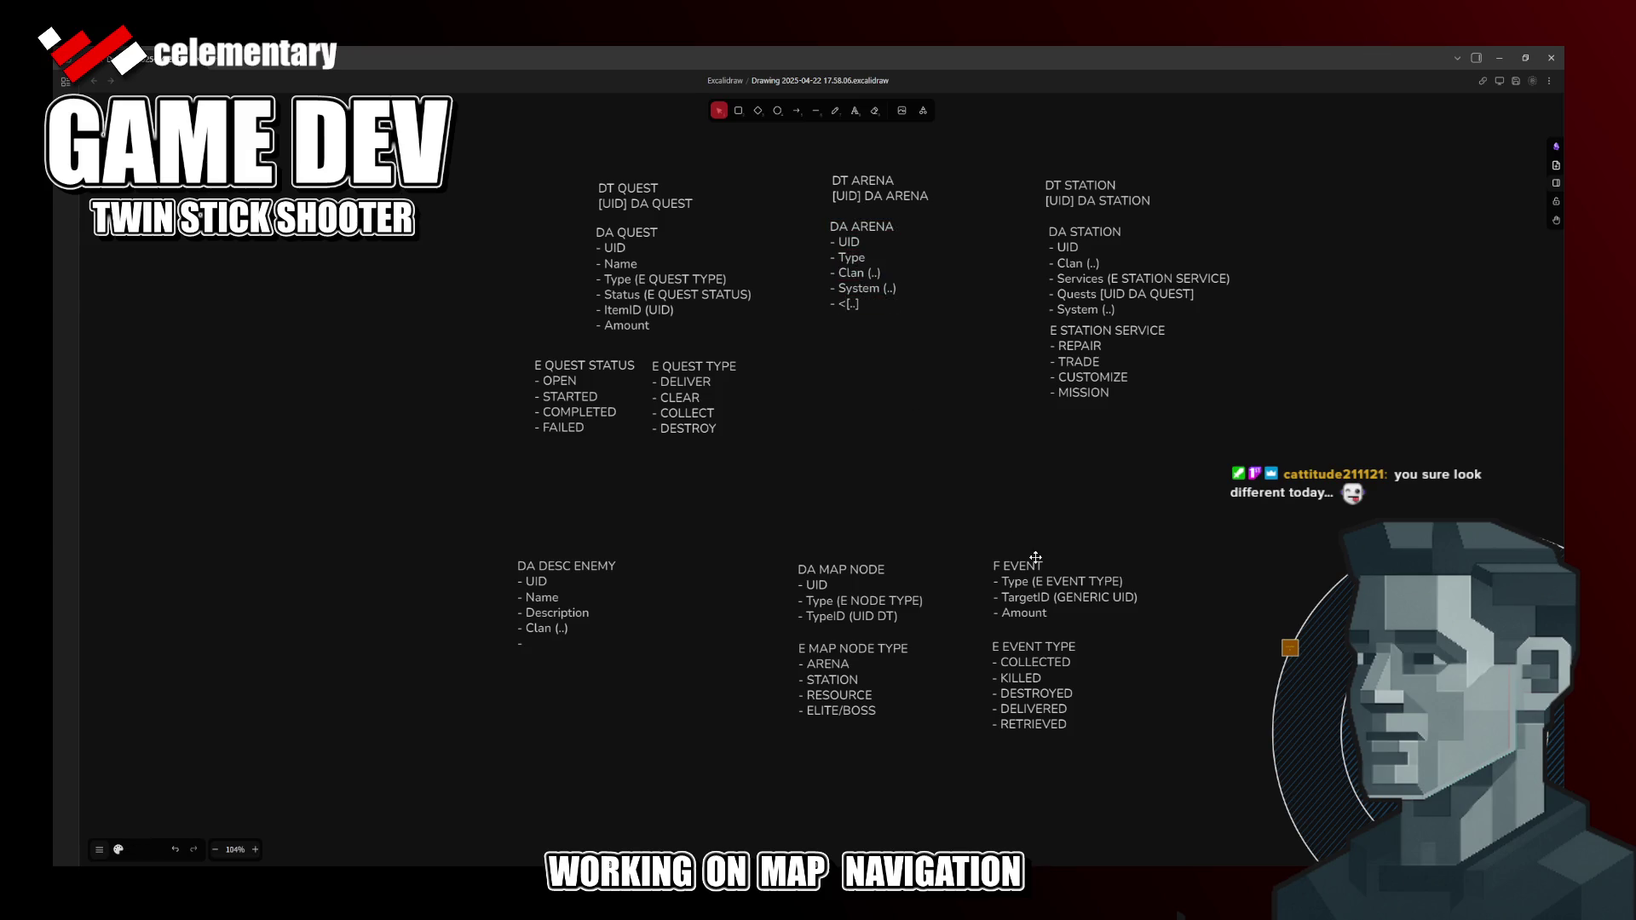
type("Wave")
type("s")
key("Escape")
scroll(800, 499, "down", 2)
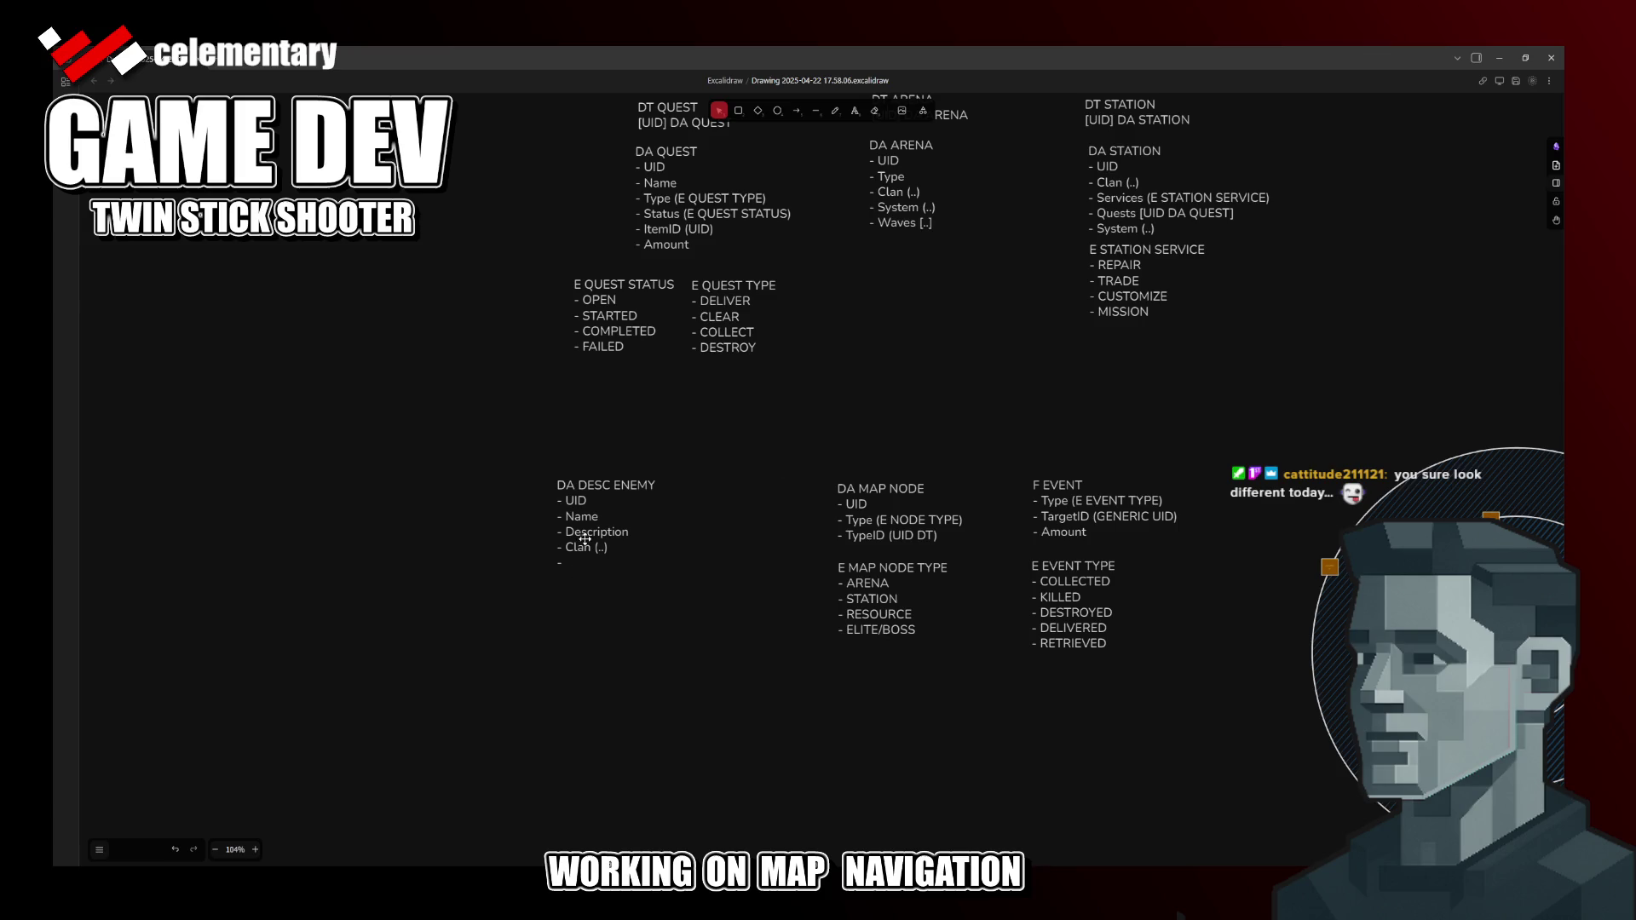
Step: Duplicate DA DESC ENEMY below the diagram, retitle it F ARENA WAVE and clear its field lines
left_click_drag(591, 528, 678, 722)
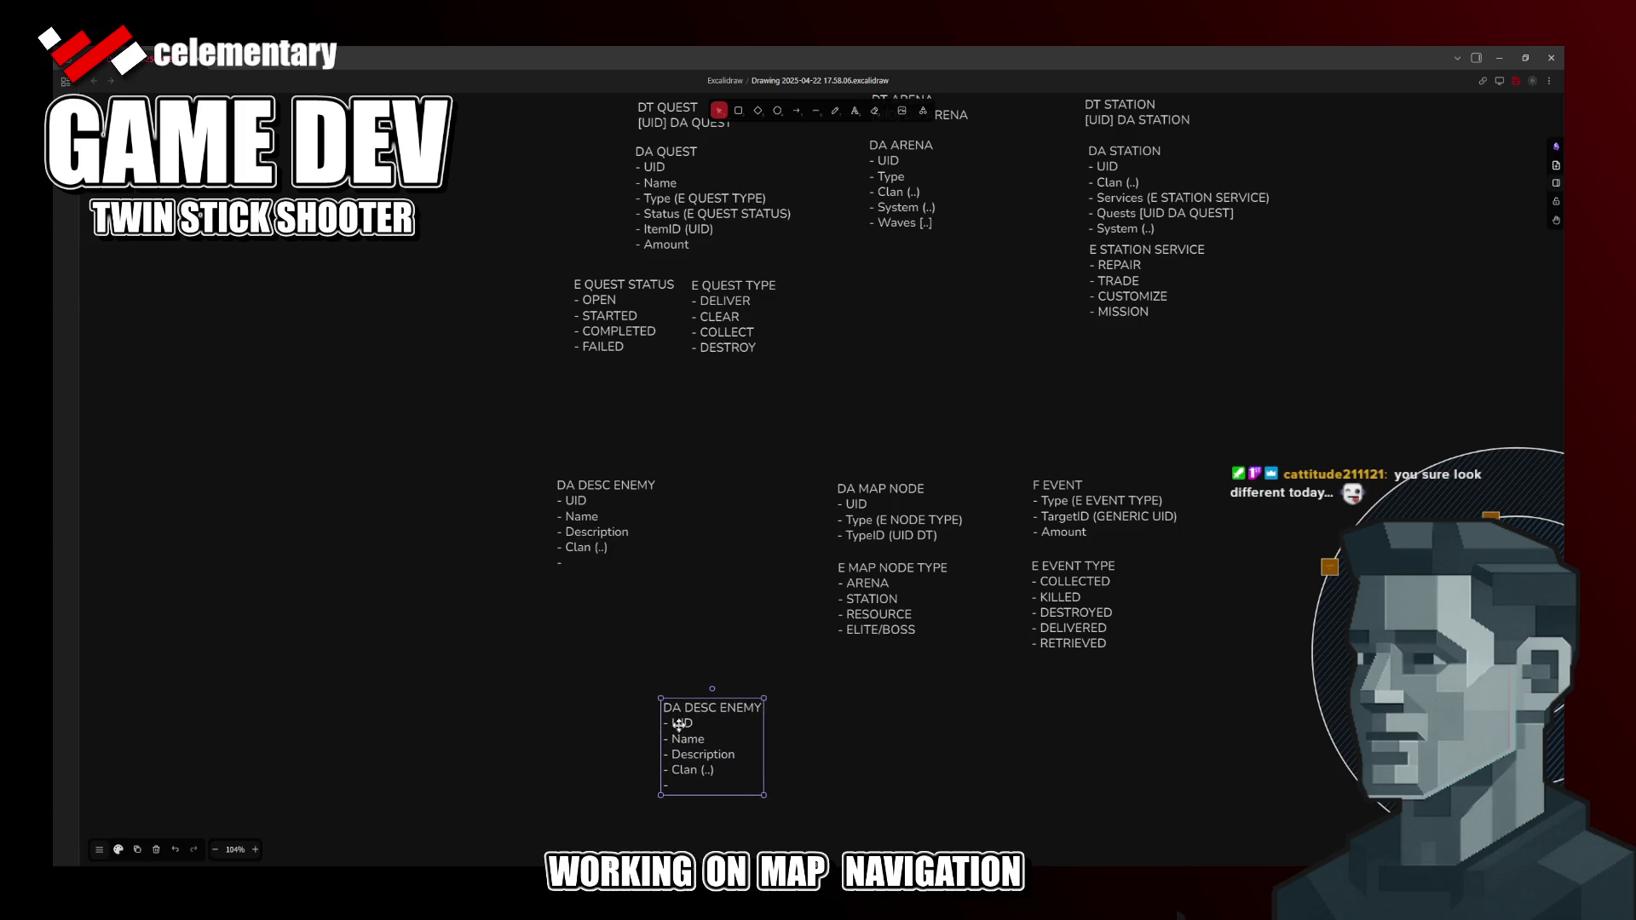
double_click(679, 722)
double_click(673, 708)
type("F")
key("shift+End")
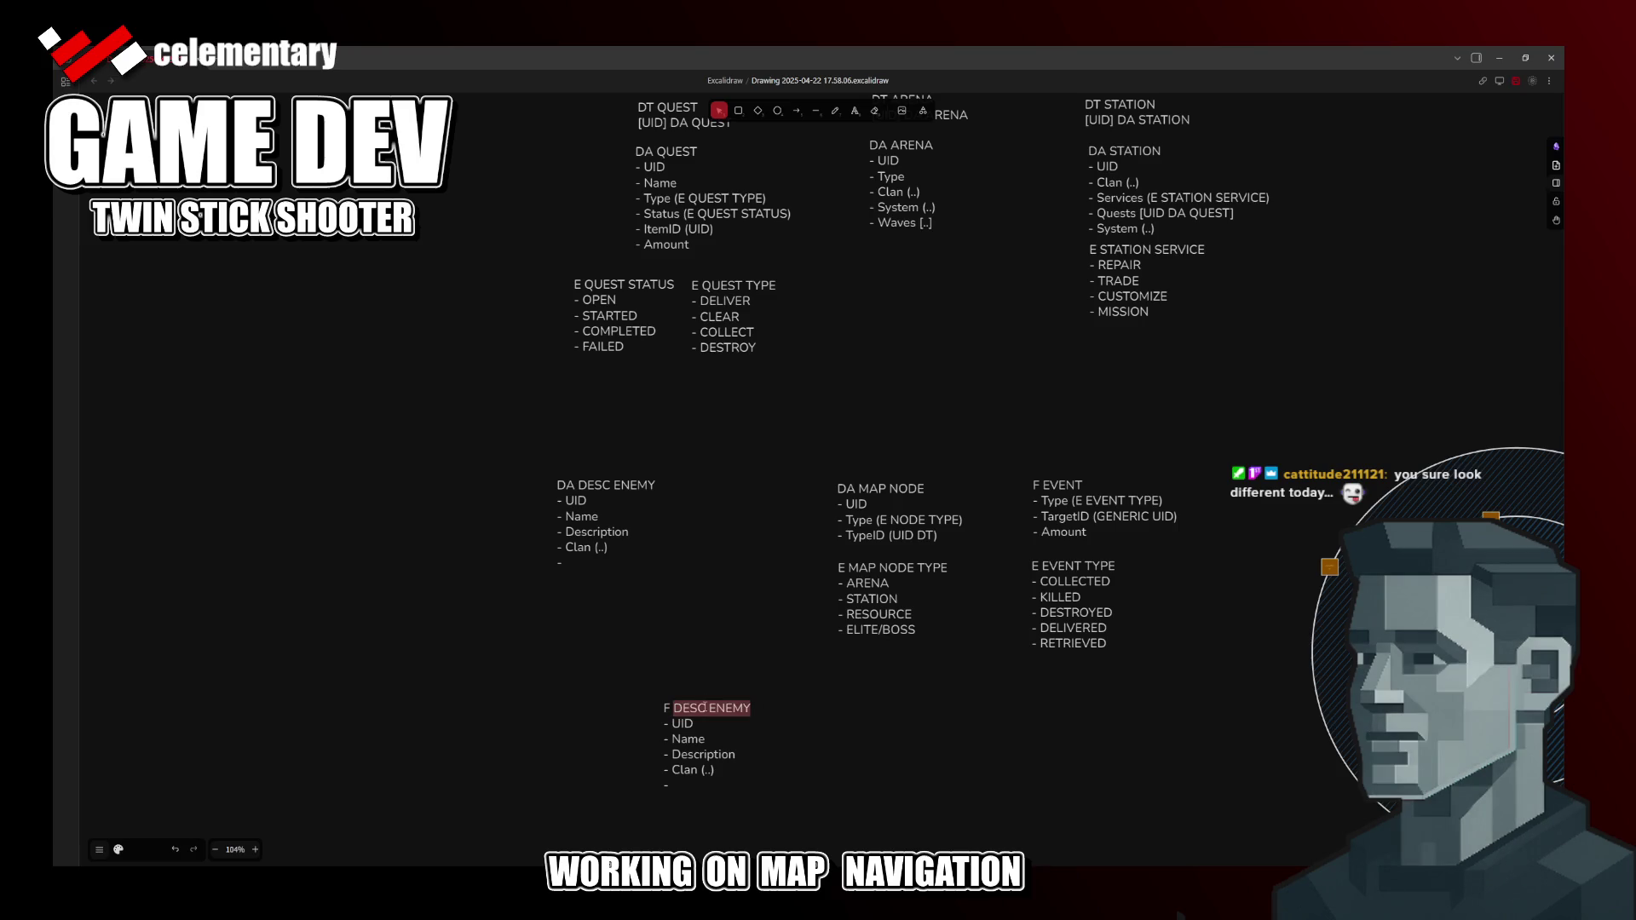
type("ARENA")
type(" WAVE")
key("ctrl+Left")
key("shift+Down")
key("shift+Down")
key("shift+Down")
key("shift+Down")
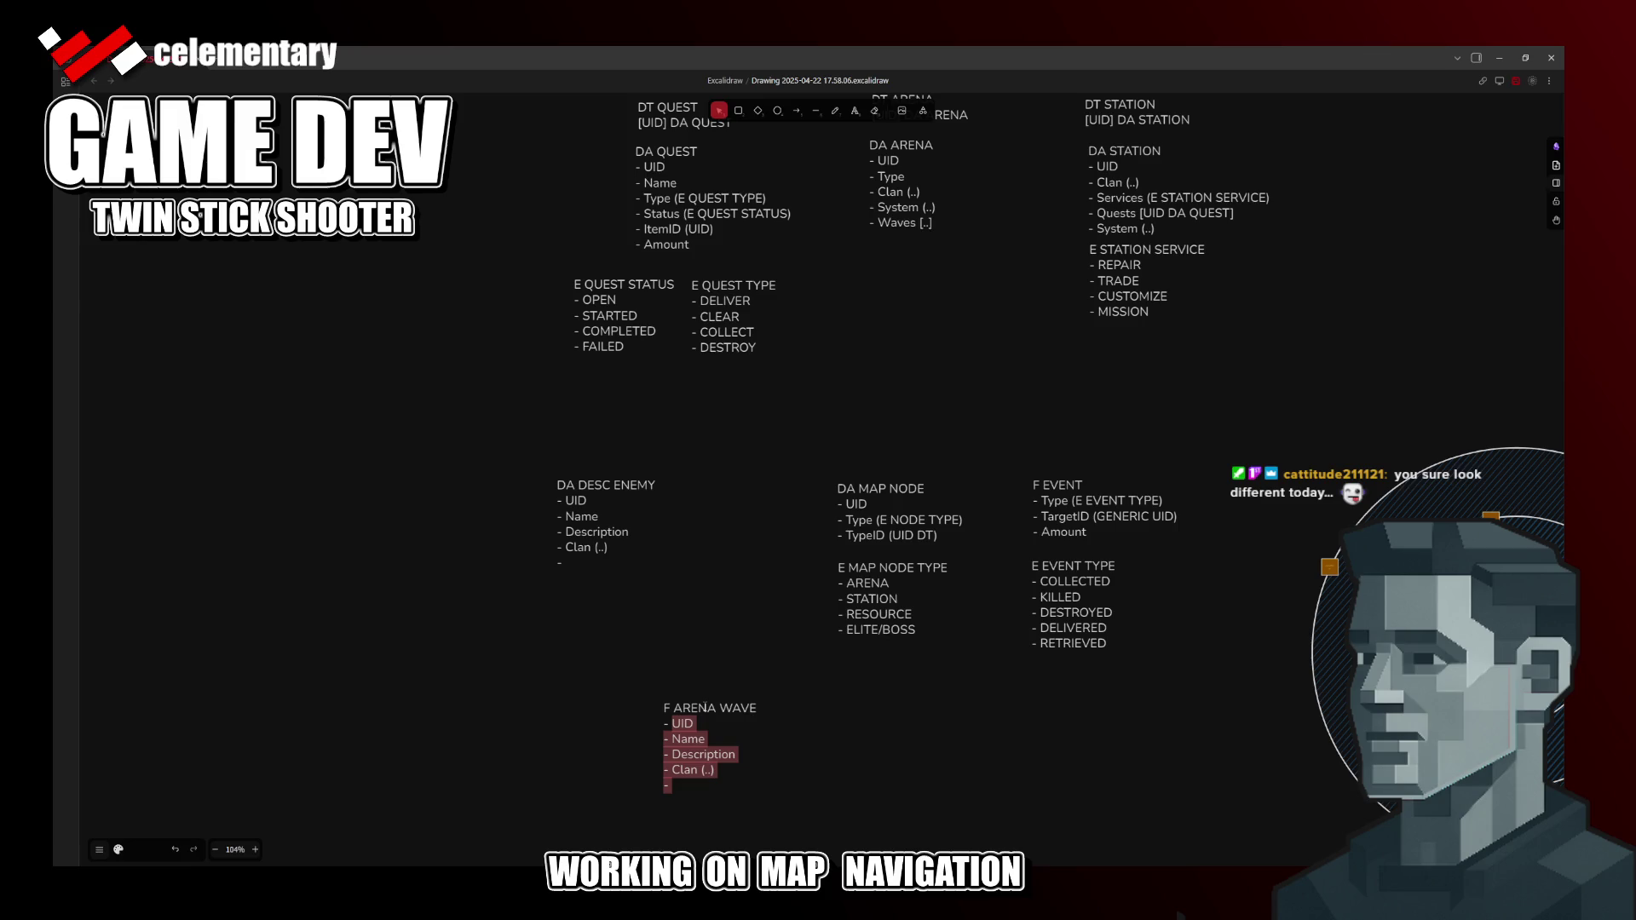
key("BackSpace")
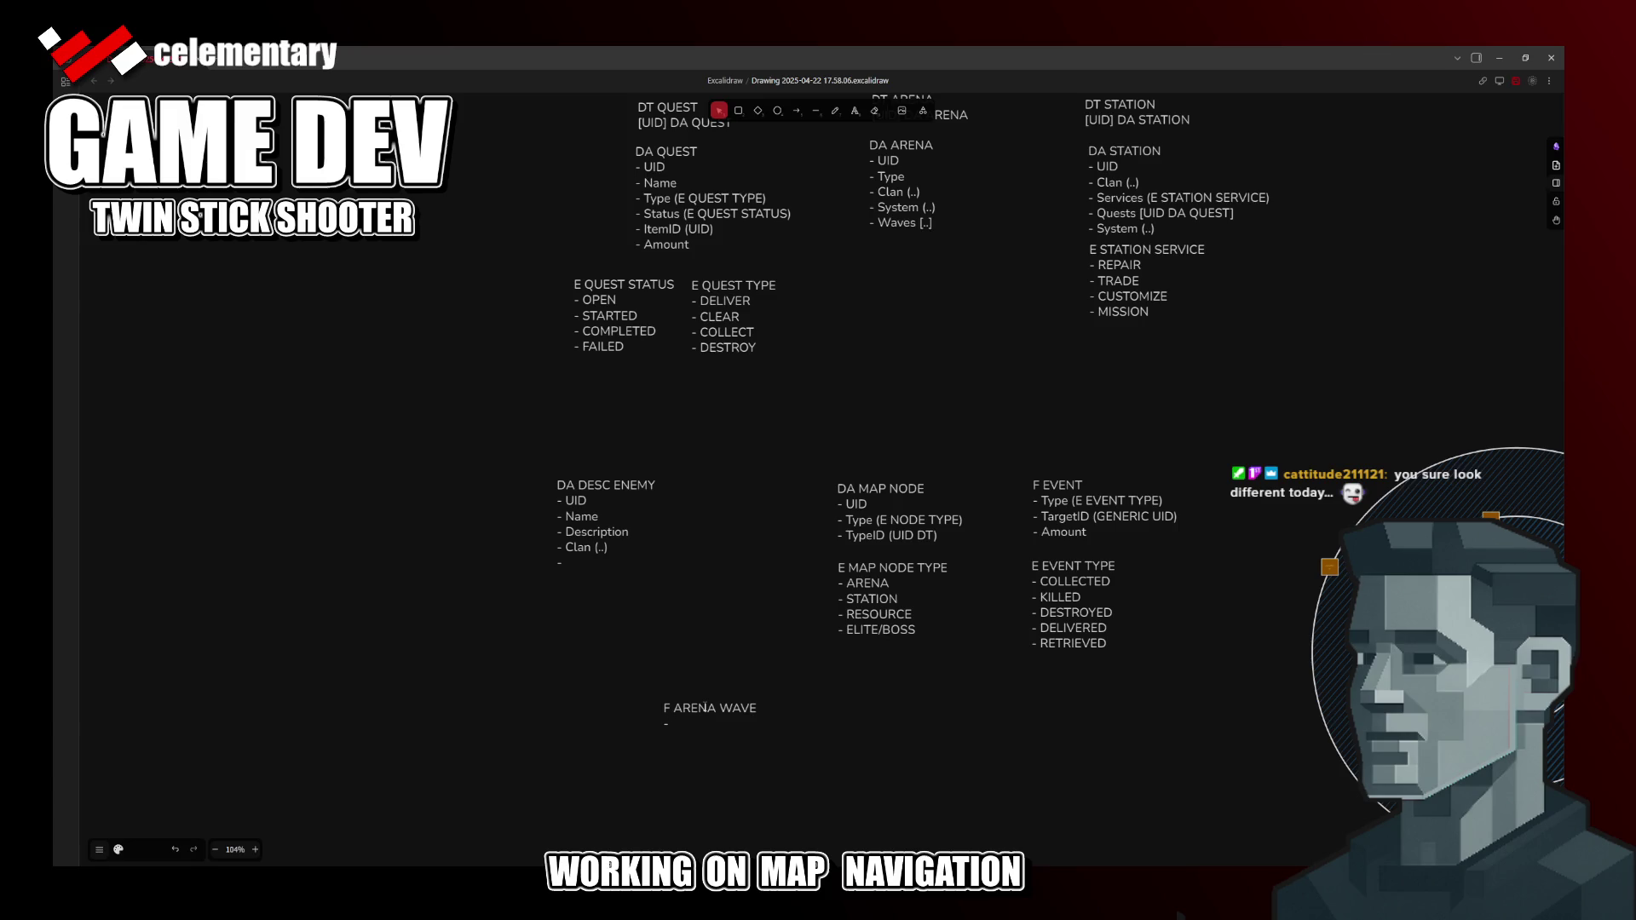
type("Cl")
type("an (..)")
Step: Add a blank '- ' bullet under Clan (..) in F ARENA WAVE and save the drawing
left_click(904, 193)
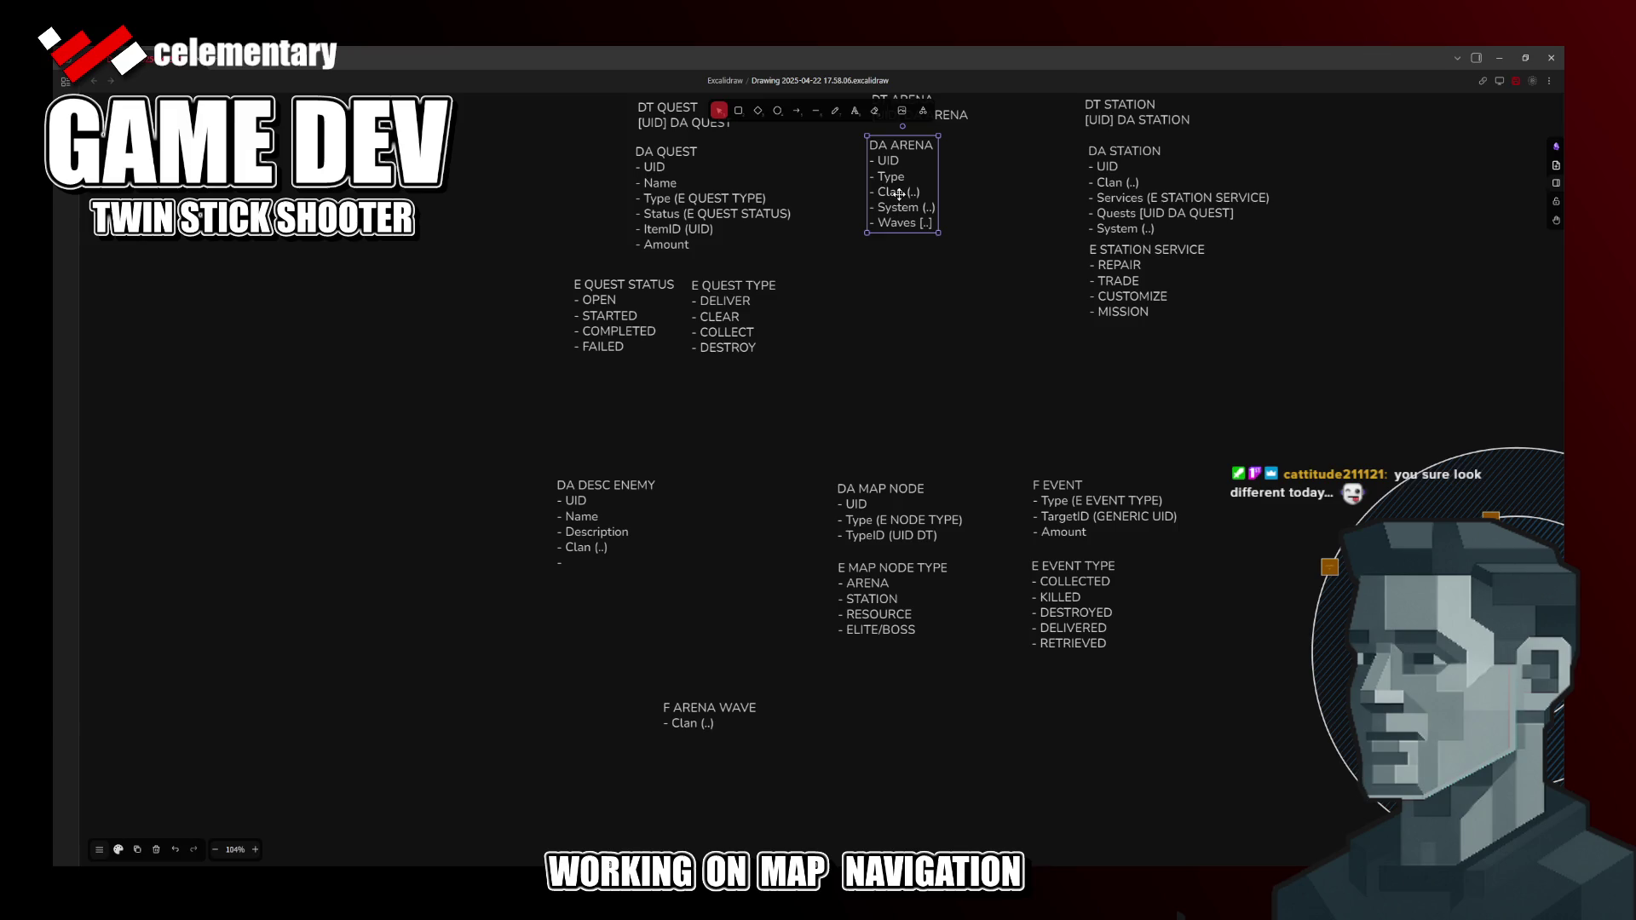
left_click(910, 272)
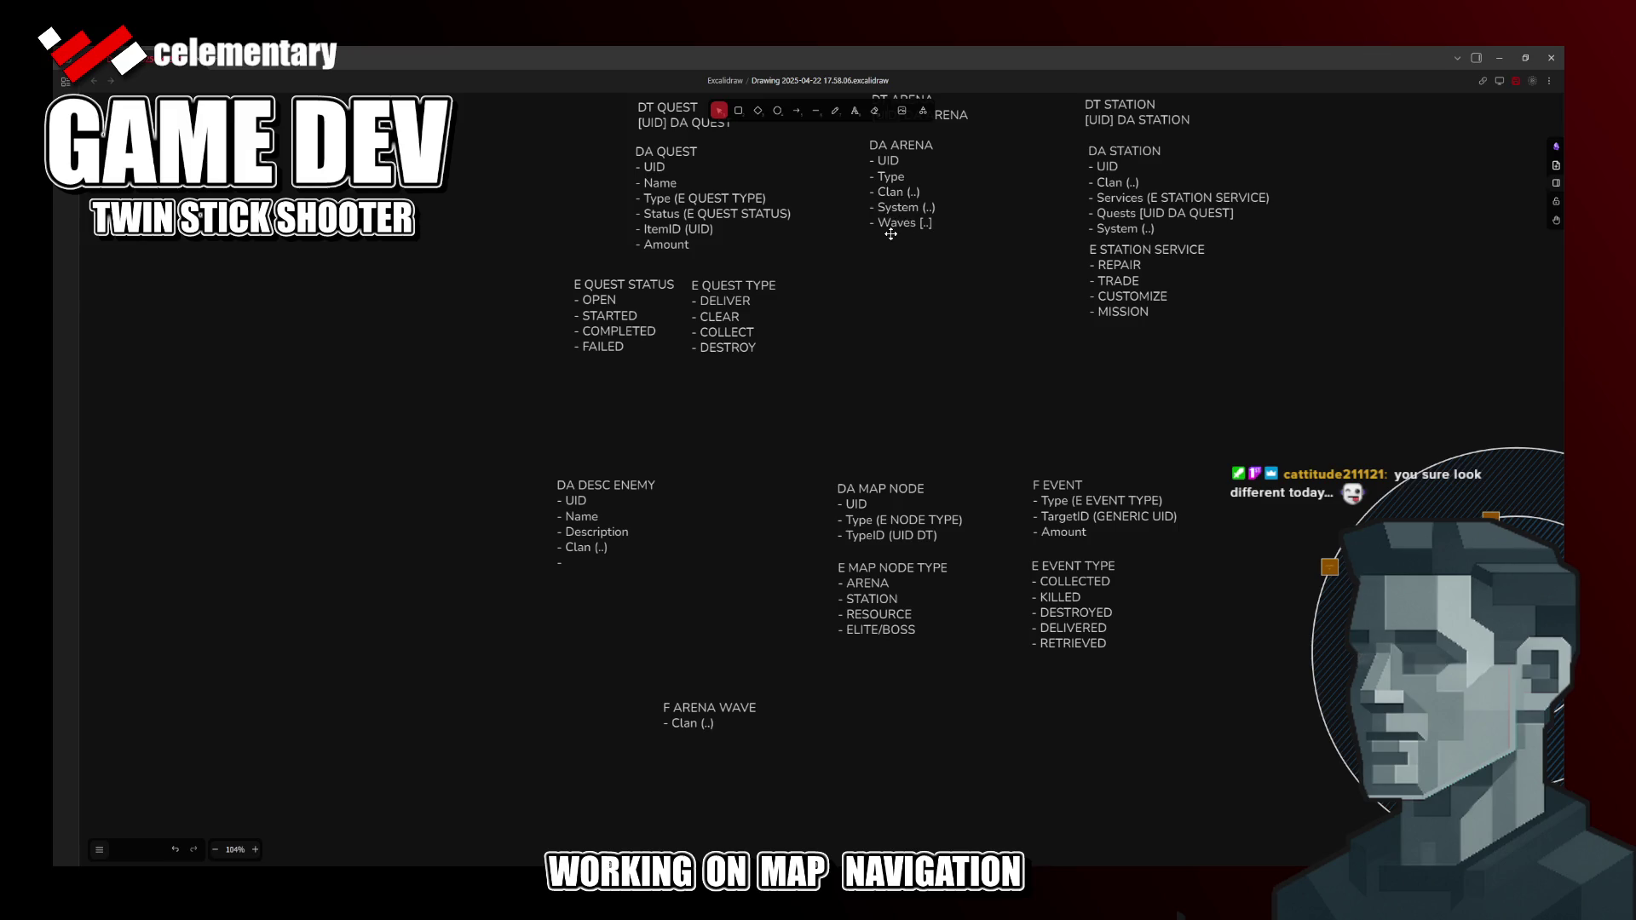
left_click(730, 723)
left_click(922, 728)
key("Return")
type("-")
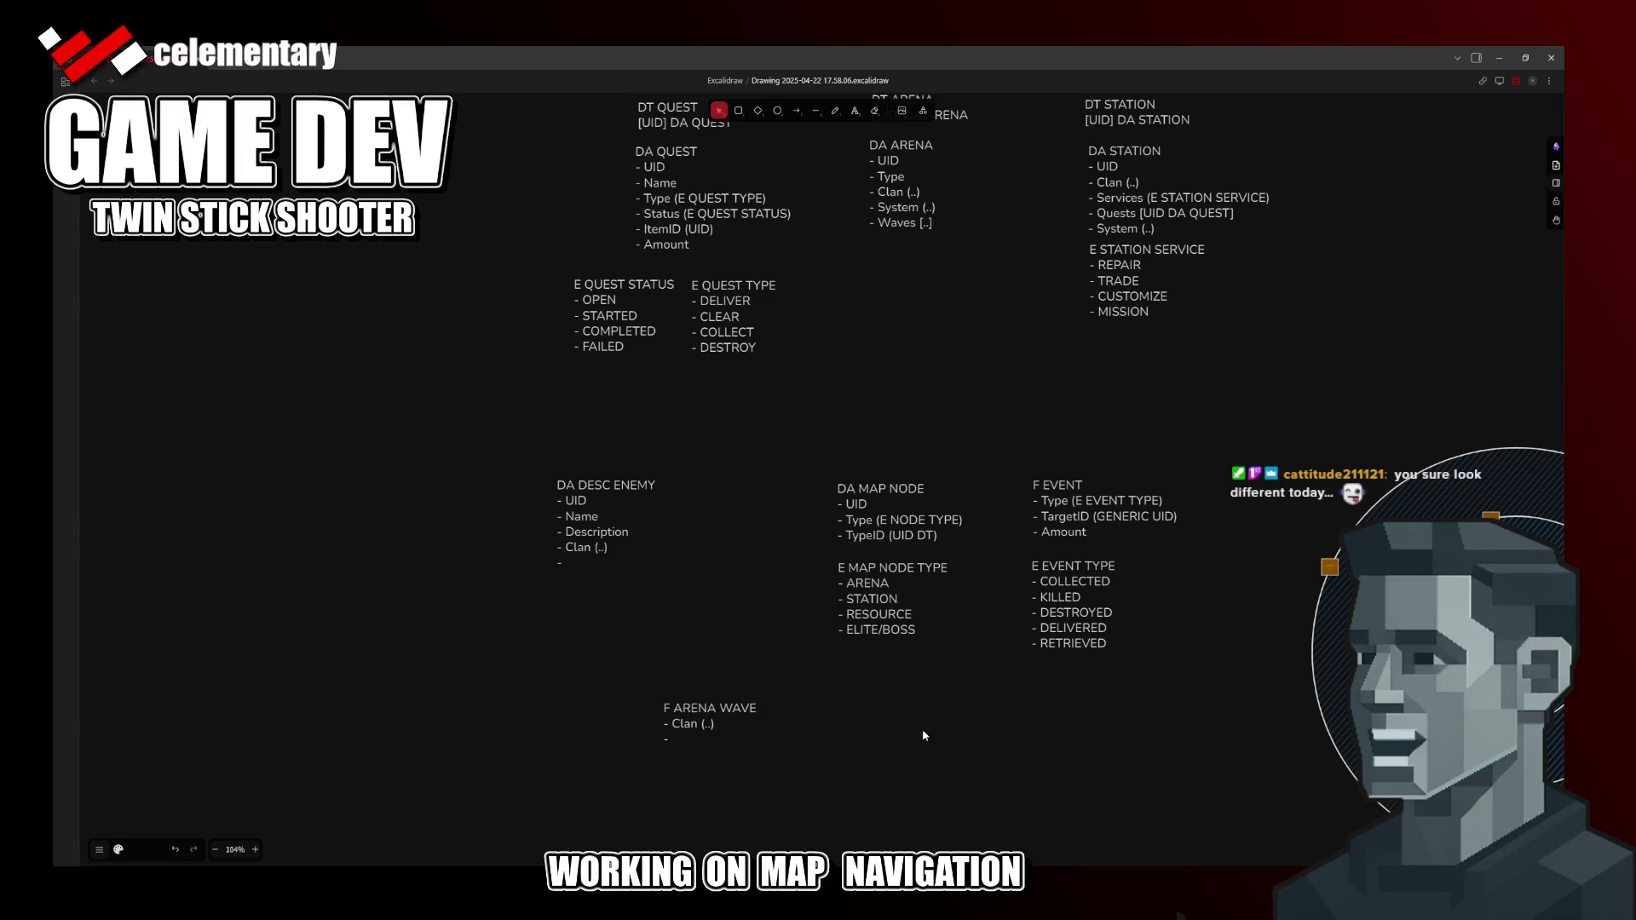
key("ctrl+s")
key("Return")
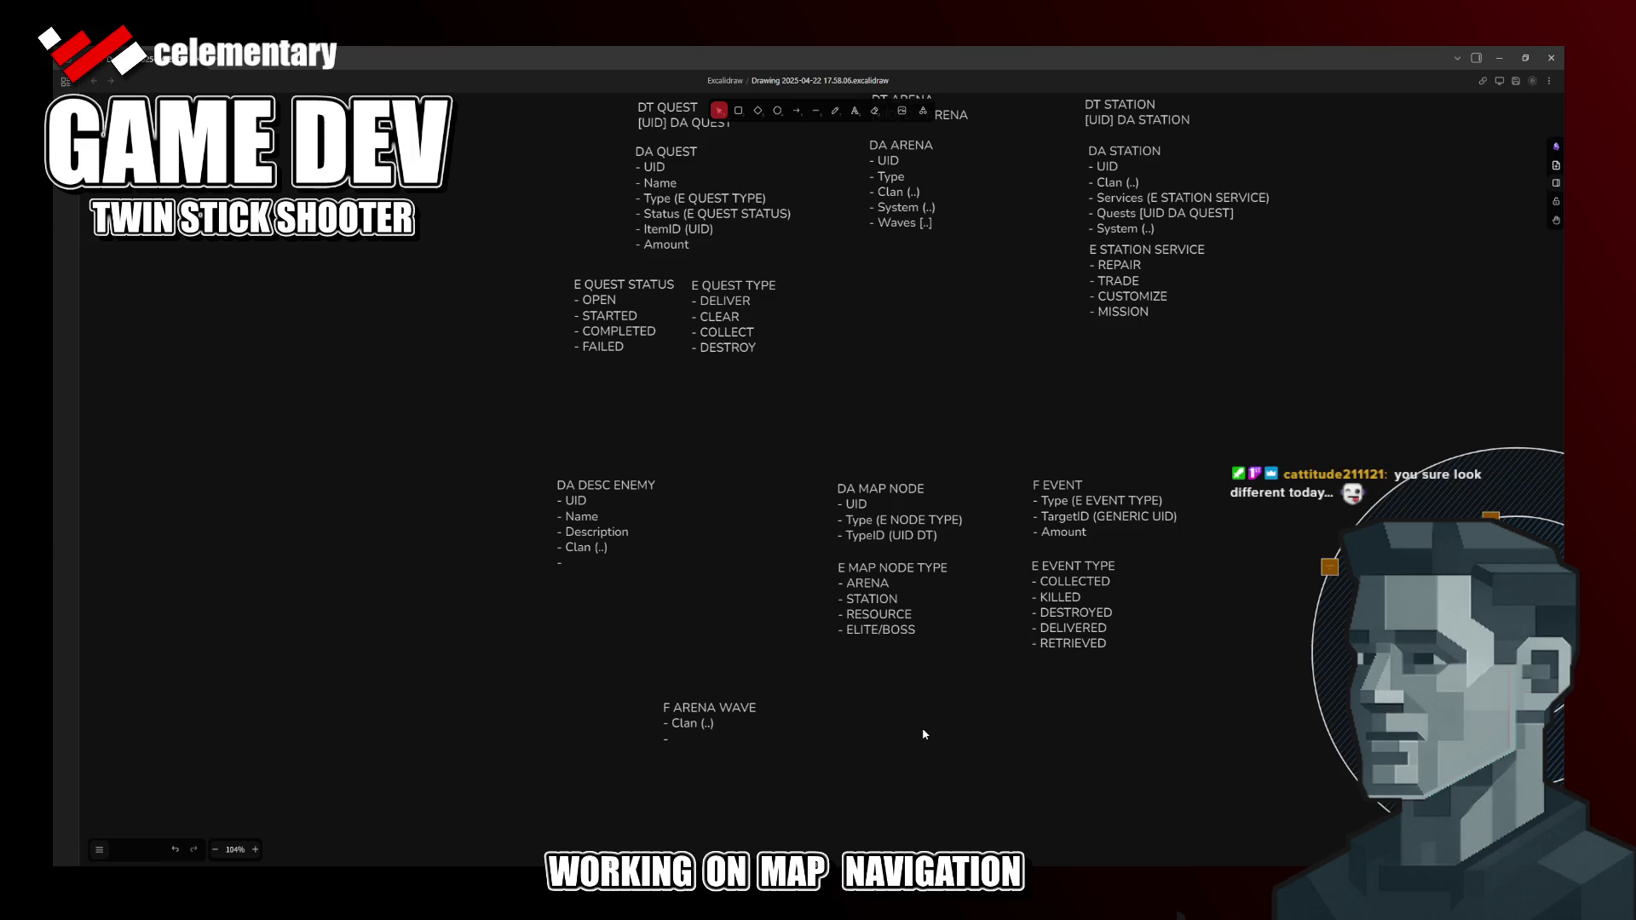
double_click(702, 738)
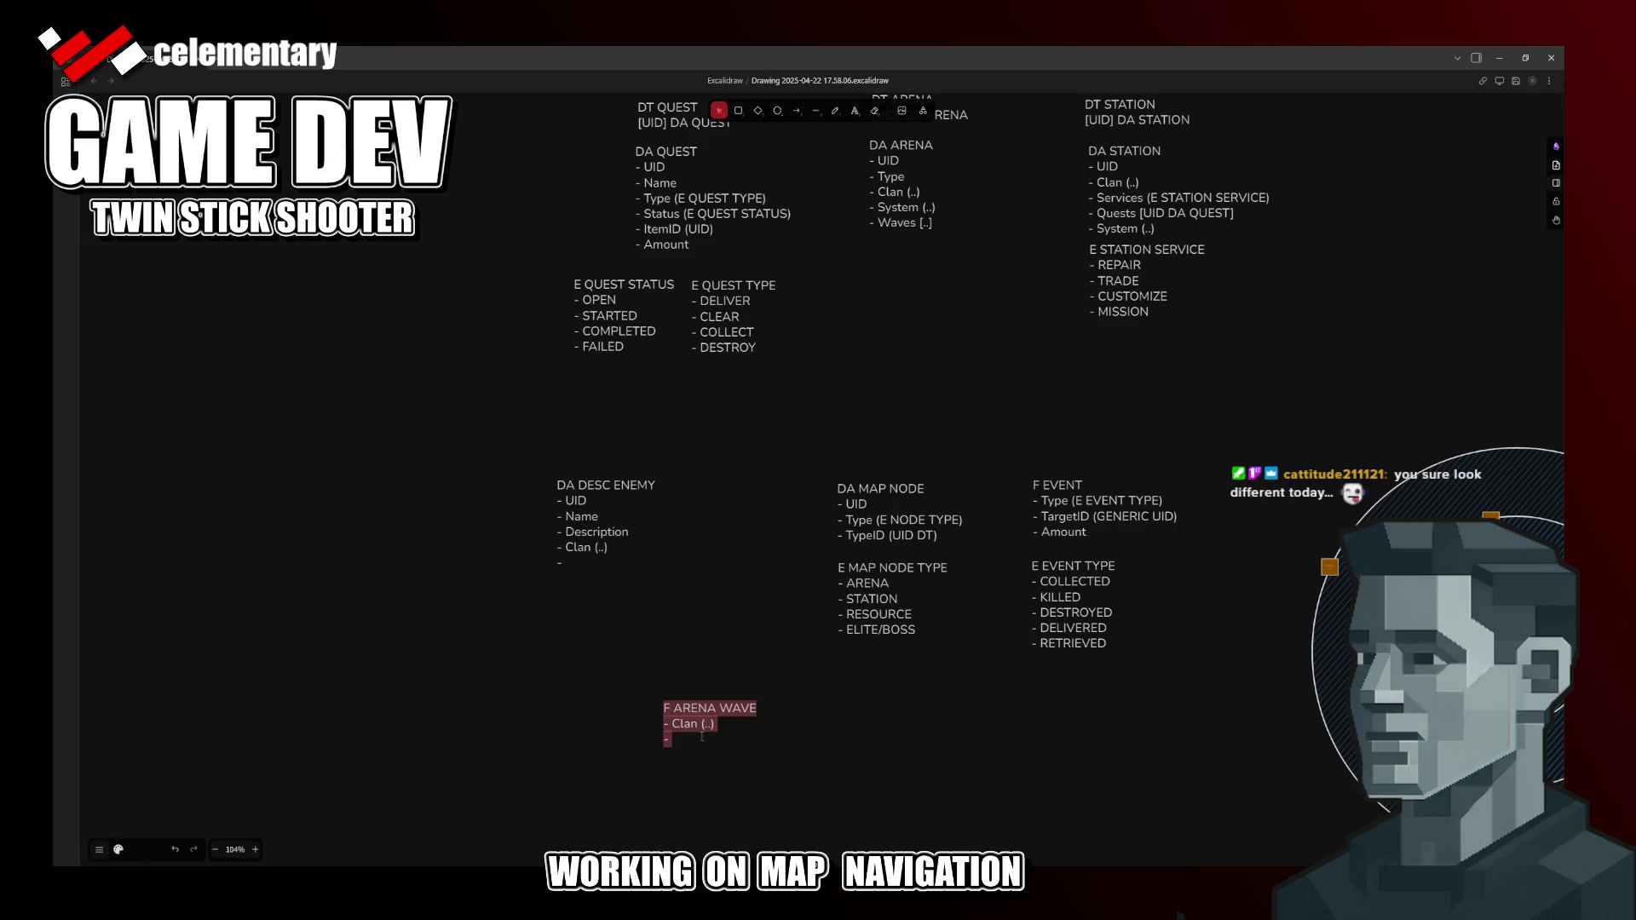
left_click(696, 736)
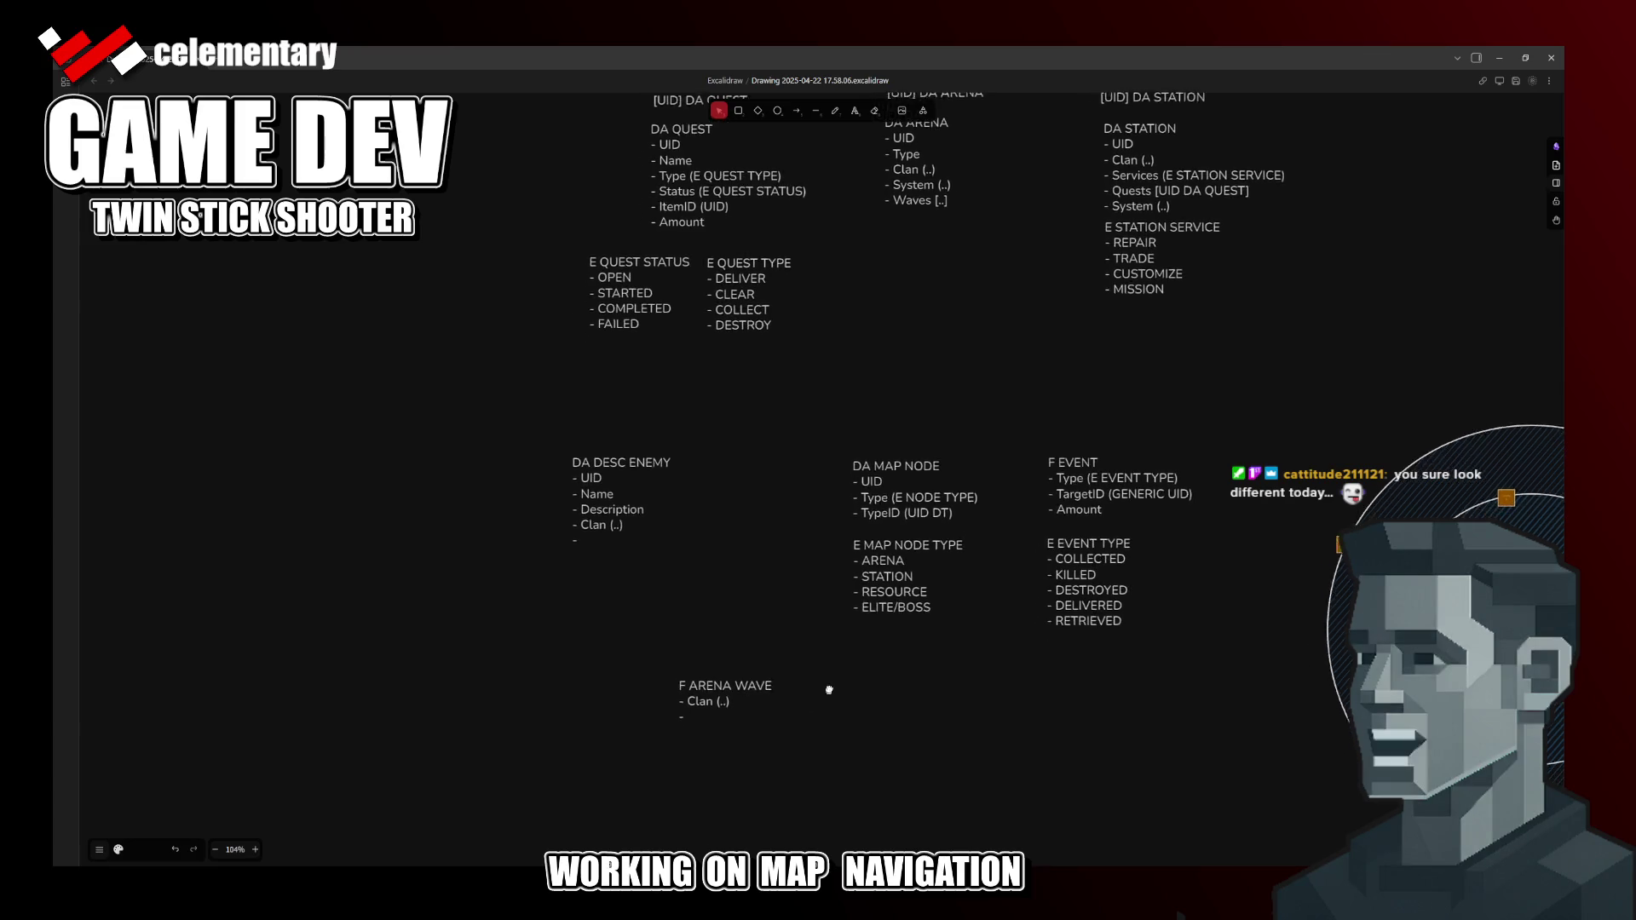
Step: Add an Amount field after Clan in F ARENA WAVE, with another empty bullet below it
left_click_drag(790, 764, 953, 612)
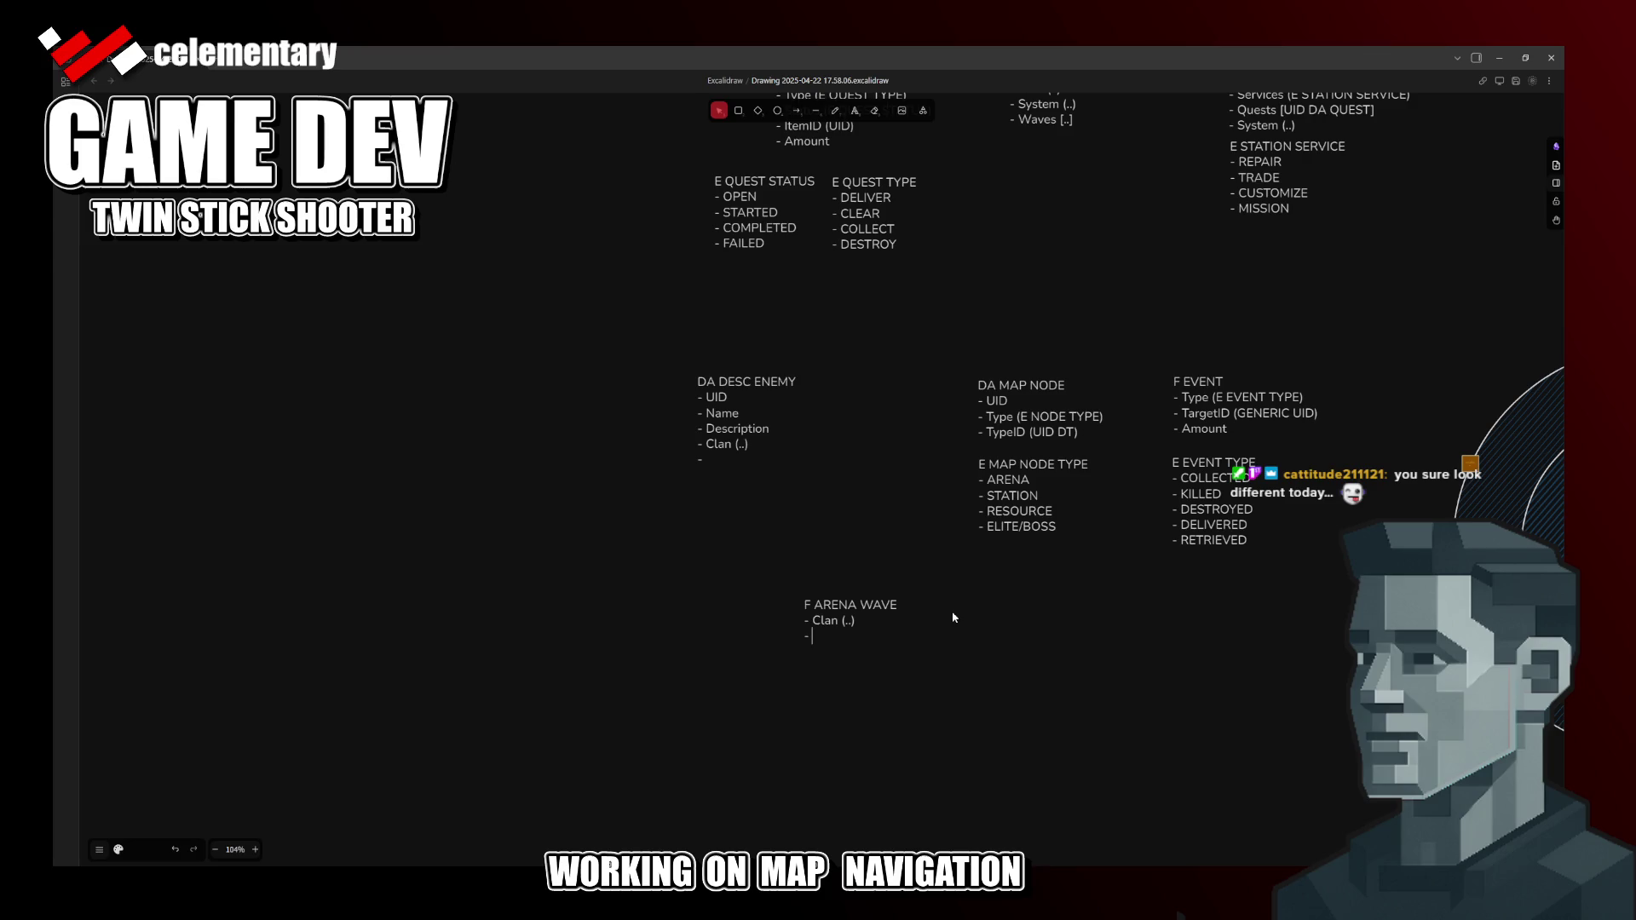
type("Amount")
key("Return")
type("-")
right_click(884, 426)
left_click(942, 296)
left_click_drag(1034, 252, 919, 455)
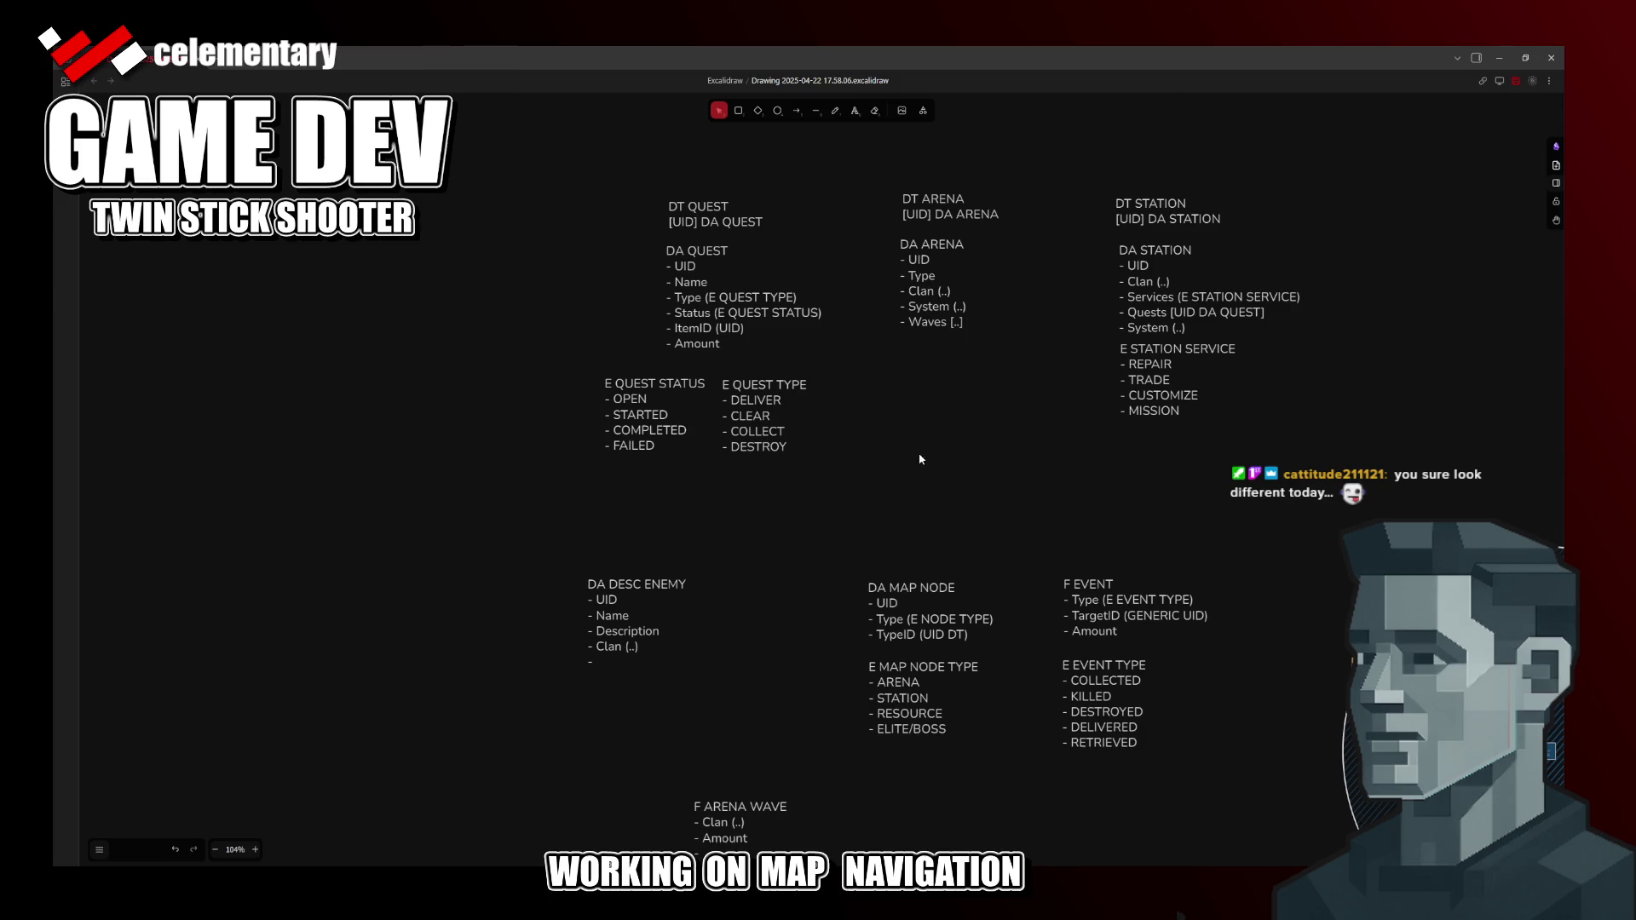
Step: Append ' (..)' to the Type field of DA ARENA
left_click(929, 282)
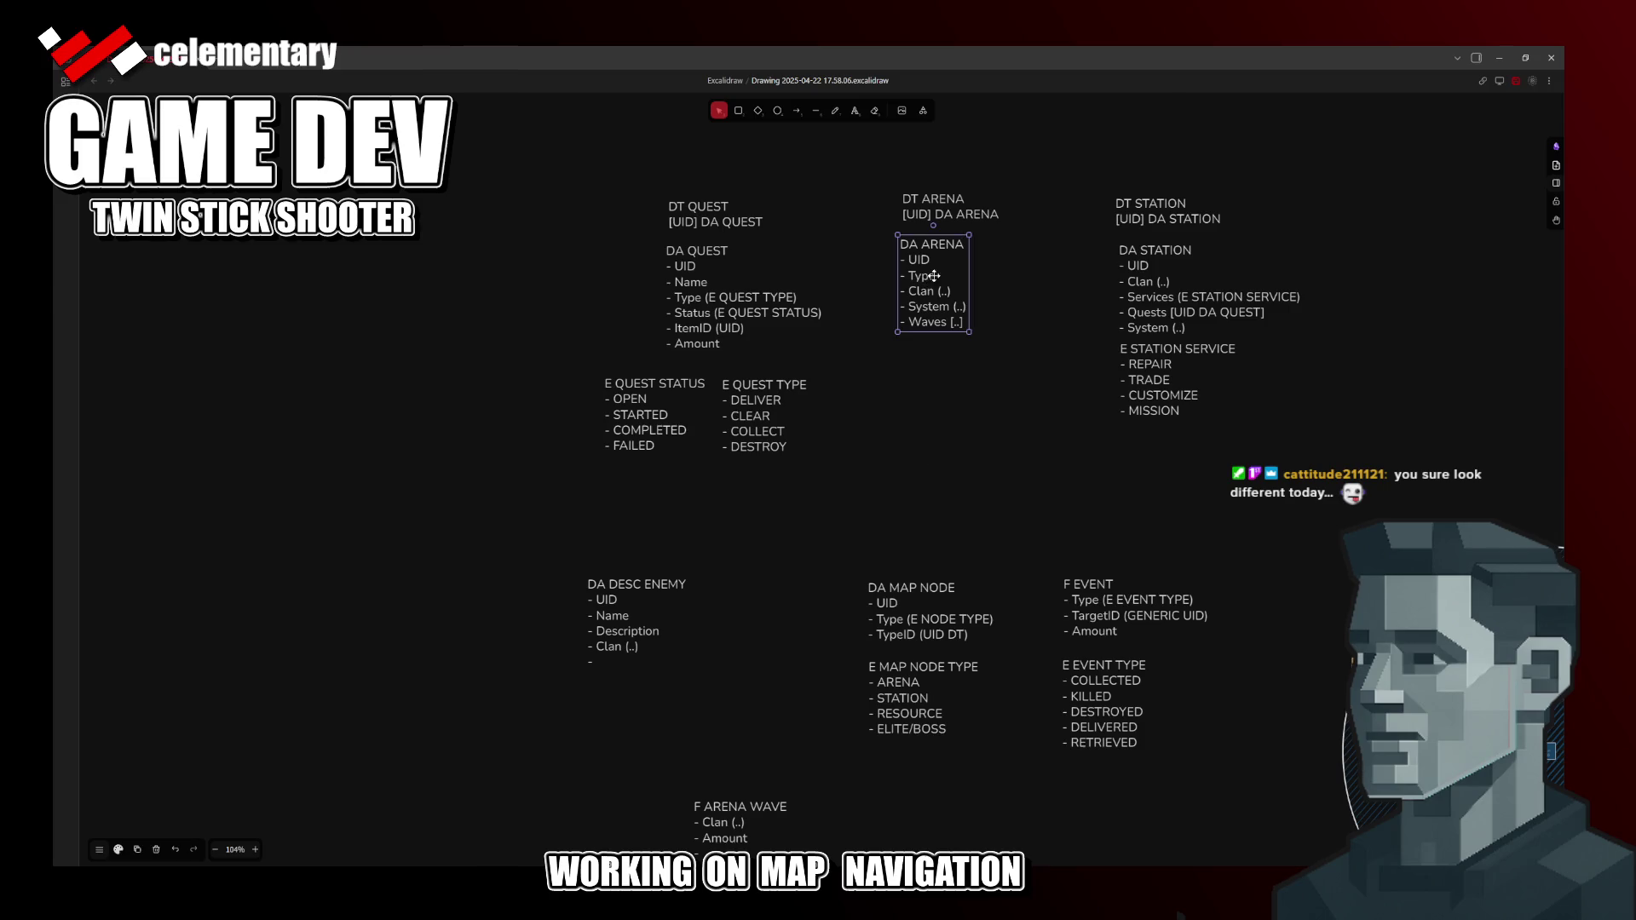
double_click(930, 281)
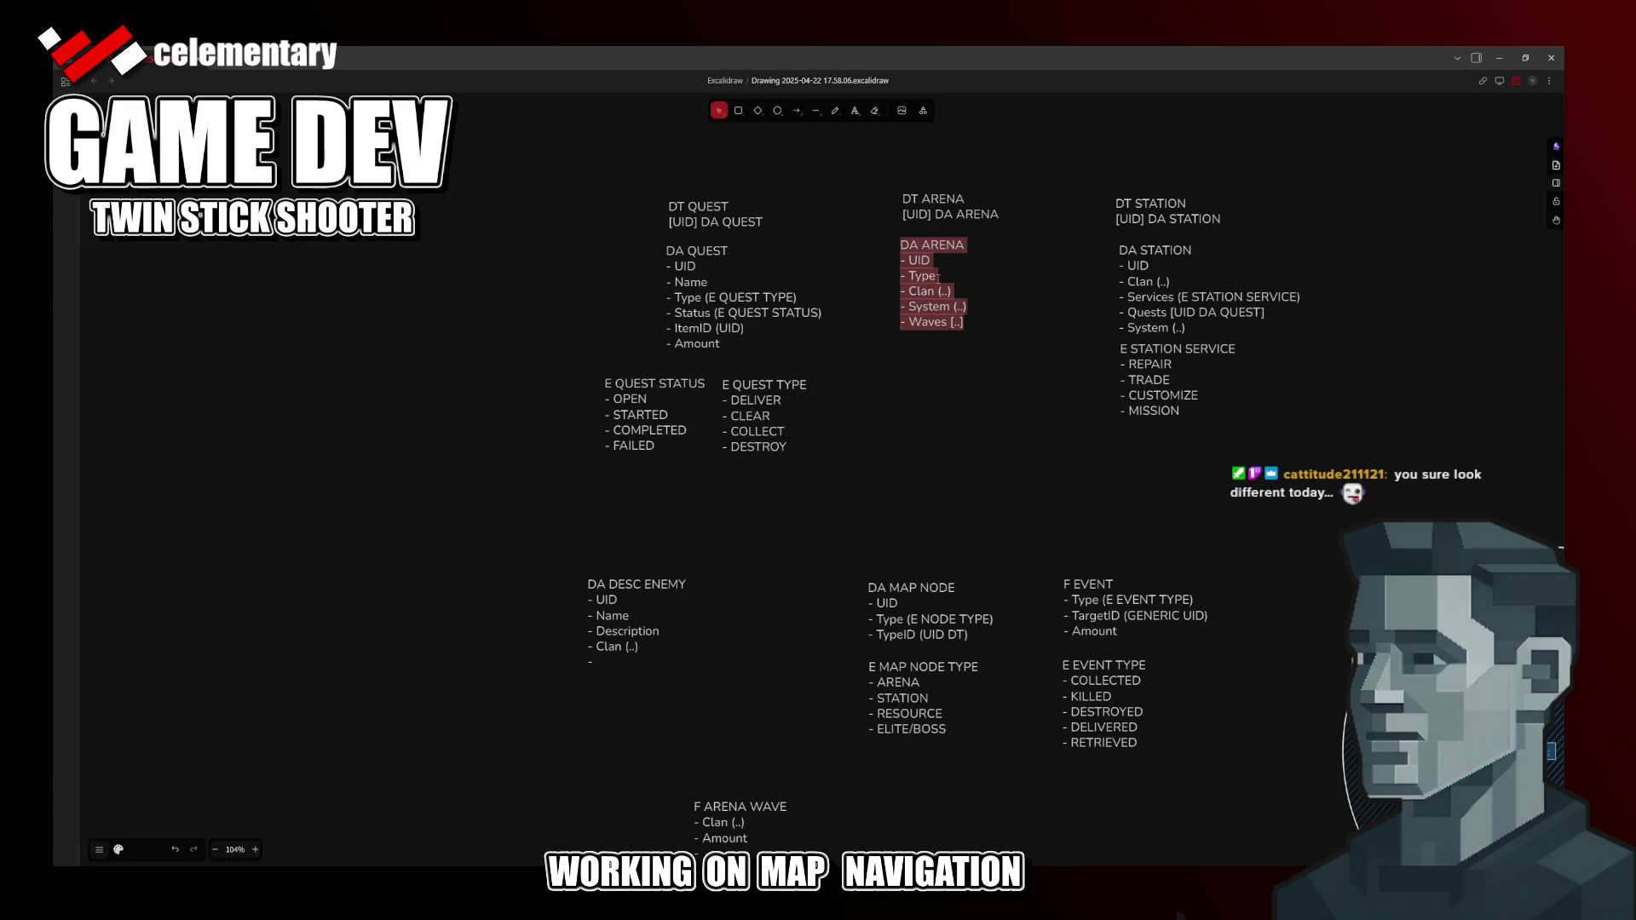
left_click(937, 276)
type("(..)")
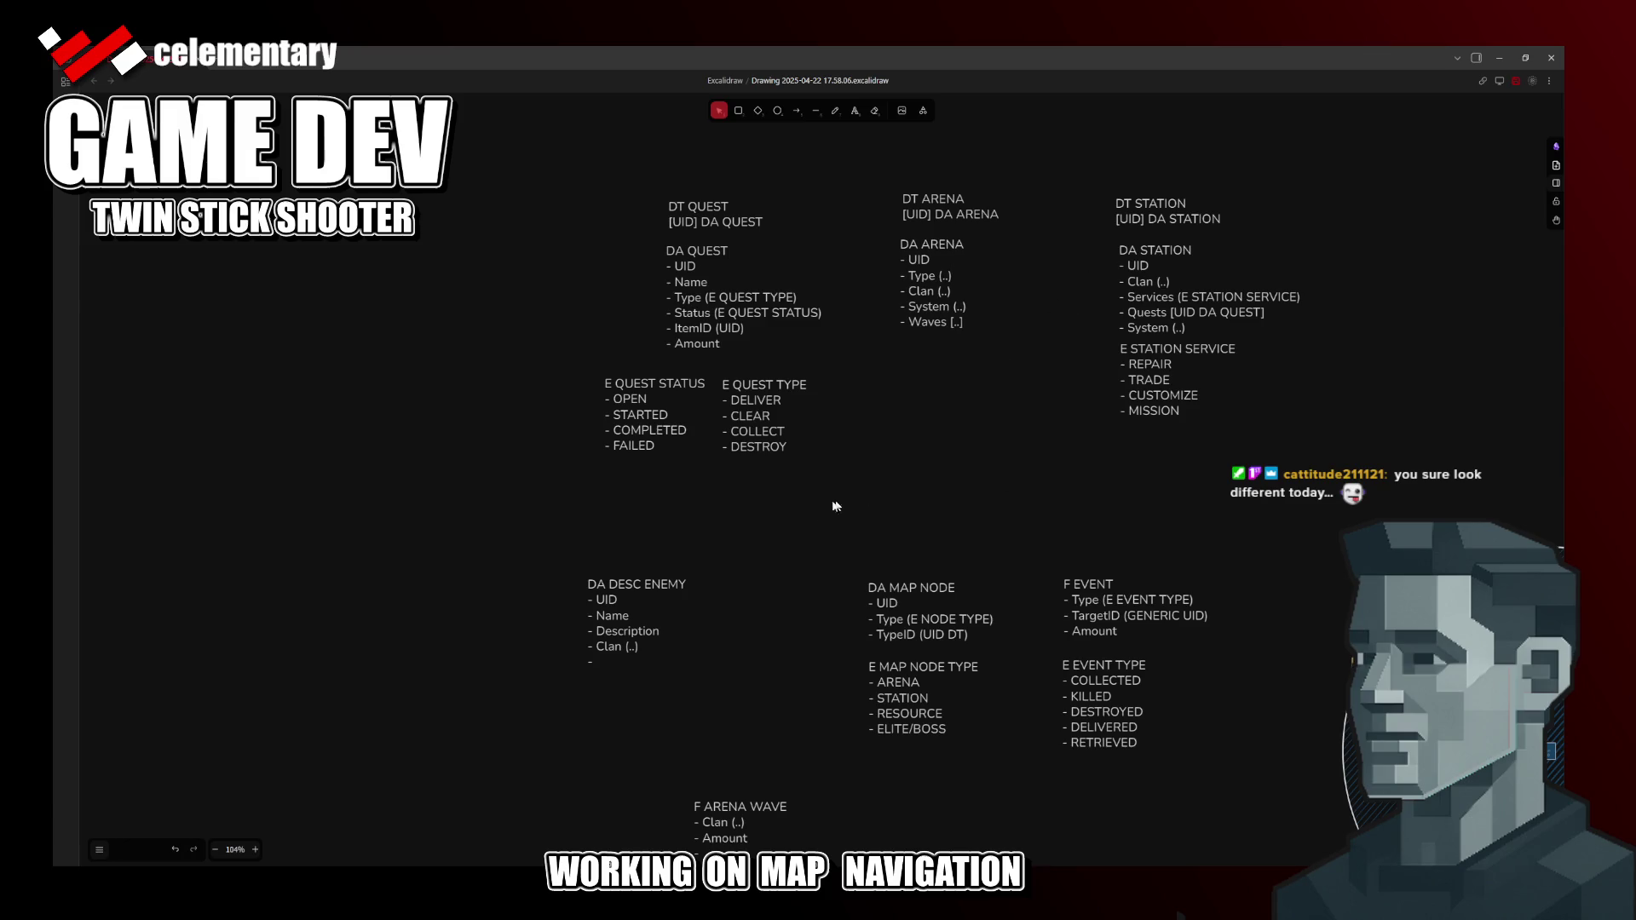
scroll(1052, 306, "down", 5)
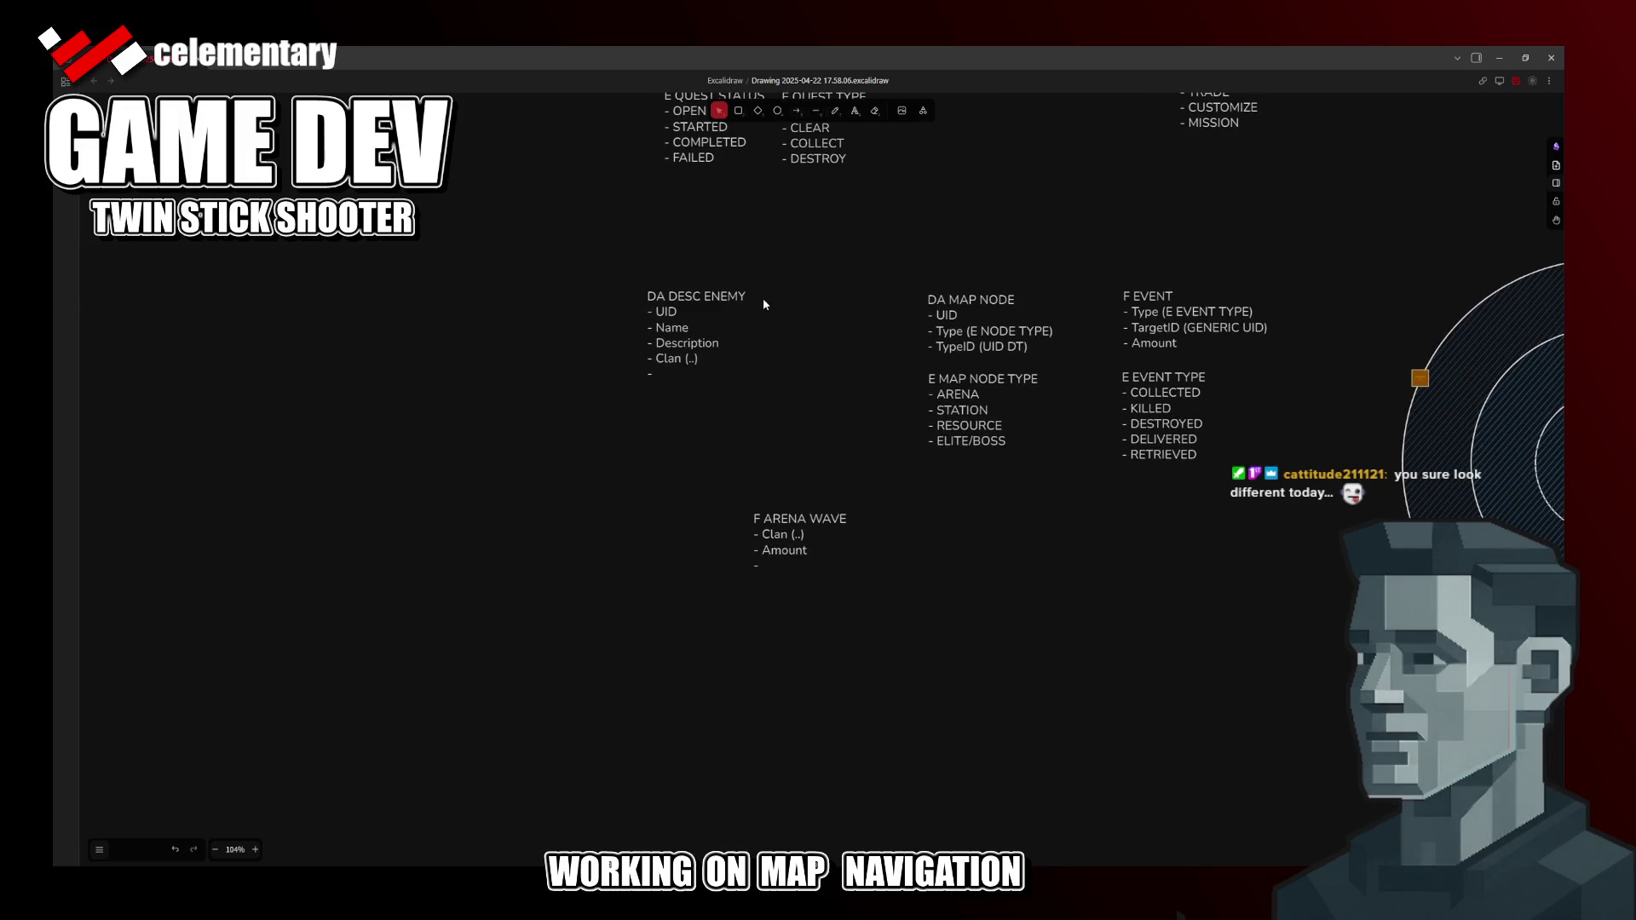
Step: Give F ARENA WAVE an EnemyPool [DA DESC ENEMY] field on its last bullet and save
left_click(777, 564)
key("Return")
left_click(954, 573)
key("Up")
key("Up")
key("End")
key("Down")
key("Down")
type("Po")
key("BackSpace")
key("BackSpace")
type("Enem")
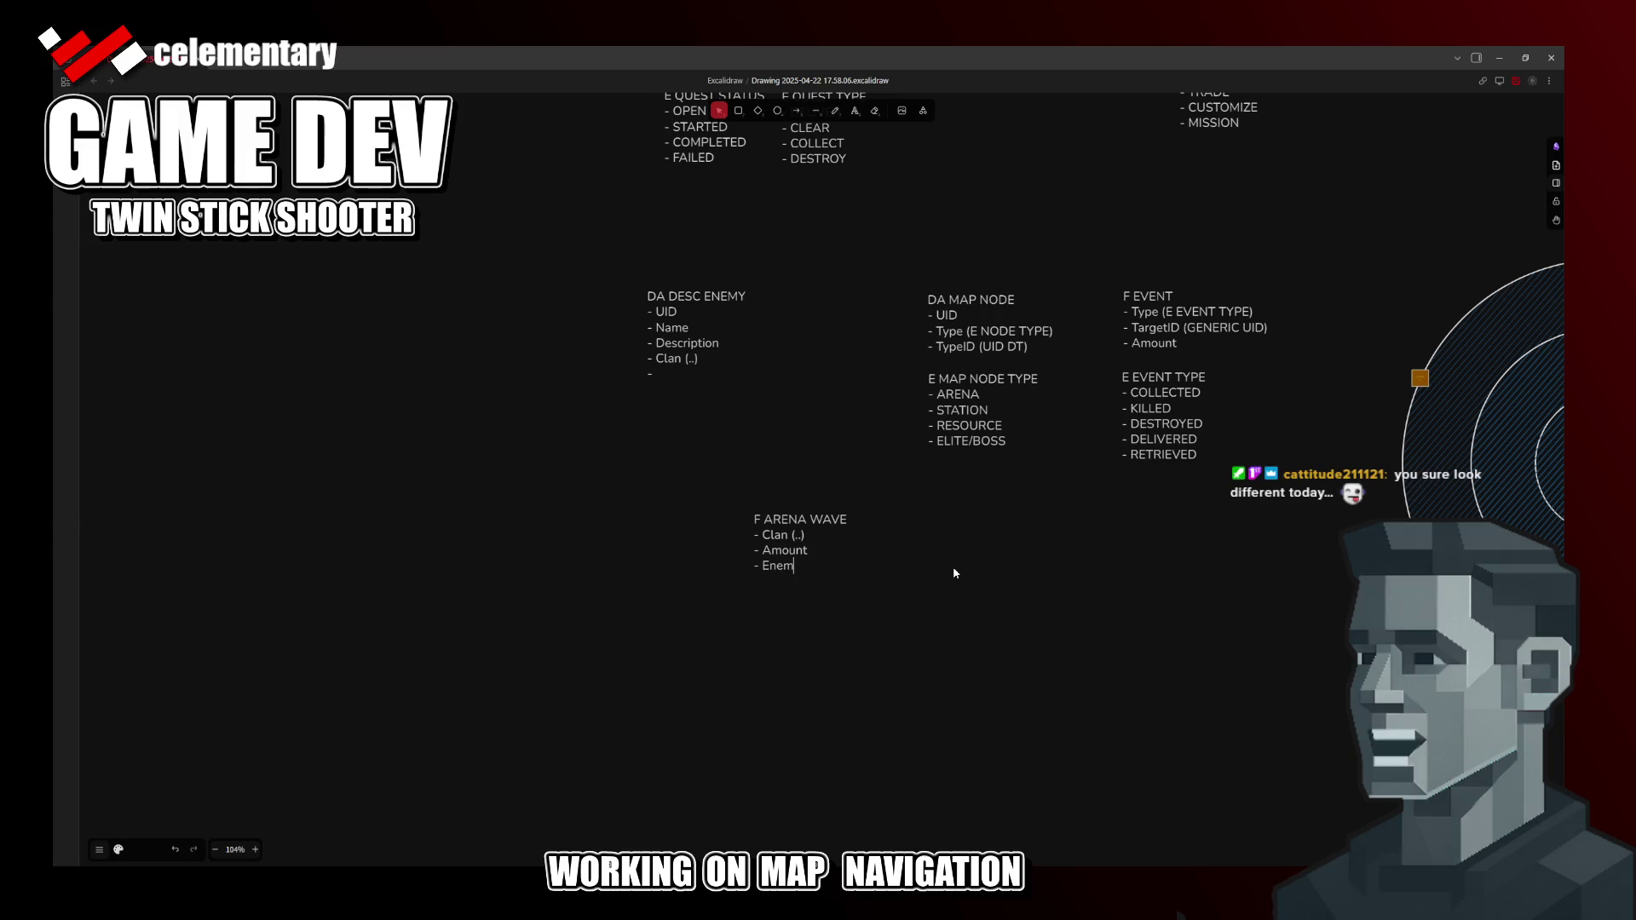
type("yPool (")
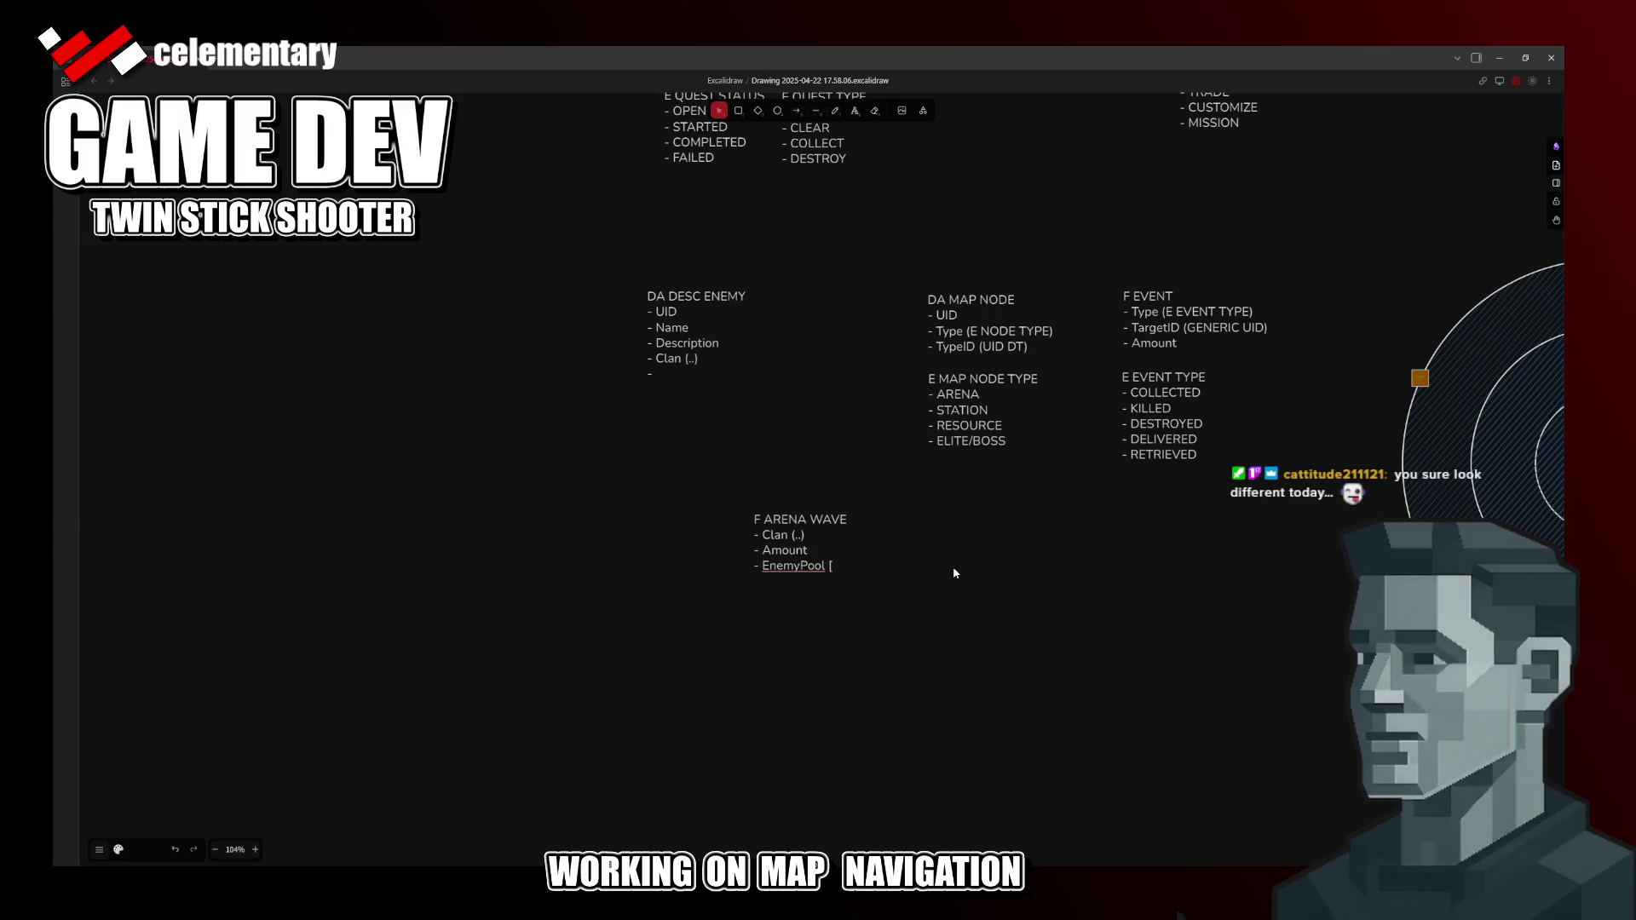
type("DA")
key("Up")
key("Up")
type("DESC ENEMY]")
key("Escape")
key("ctrl+s")
key("Escape")
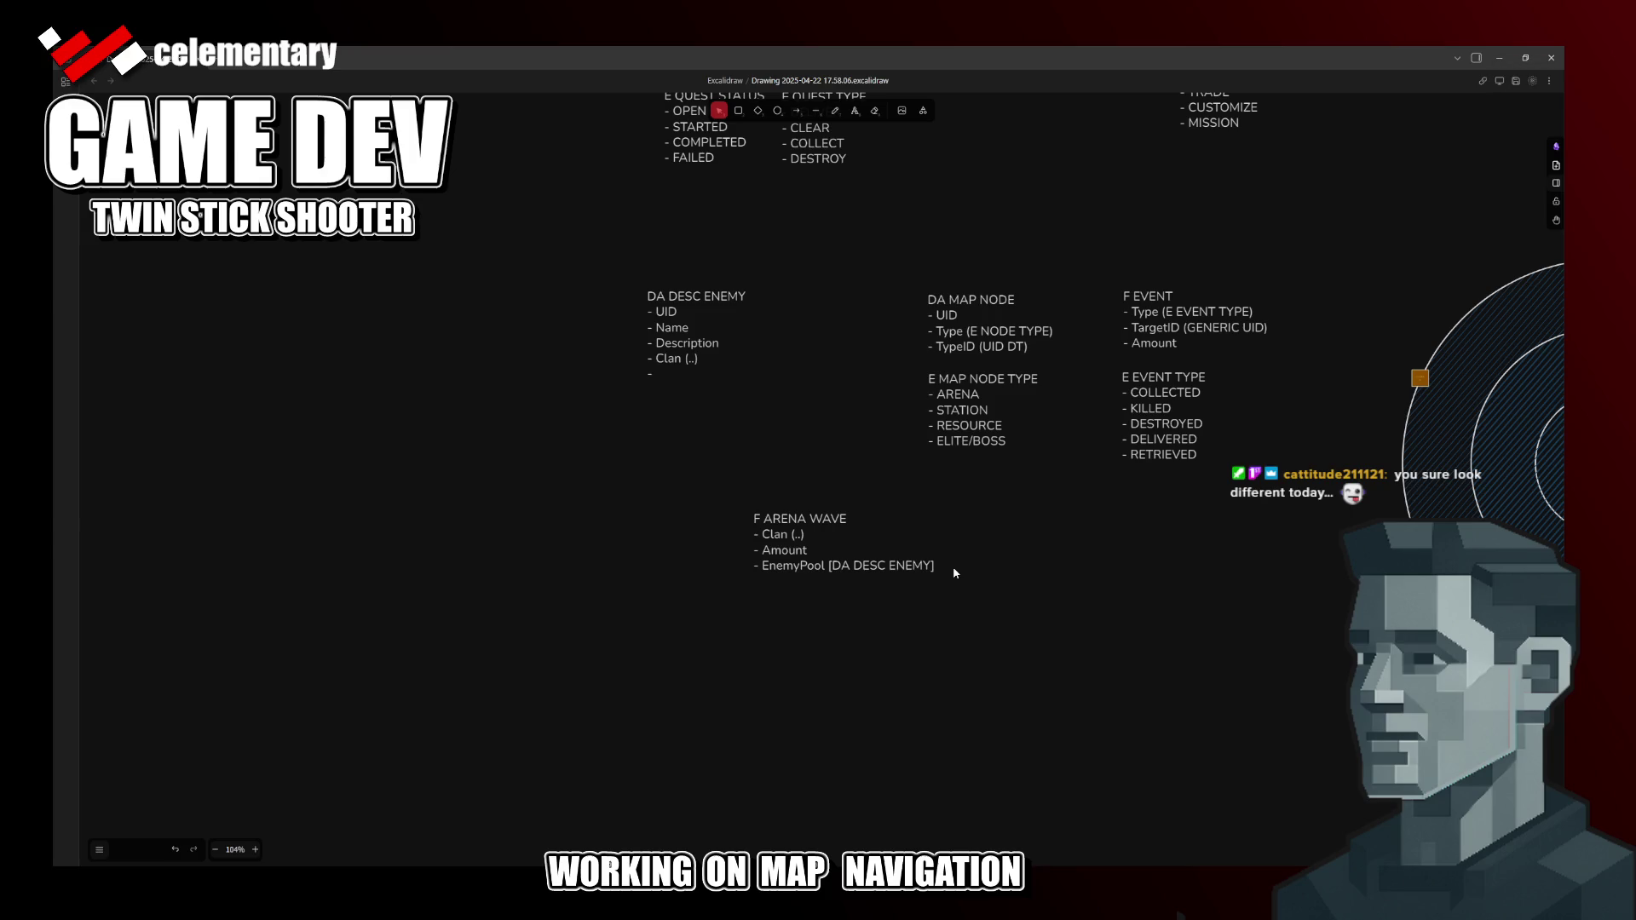
Step: Revisit the F ARENA WAVE text at its title and Clan line, leaving it unchanged
left_click(895, 545)
double_click(862, 527)
left_click(863, 527)
key("Down")
right_click(1010, 543)
scroll(1011, 549, "up", 2)
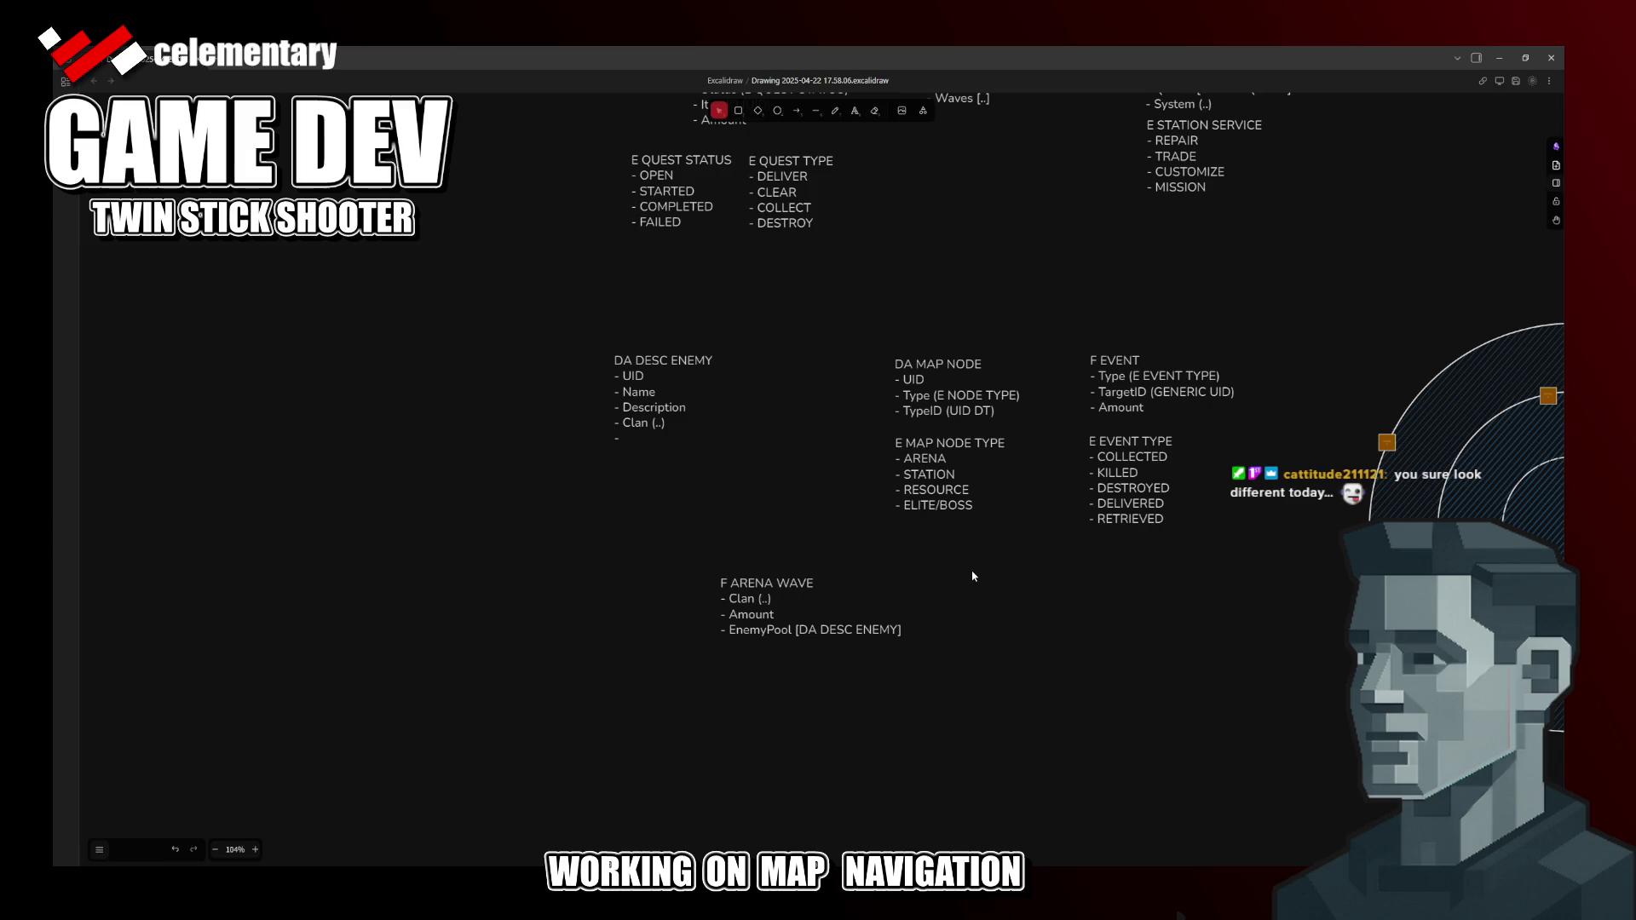
left_click(767, 600)
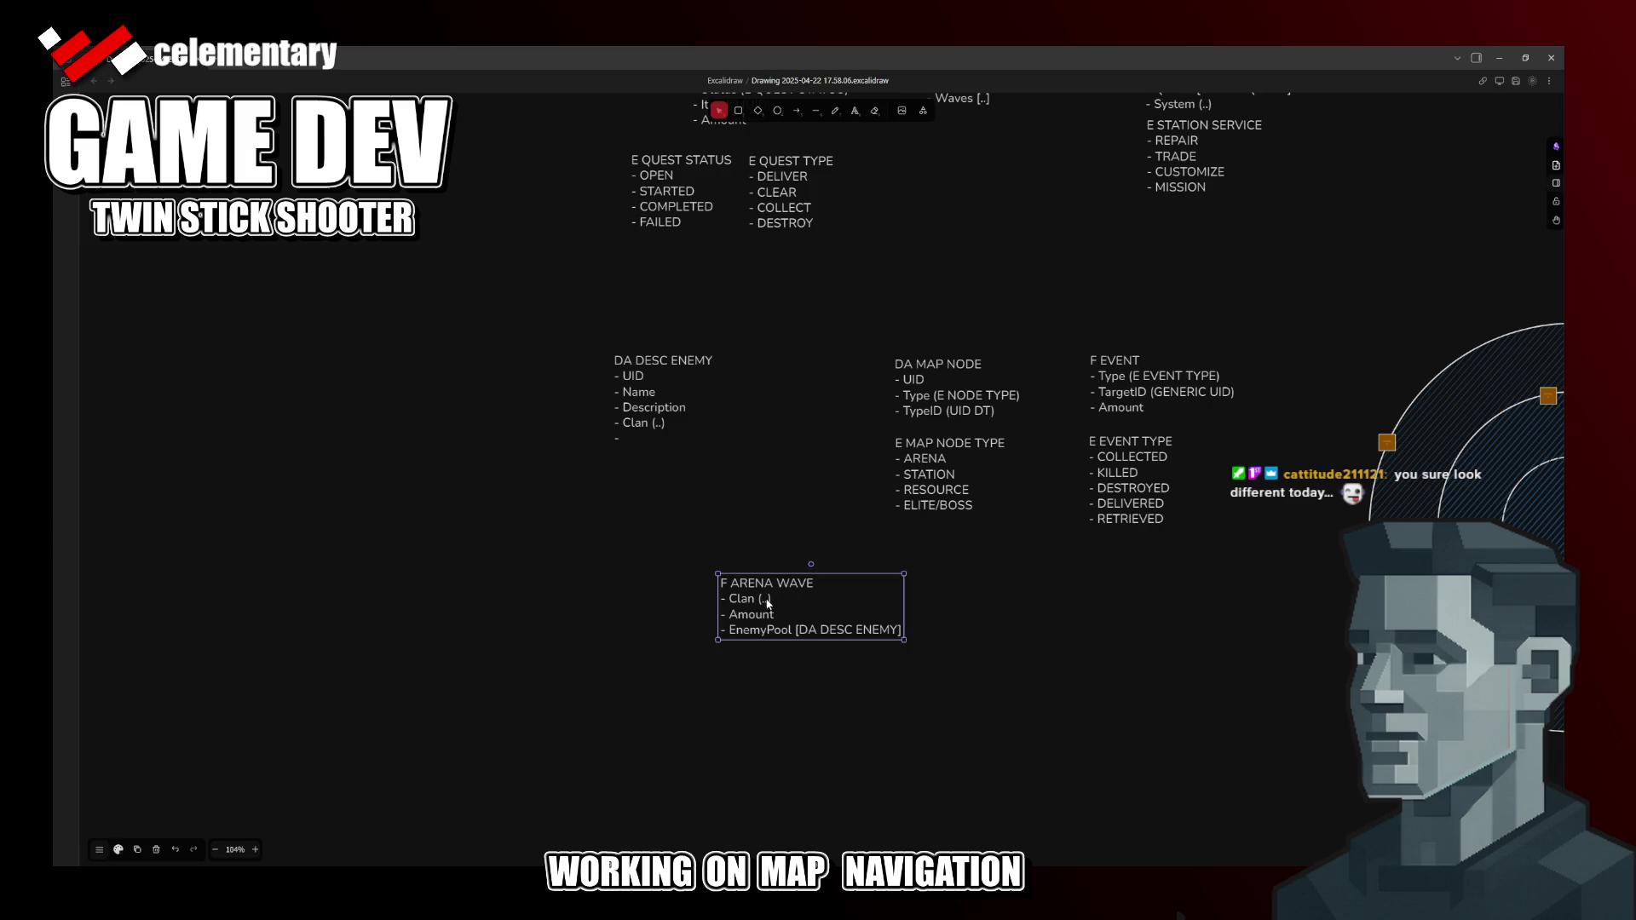
Step: Add '- Order (N)' as the first field under the F ARENA WAVE title
double_click(836, 599)
left_click(844, 587)
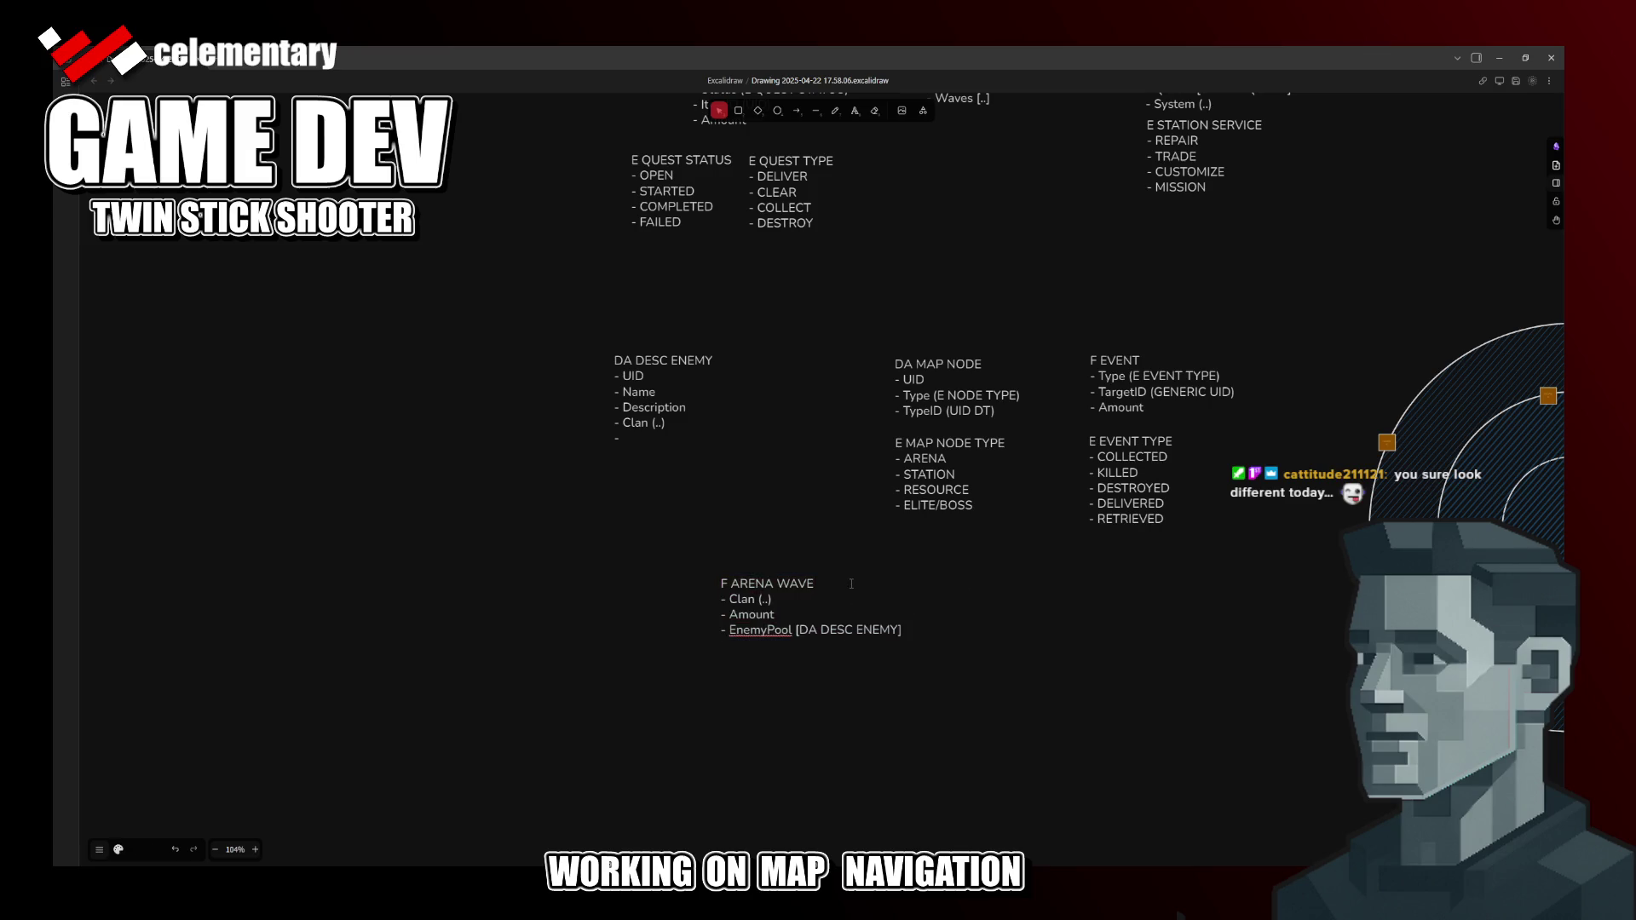
key("Return")
type("-")
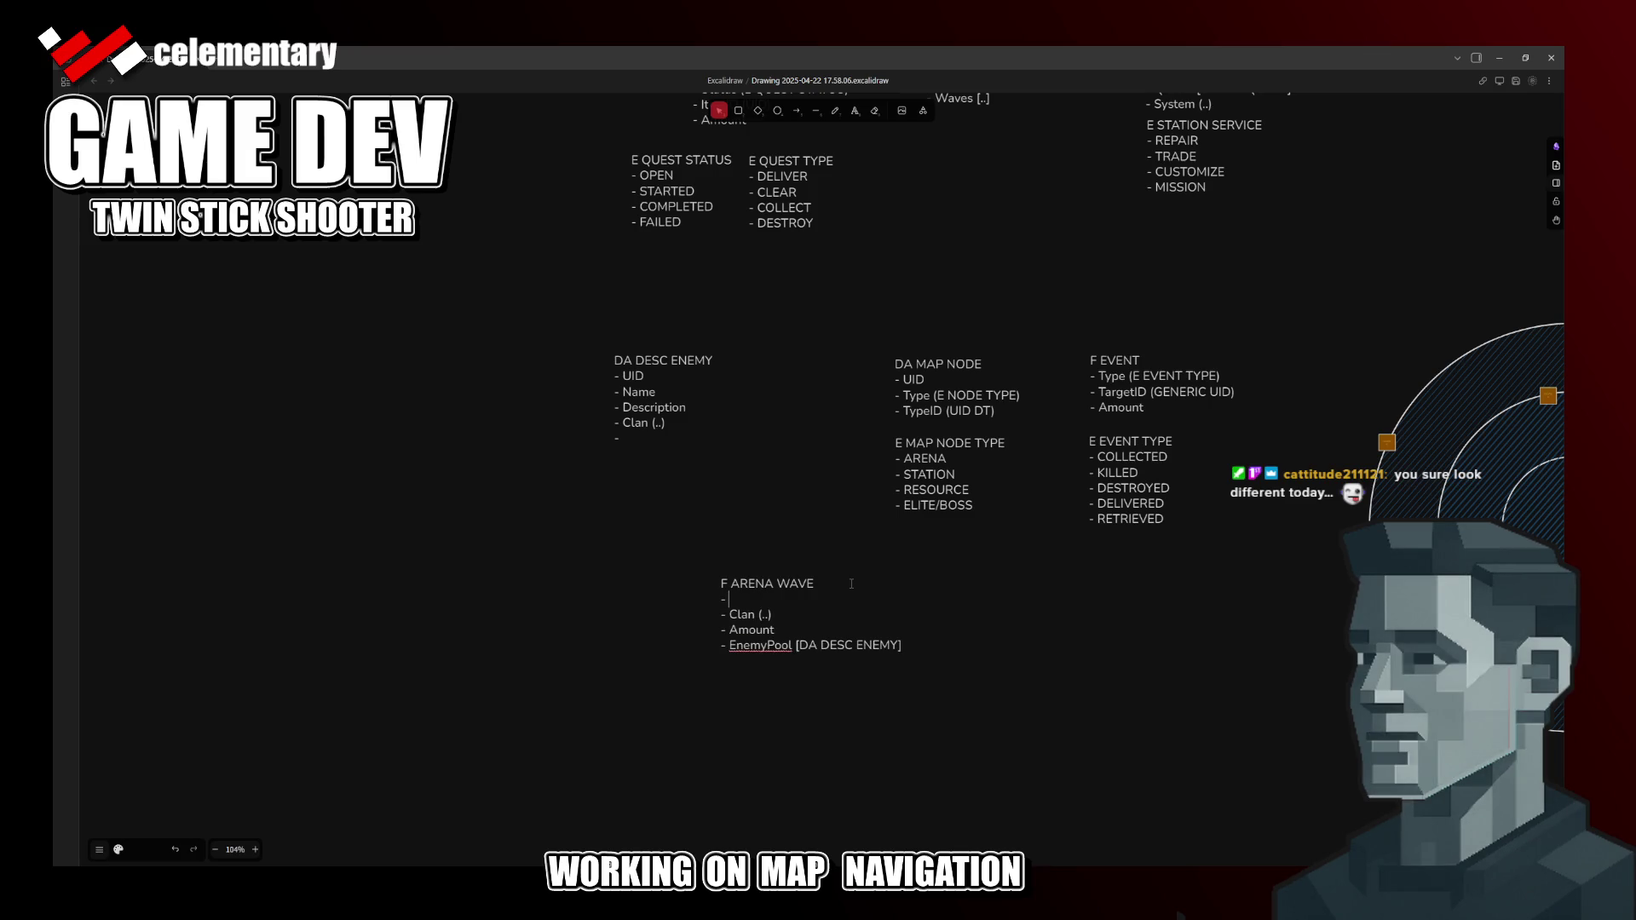
type(" Wave")
key("shift+Home")
key("shift+Right")
key("shift+Right")
type("Orde")
type("r (")
type("N)")
scroll(903, 295, "up", 1)
mouse_move(905, 294)
left_mouse_down()
mouse_move(805, 494)
mouse_move(835, 434)
left_mouse_up()
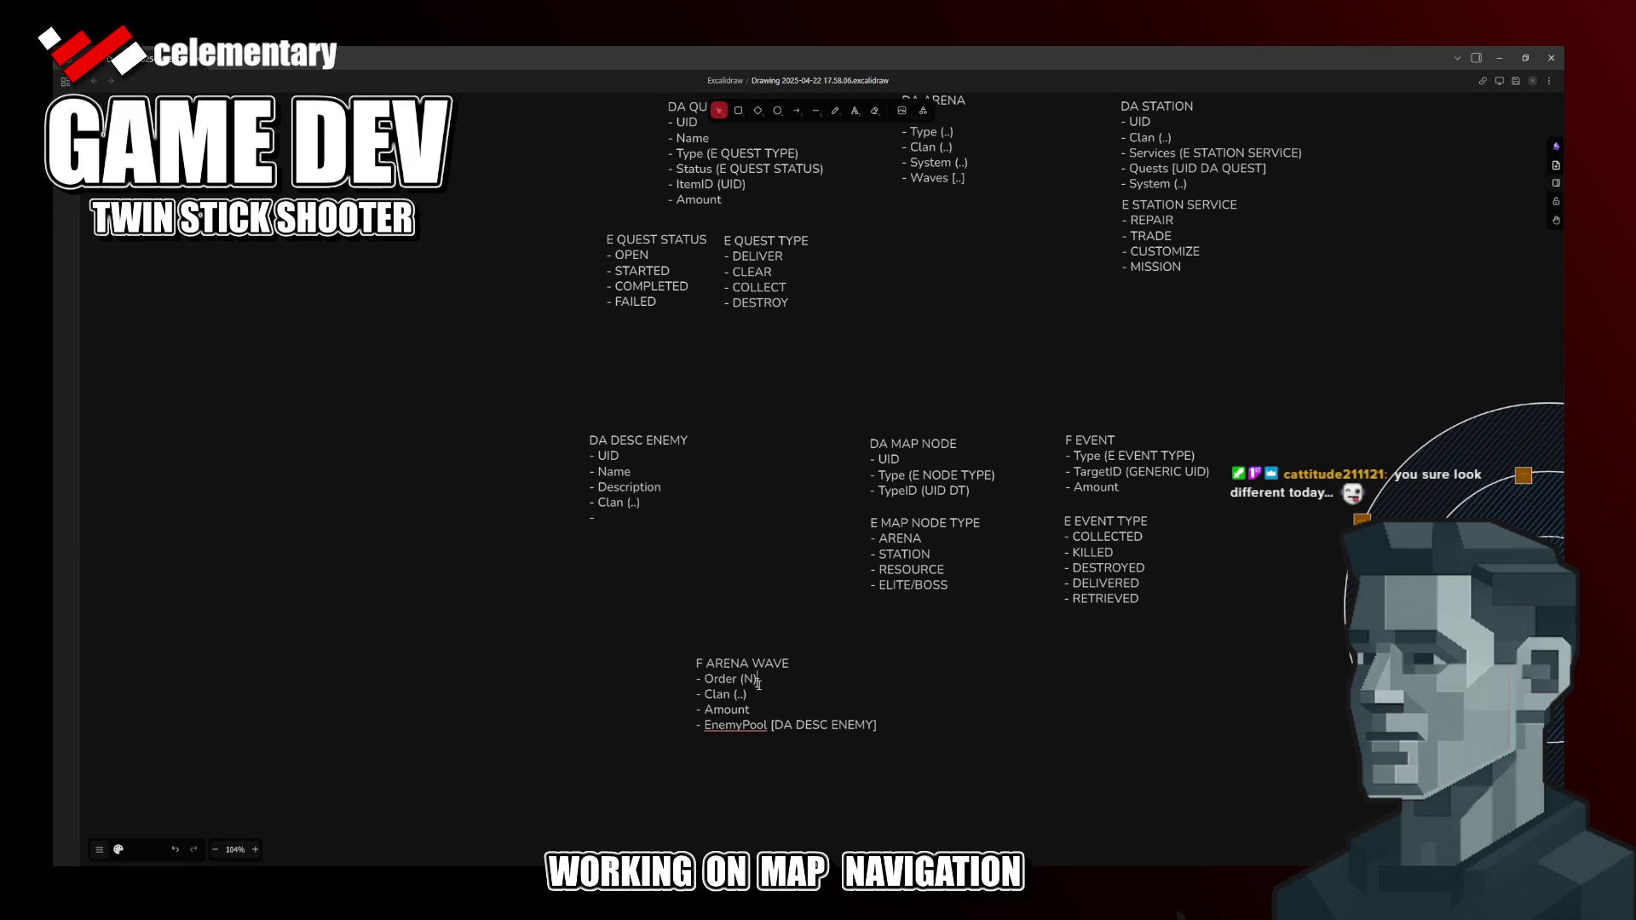
left_click(692, 663)
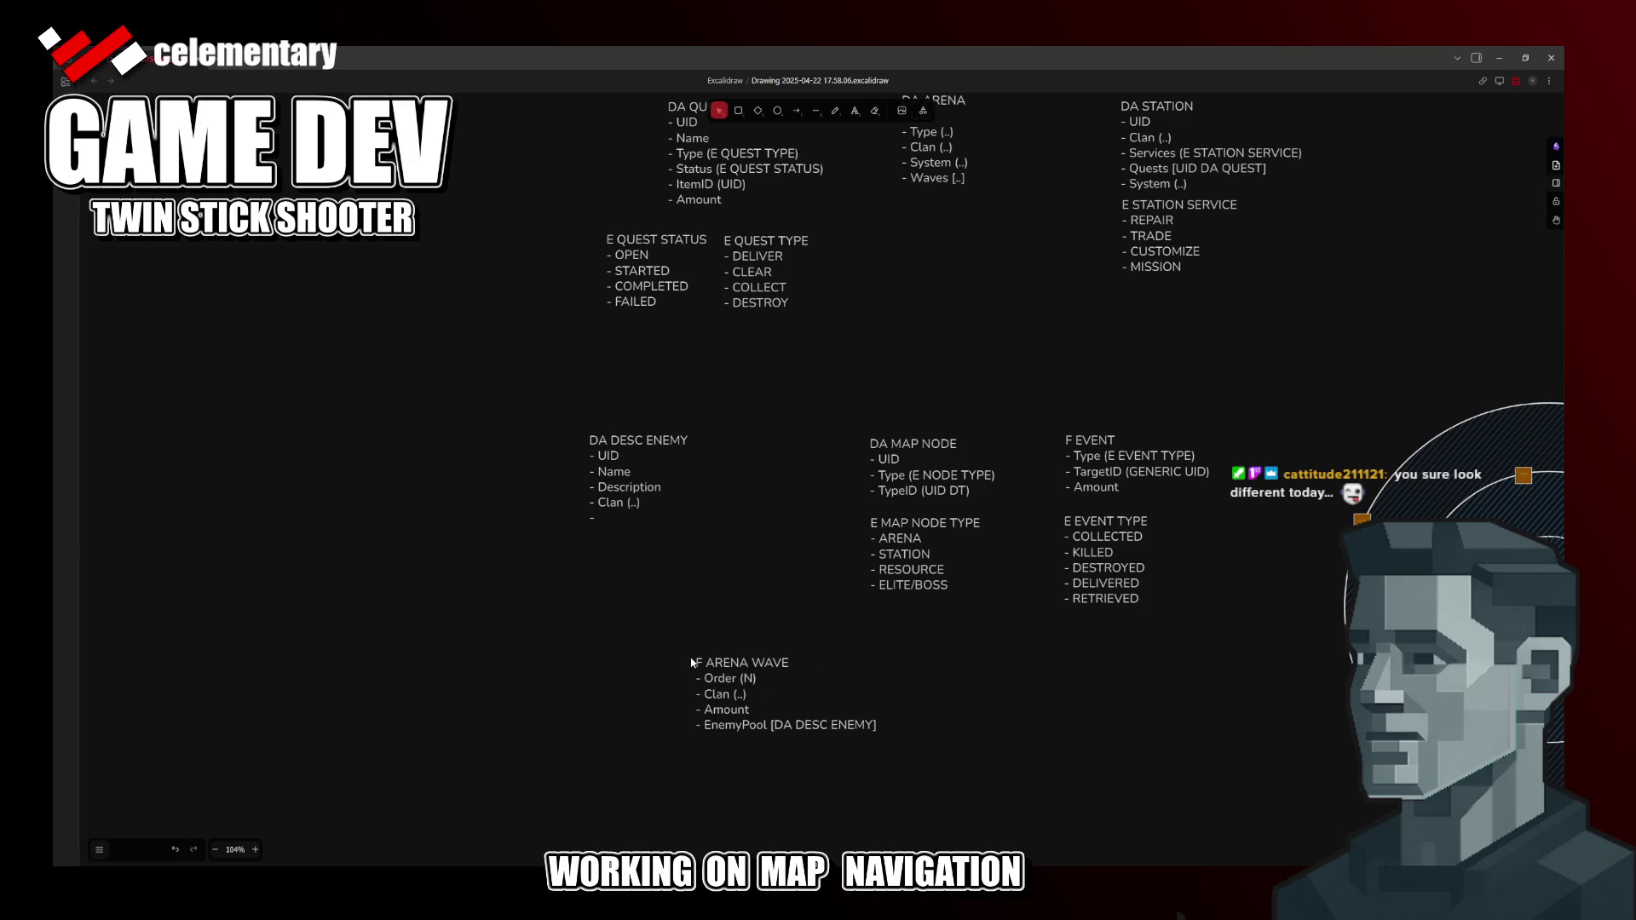
scroll(858, 238, "up", 2)
Step: Copy DT ARENA above F ARENA WAVE and retitle the copy DT ARENA WAVE
mouse_move(931, 154)
left_mouse_down()
mouse_move(789, 743)
mouse_move(710, 709)
left_mouse_up()
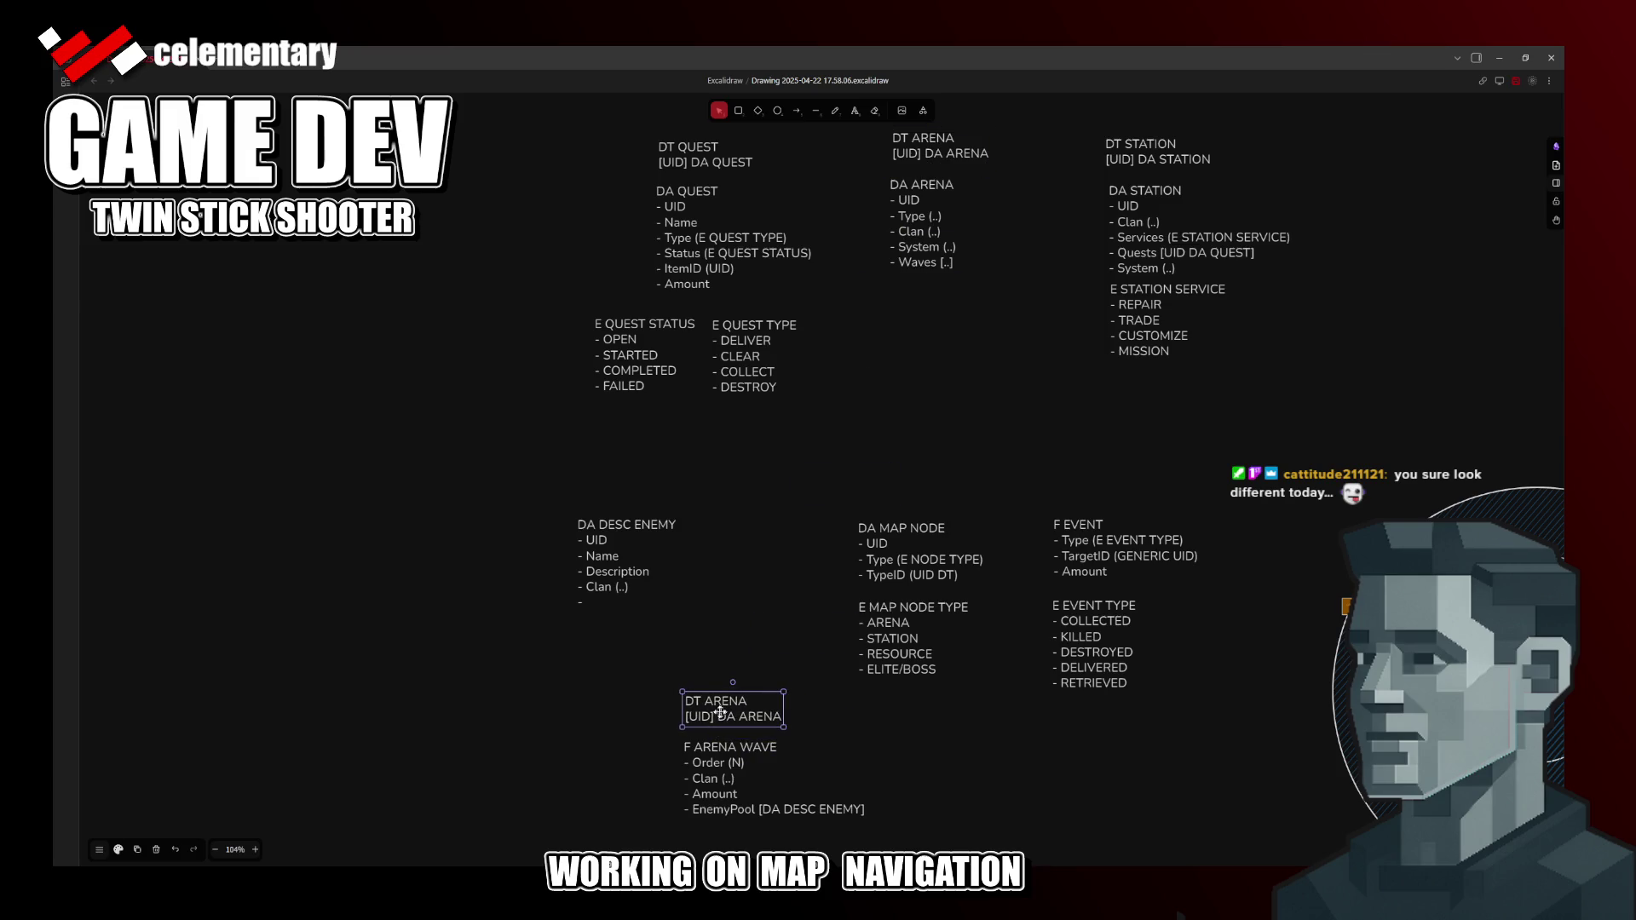
double_click(710, 710)
key("Up")
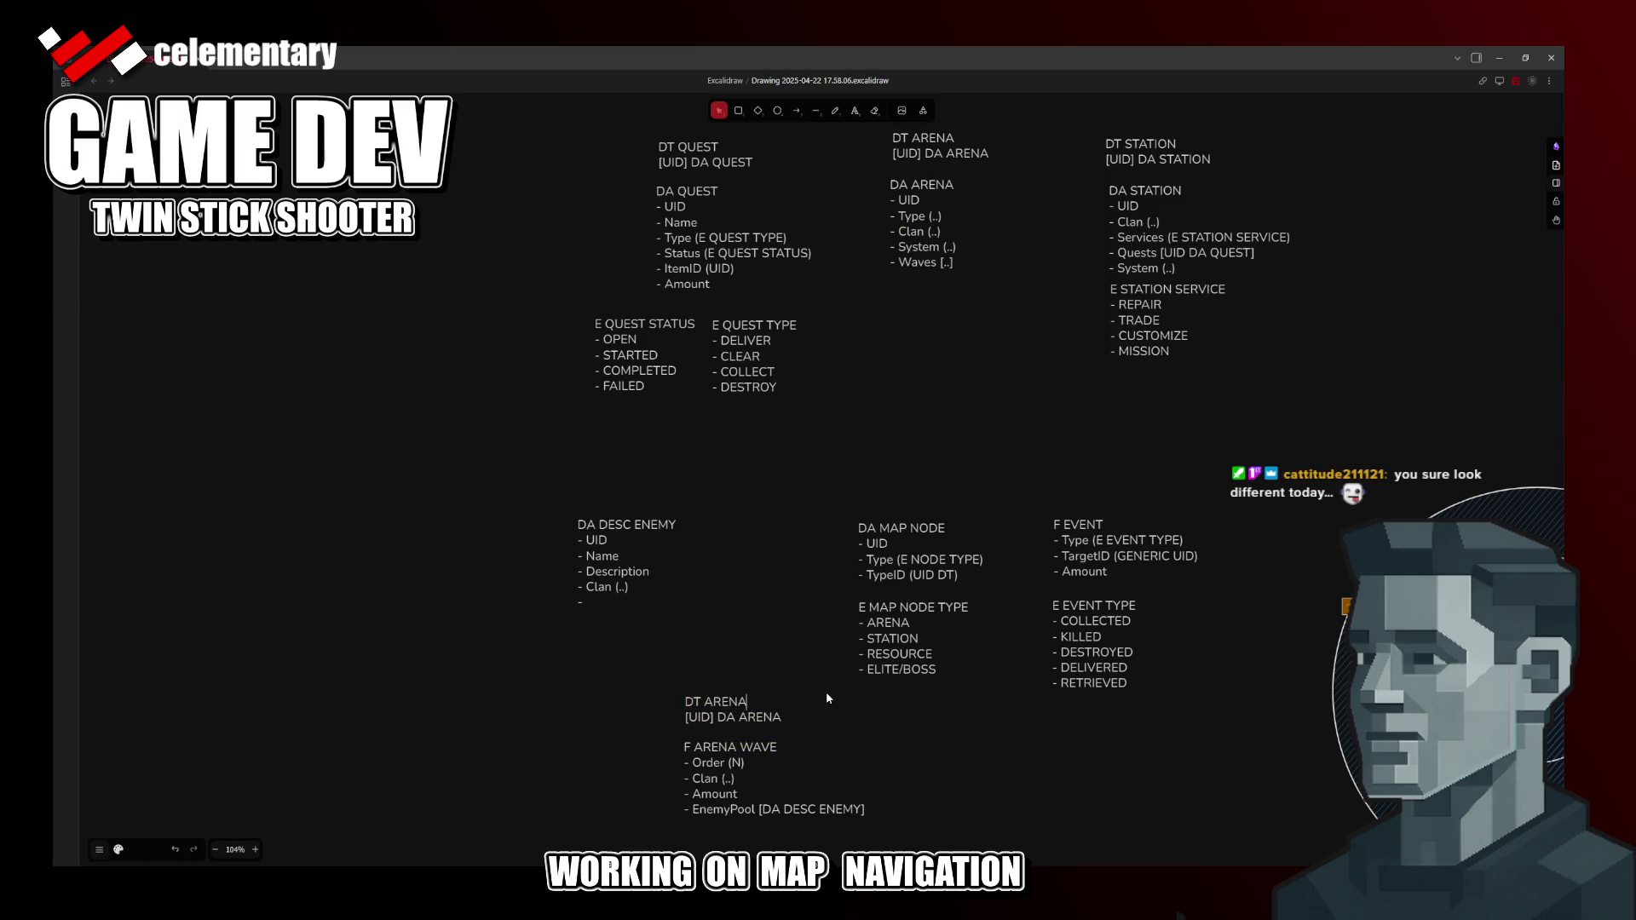
type(" WAVE")
left_click(827, 699)
Step: Make the DT ARENA WAVE entry read only [F ARENA WAVE]
left_click(702, 716)
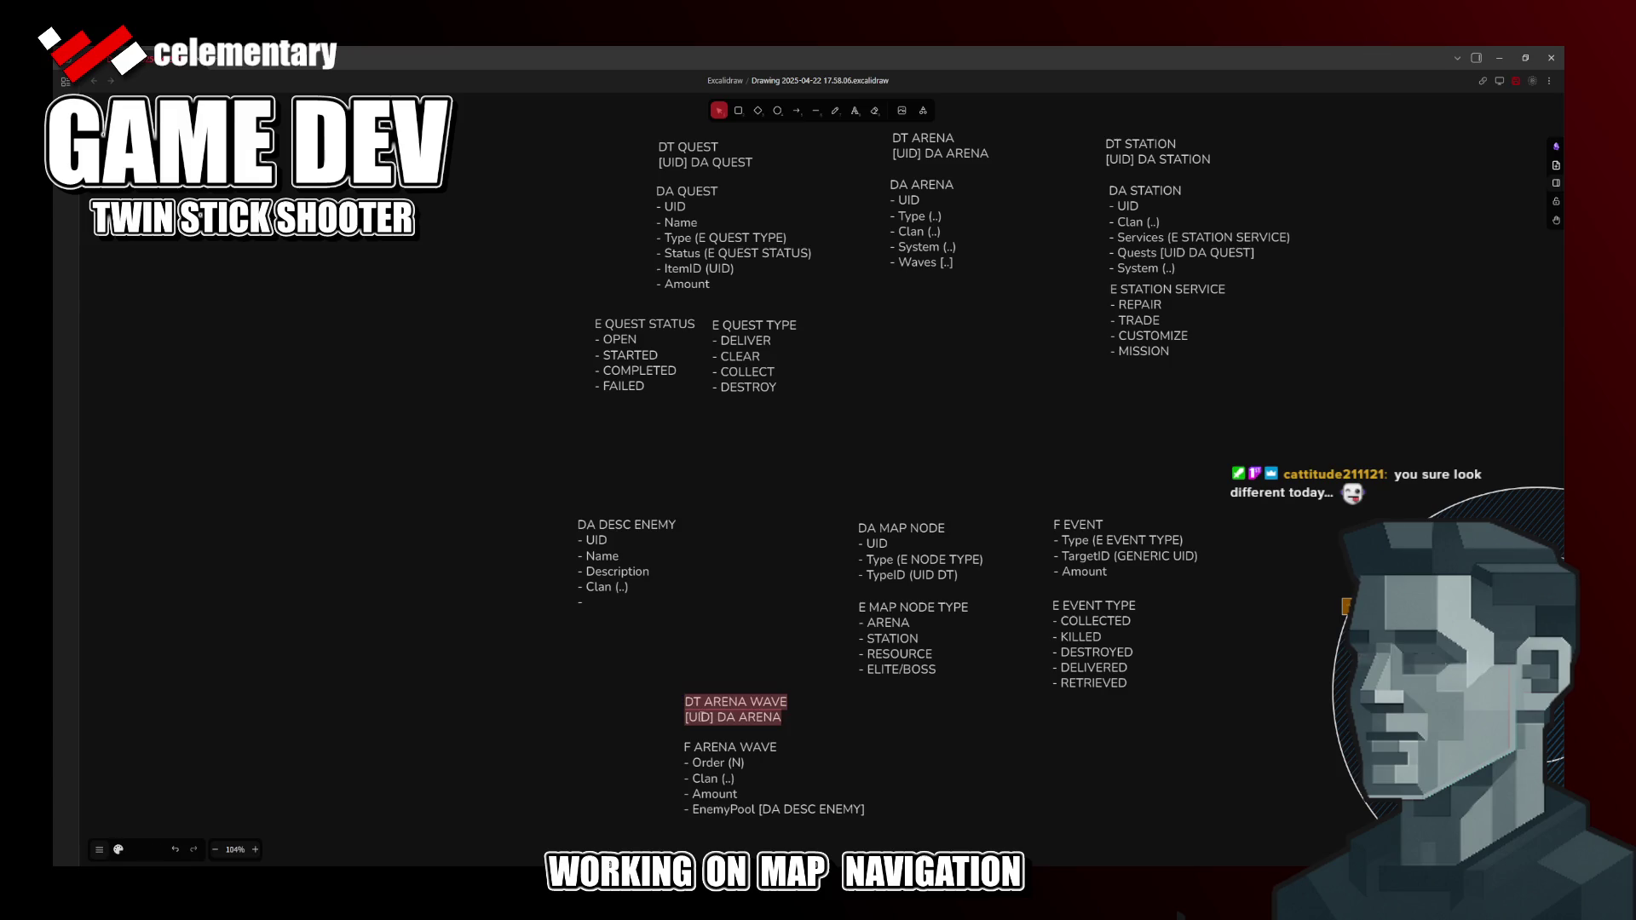
double_click(700, 718)
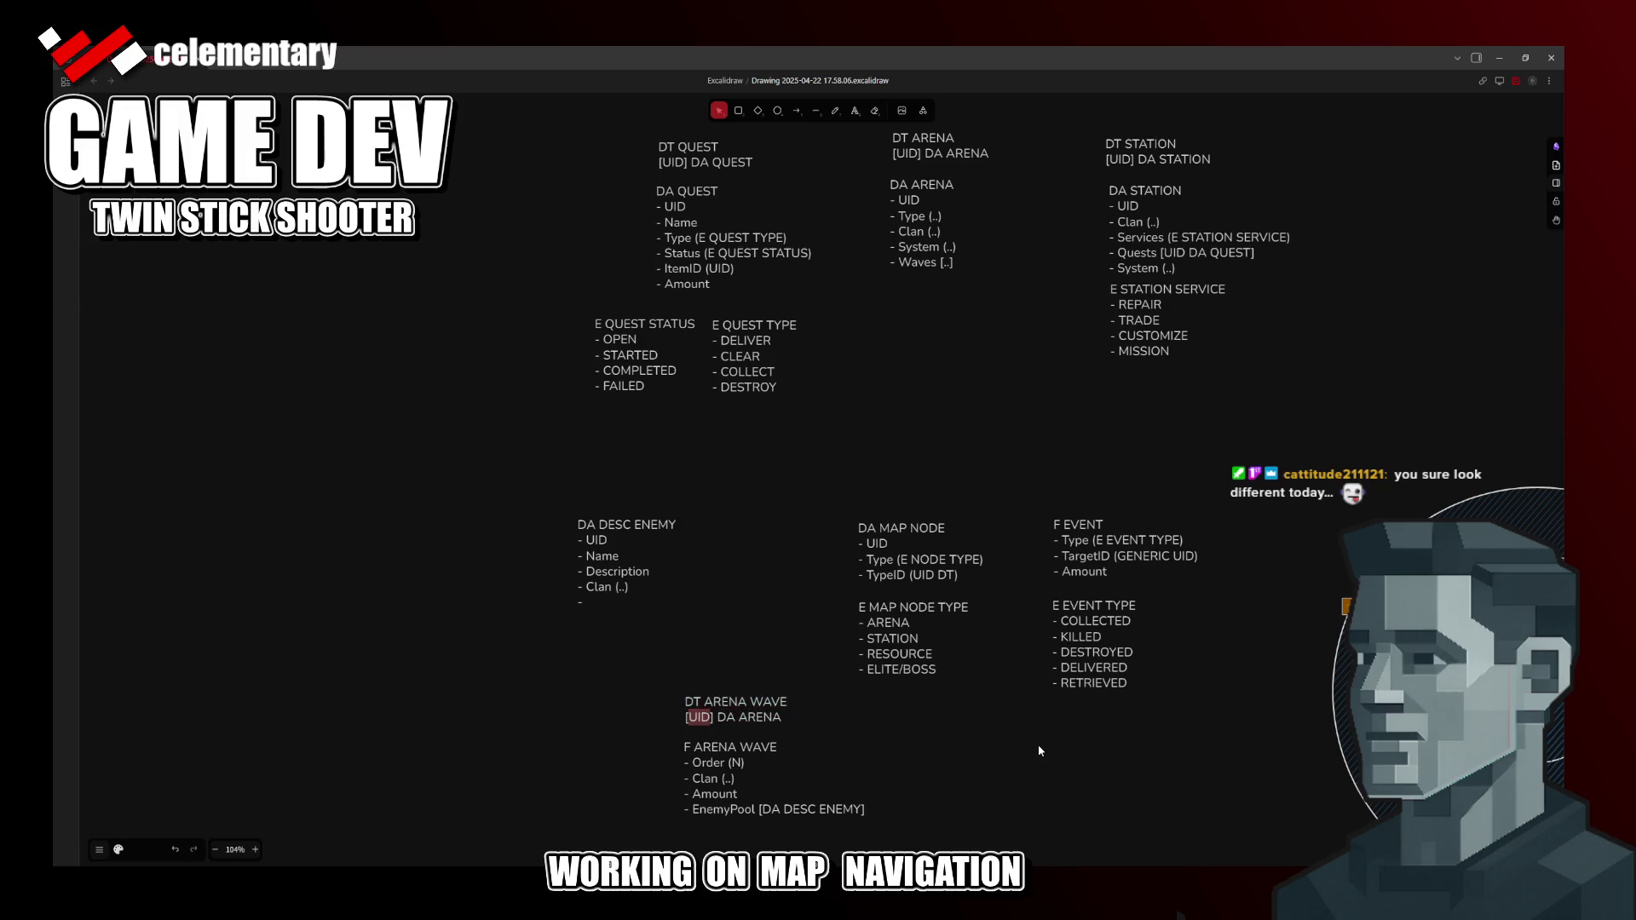
type("F ARENA")
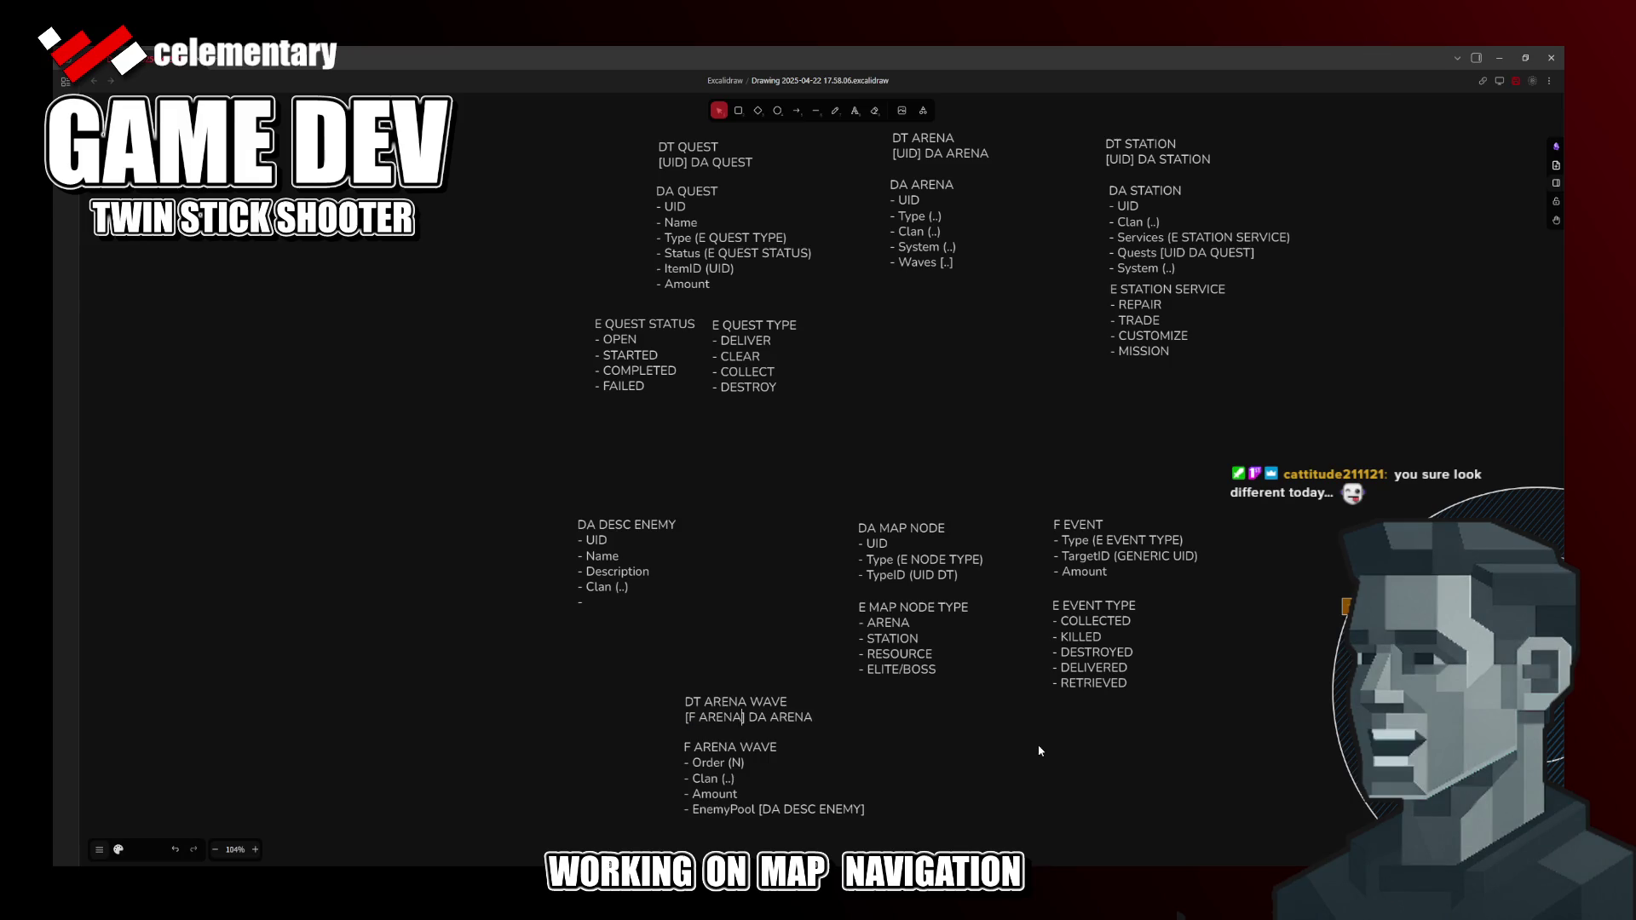
type(" WE")
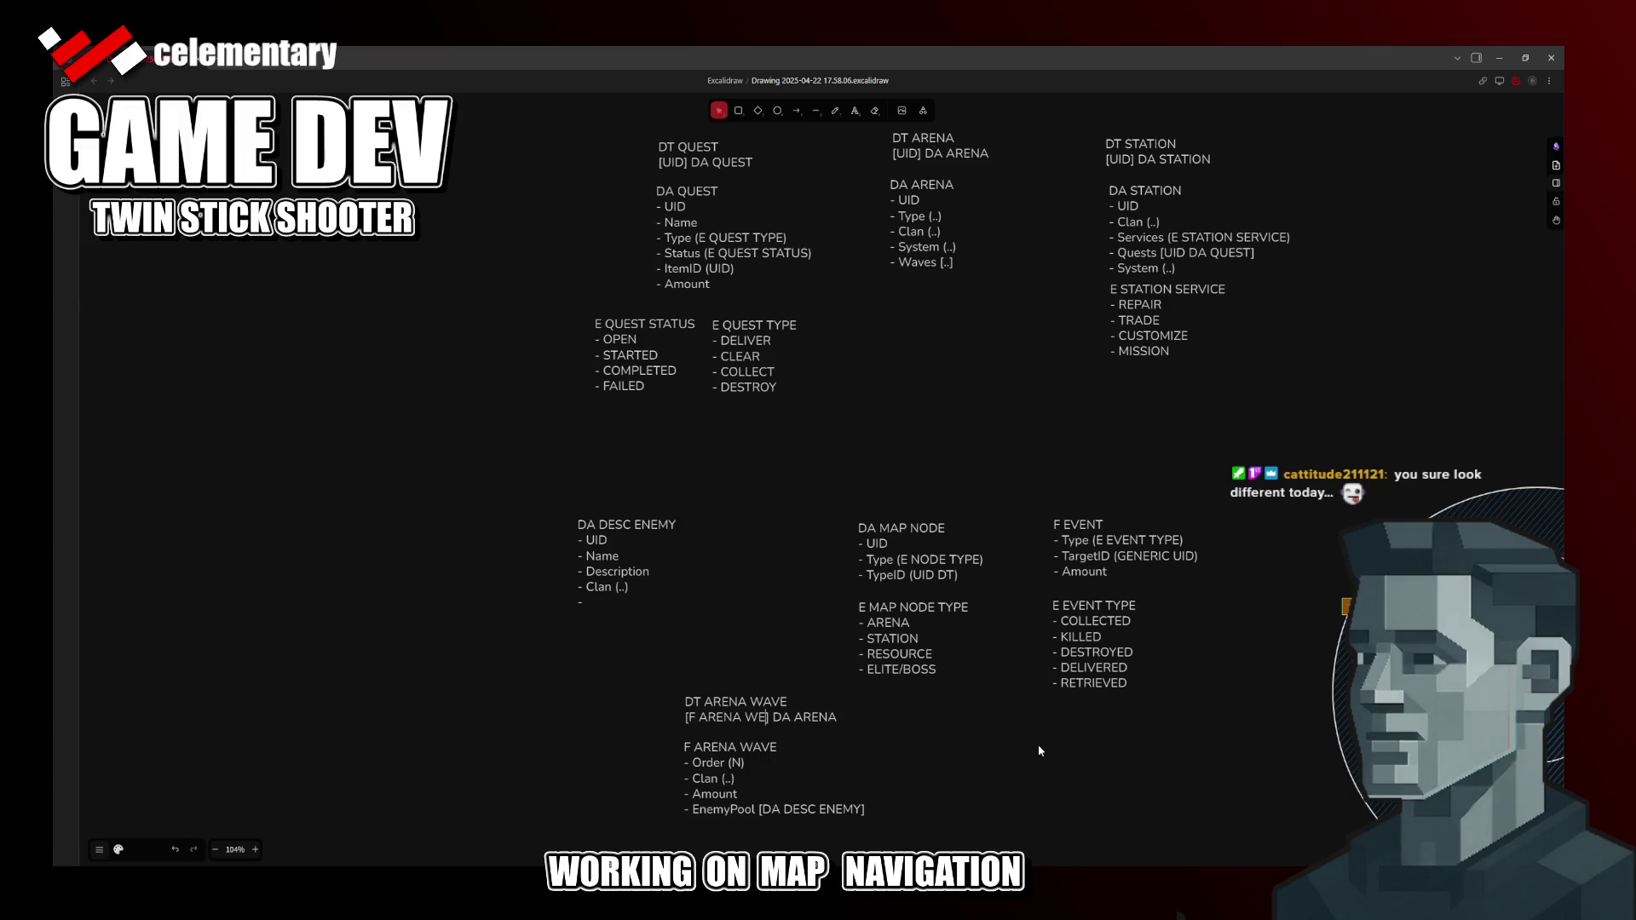
key("Escape")
key("Return")
key("shift+Home")
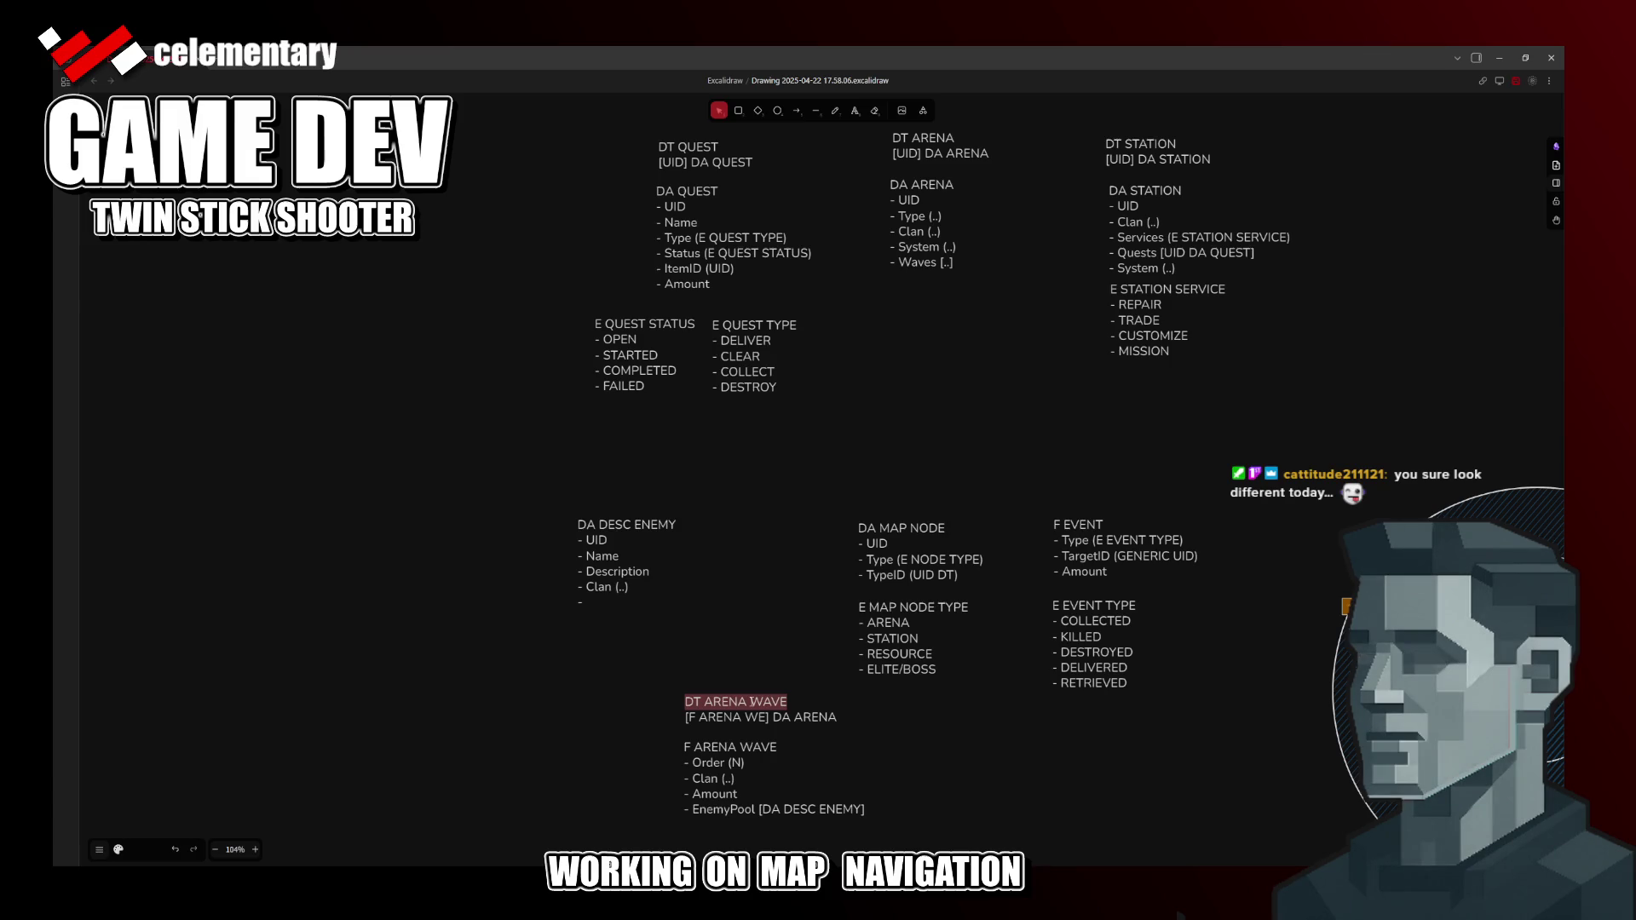
left_click(749, 702)
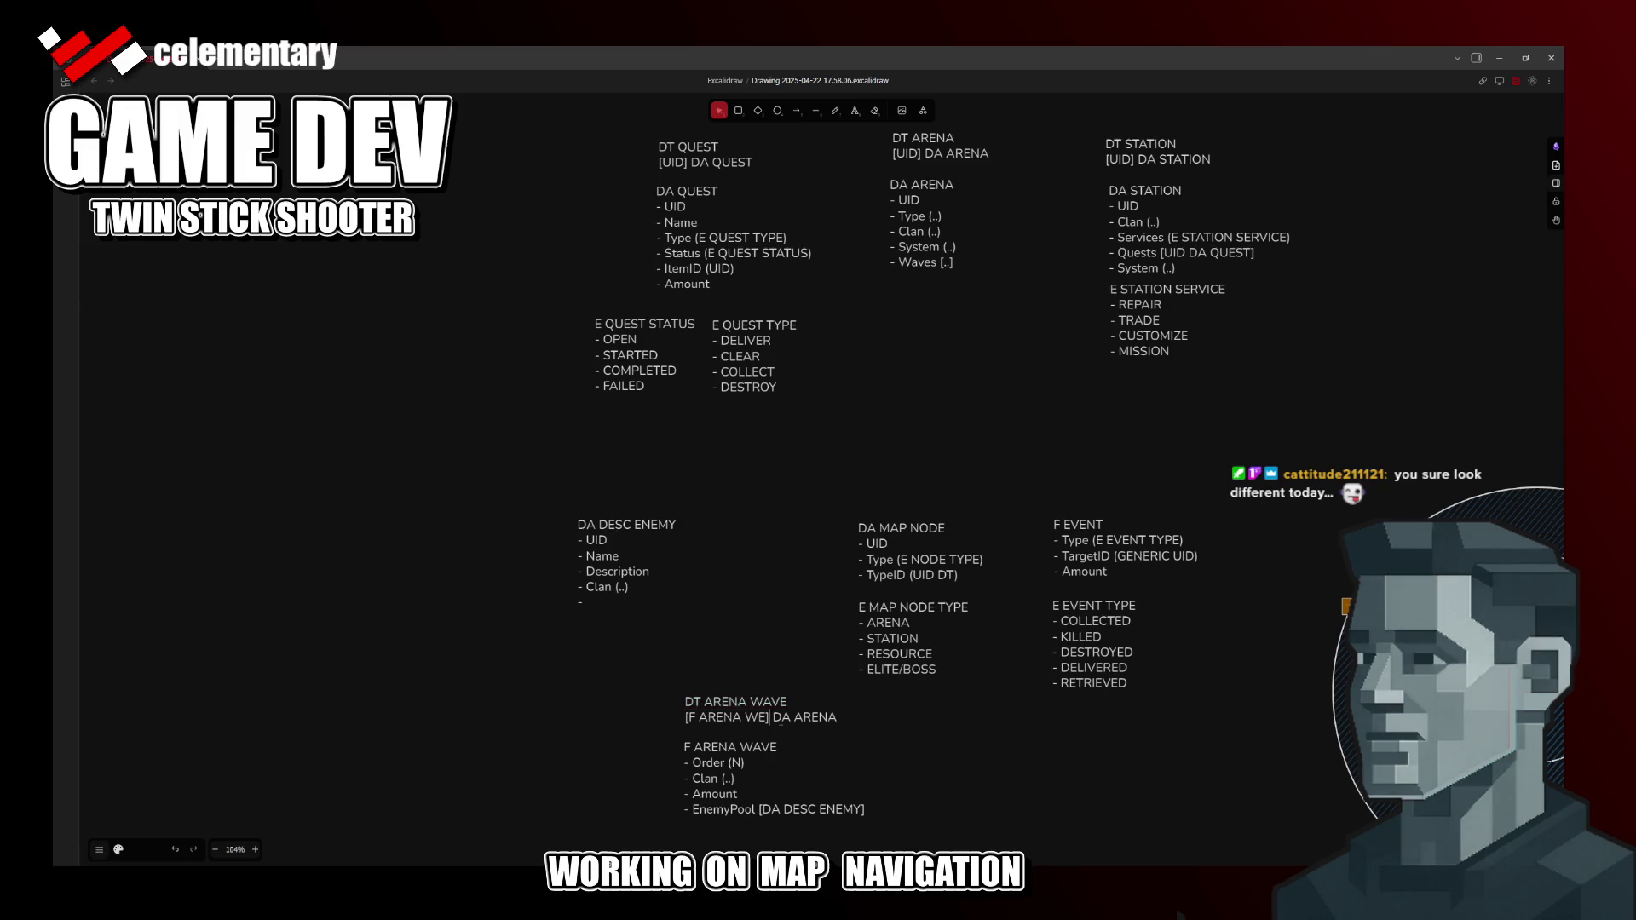
type("AV")
key("shift+End")
type("E]")
left_click(805, 776)
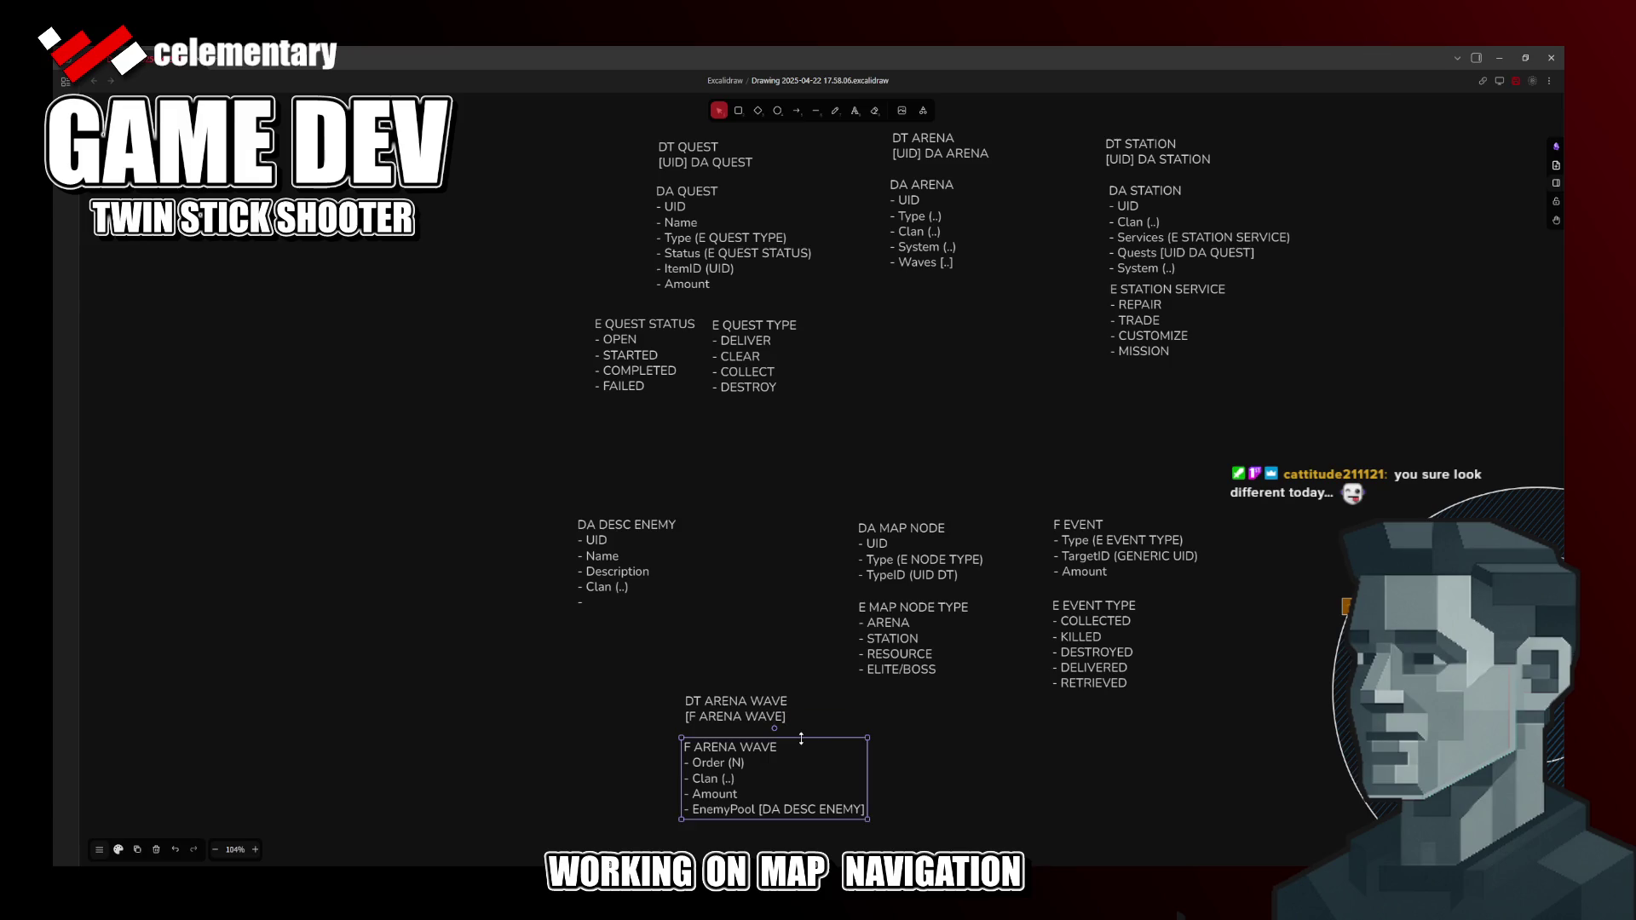
Step: Move both arena-wave blocks further left on the canvas
left_click_drag(760, 712, 759, 718)
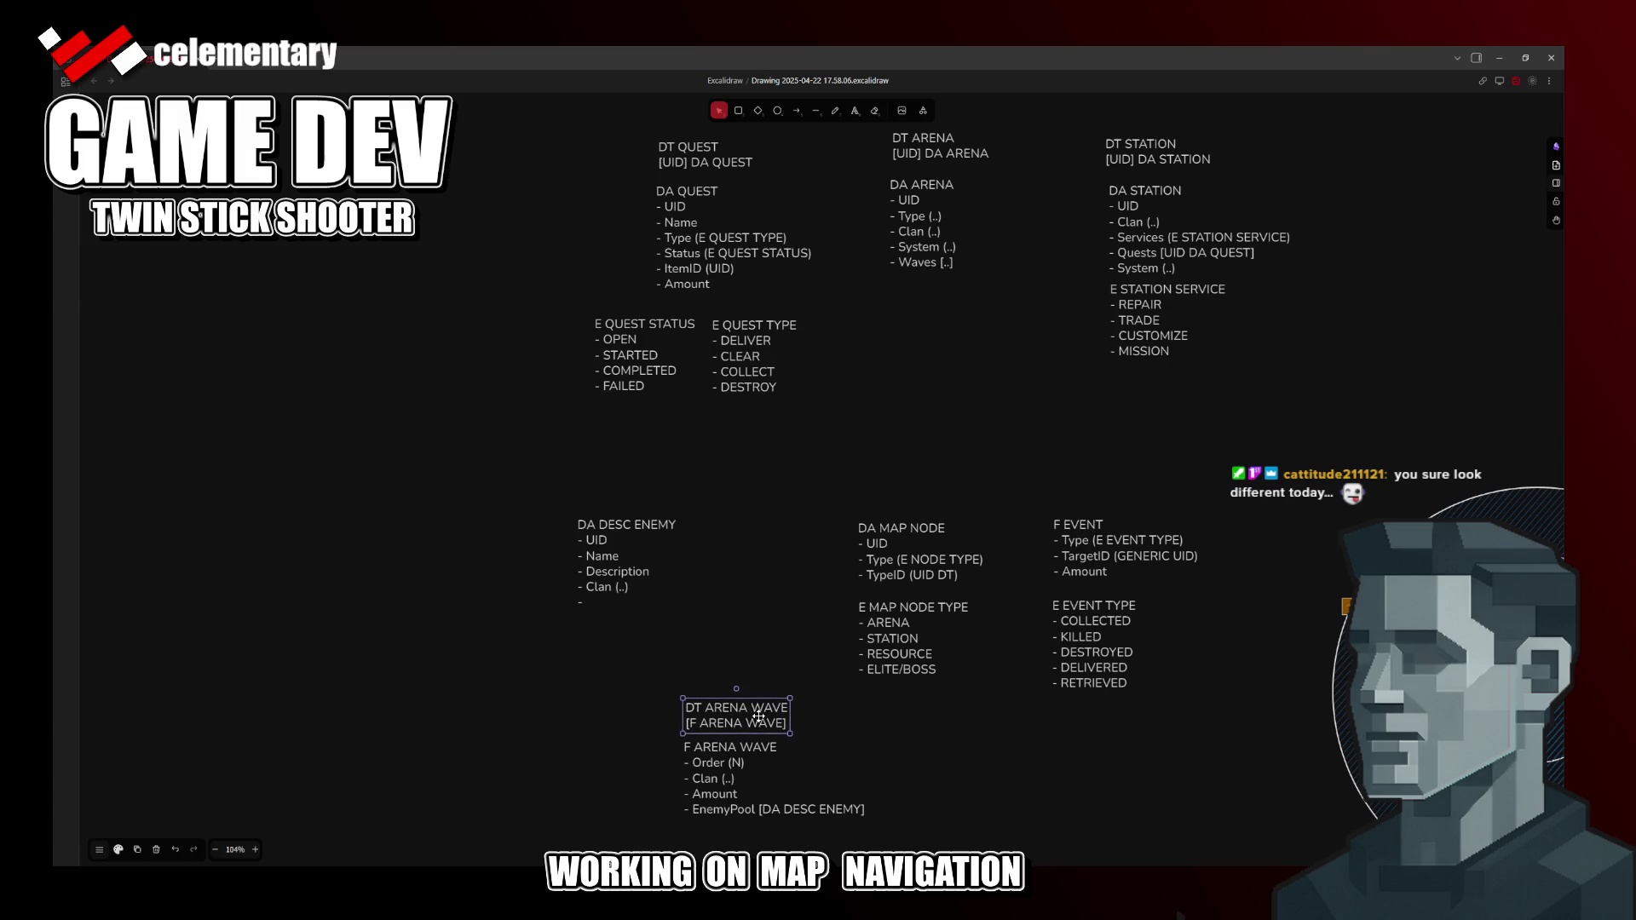
left_click_drag(596, 685, 887, 859)
left_click_drag(693, 719, 452, 699)
left_click(831, 625)
scroll(776, 626, "up", 1)
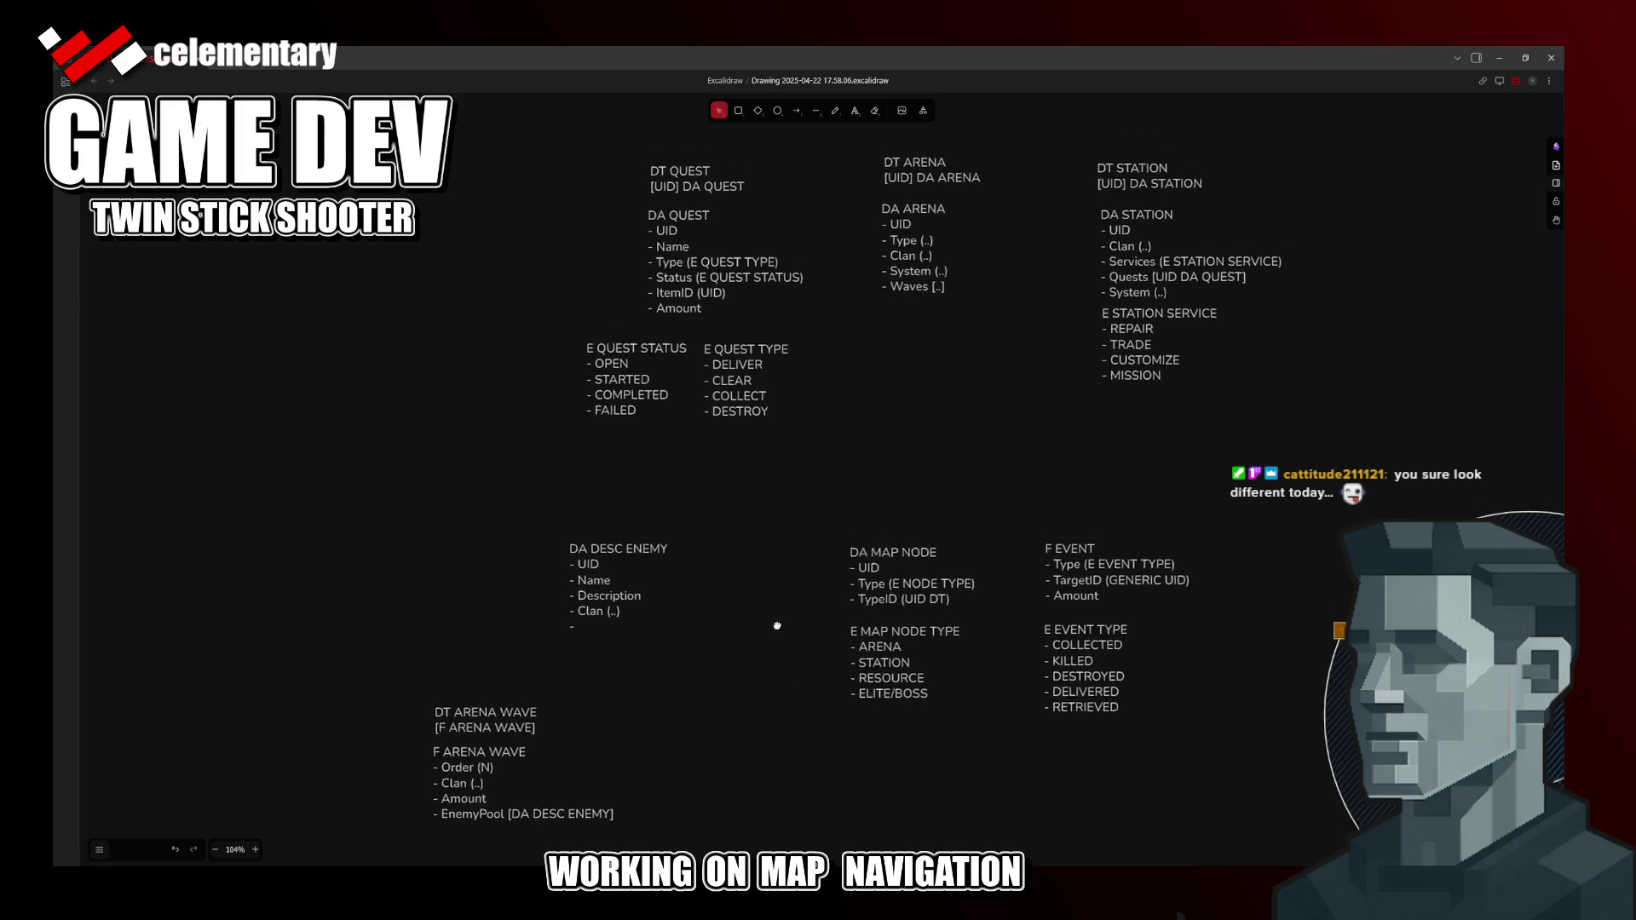
scroll(776, 626, "up", 1)
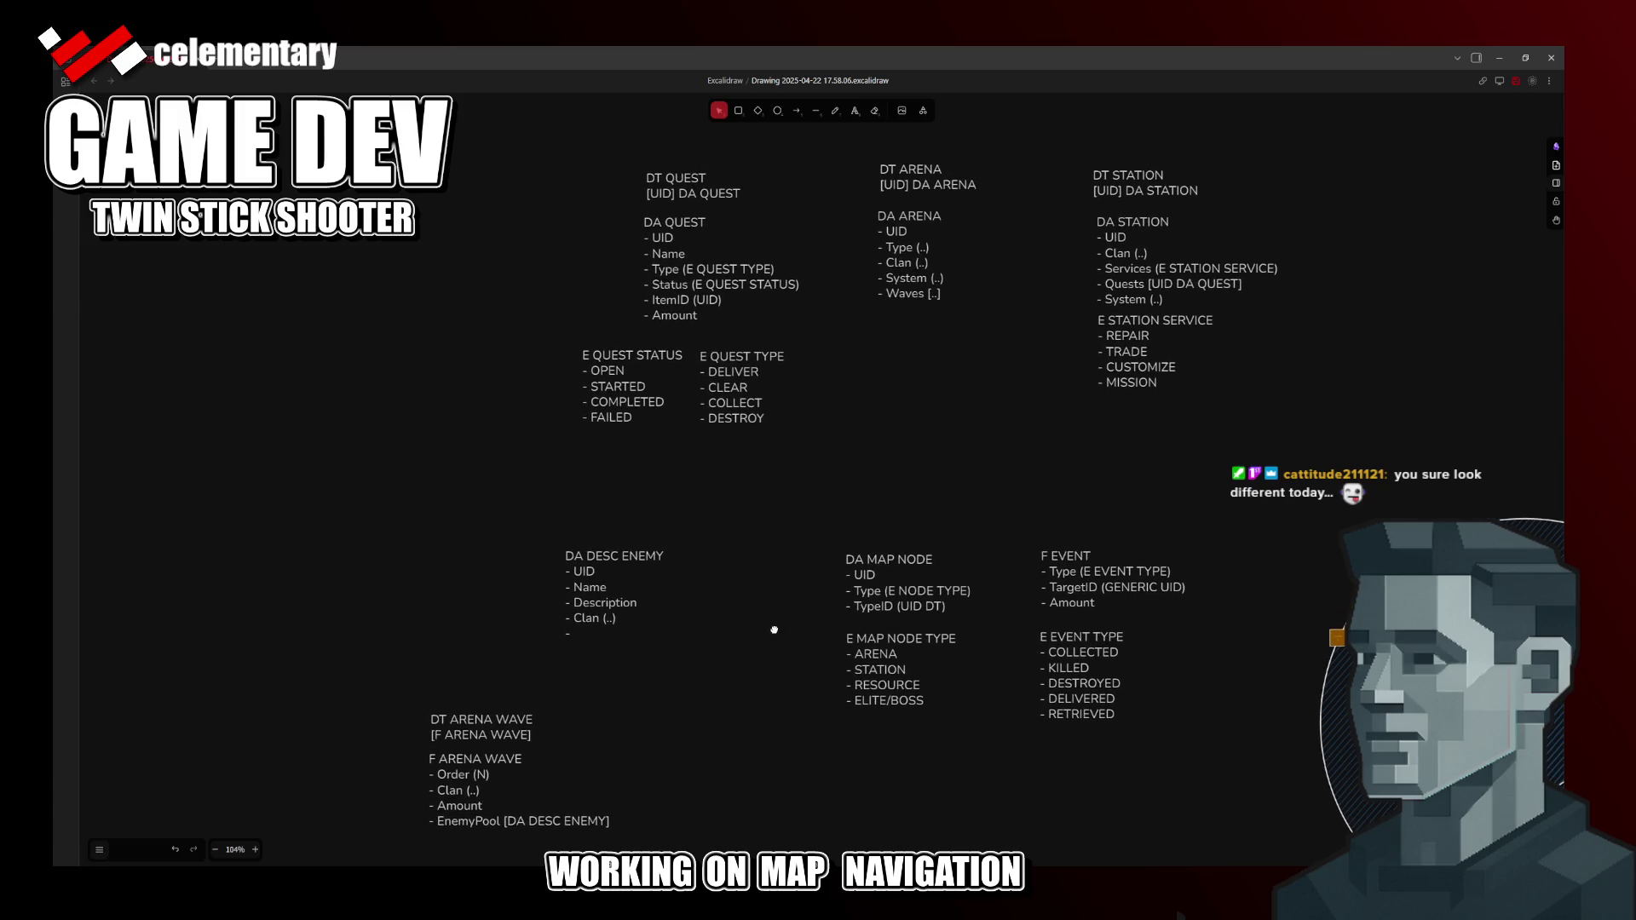
Step: Change the DA ARENA Waves entry from [..] to (N)
left_click_drag(774, 629, 785, 616)
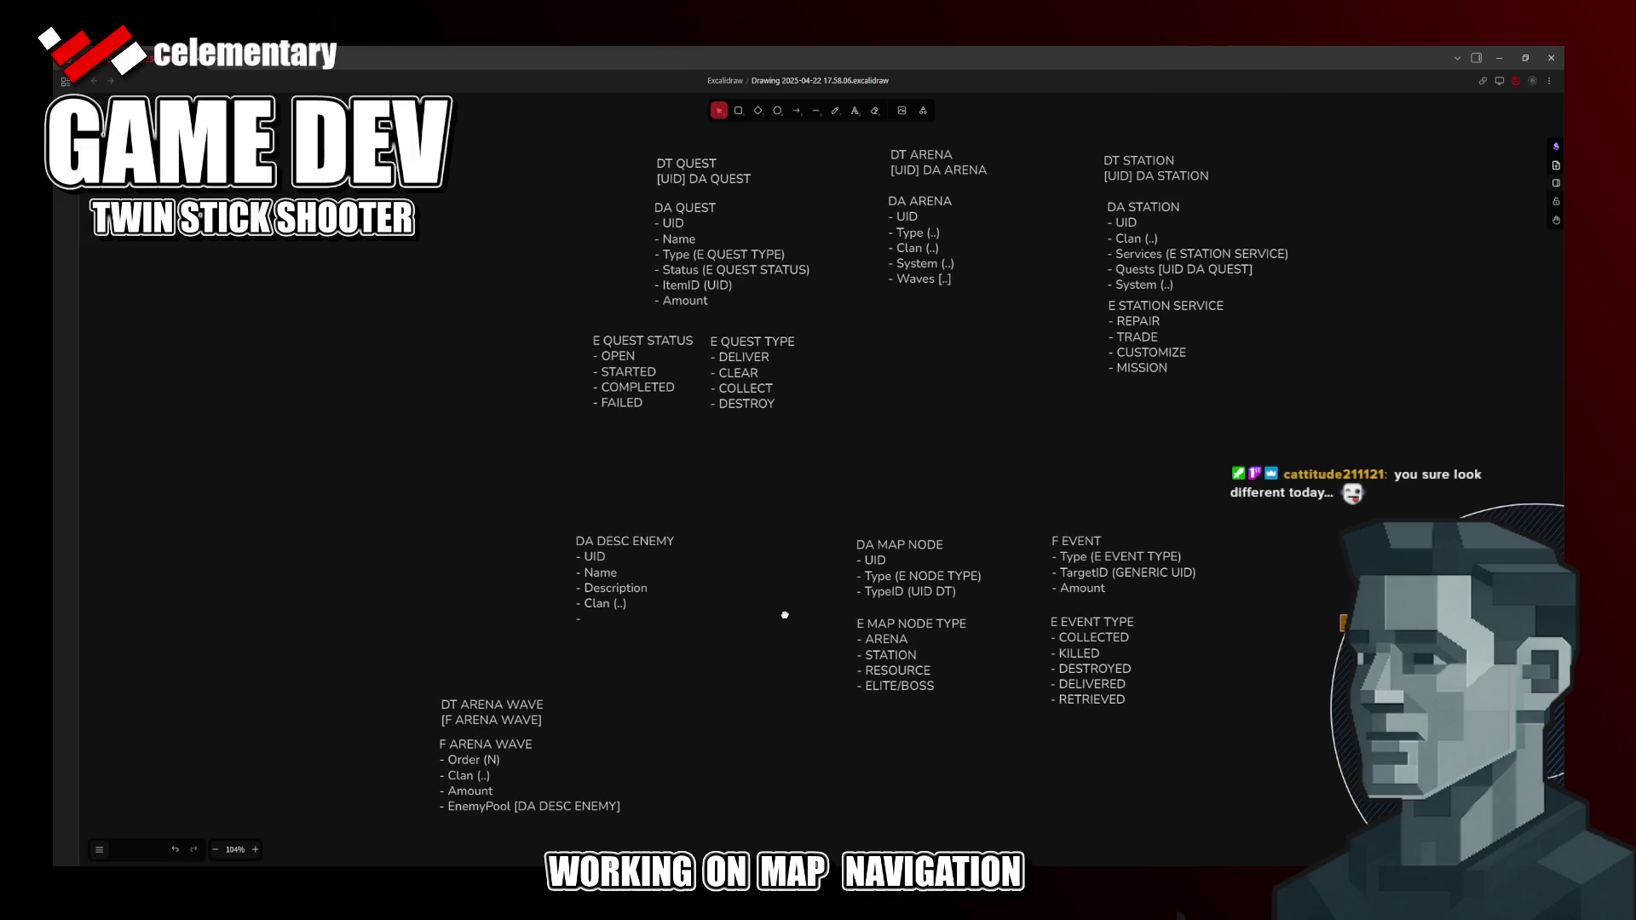
left_click_drag(785, 614, 756, 665)
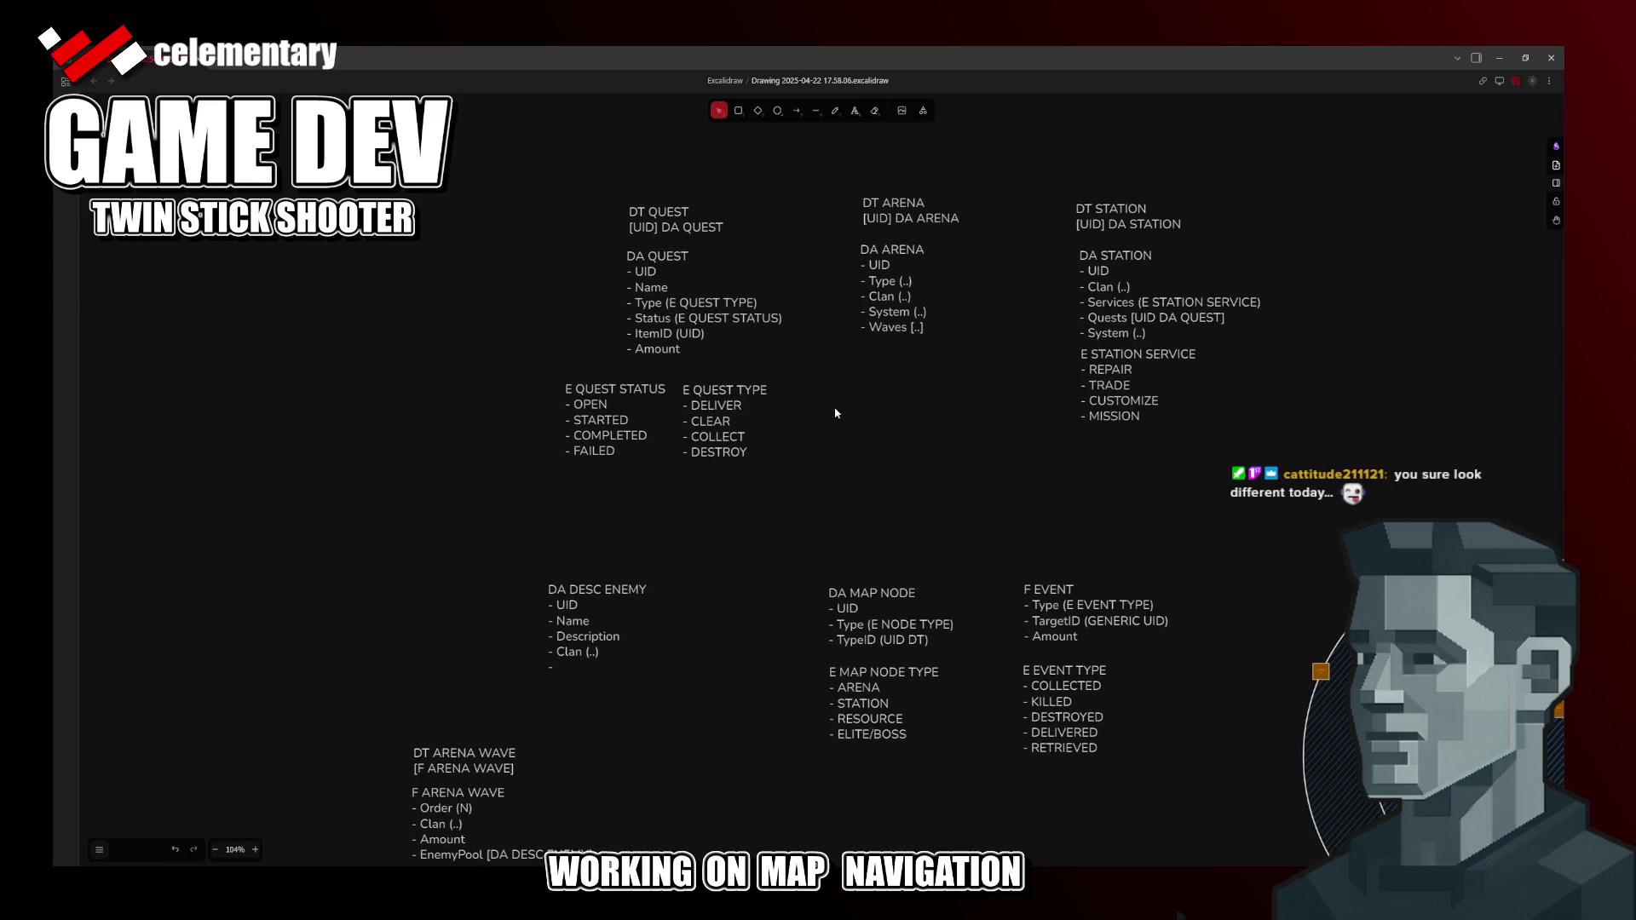
triple_click(917, 329)
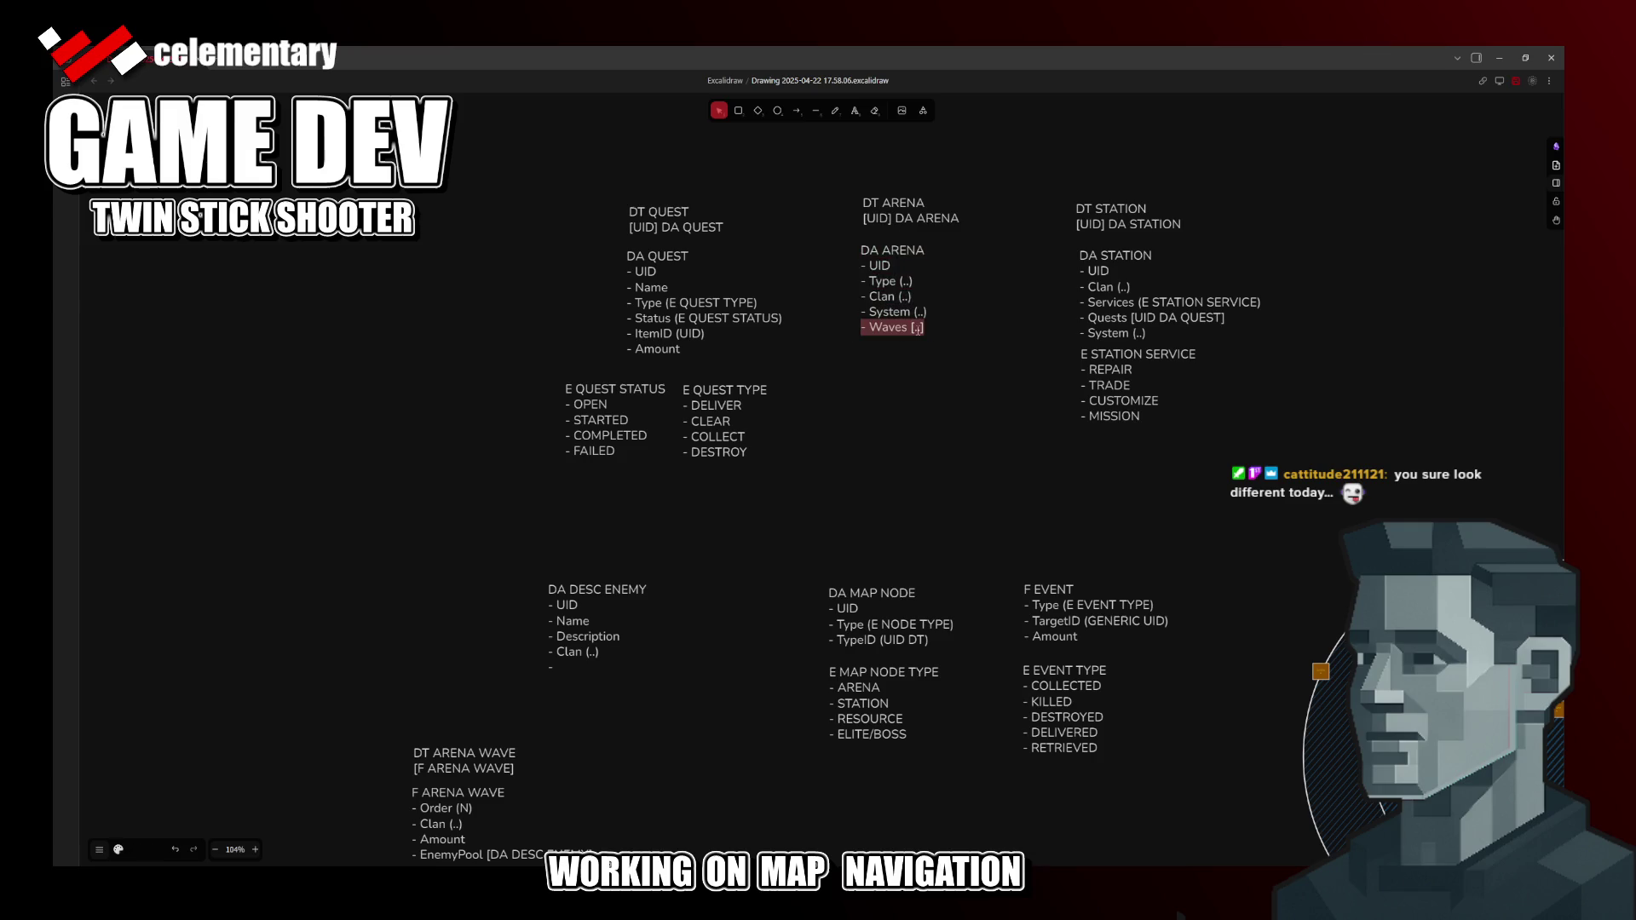
left_click(912, 328)
key("Delete")
key("Delete")
key("Delete")
type("(N)")
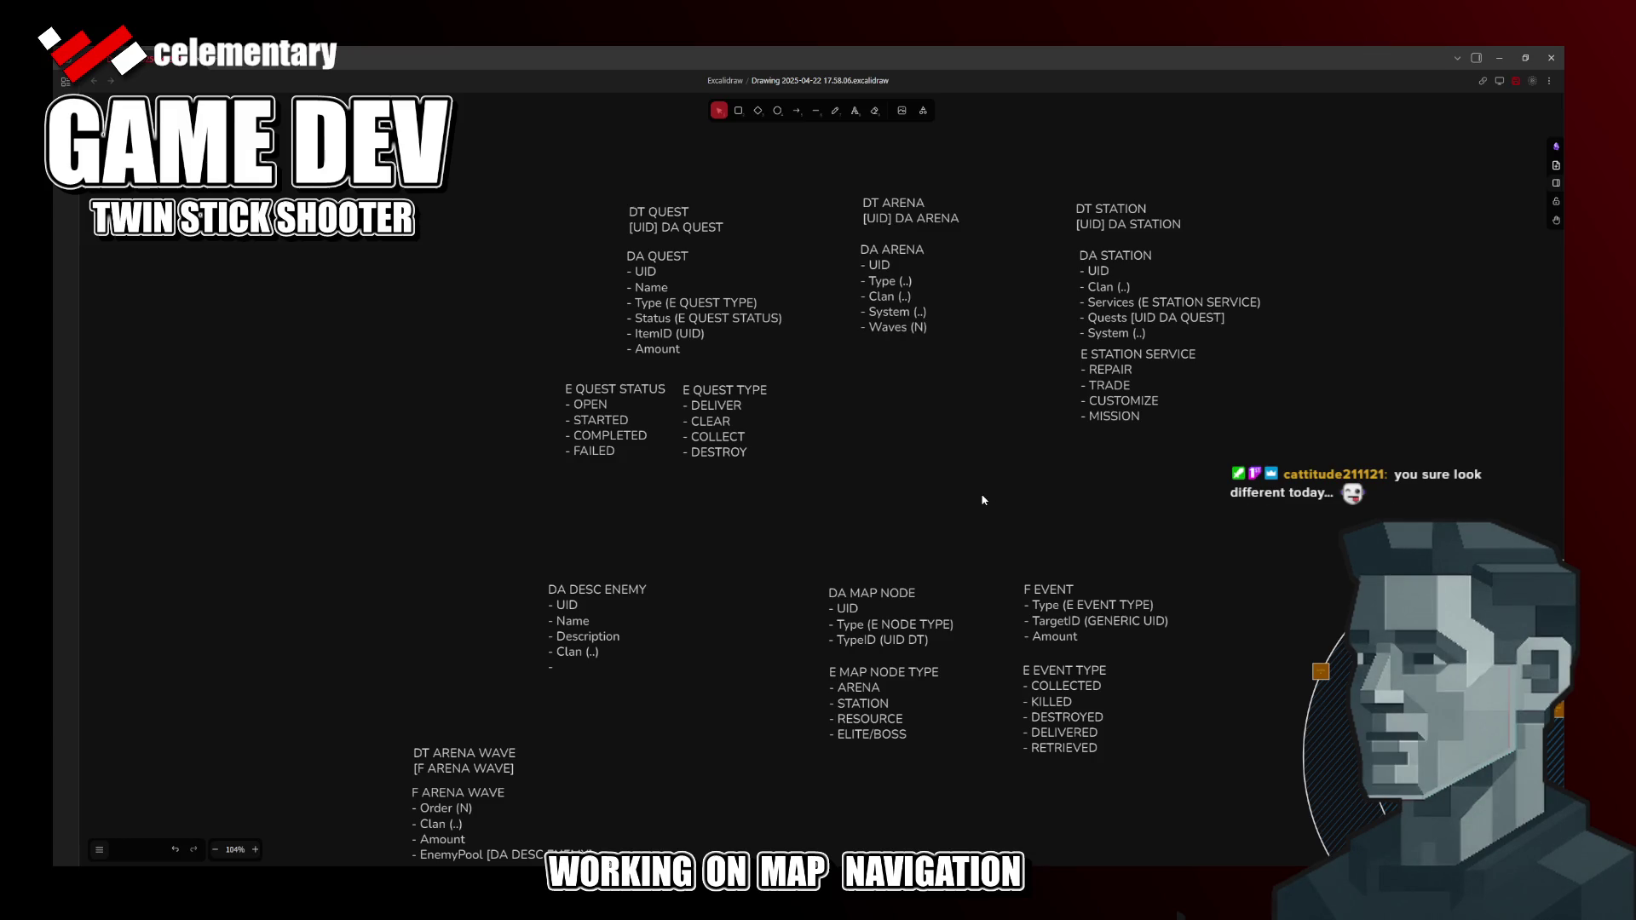
scroll(937, 459, "down", 1)
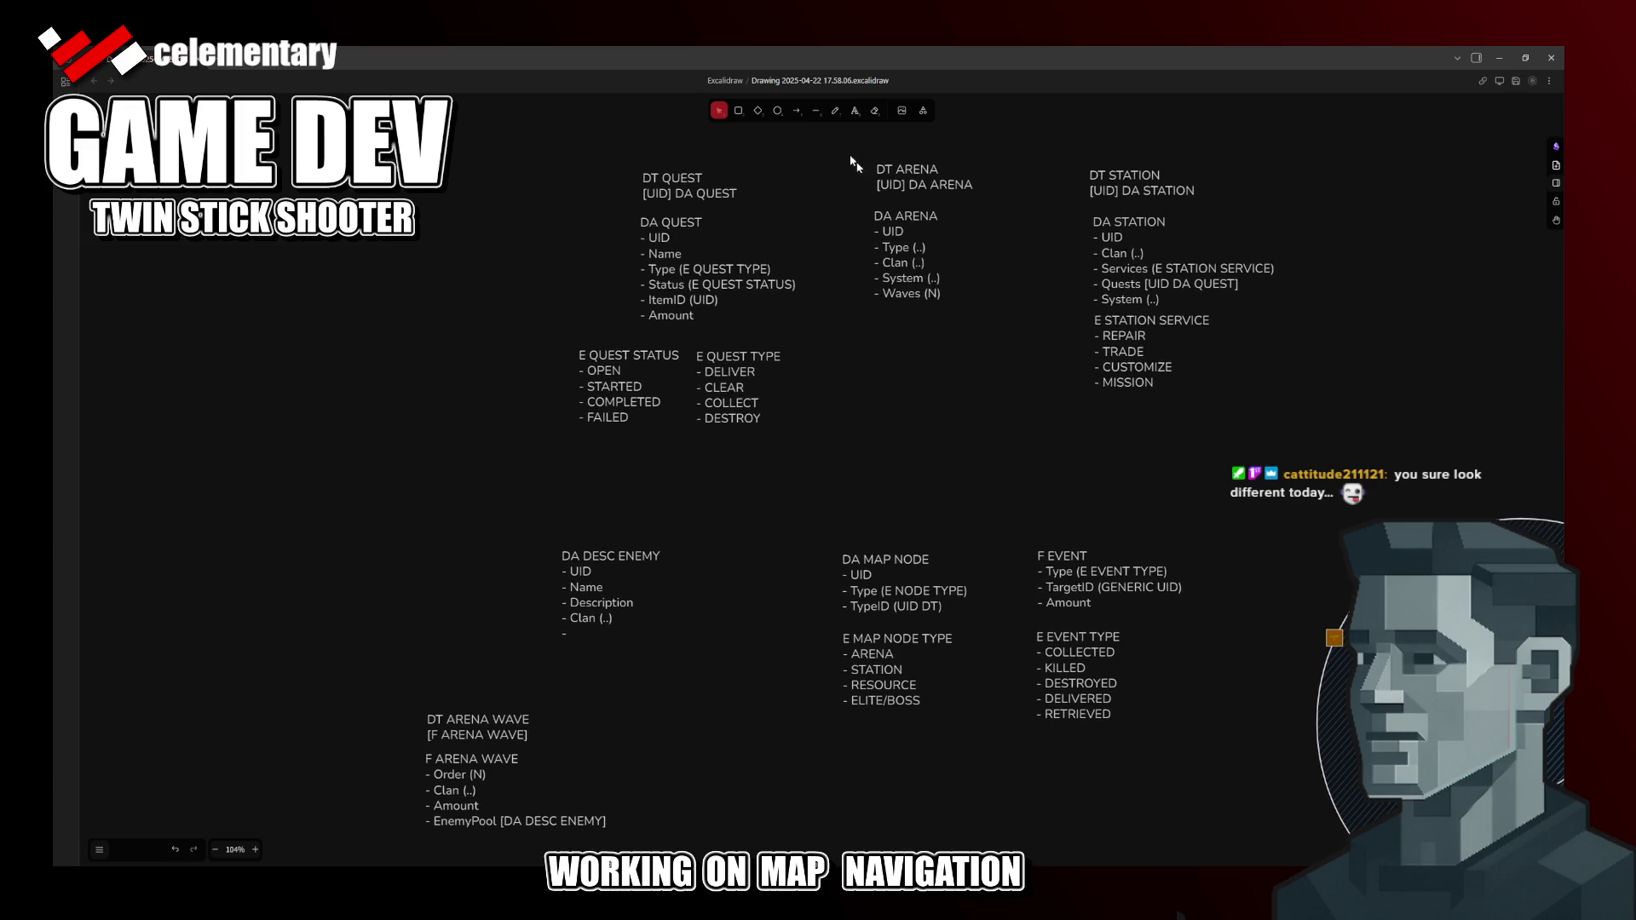
Step: Move DT ARENA and DA ARENA left and bring DT ARENA WAVE up beside DT ARENA
left_click_drag(913, 177, 187, 163)
left_click(406, 657)
left_click_drag(473, 755, 324, 187)
left_click(449, 430)
Step: Pan back to the top of the diagram and select the DA STATION block
mouse_move(403, 345)
left_mouse_down()
mouse_move(574, 452)
mouse_move(716, 508)
mouse_move(597, 528)
left_mouse_up()
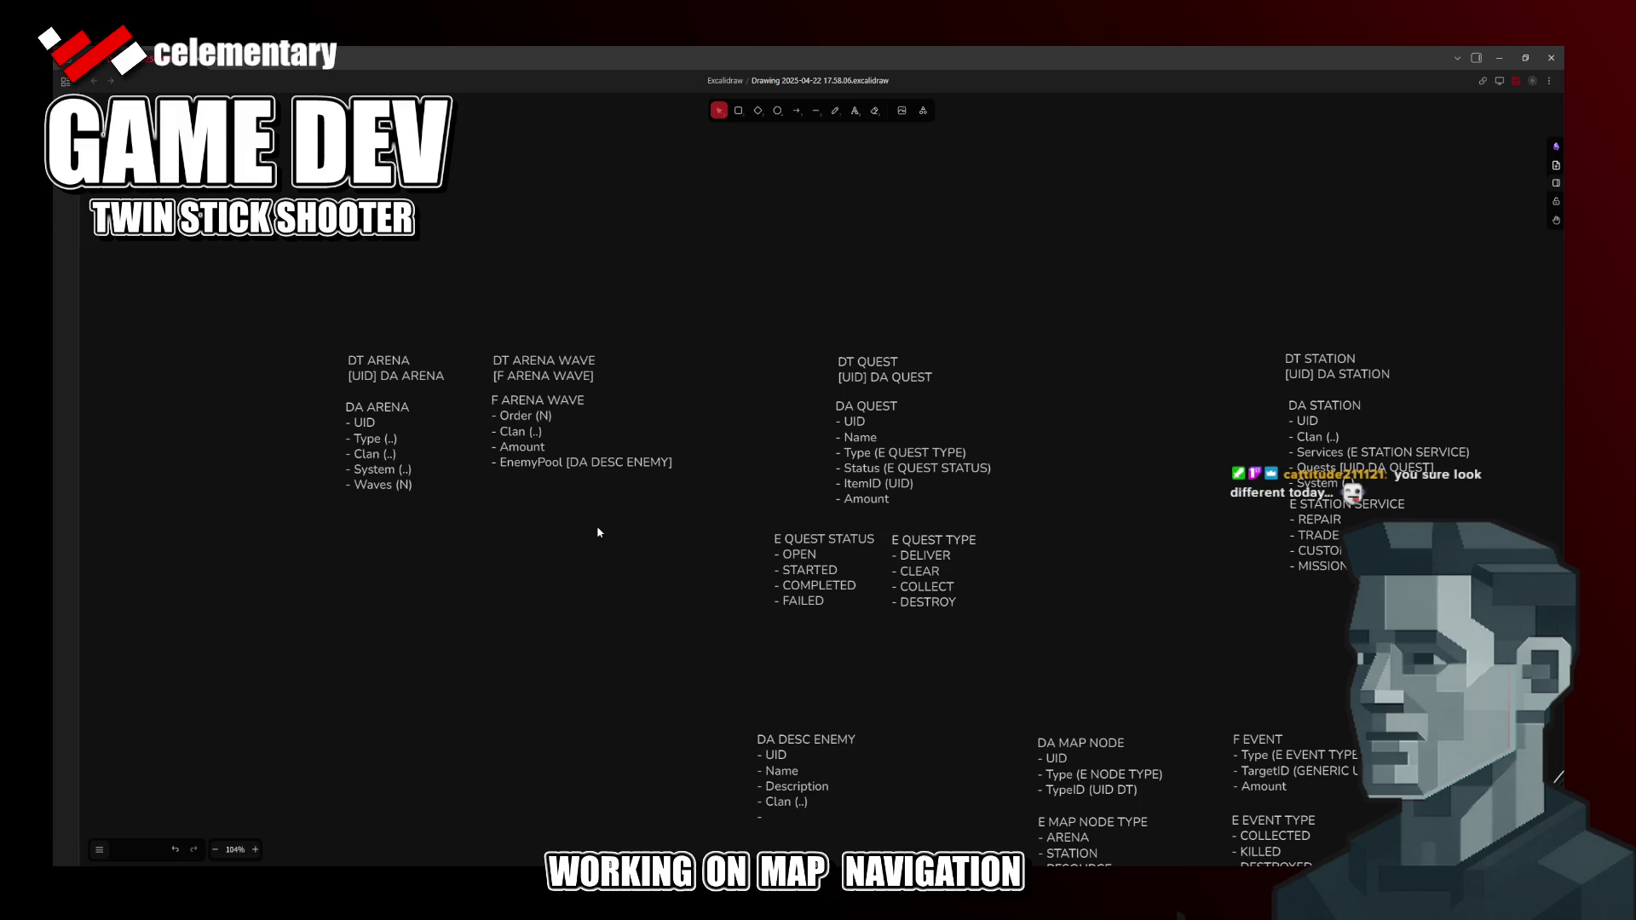
scroll(589, 486, "right", 3)
scroll(588, 487, "down", 1)
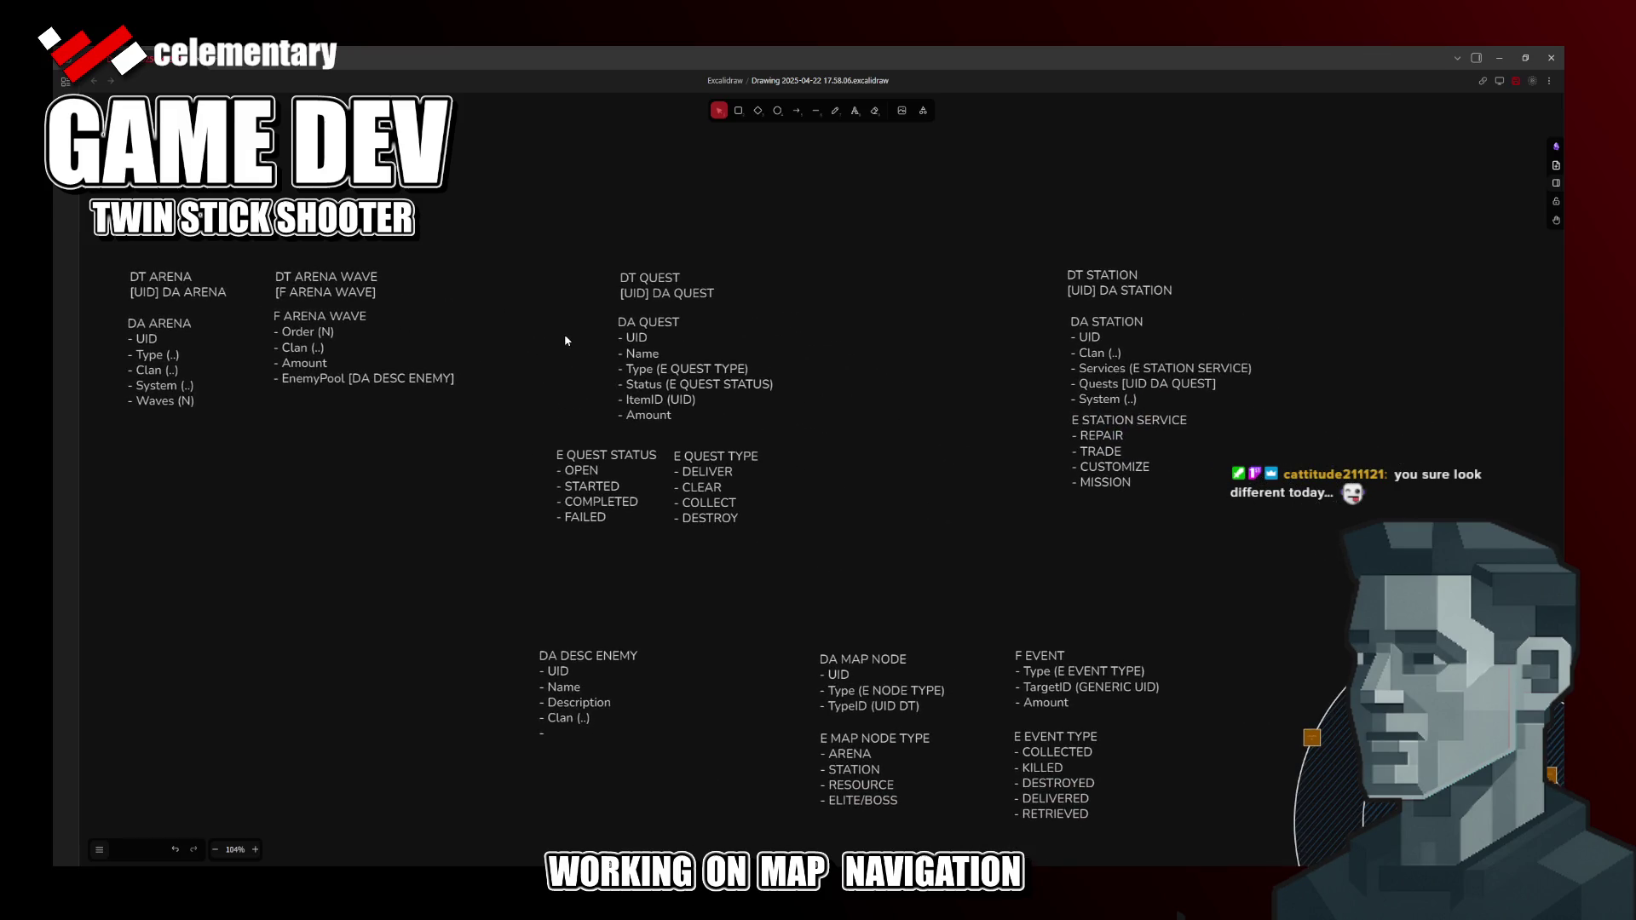
scroll(564, 333, "down", 1)
scroll(639, 383, "down", 2)
scroll(641, 383, "left", 2)
mouse_move(721, 425)
left_mouse_down()
mouse_move(745, 345)
mouse_move(719, 396)
mouse_move(720, 512)
mouse_move(679, 288)
left_mouse_up()
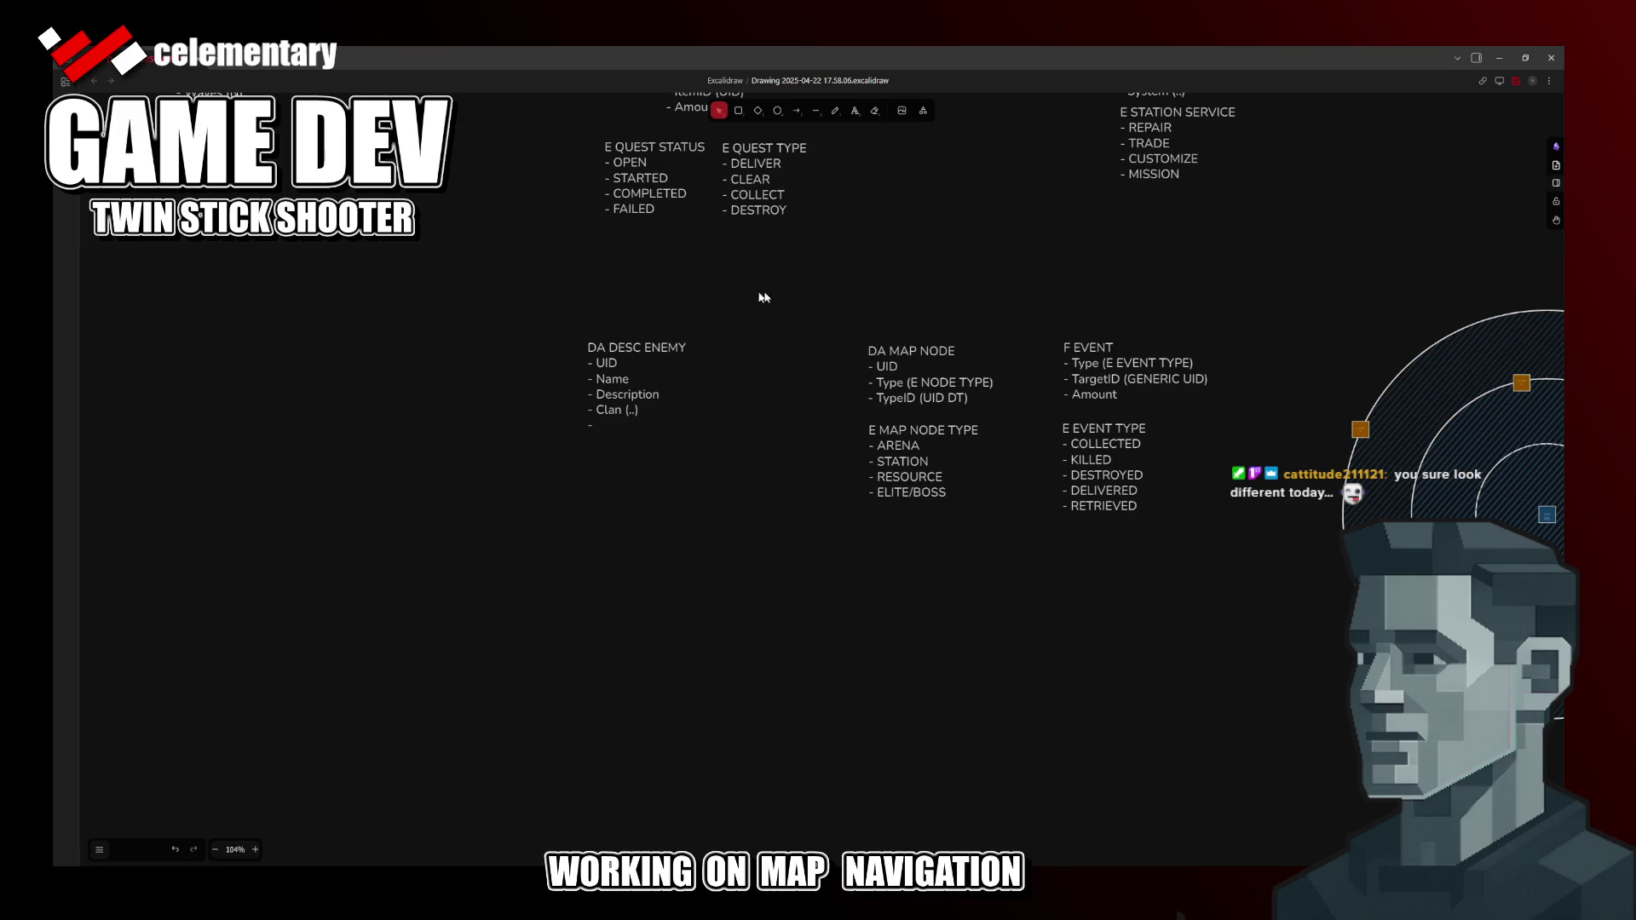
left_click_drag(1143, 306, 1007, 661)
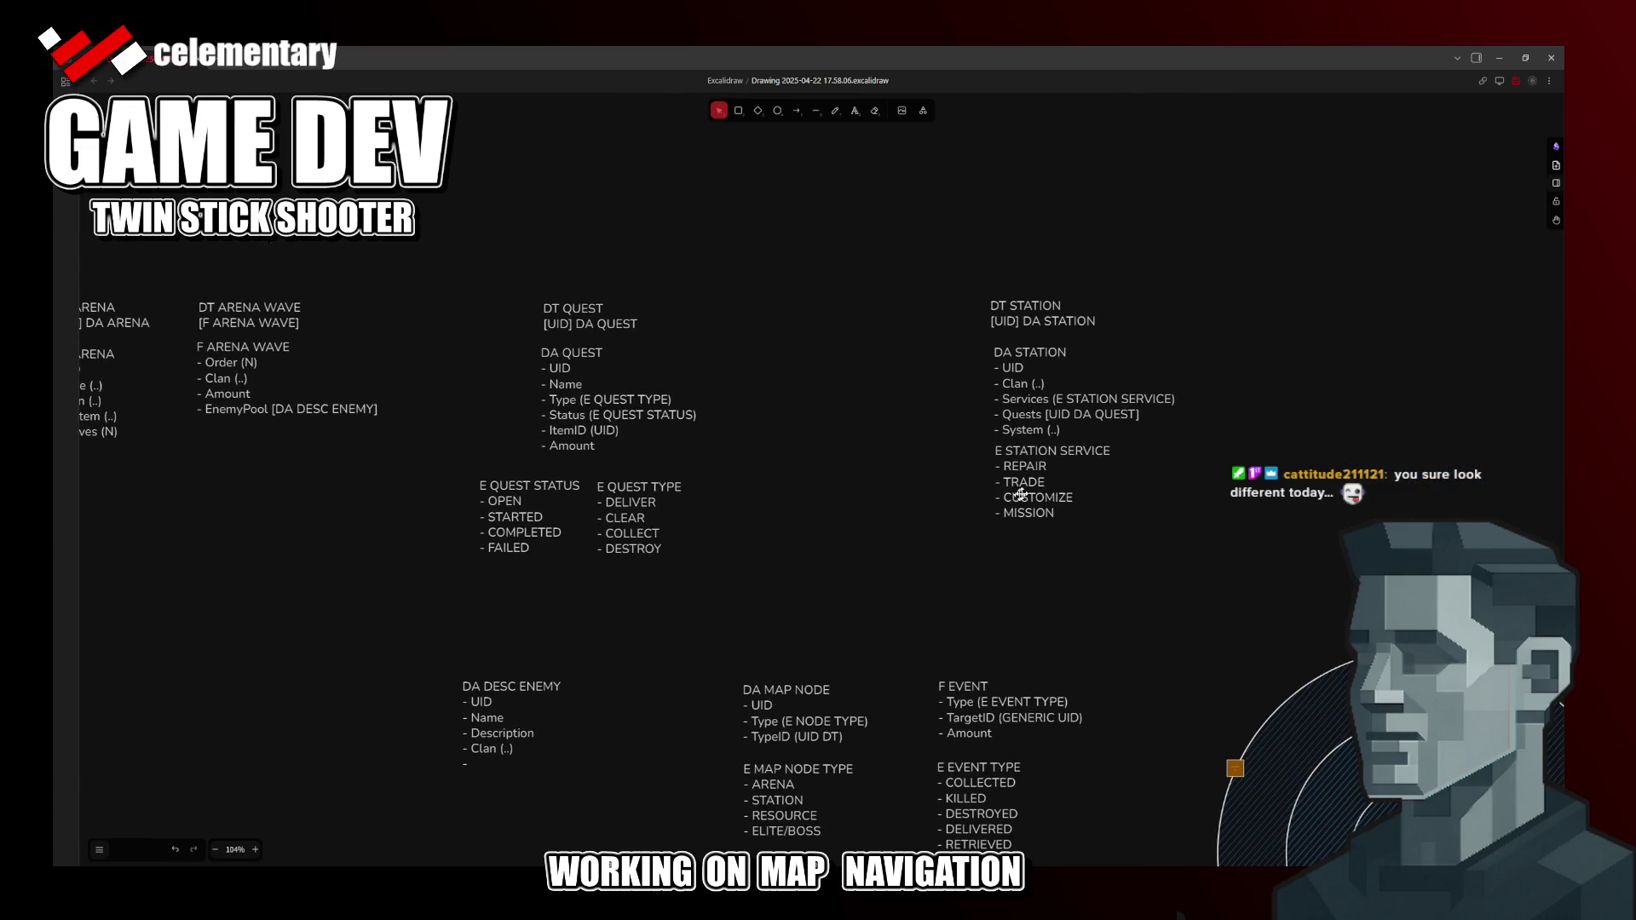
left_click(1099, 397)
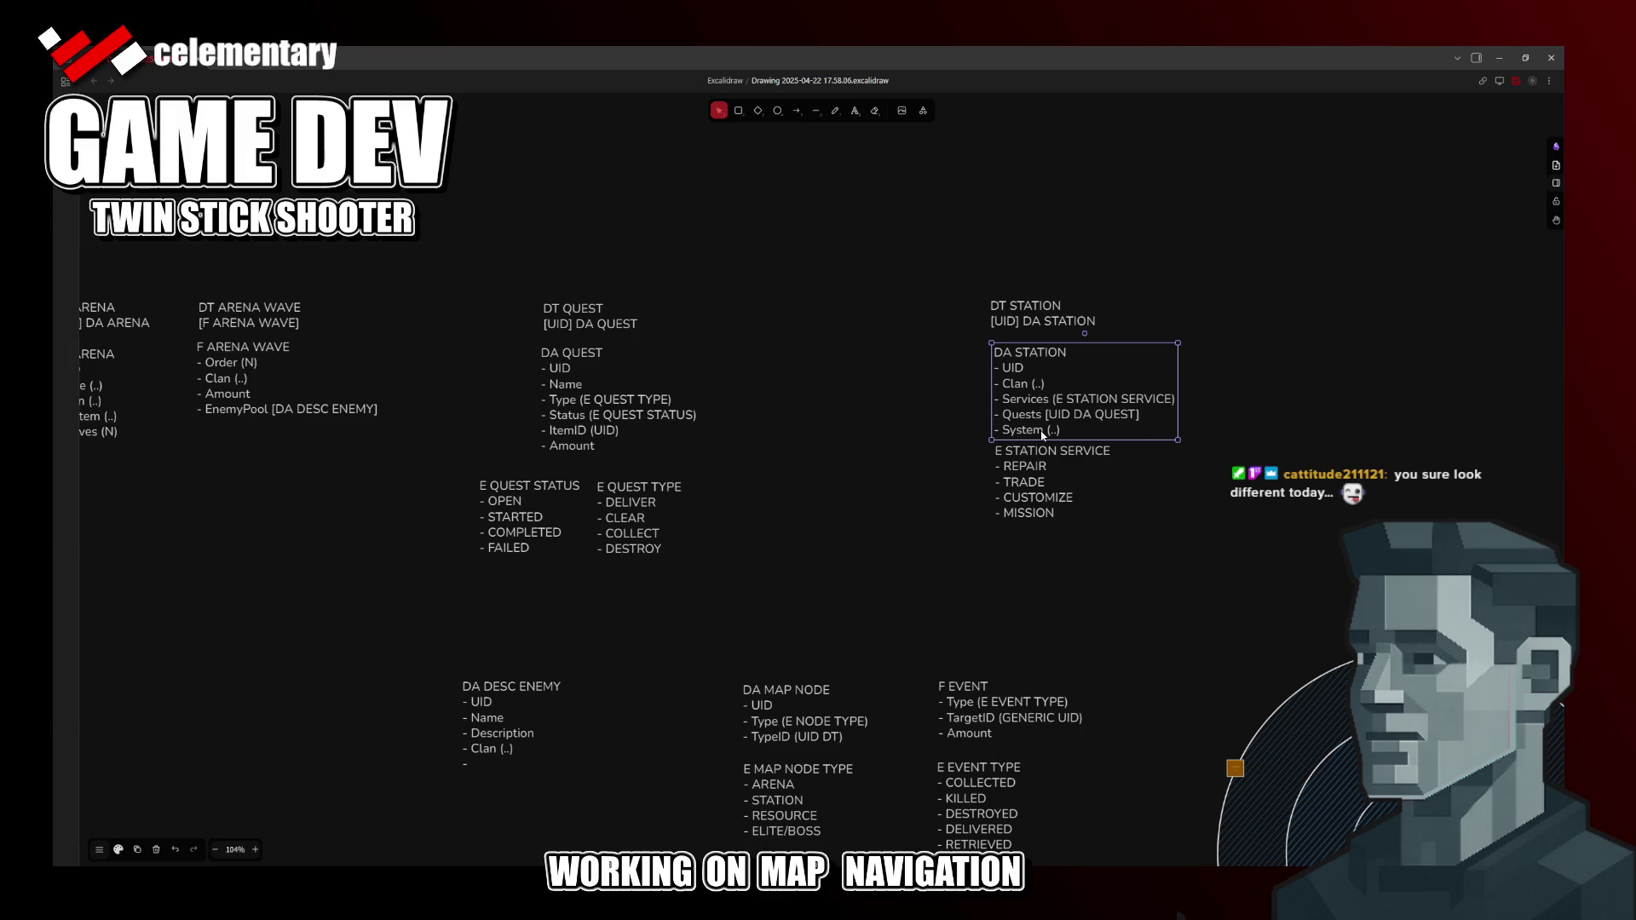
double_click(1040, 430)
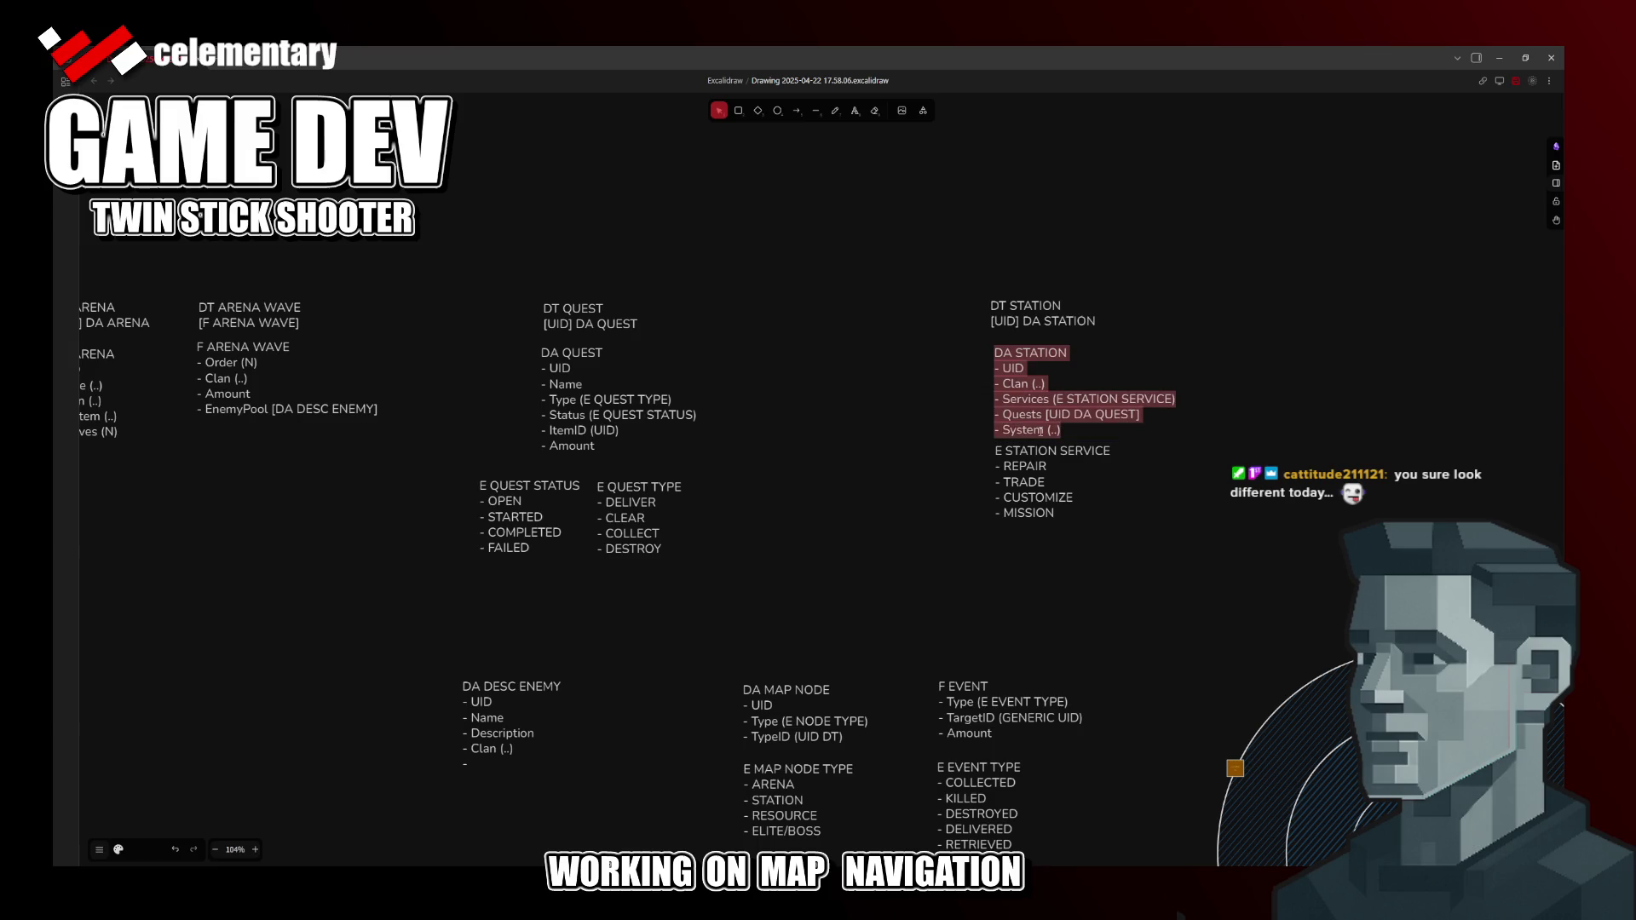
left_click(1043, 431)
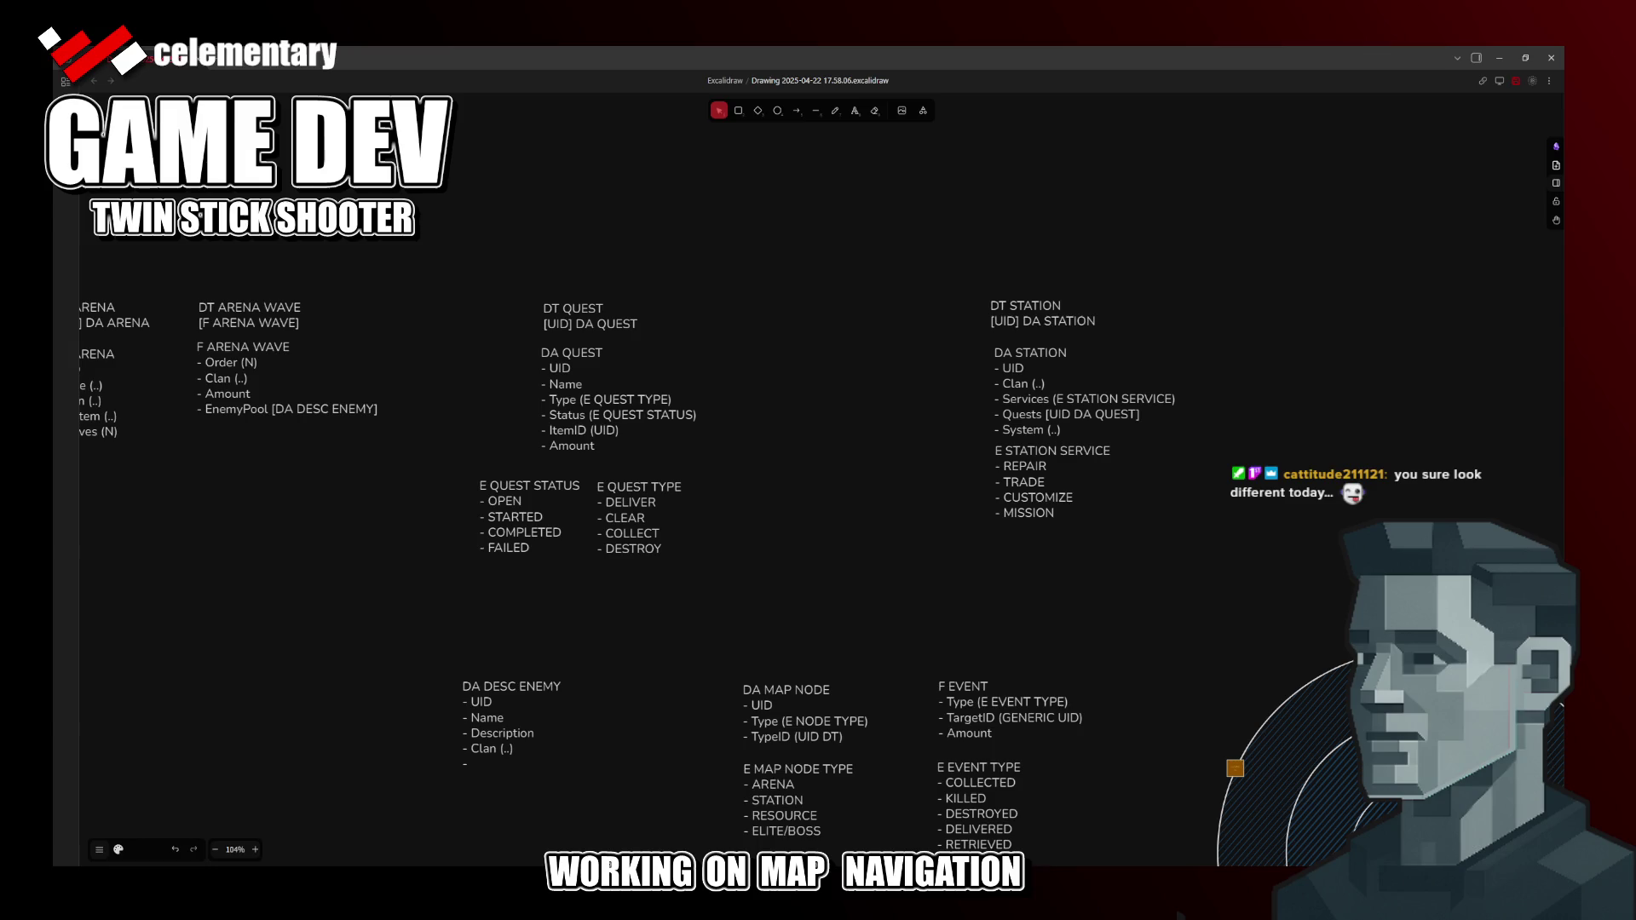
scroll(803, 642, "left", 5)
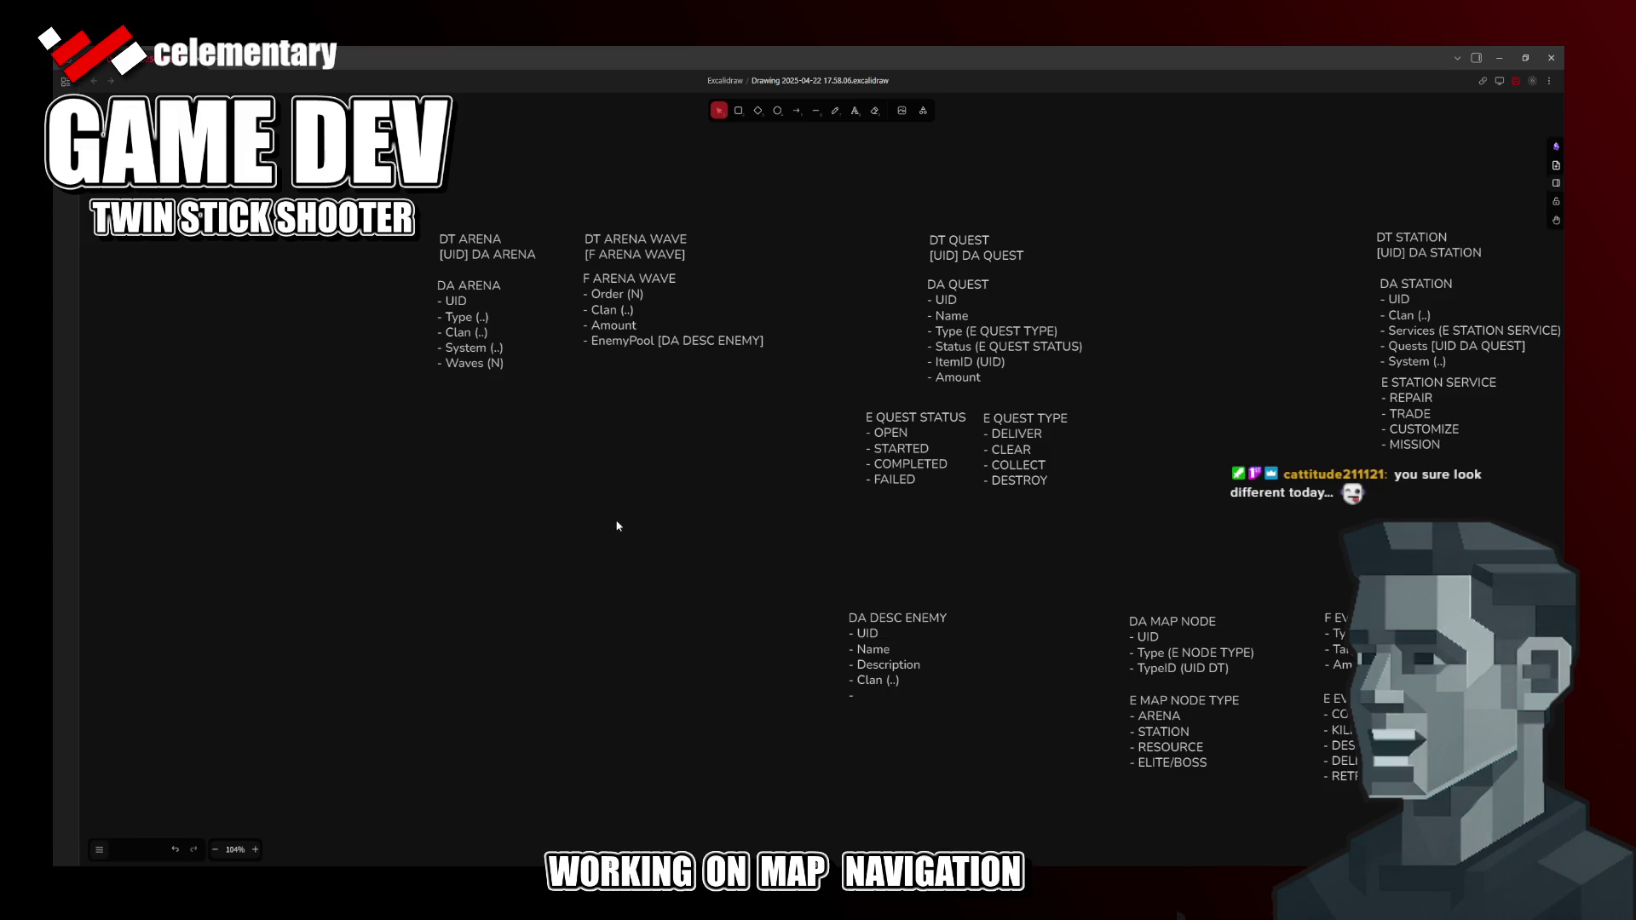
Step: Duplicate DA DESC ENEMY and rename the copy's heading to DA SYSTEM
mouse_move(901, 627)
left_mouse_down("alt")
mouse_move(679, 510)
mouse_move(727, 507)
left_mouse_up("alt")
double_click(680, 511)
left_click(648, 506)
type("SYSTEM")
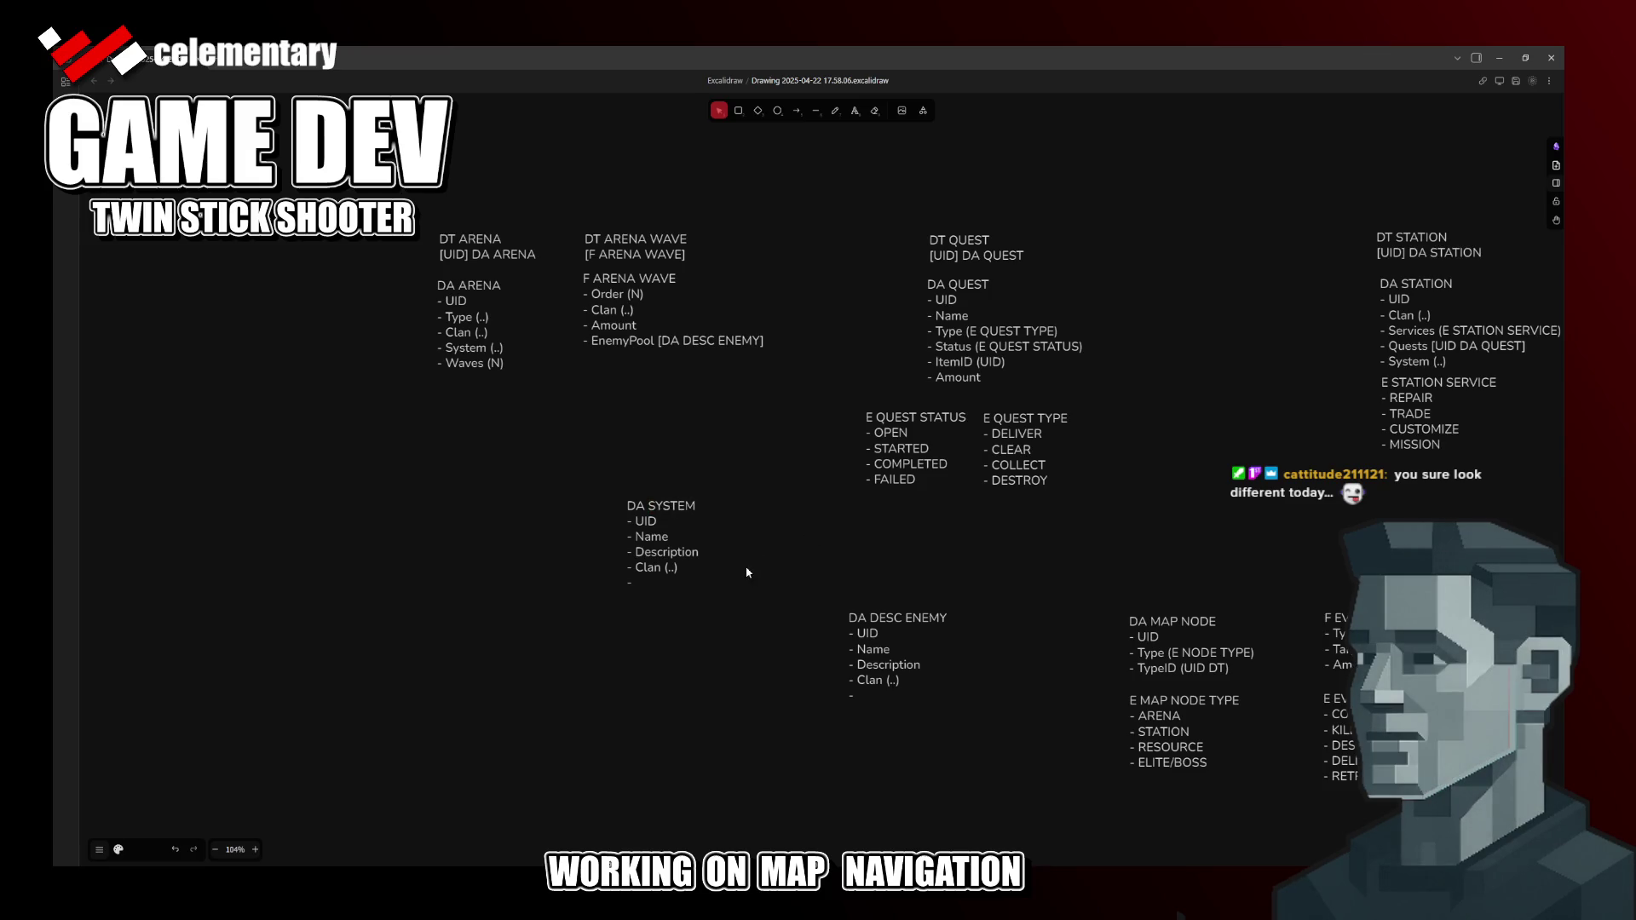
key("Escape")
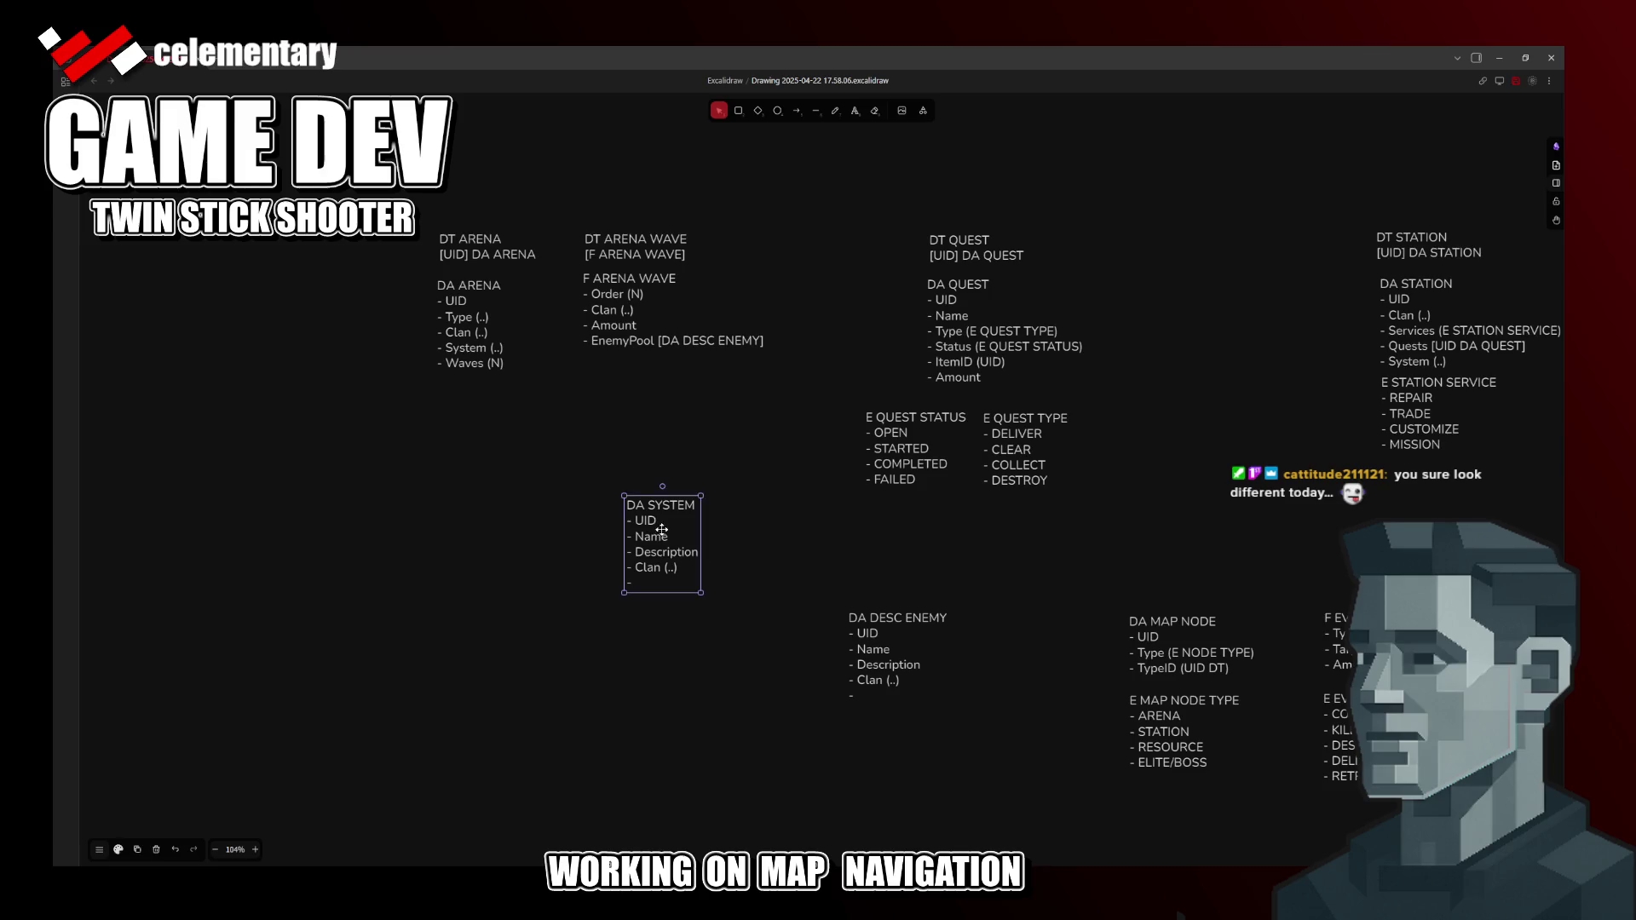